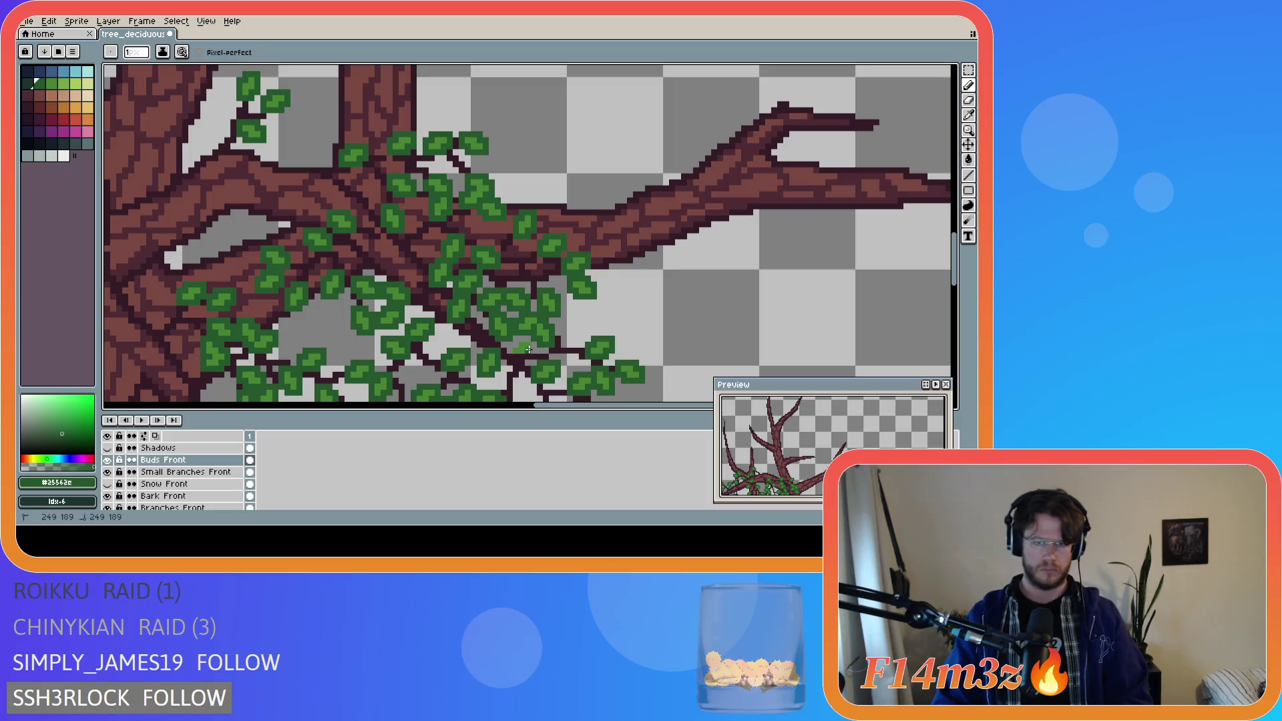
- Add a final leaf-bud stroke and save tree_deciduous_large_winter.ase
drag(515, 354, 510, 344)
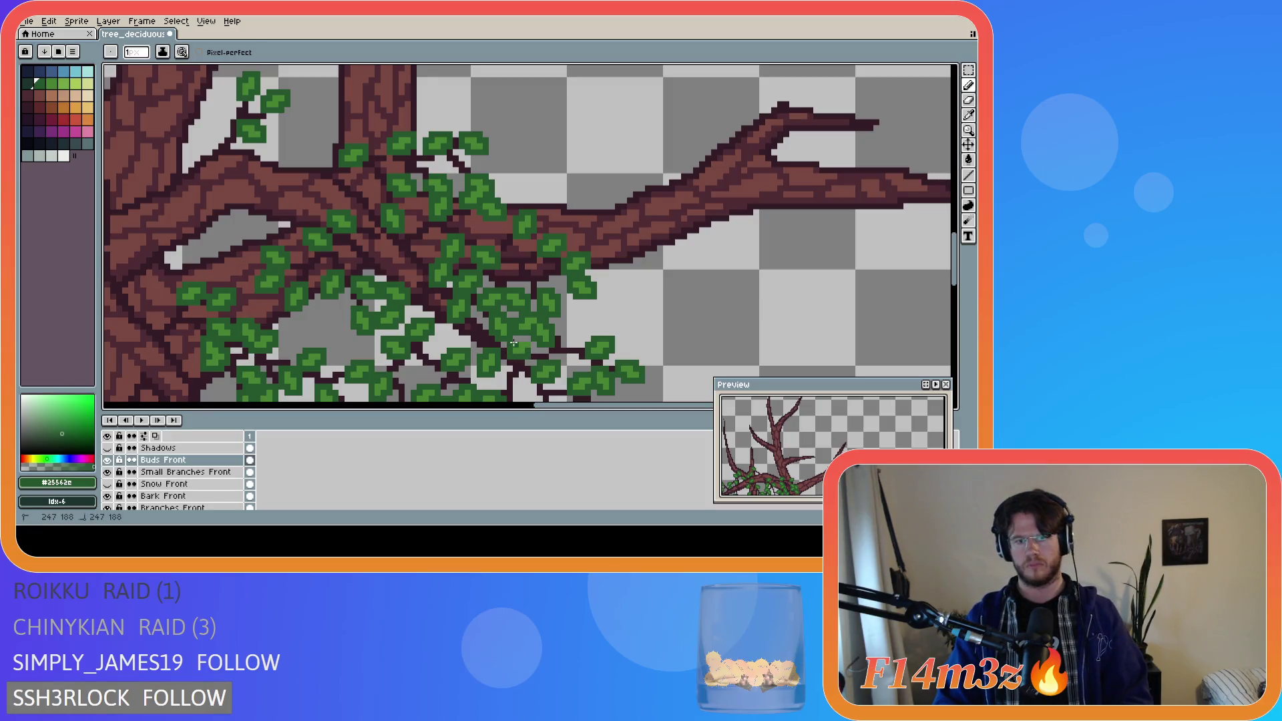
key(ctrl+s)
scroll(544, 372, down, 3)
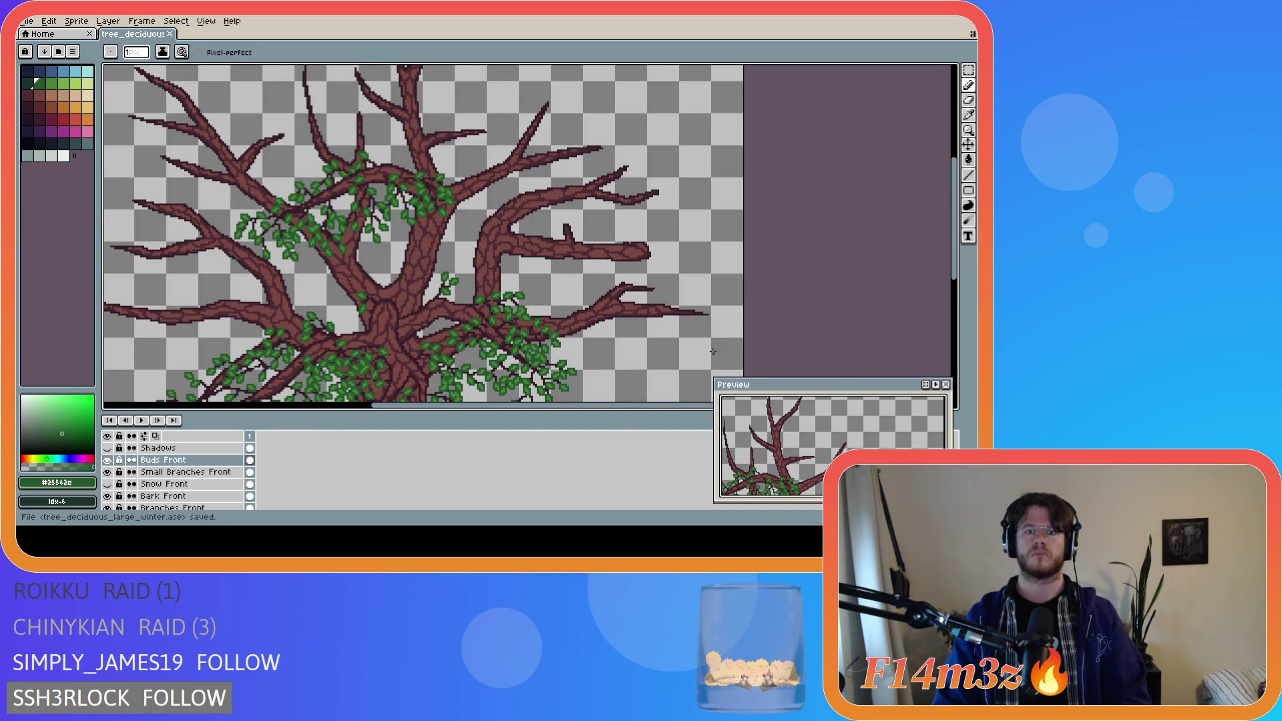
drag(954, 267, 954, 291)
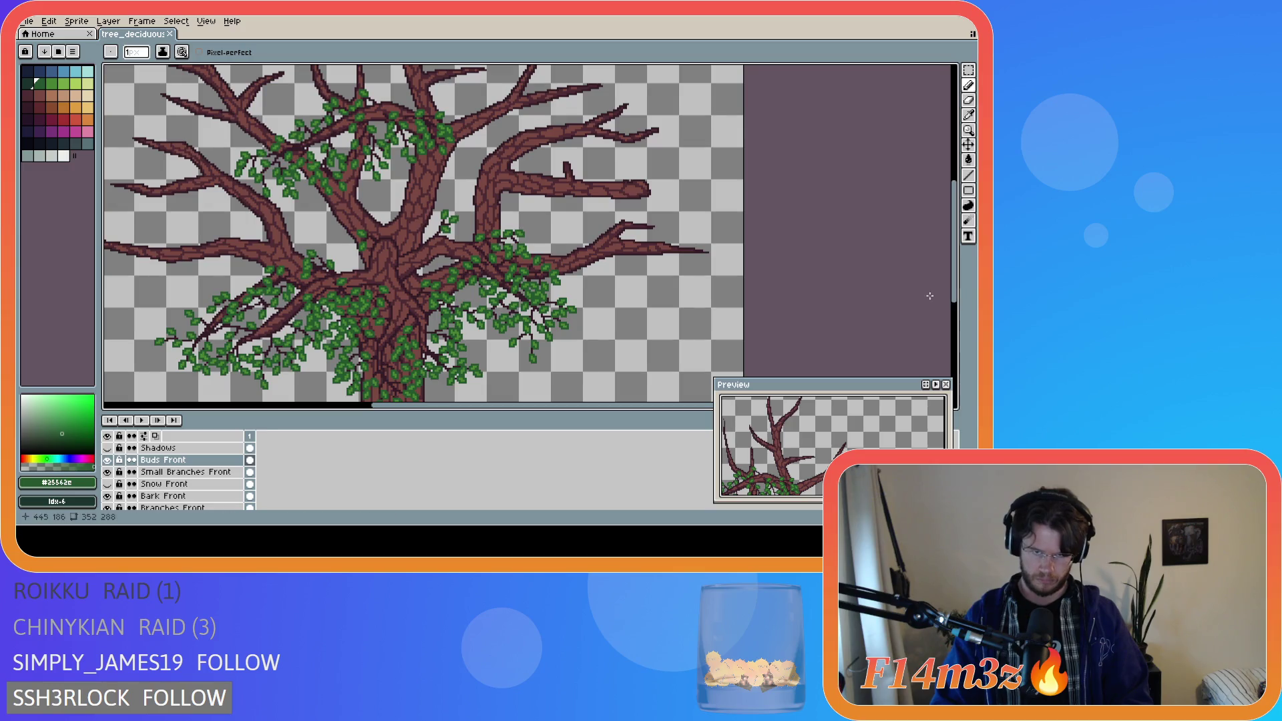
key(v)
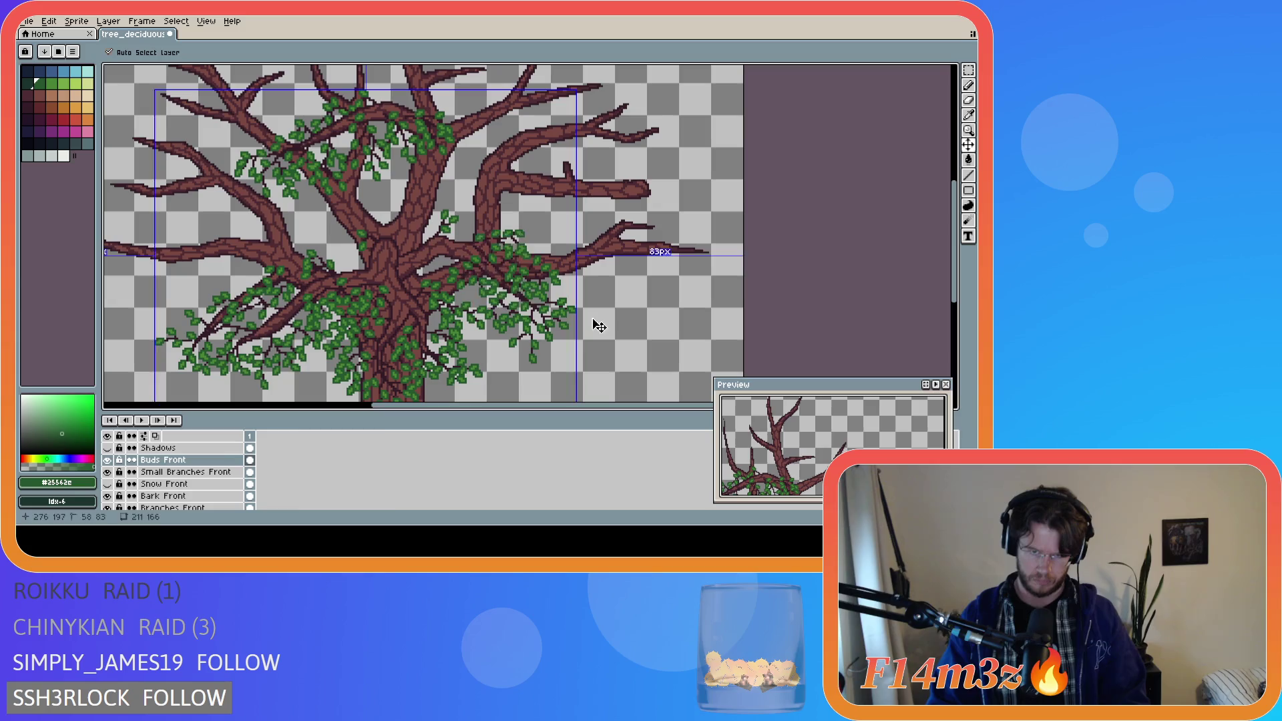
key(ctrl+s)
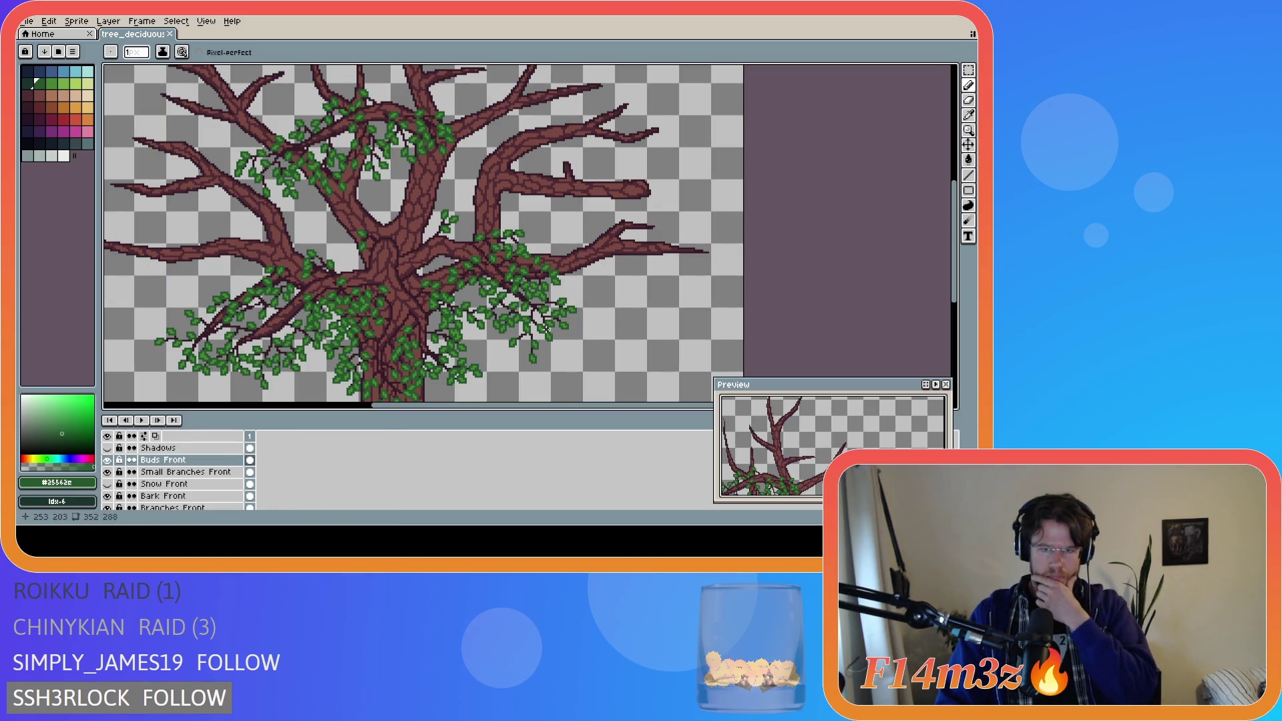
- Zoom around the tree to inspect the buds, then save the file again
scroll(546, 328, down, 2)
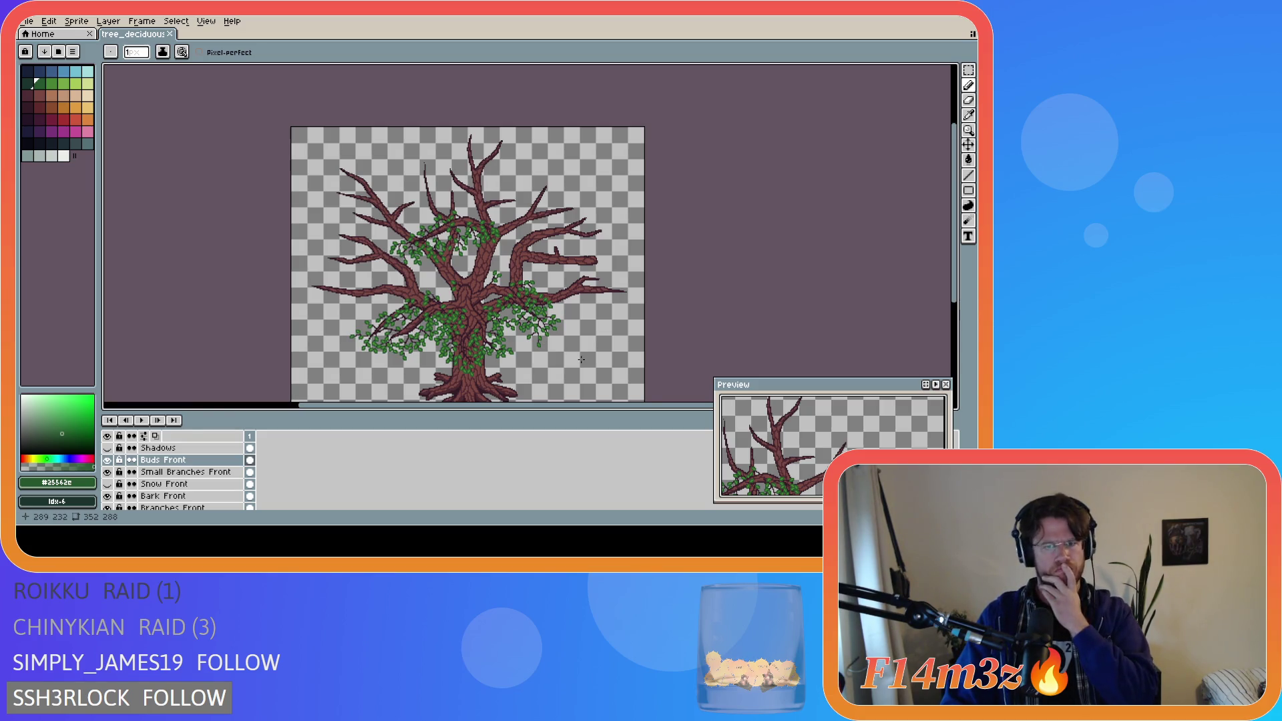
scroll(472, 344, up, 4)
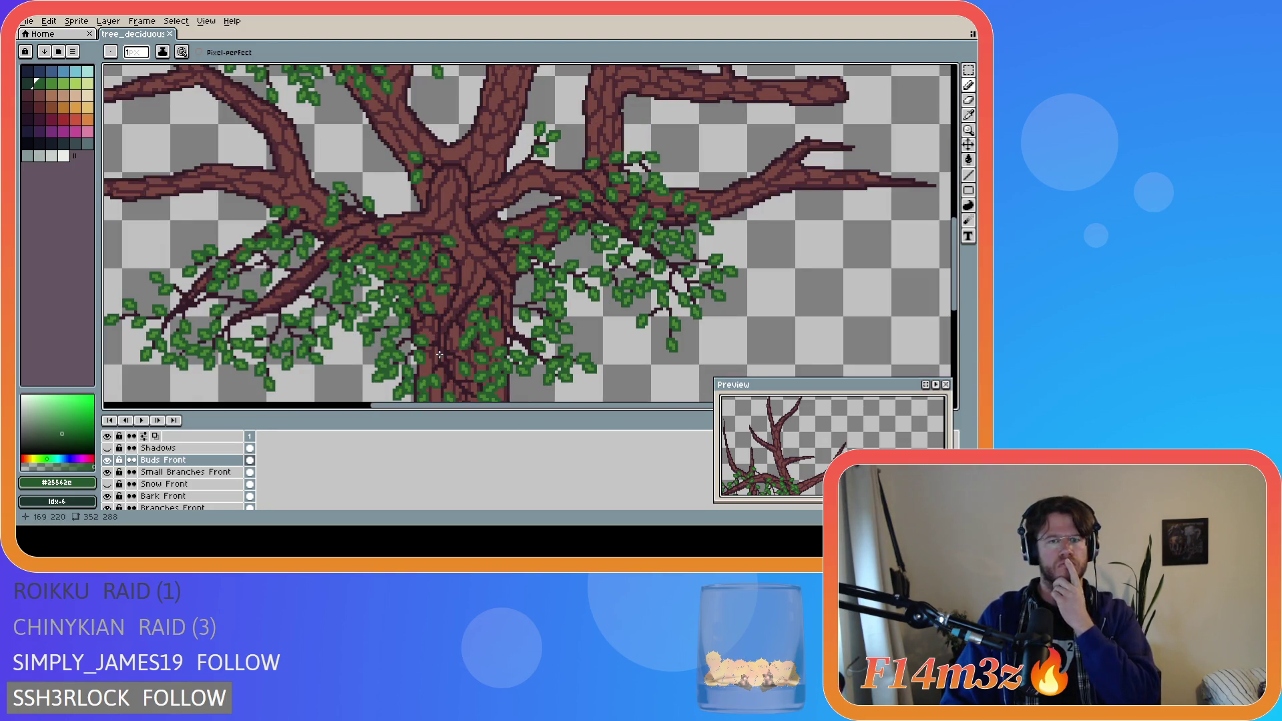
key(i)
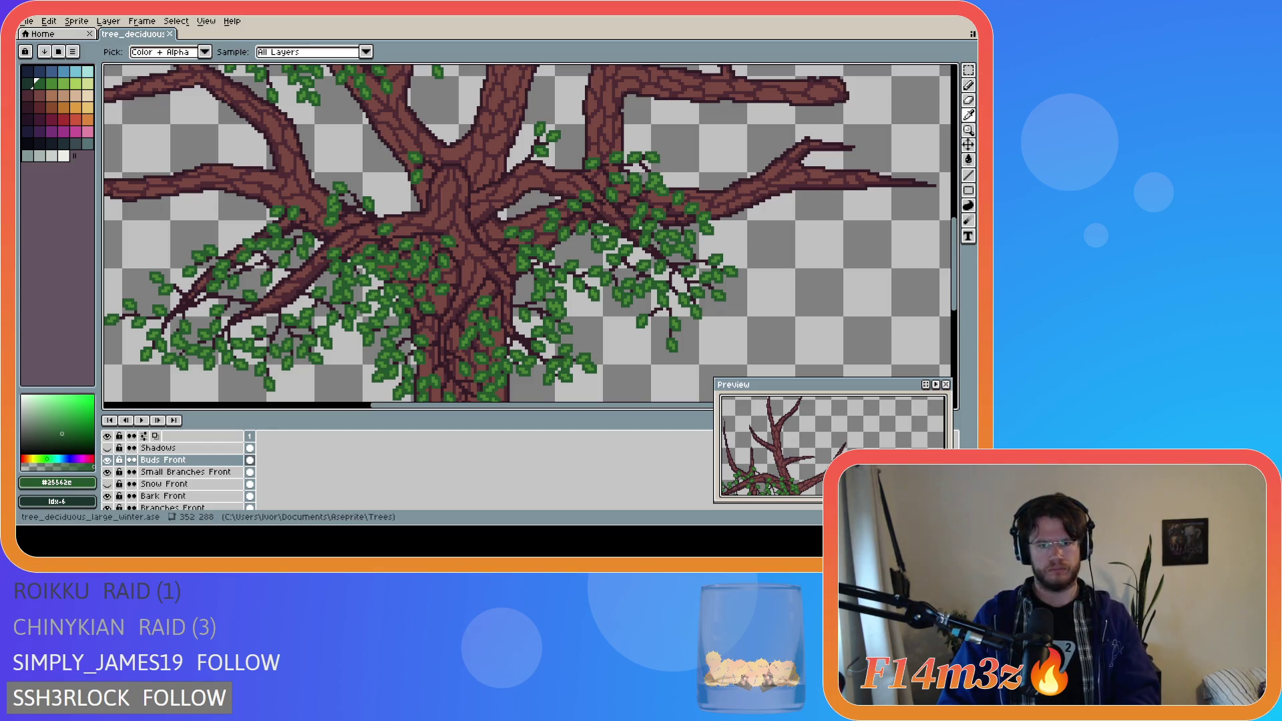
key(b)
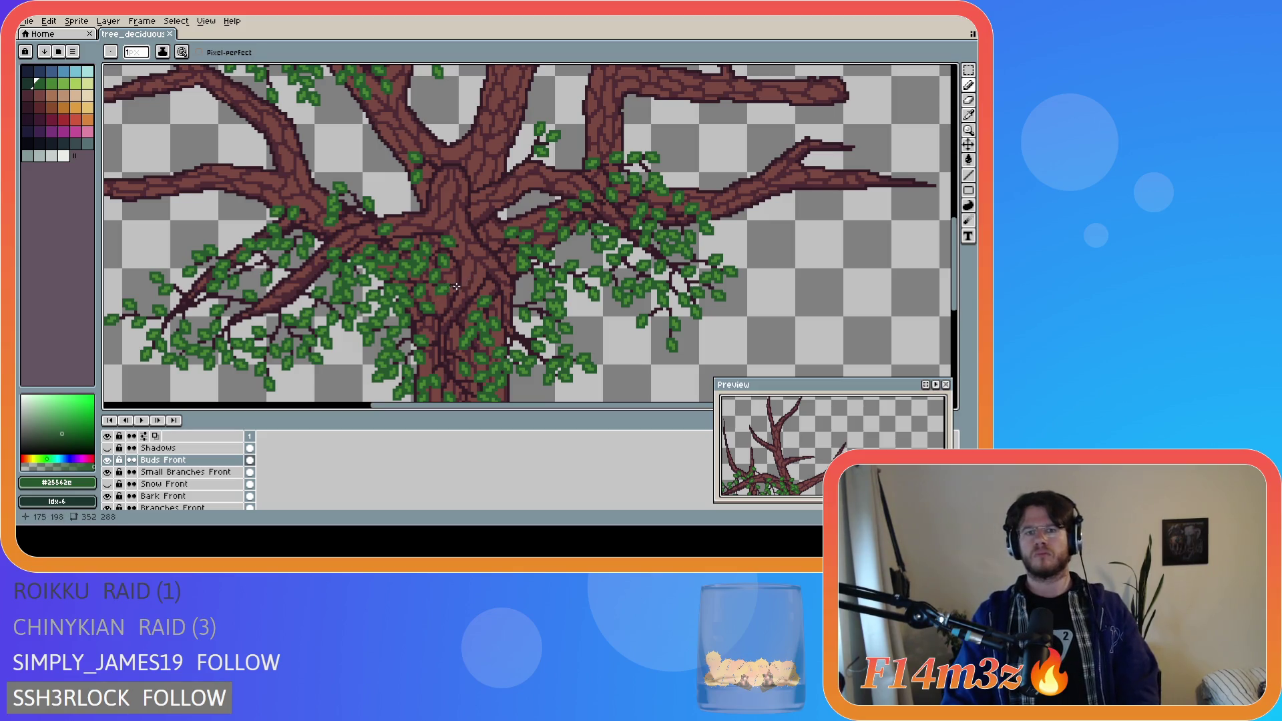
scroll(454, 287, down, 1)
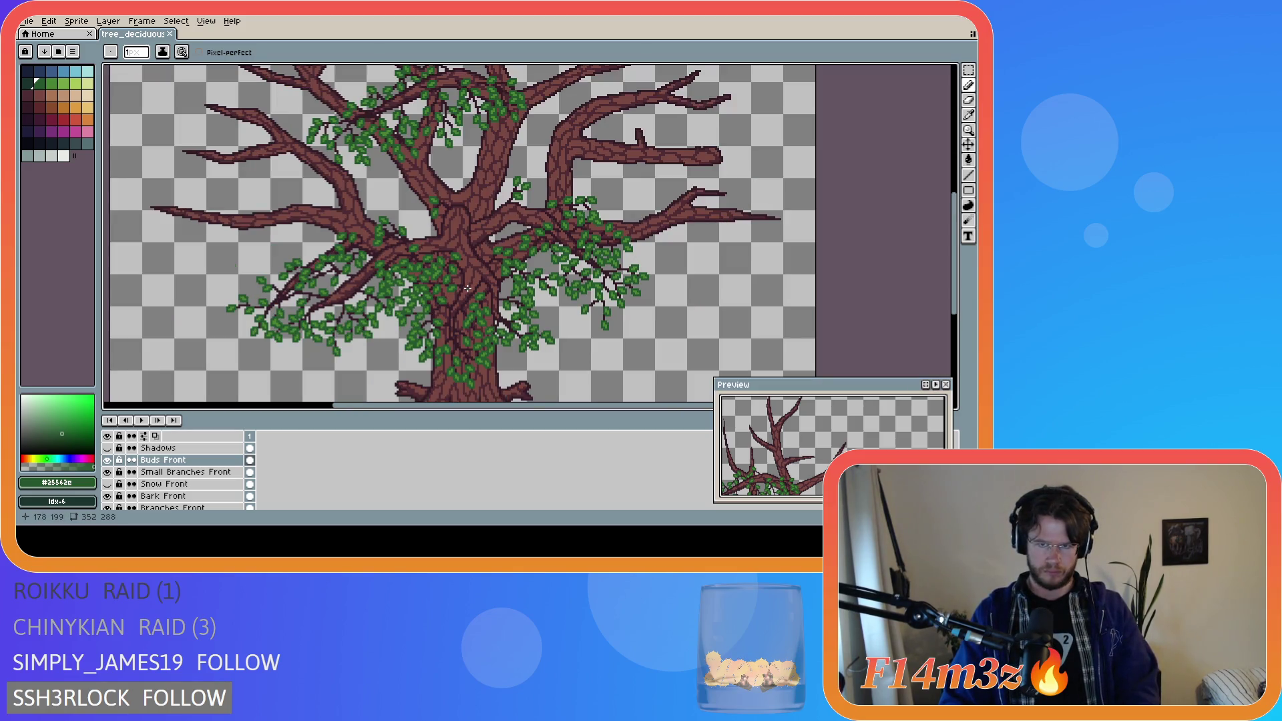
key(ctrl+s)
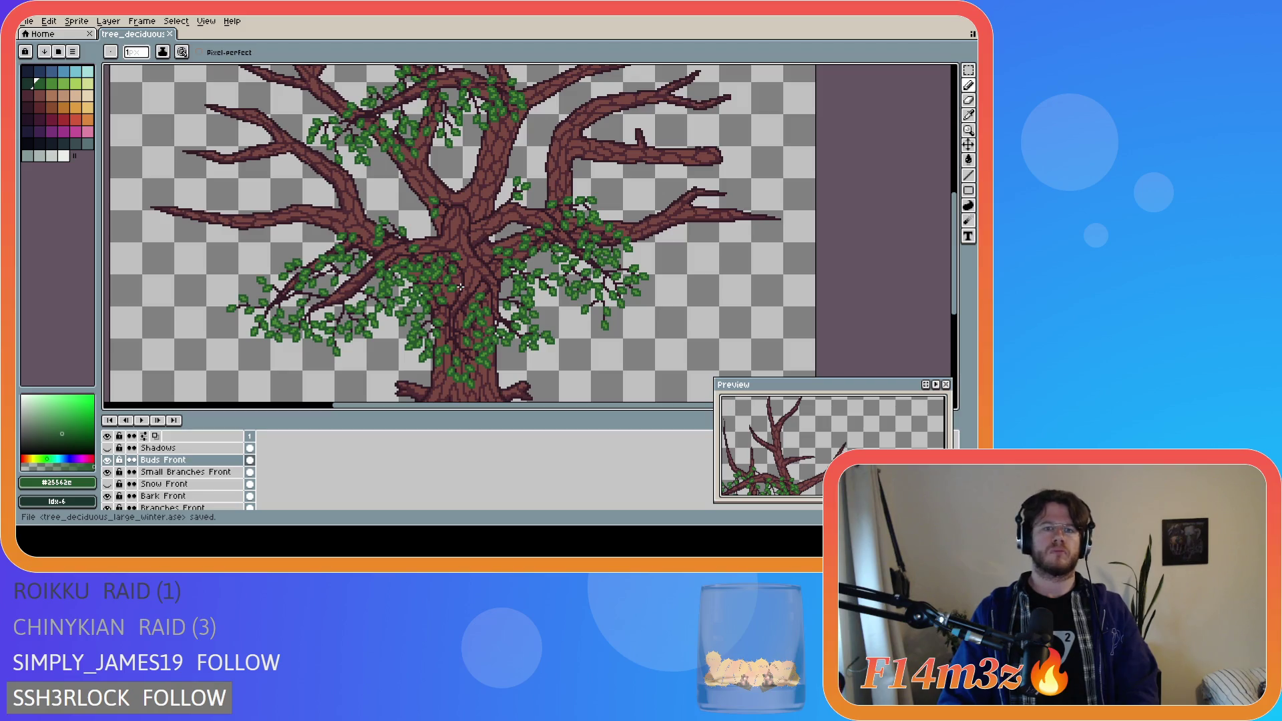
scroll(352, 312, up, 1)
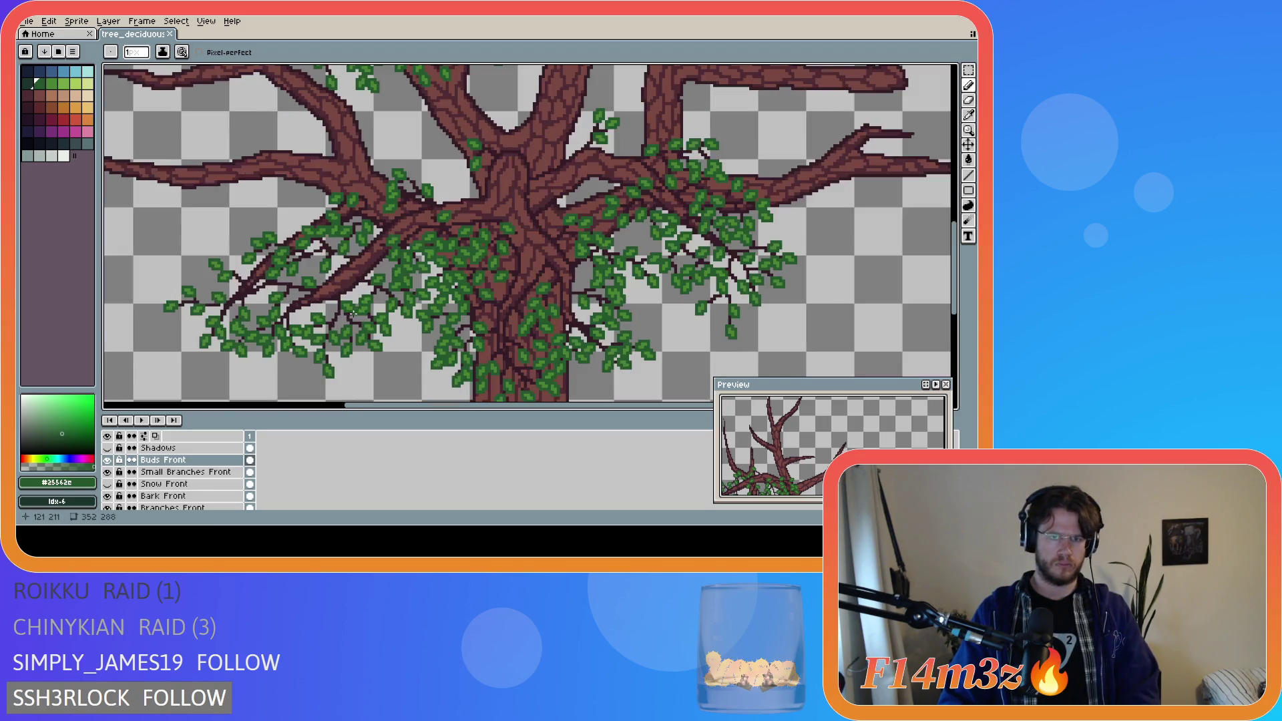
- Make Small Branches Front active and sample the dark brown #341c27 twig colour
click(213, 472)
key(i)
click(283, 294)
key(b)
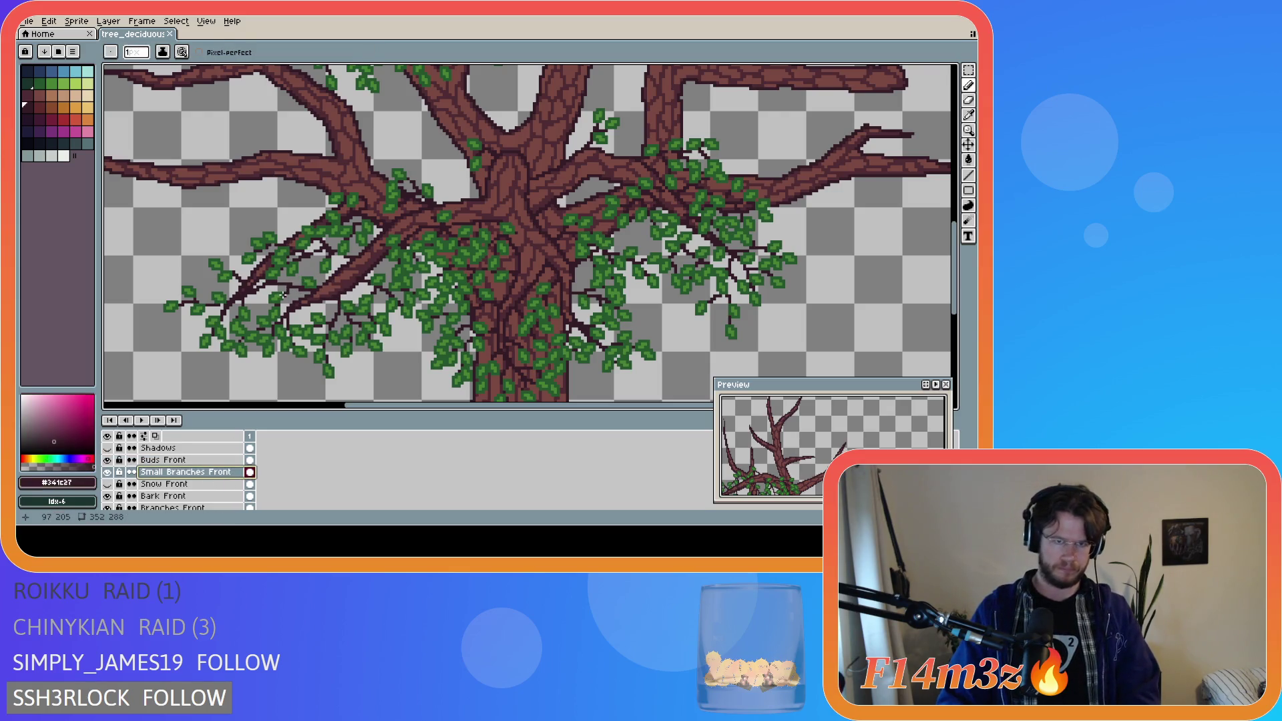
scroll(287, 293, up, 2)
key(ctrl+s)
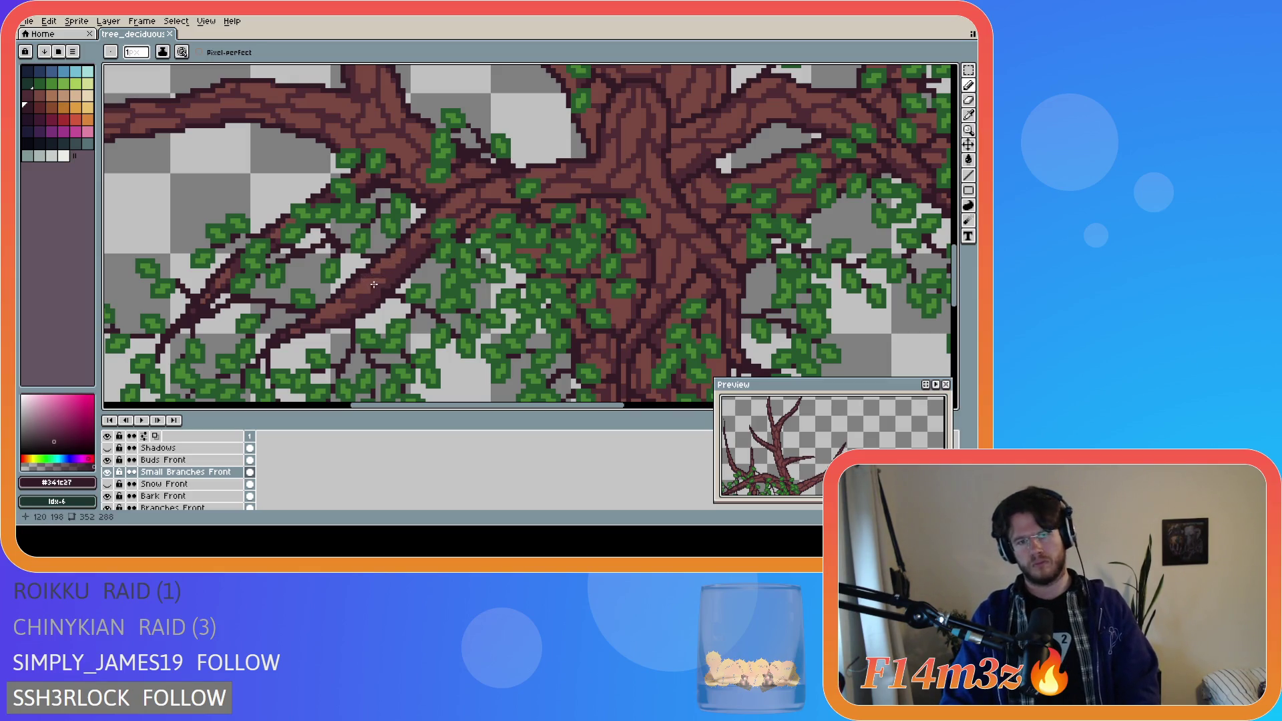
- Draw dark twigs along the lower-left branch, saving each, and undo the third stroke
drag(371, 283, 329, 324)
key(ctrl+s)
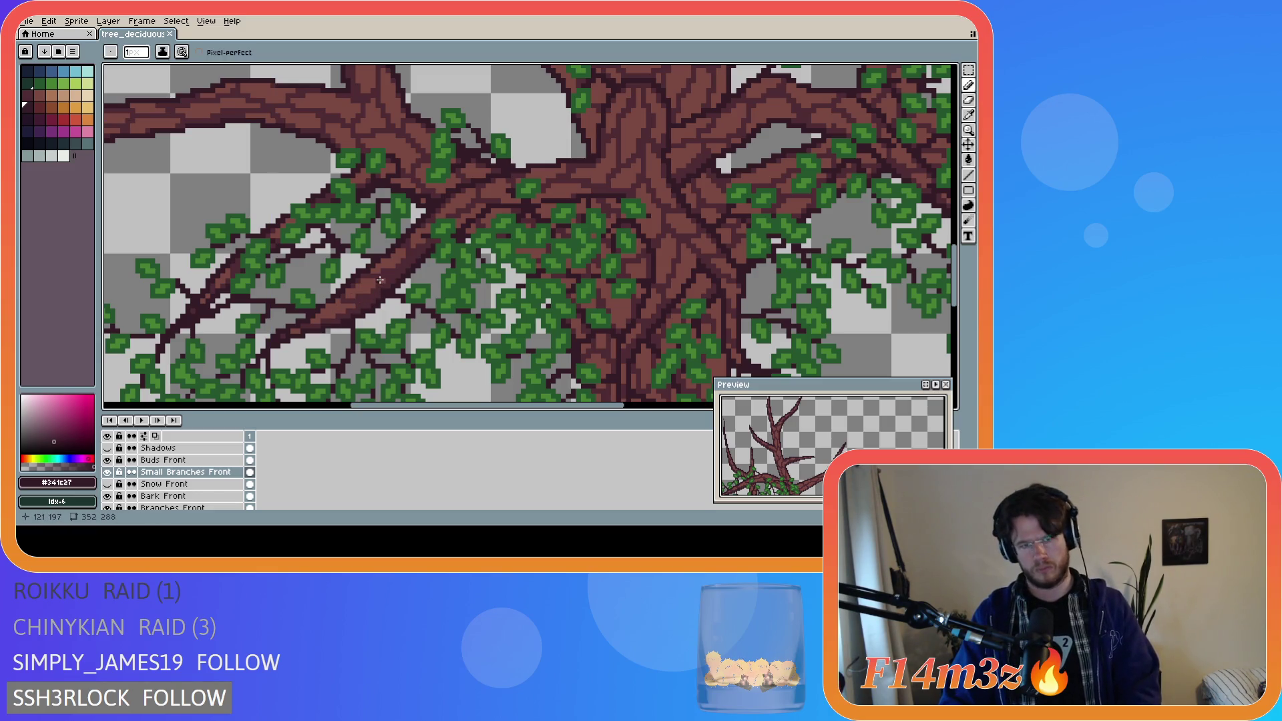
drag(379, 280, 330, 317)
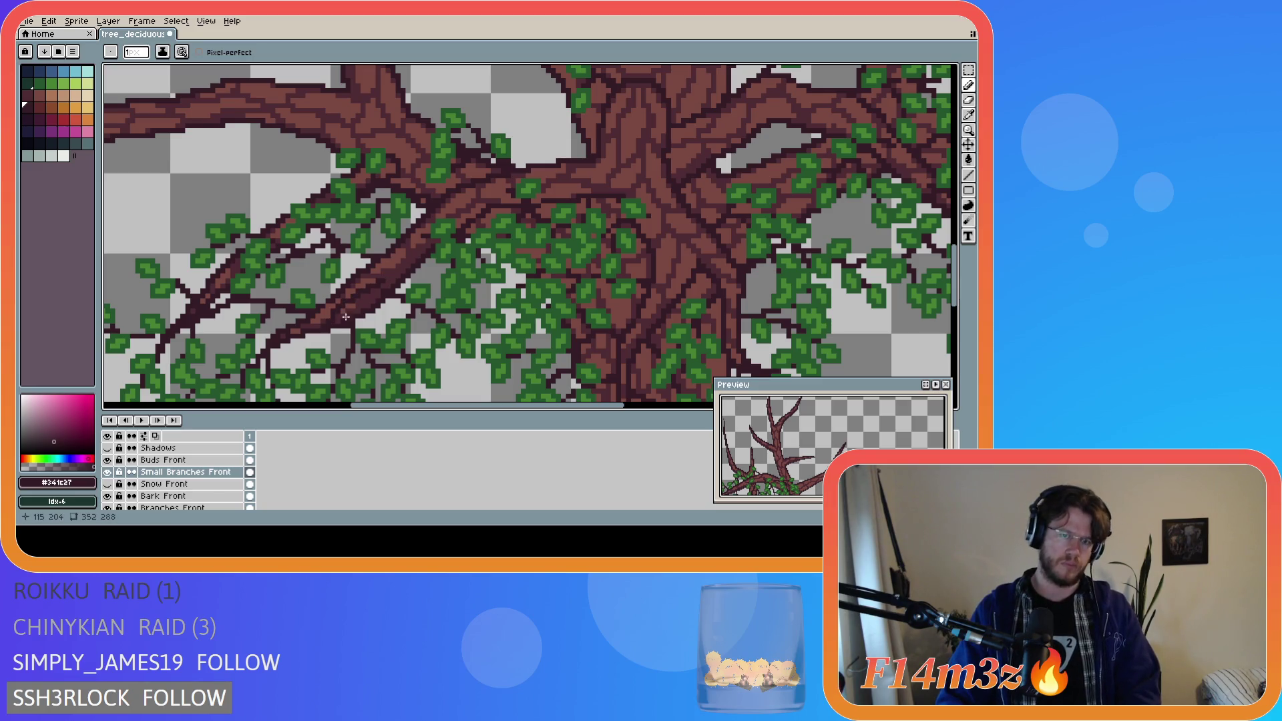
key(ctrl+s)
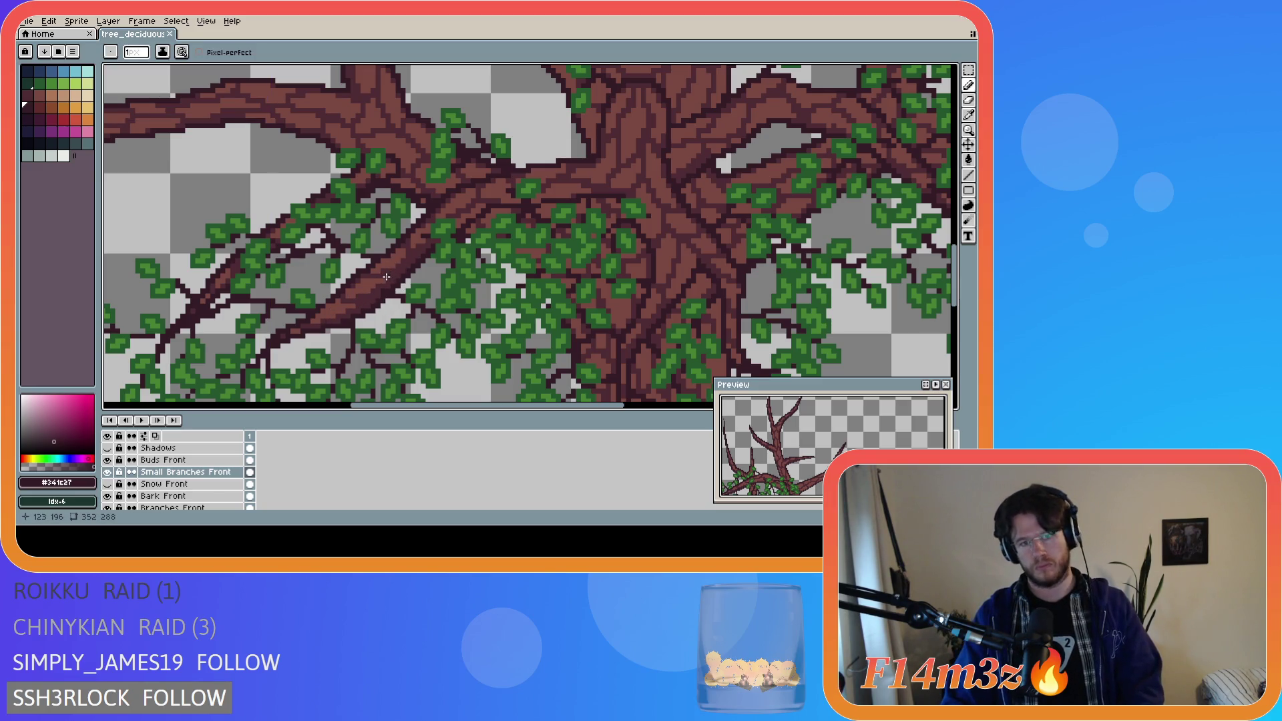
drag(372, 283, 329, 327)
key(ctrl+z)
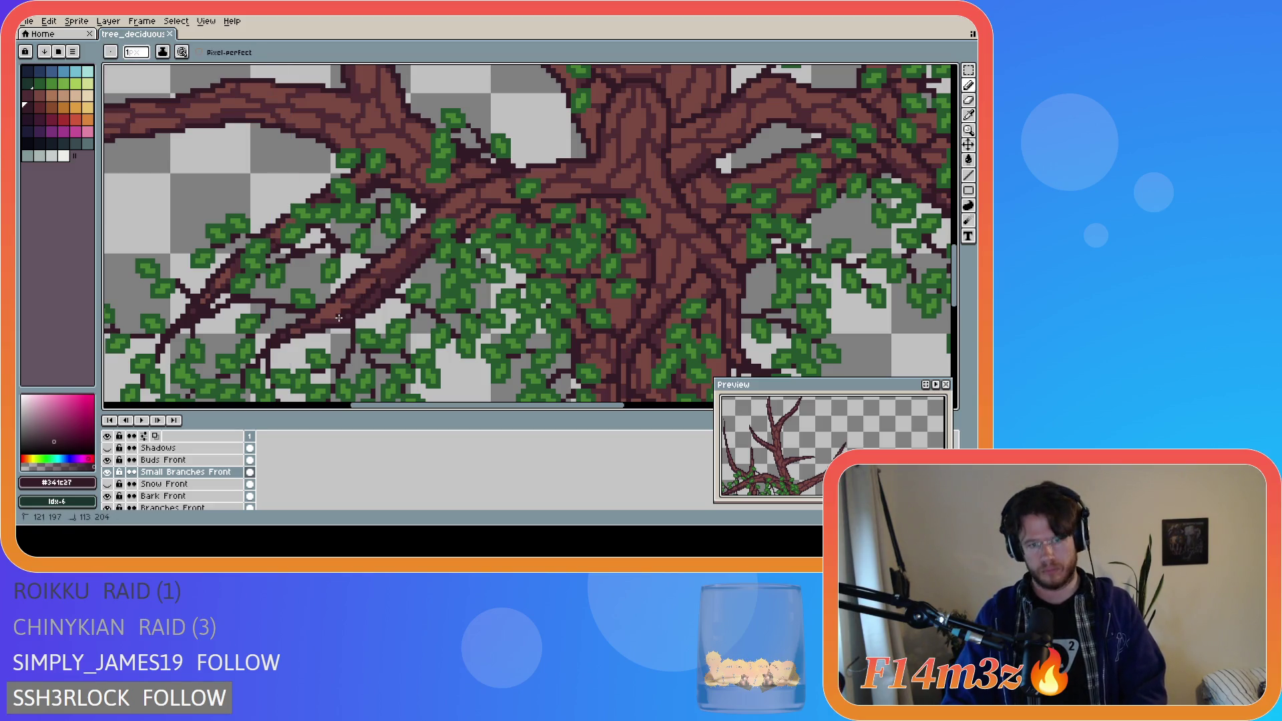
scroll(354, 307, down, 2)
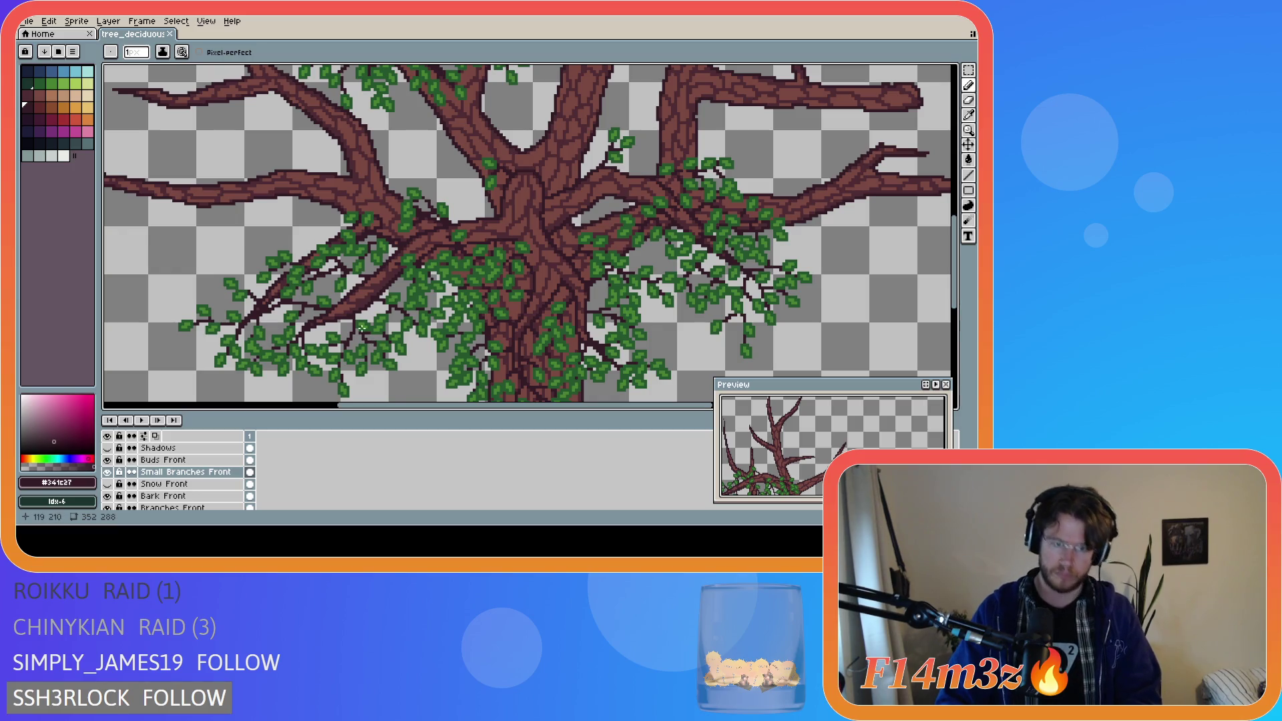
scroll(361, 327, up, 2)
scroll(364, 299, down, 3)
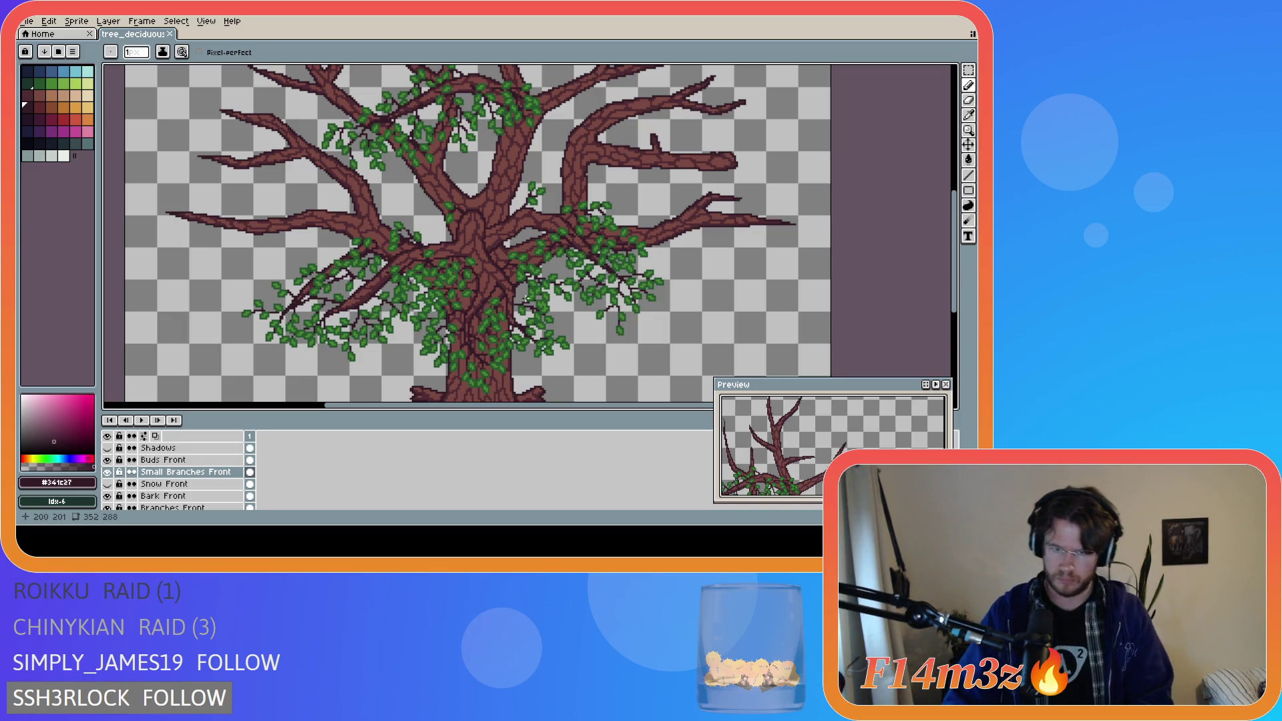
- Zoom into the left canopy, add short dark twig strokes and a single twig pixel, saving once
scroll(523, 316, up, 1)
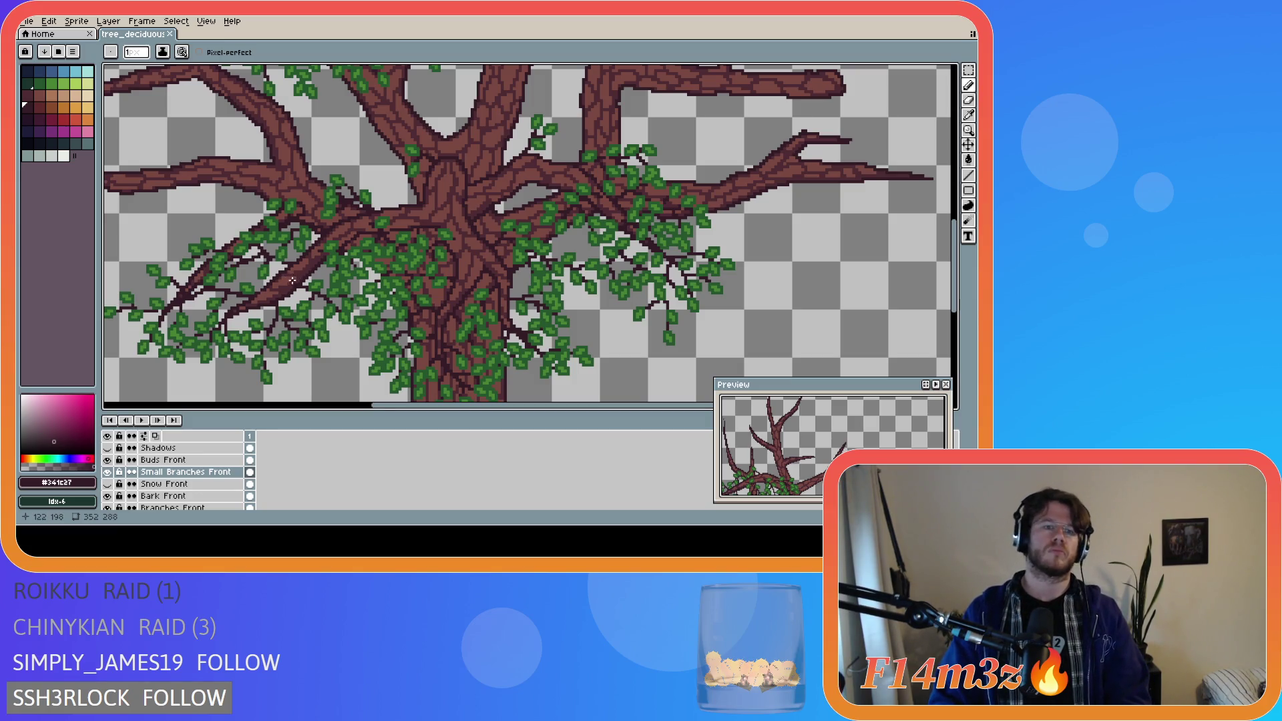
drag(374, 406, 316, 405)
scroll(421, 207, up, 1)
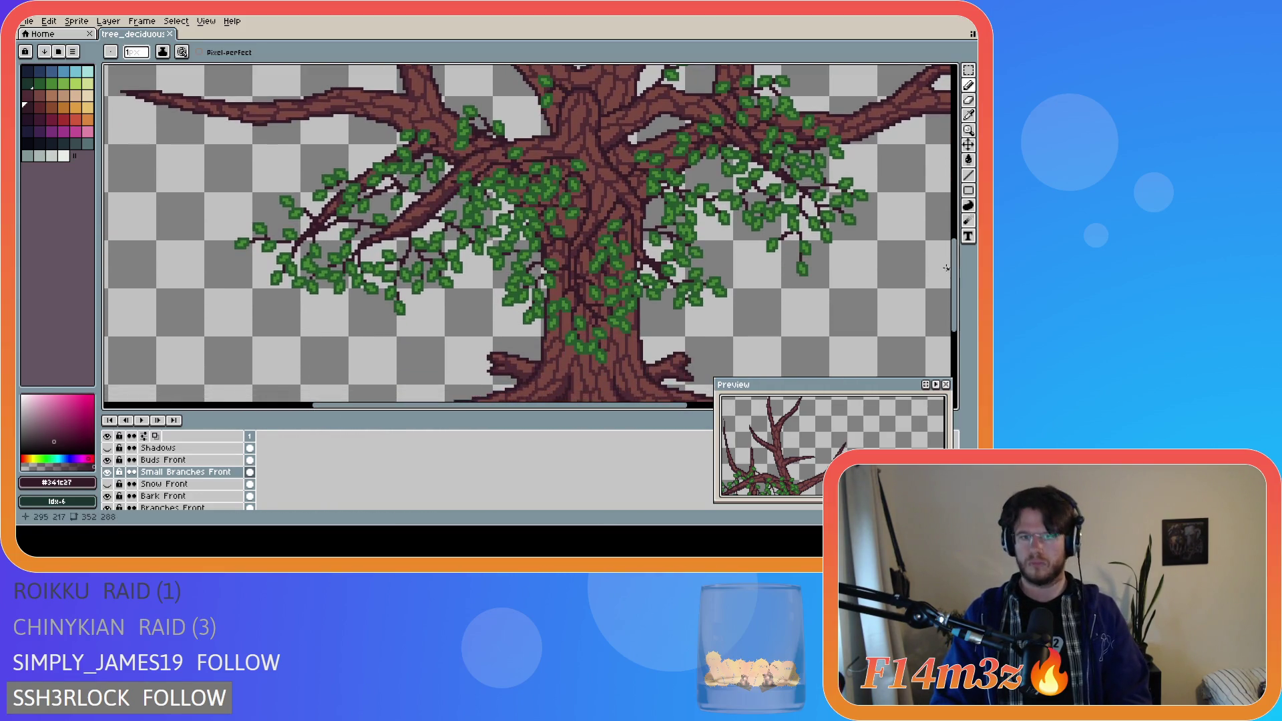
scroll(421, 207, up, 1)
scroll(421, 206, up, 1)
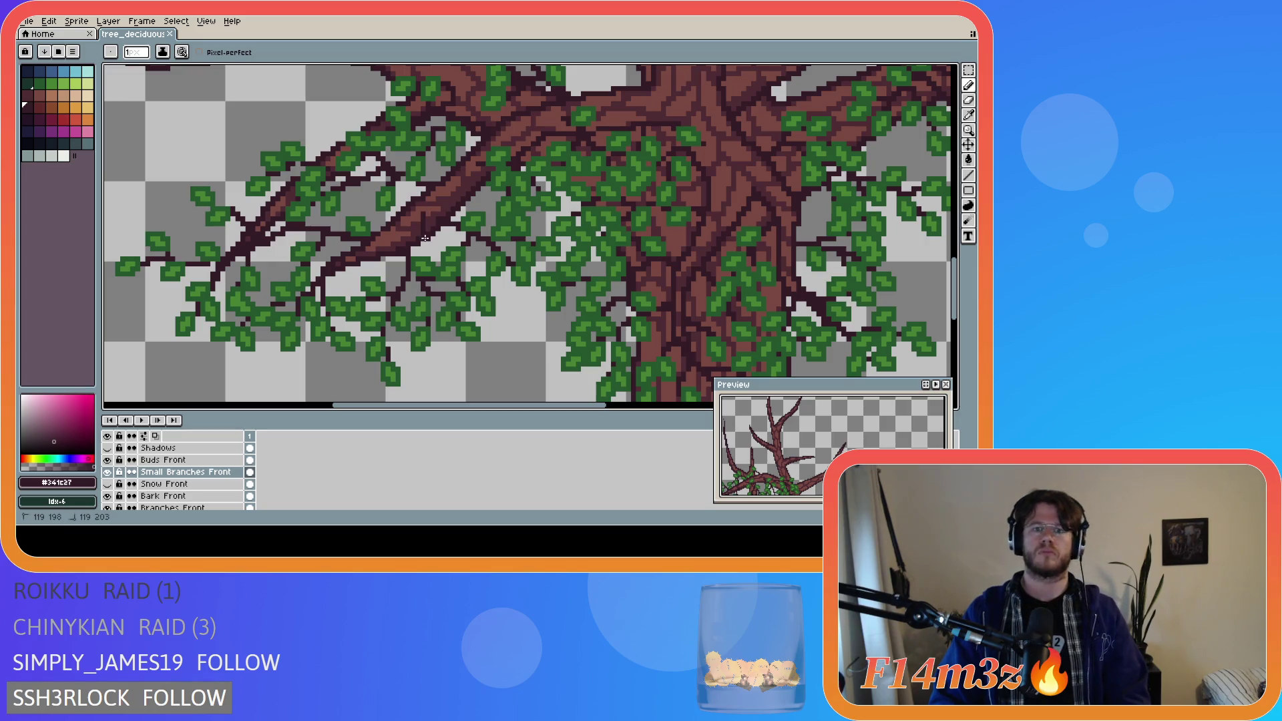
drag(424, 217, 428, 254)
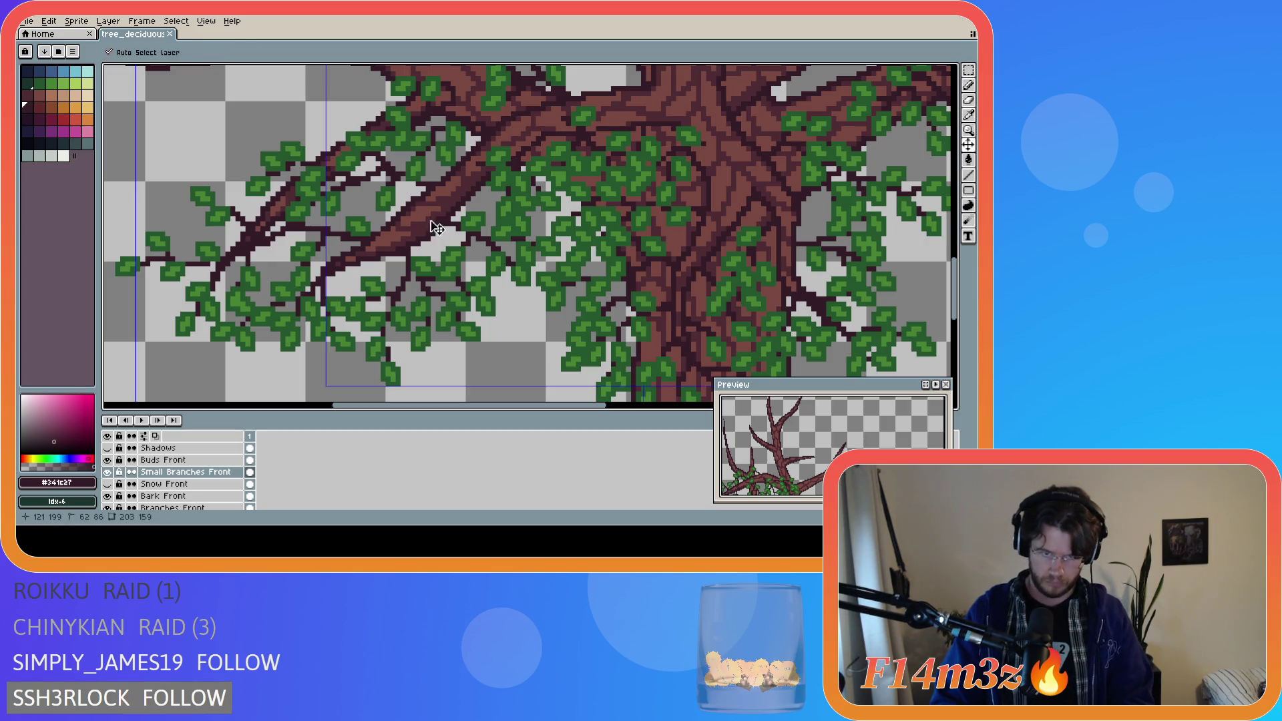
key(ctrl+s)
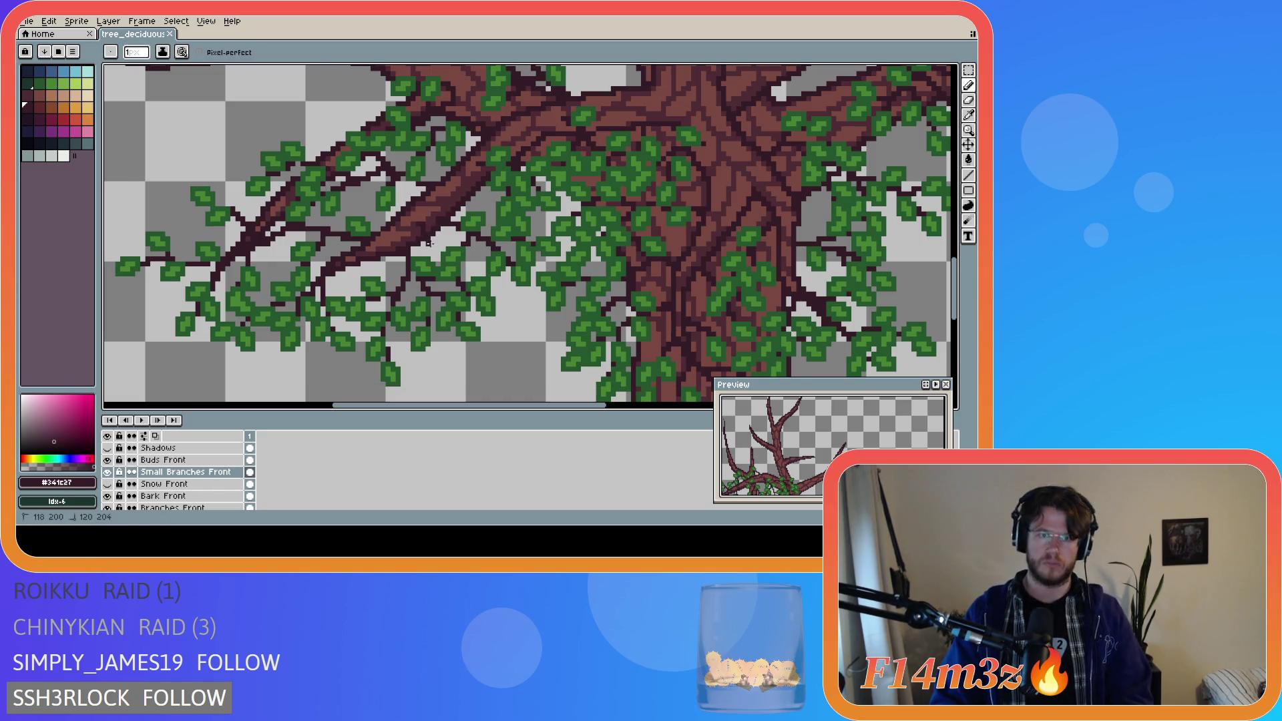
drag(415, 228, 403, 235)
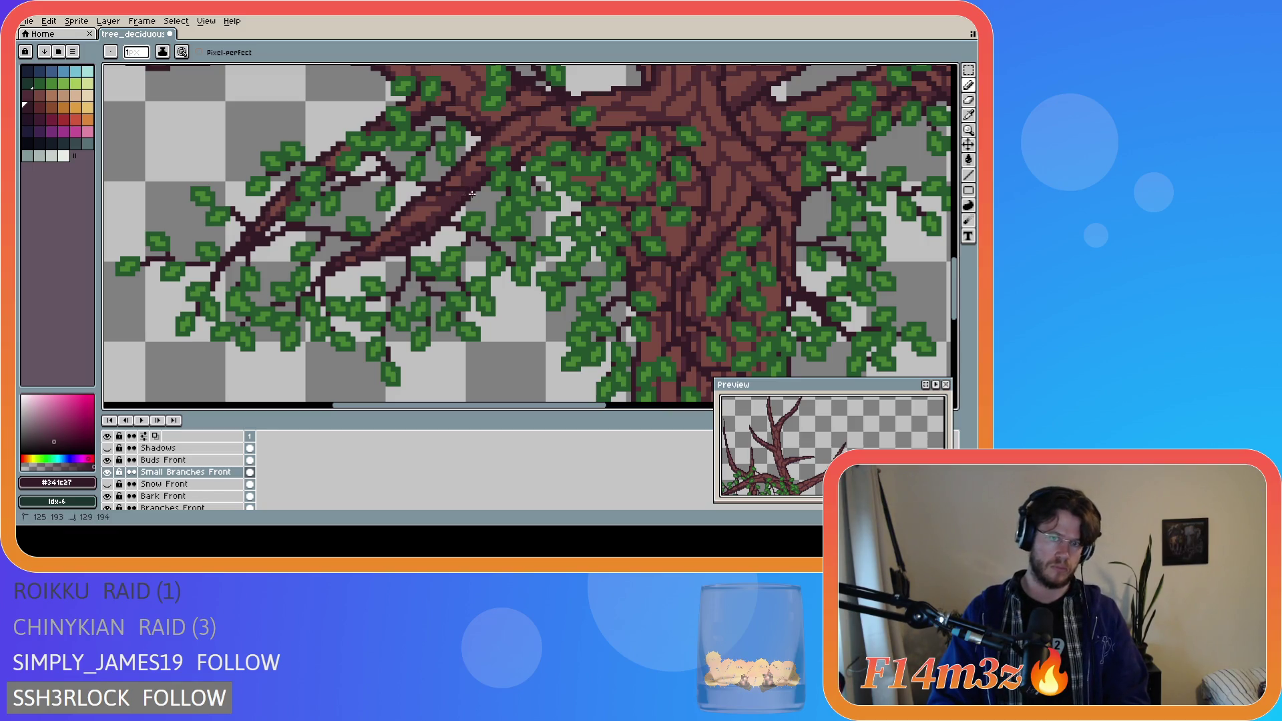
click(454, 190)
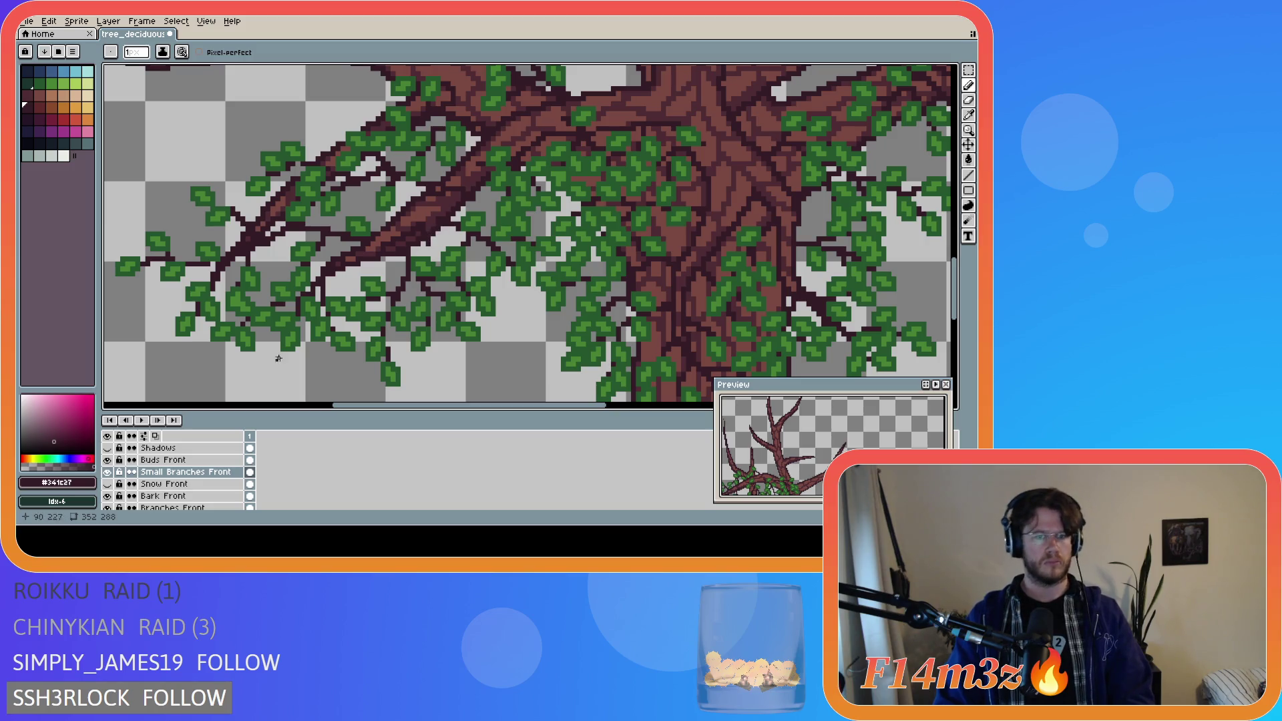
- Toggle Bark Front and Branches Front visibility on and off to compare the trunk
scroll(110, 486, down, 2)
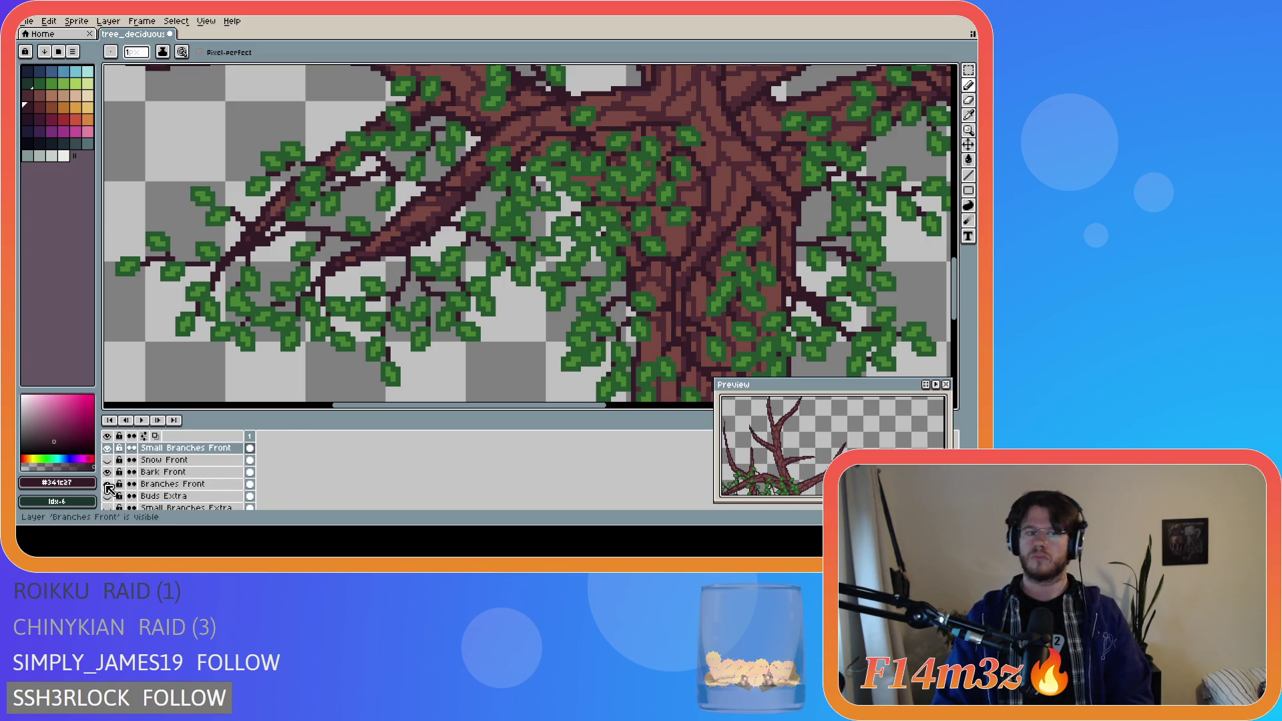
click(109, 482)
click(107, 472)
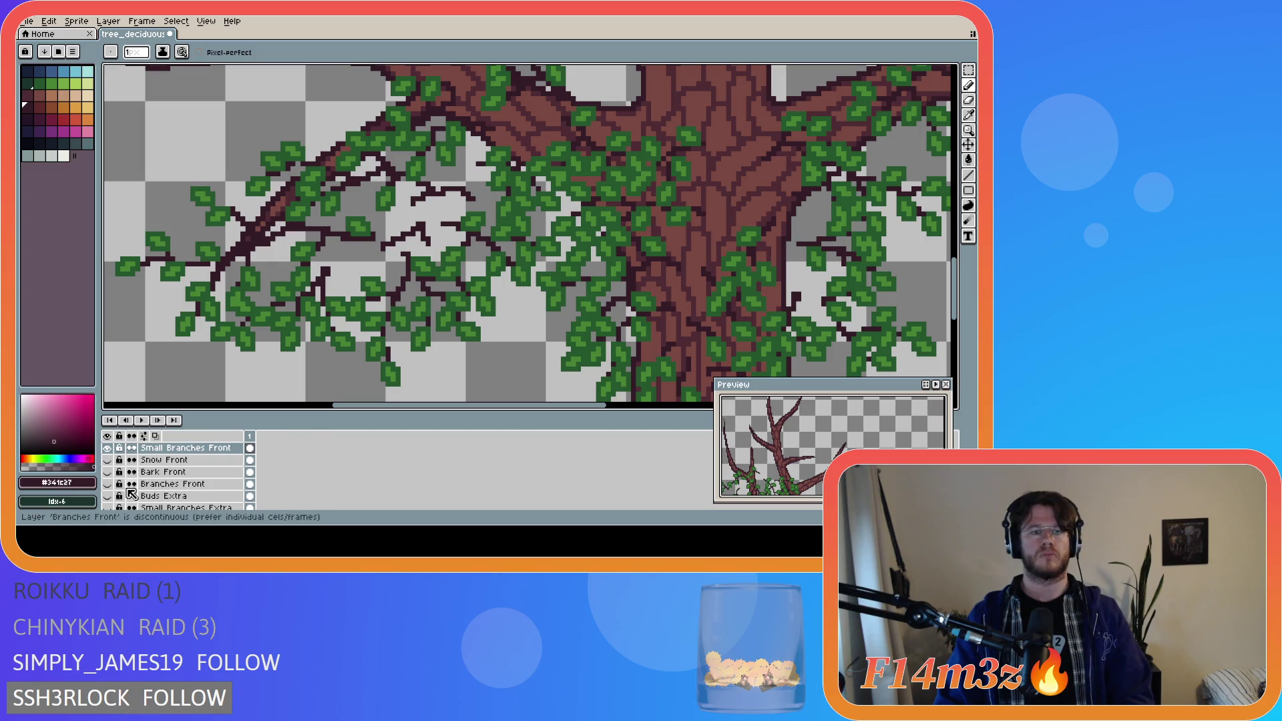
click(107, 484)
click(107, 472)
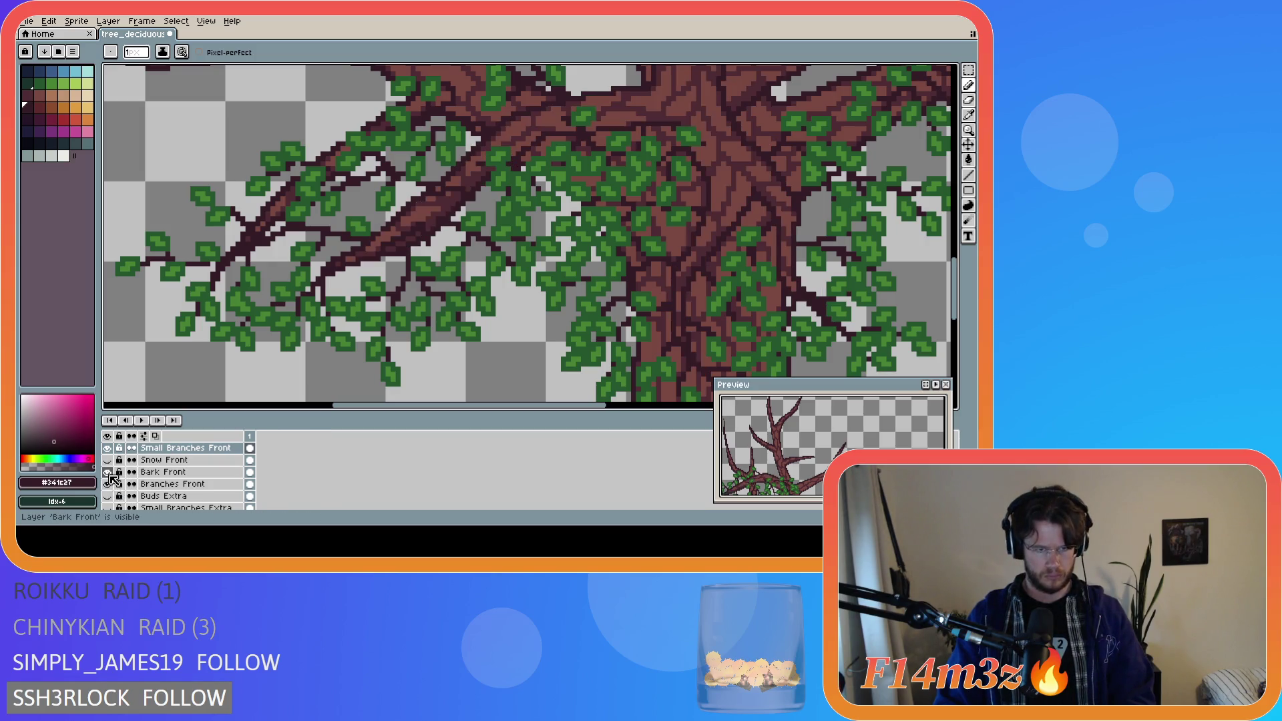
click(108, 472)
click(108, 484)
click(107, 484)
click(108, 472)
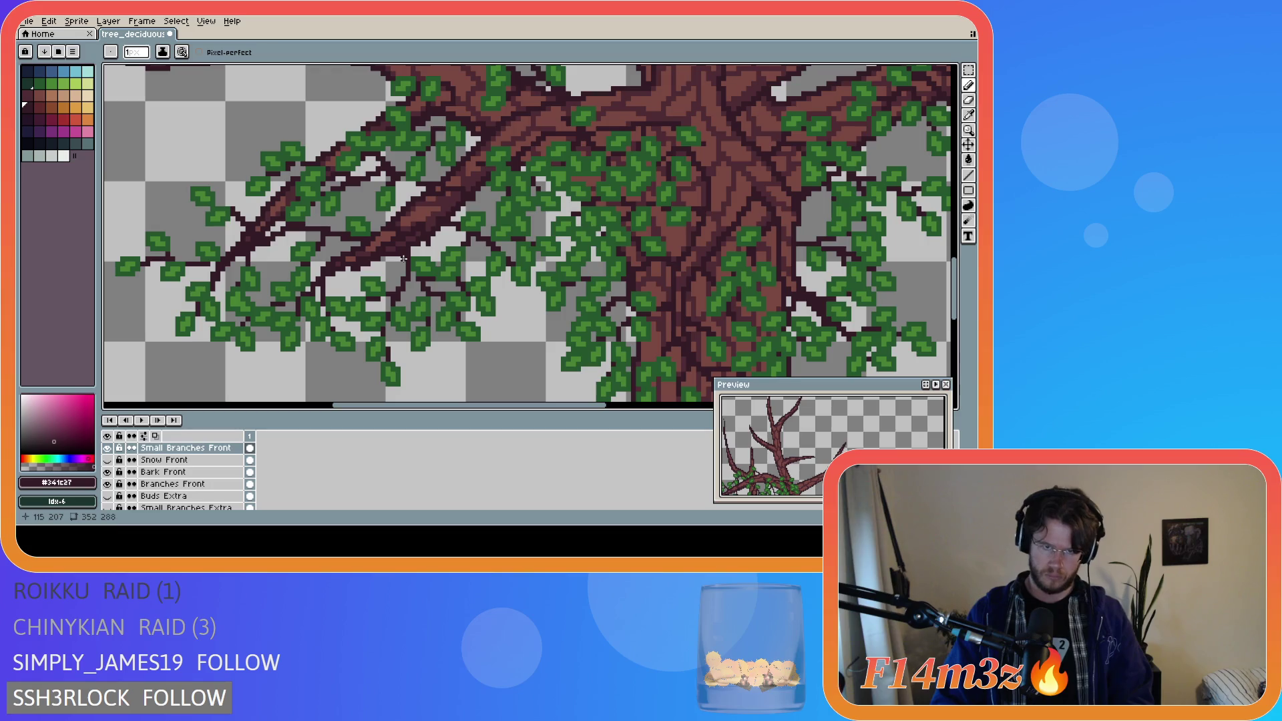
- Leave Bark Front and the Snow layer hidden, with Branches Front visible
click(107, 472)
click(108, 472)
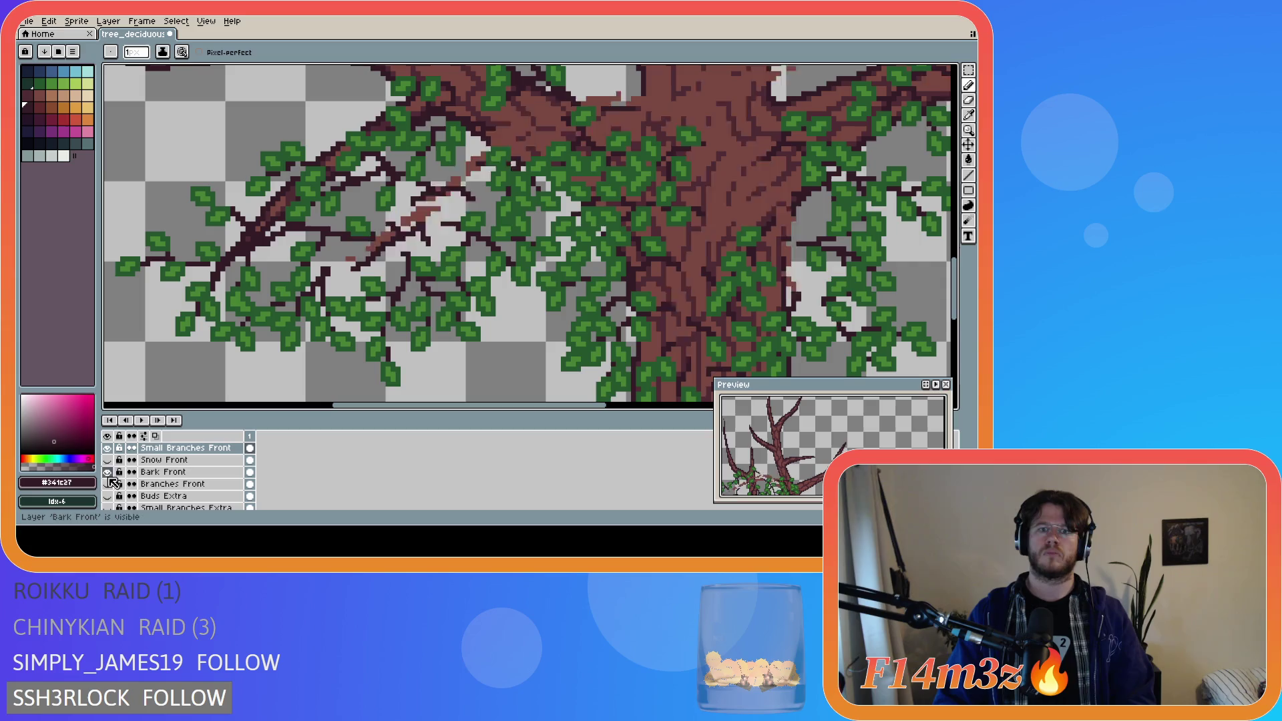
click(108, 483)
click(108, 483)
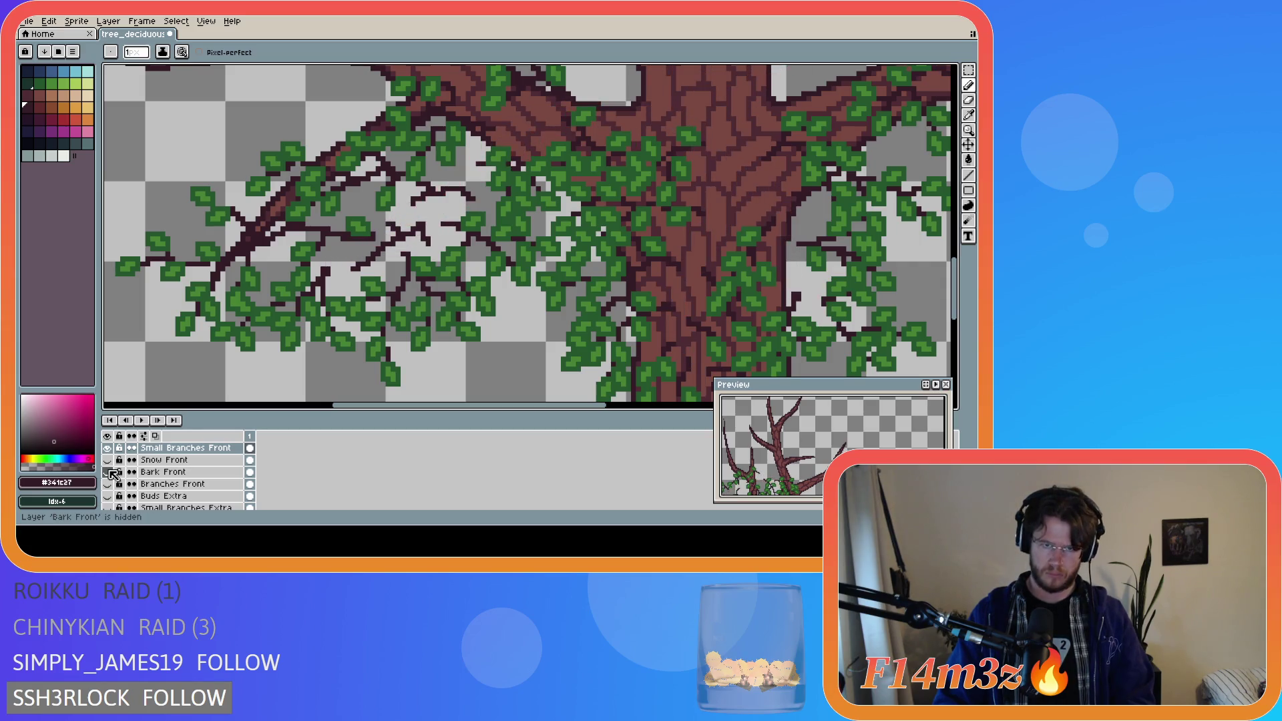
click(108, 483)
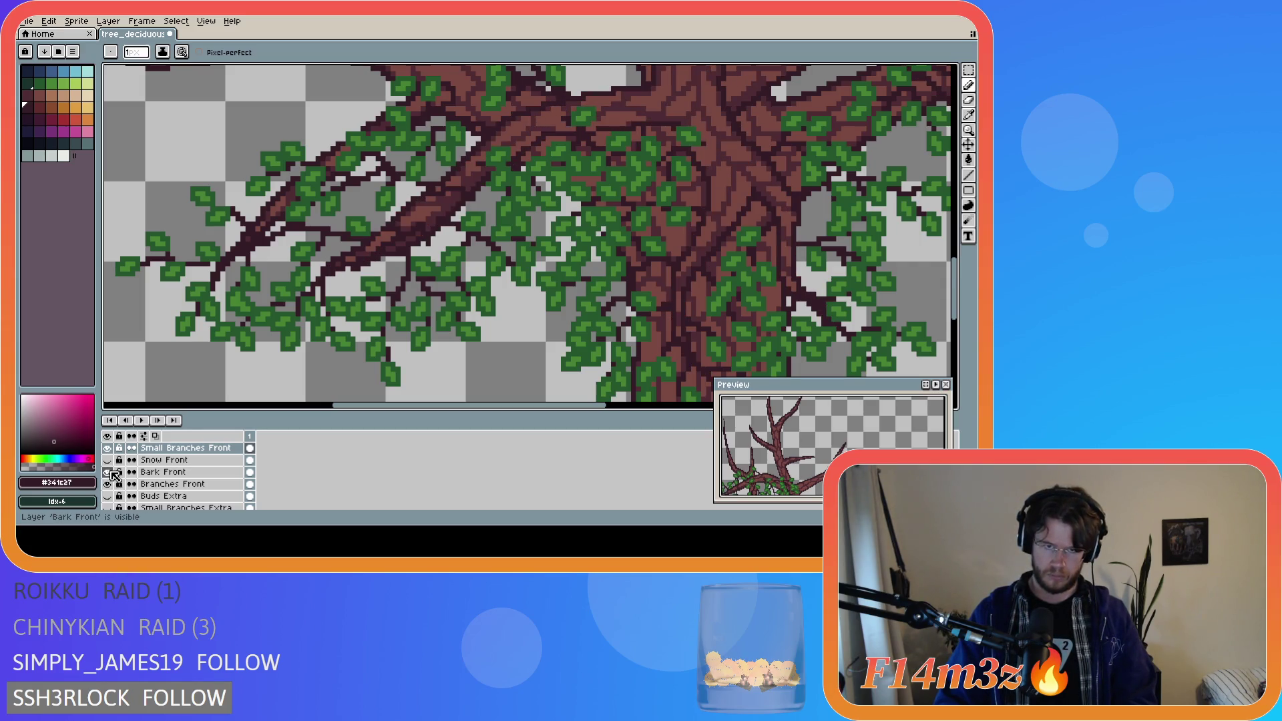
click(107, 460)
click(108, 460)
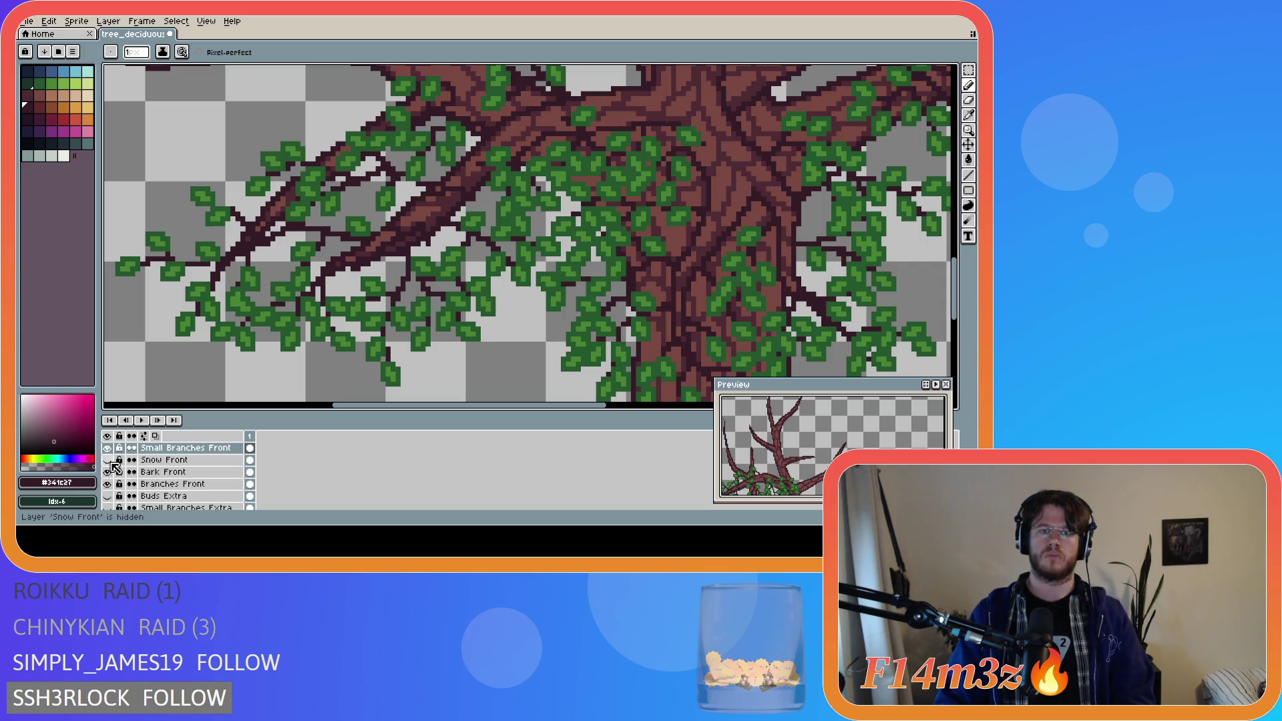
click(108, 472)
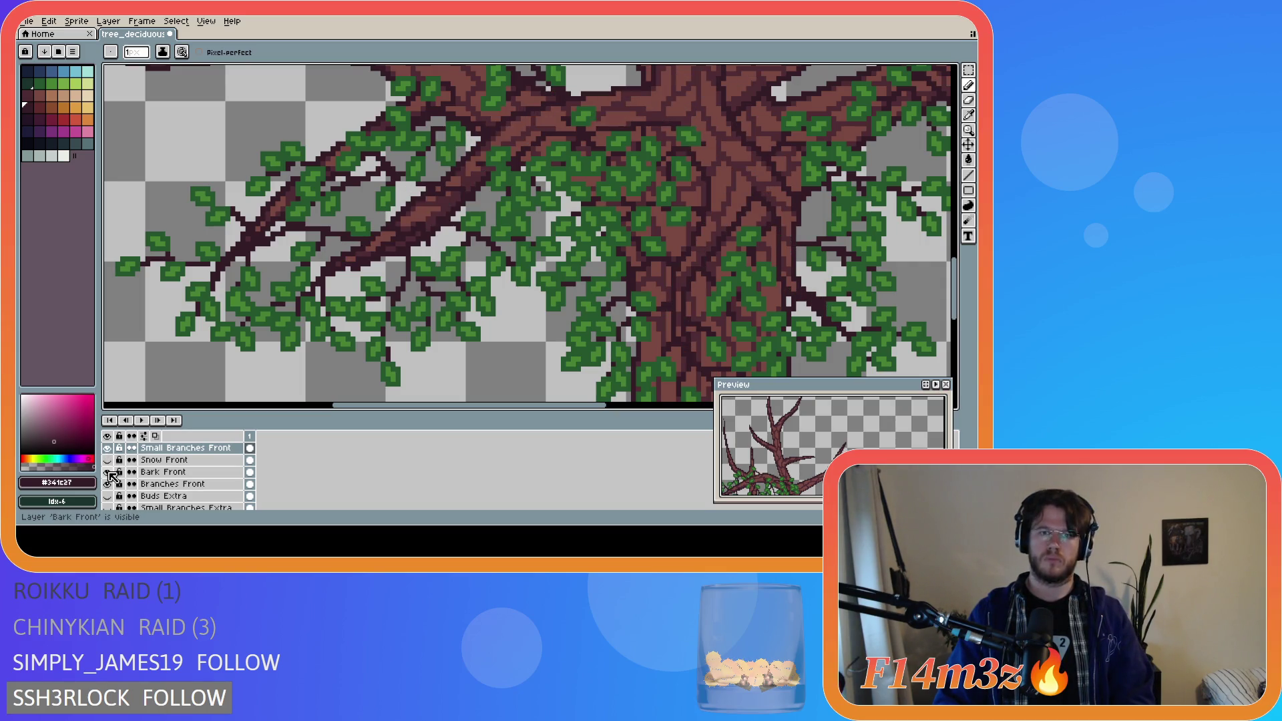
click(107, 472)
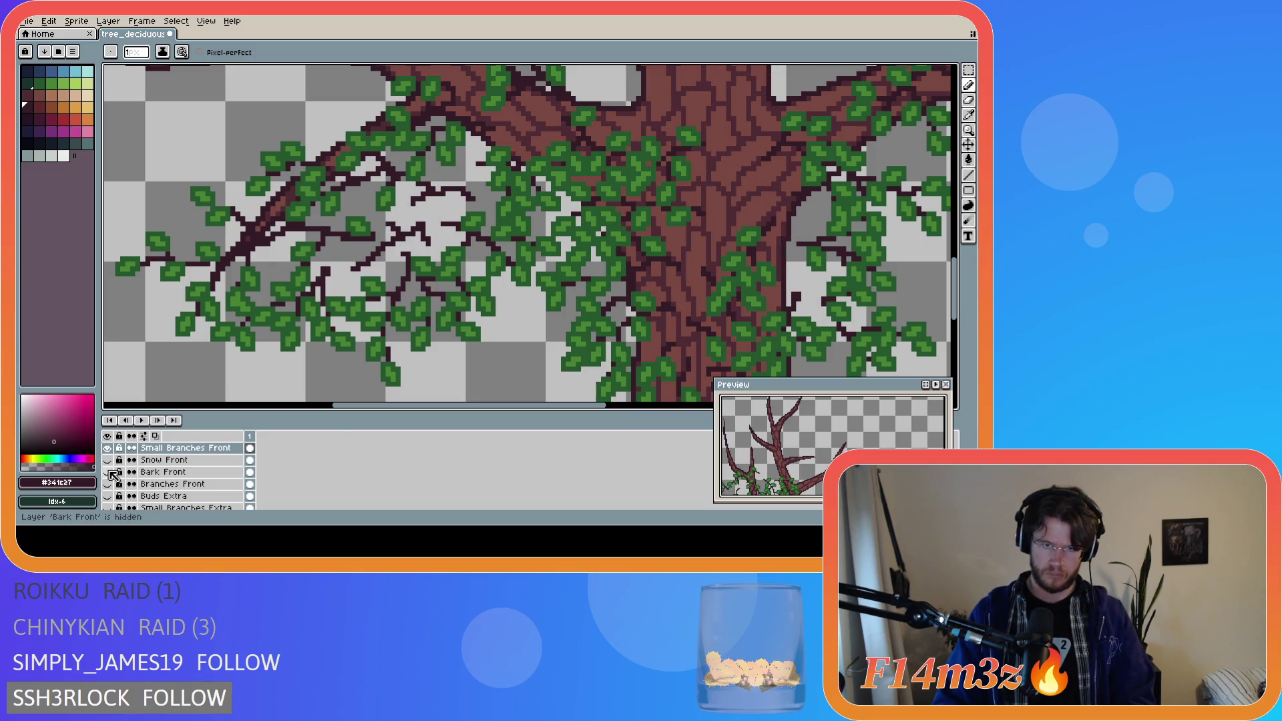
- Marquee-select a small patch of thin branches left of the trunk
key(e)
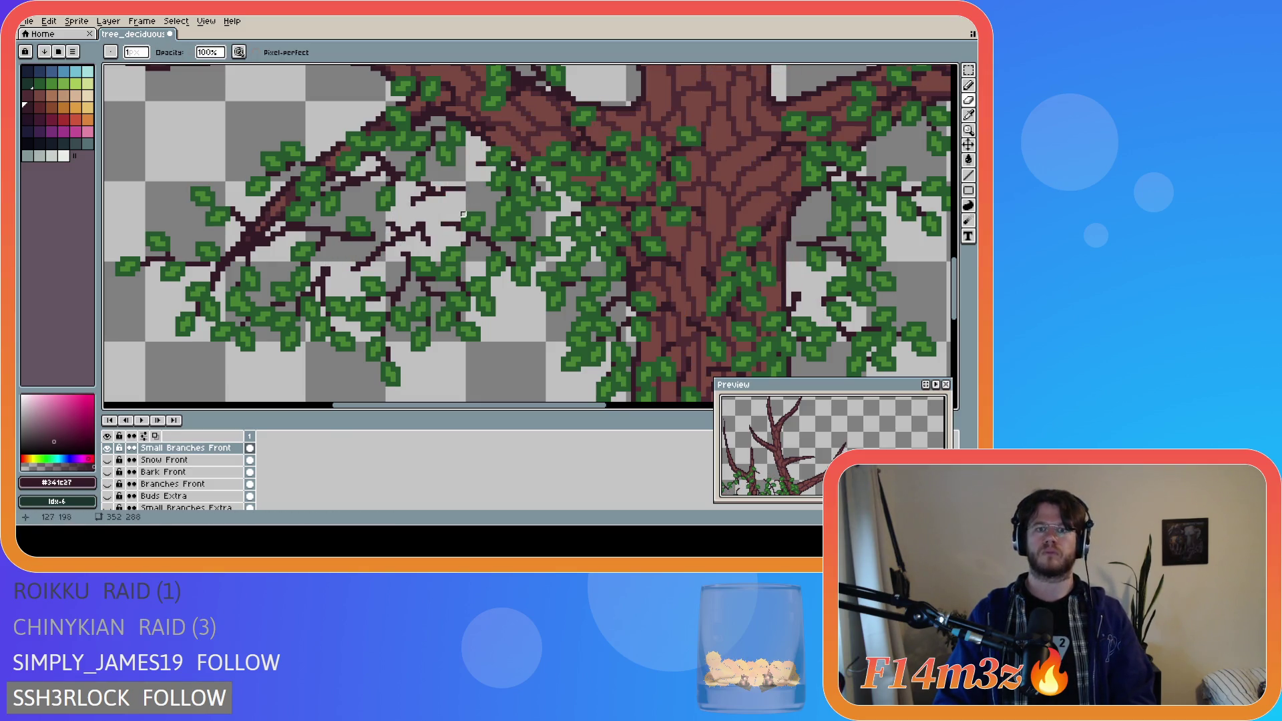
key(b)
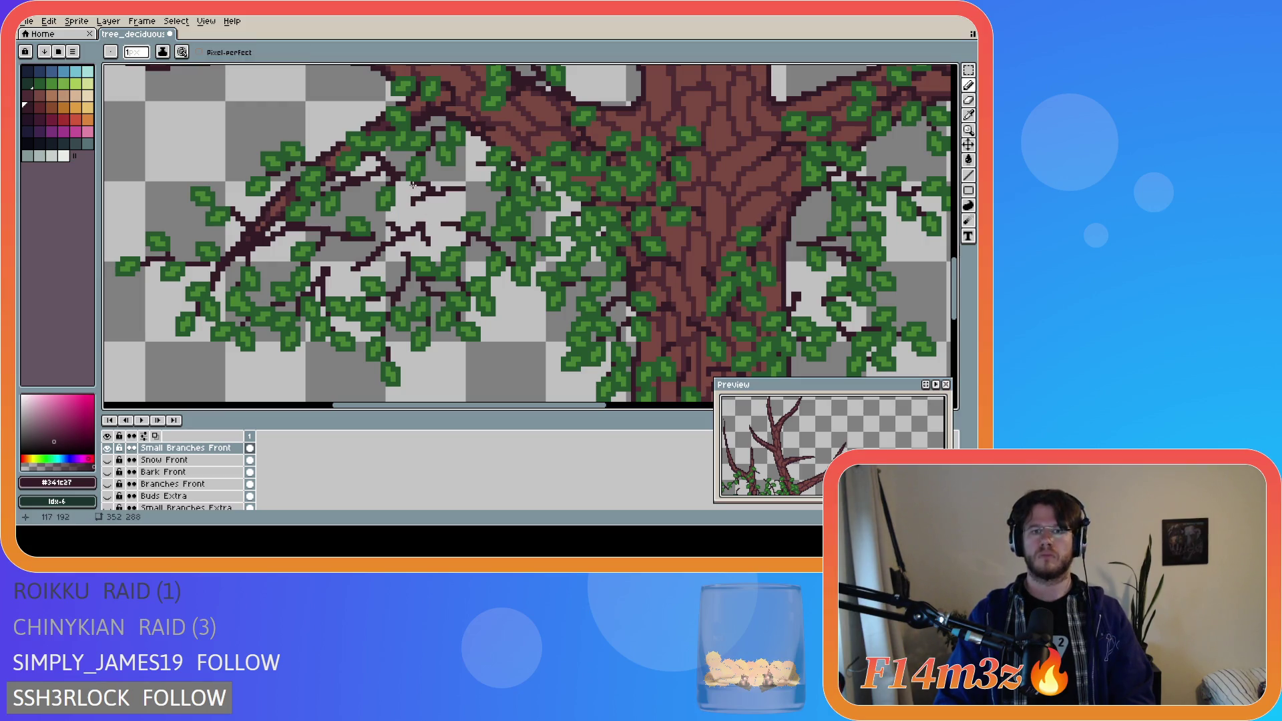
key(m)
drag(408, 179, 474, 208)
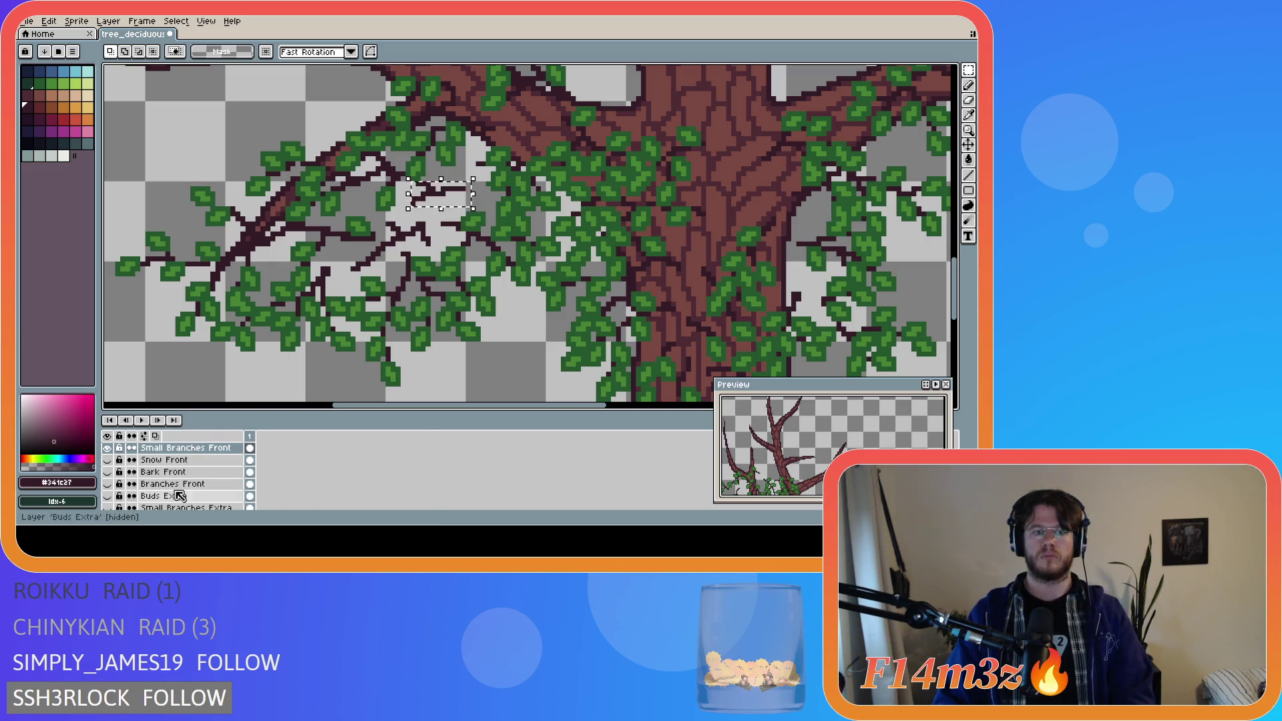
drag(107, 484, 108, 471)
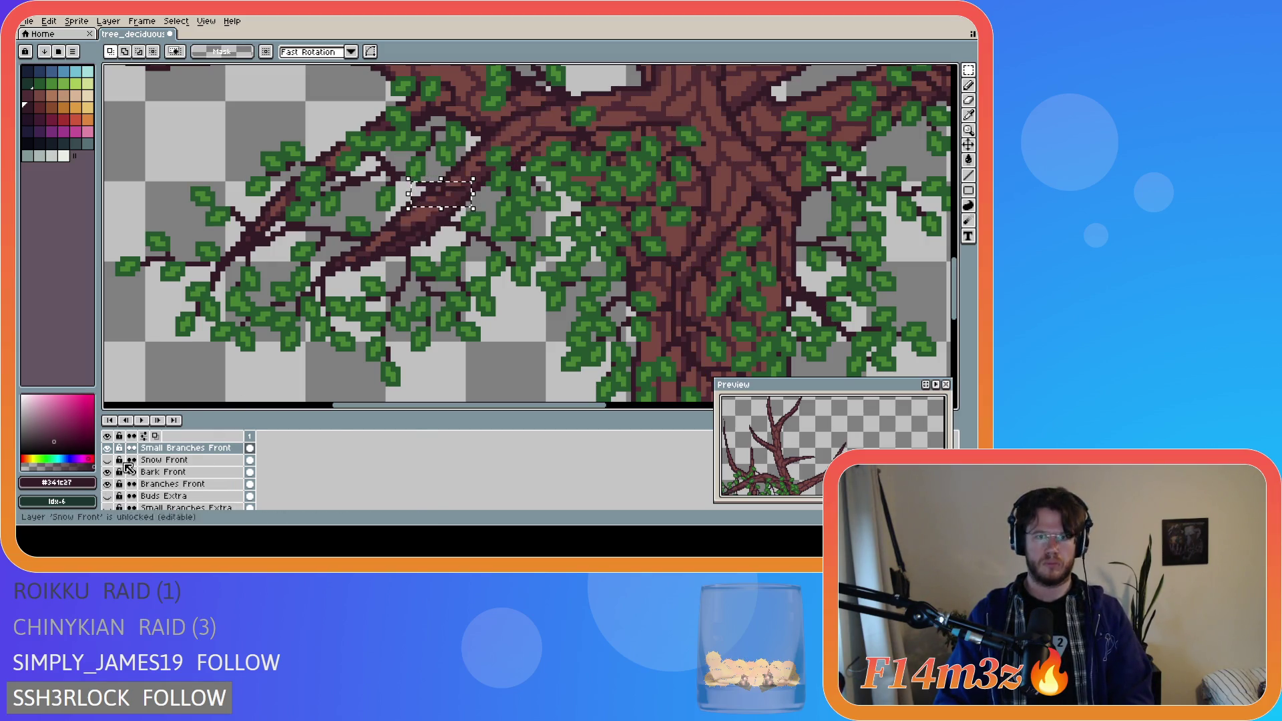
- Nudge the selected branches pixel by pixel to compare positions, then commit the move
key(Right)
key(Right)
key(Down)
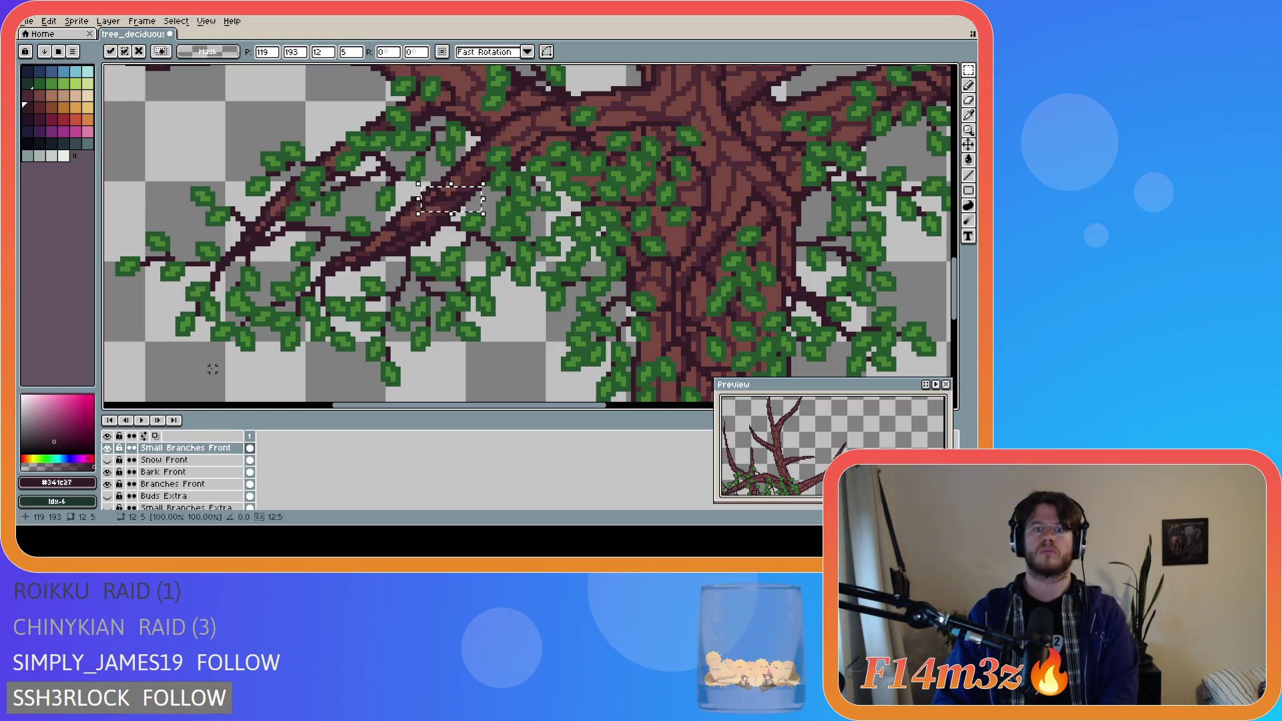
key(Right)
key(Up)
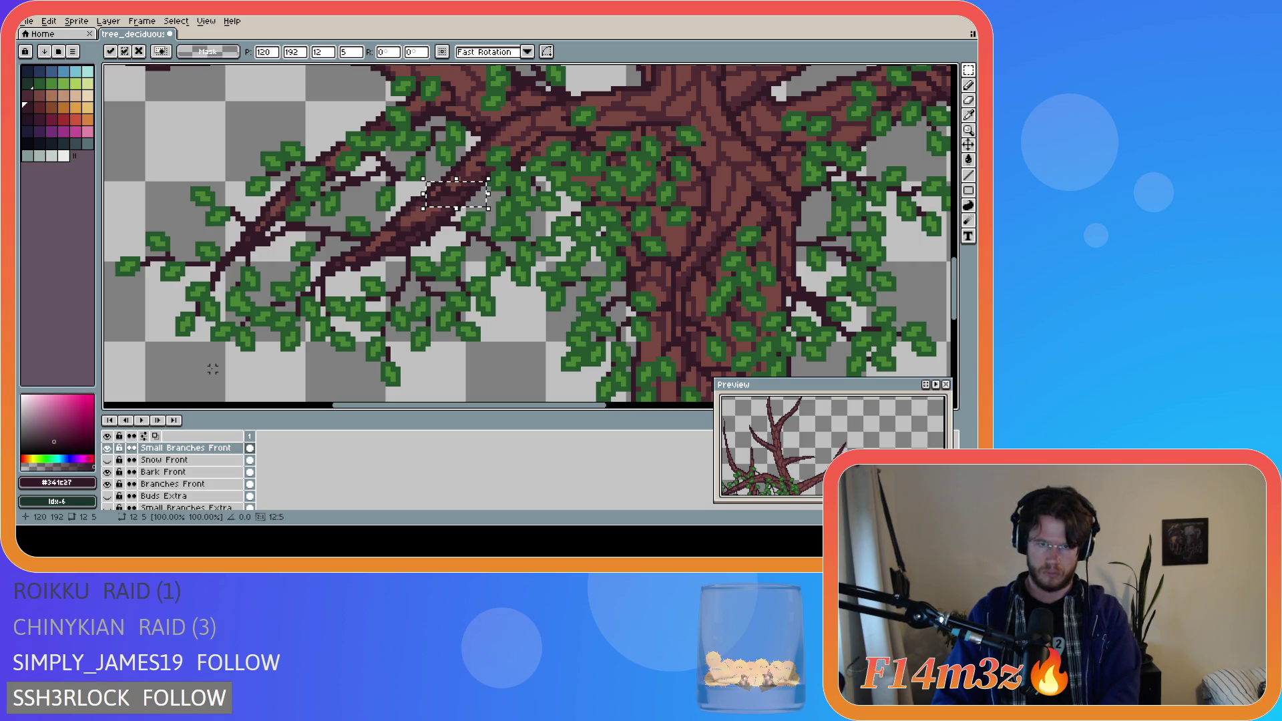
key(Left)
key(Down)
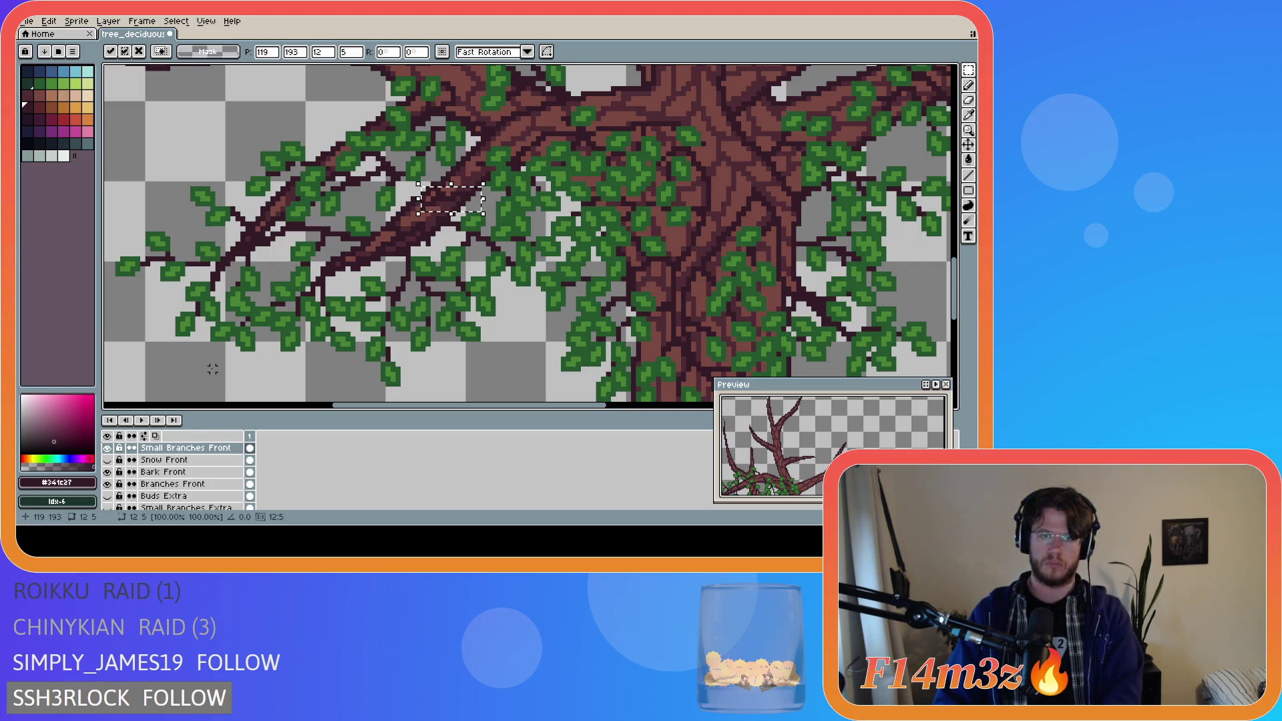
key(Right)
key(Up)
key(Left)
key(Down)
key(Right)
key(Up)
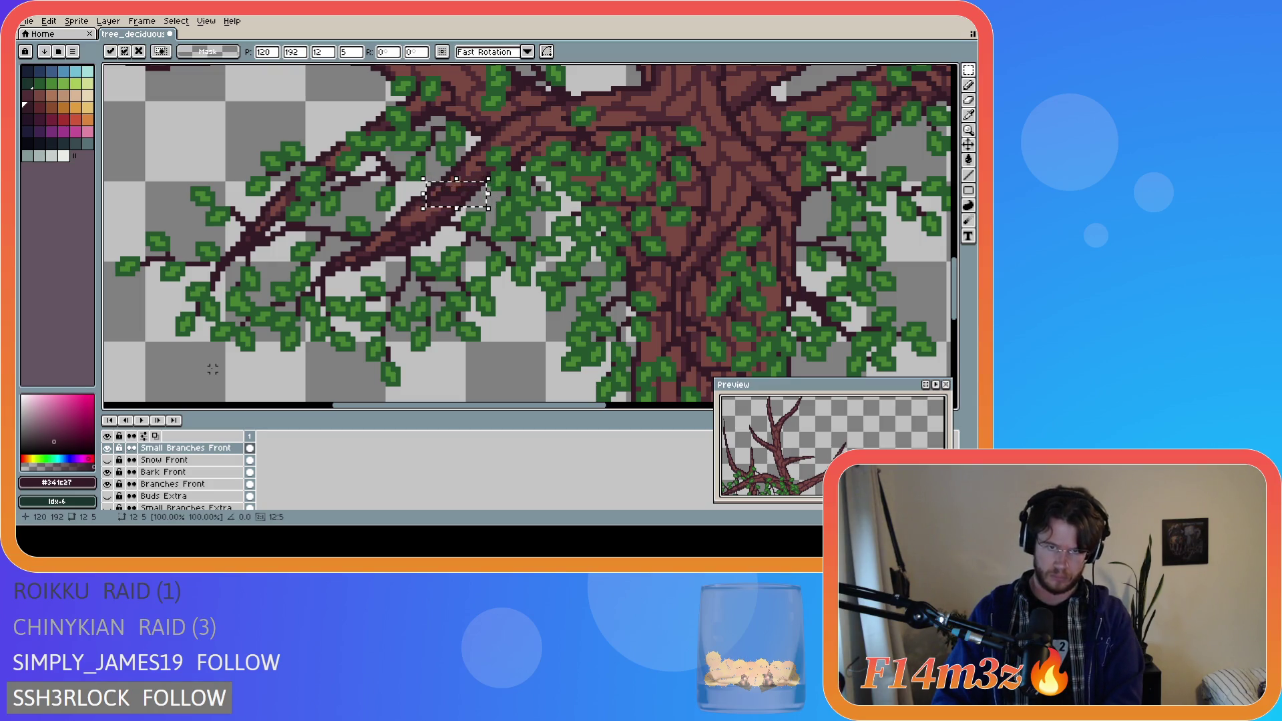
key(Left)
key(Down)
key(Right)
key(Up)
key(Down)
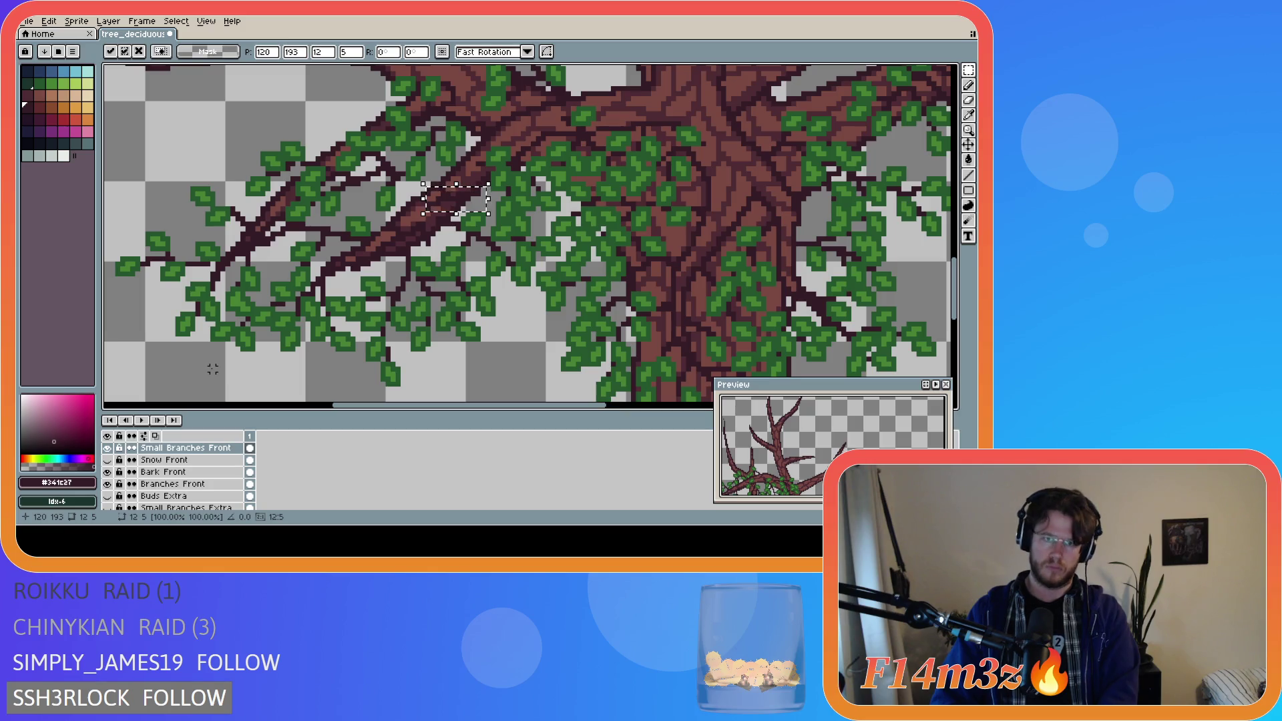
click(383, 273)
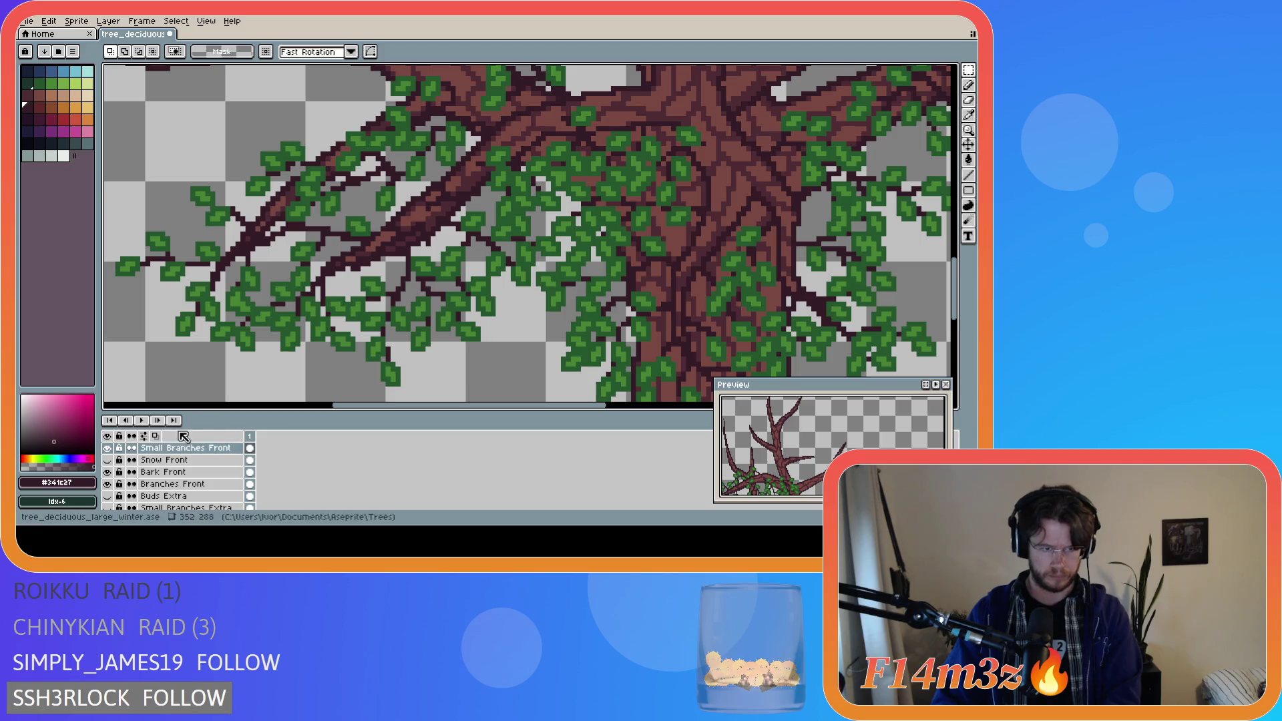
- Hide the Bark Front layer, then show it again
click(107, 472)
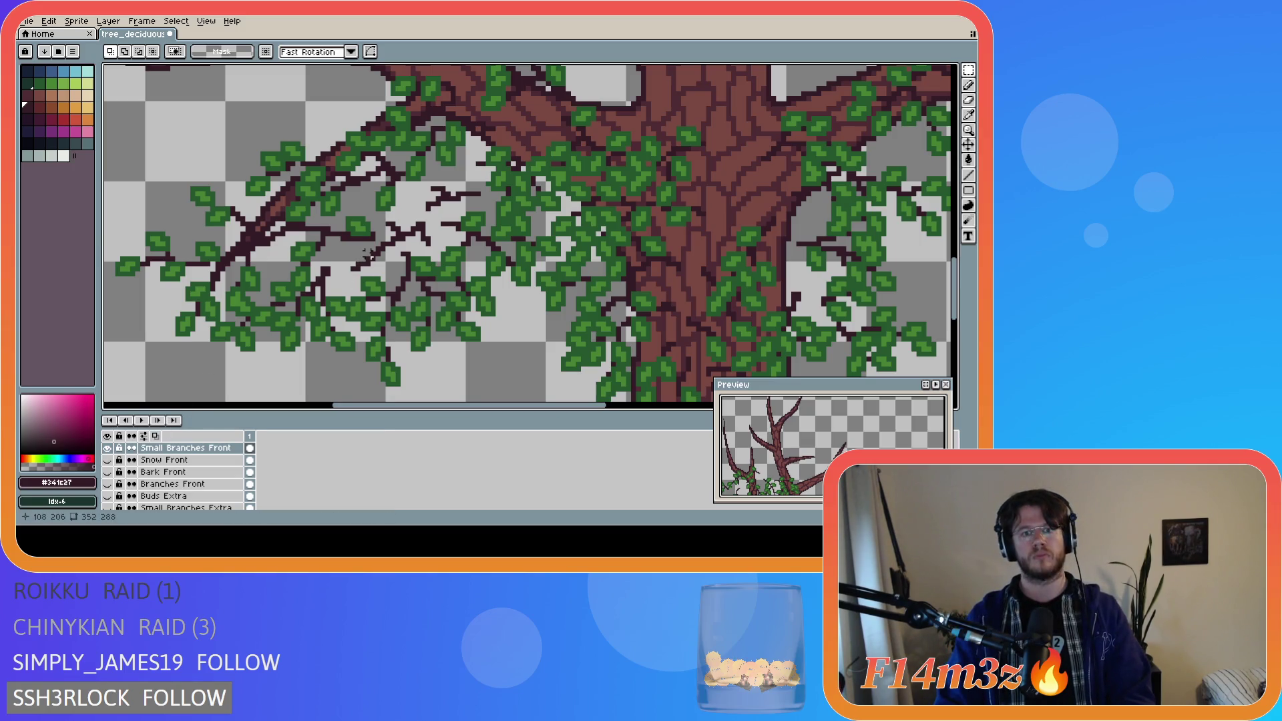
key(b)
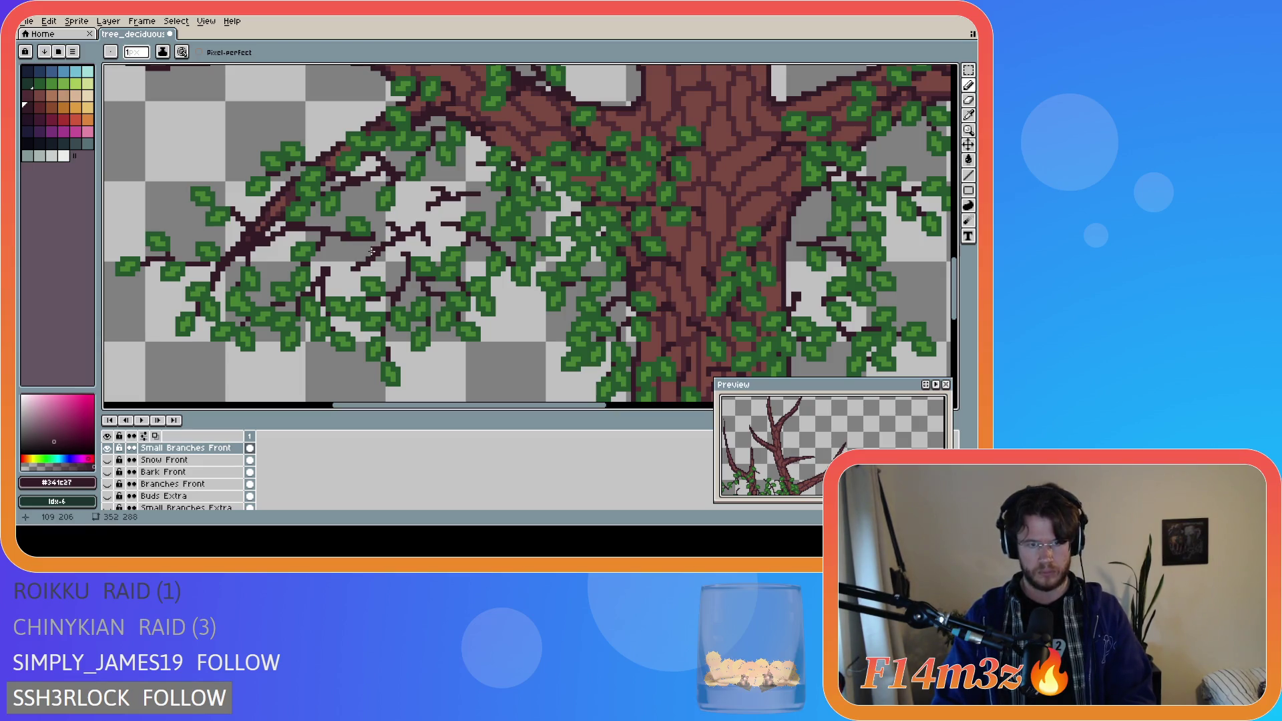
key(e)
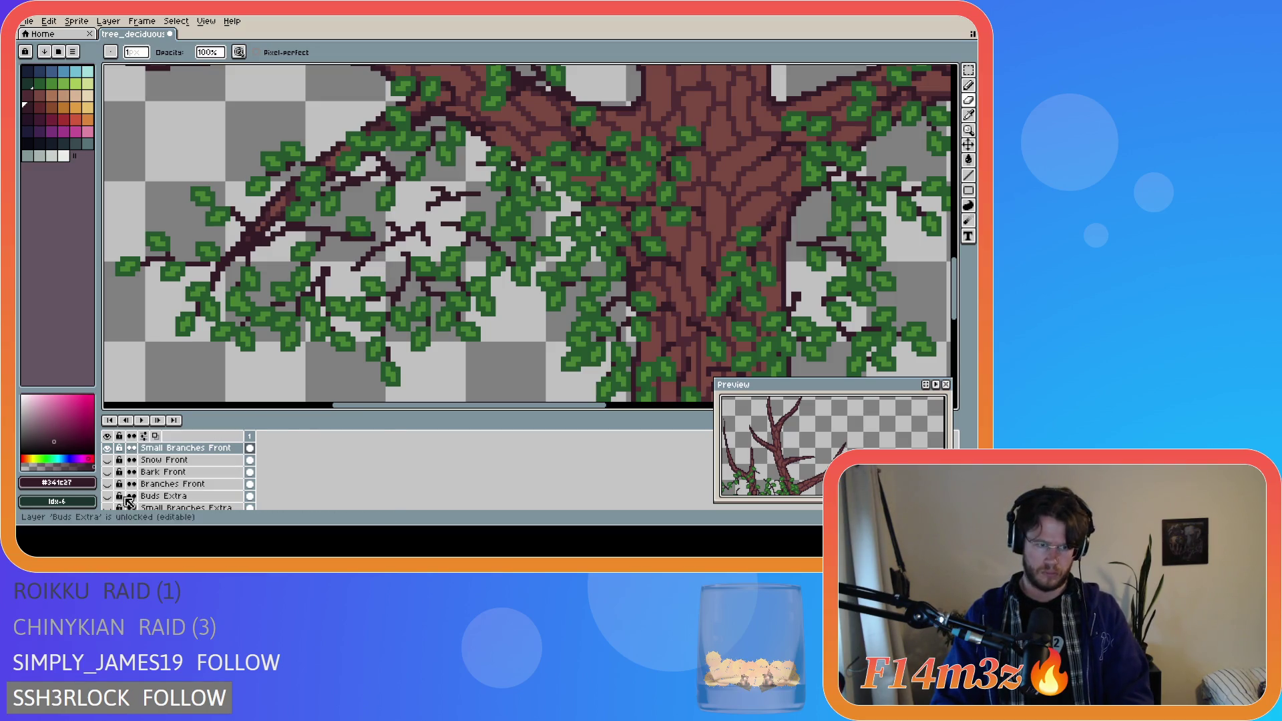
click(108, 472)
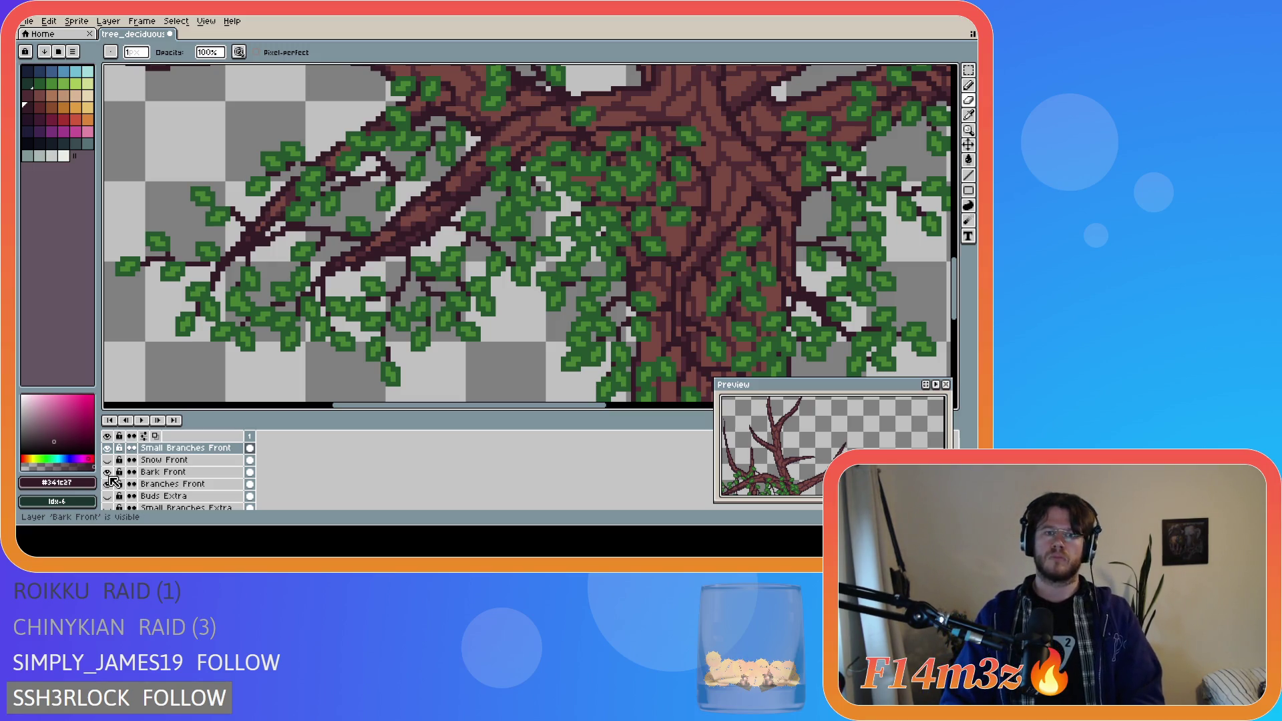
- Sample the leaf green #468232 from an existing leaf
key(i)
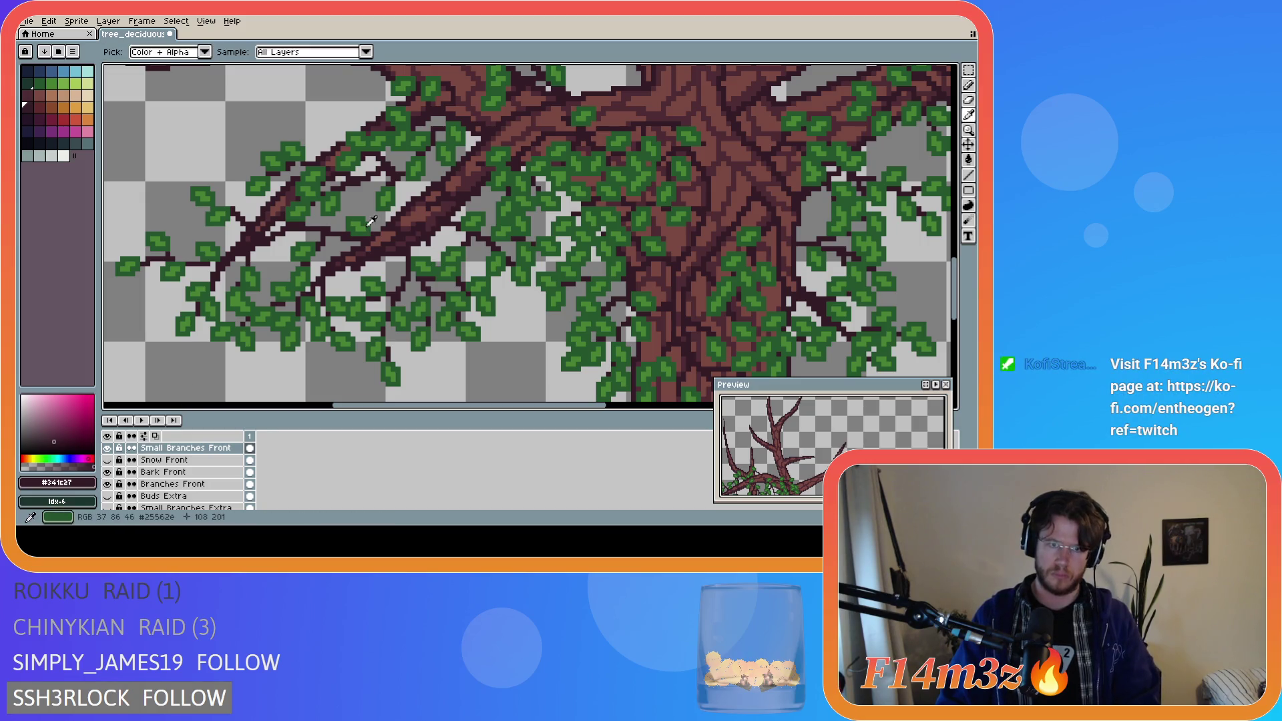
click(363, 221)
key(Up)
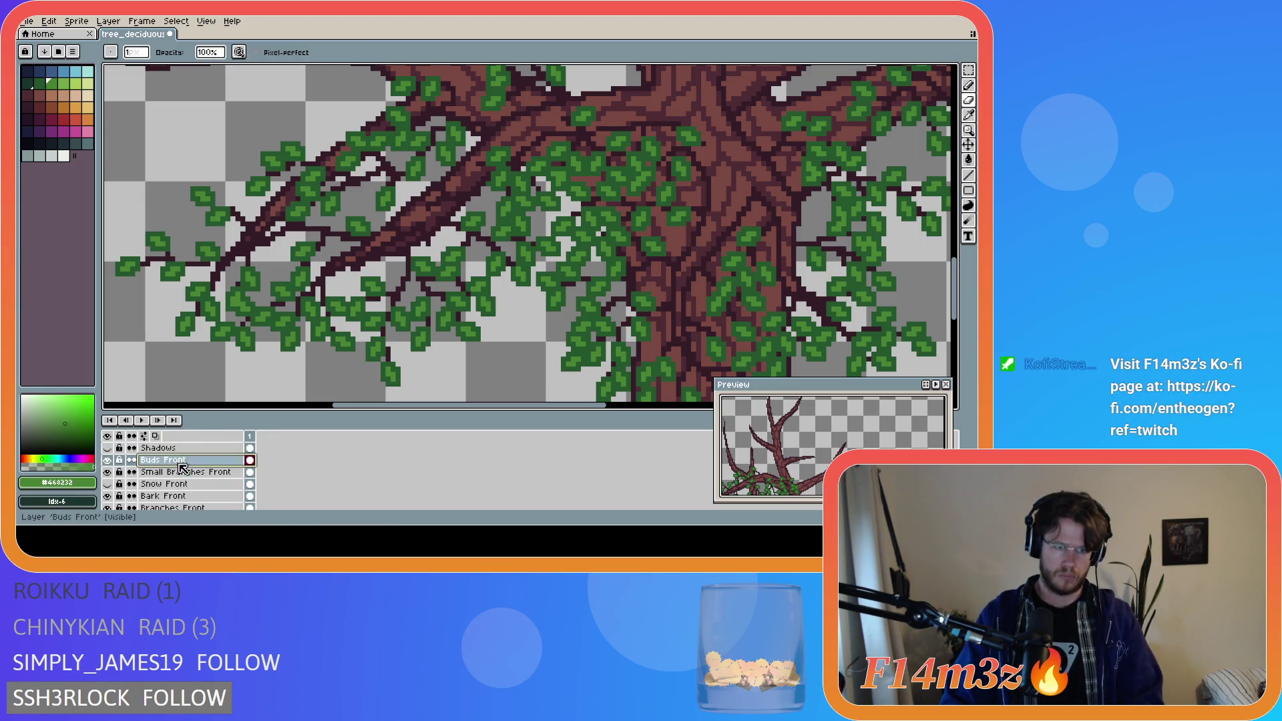
- Toggle layer visibility, leaving Branches Front and Bark Front hidden
key(e)
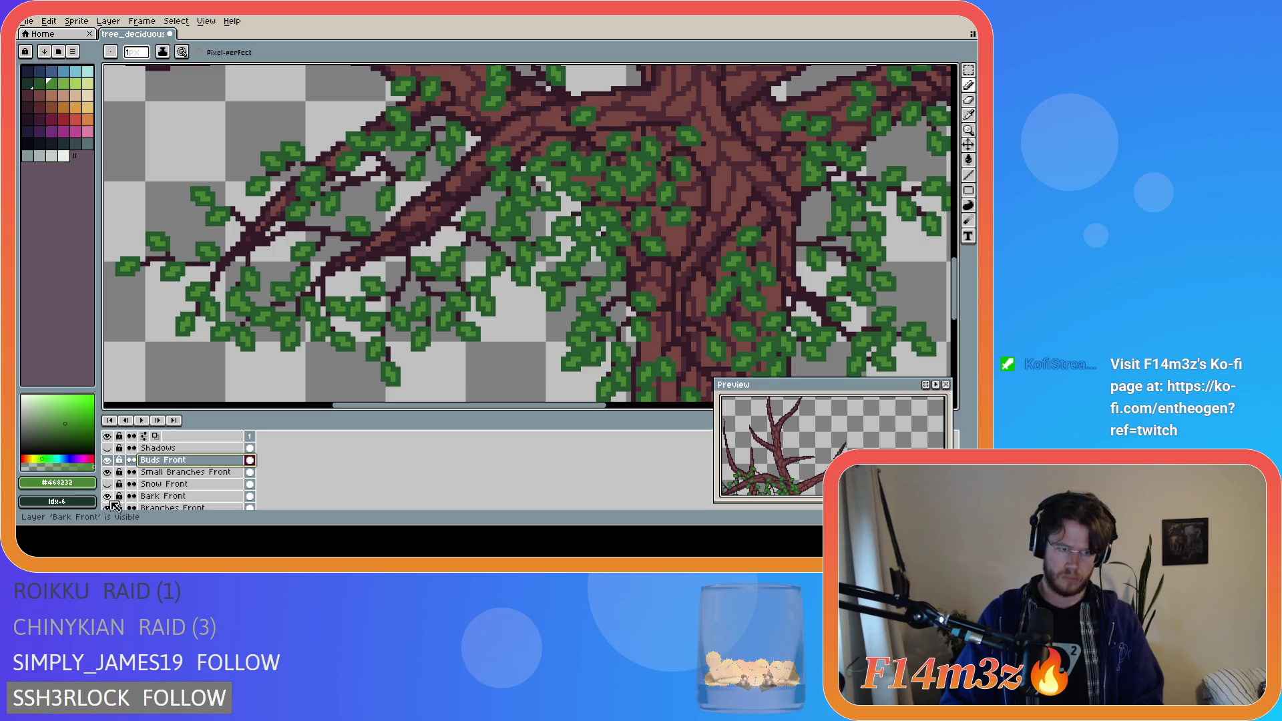
drag(108, 472, 109, 461)
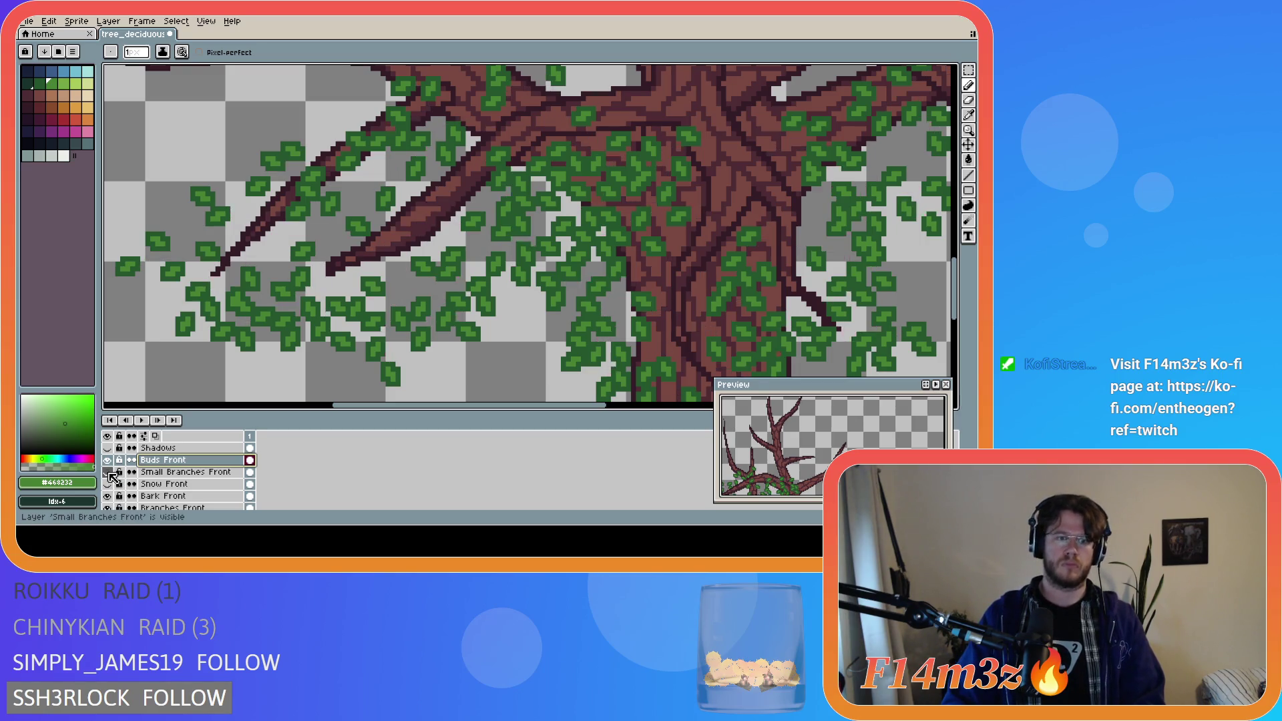
click(109, 461)
click(107, 473)
scroll(112, 488, down, 1)
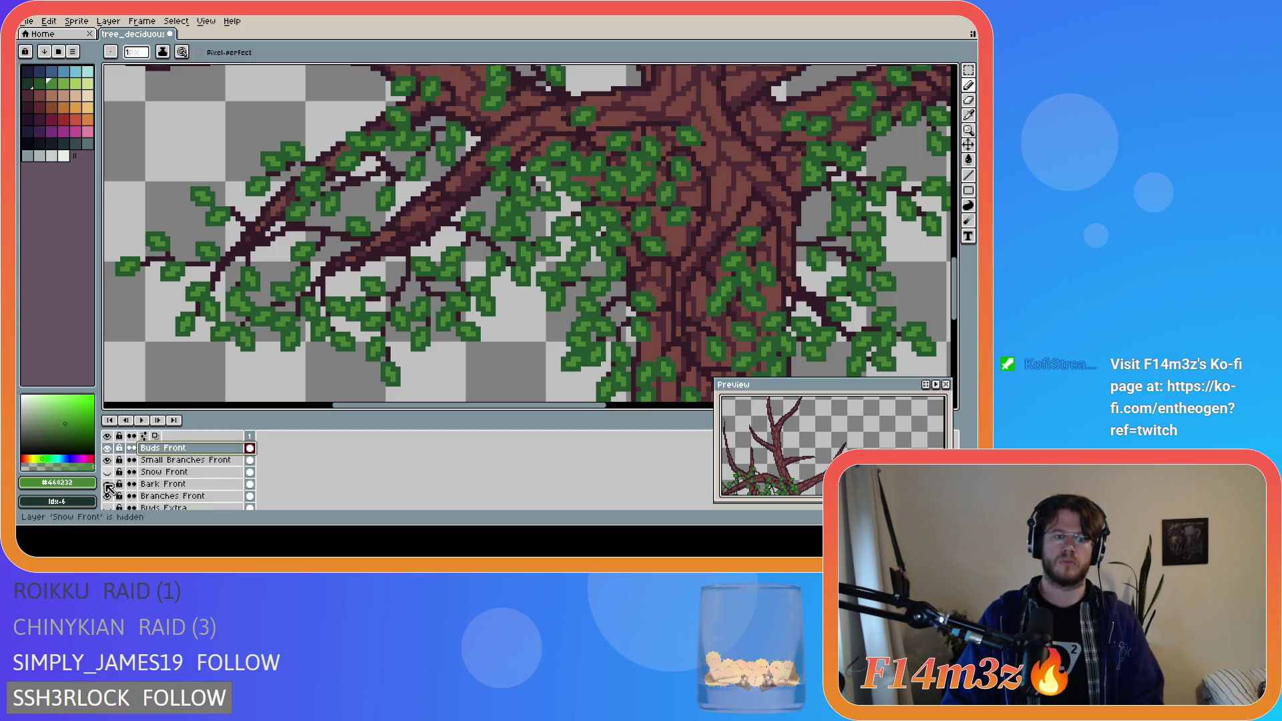
drag(115, 509, 108, 483)
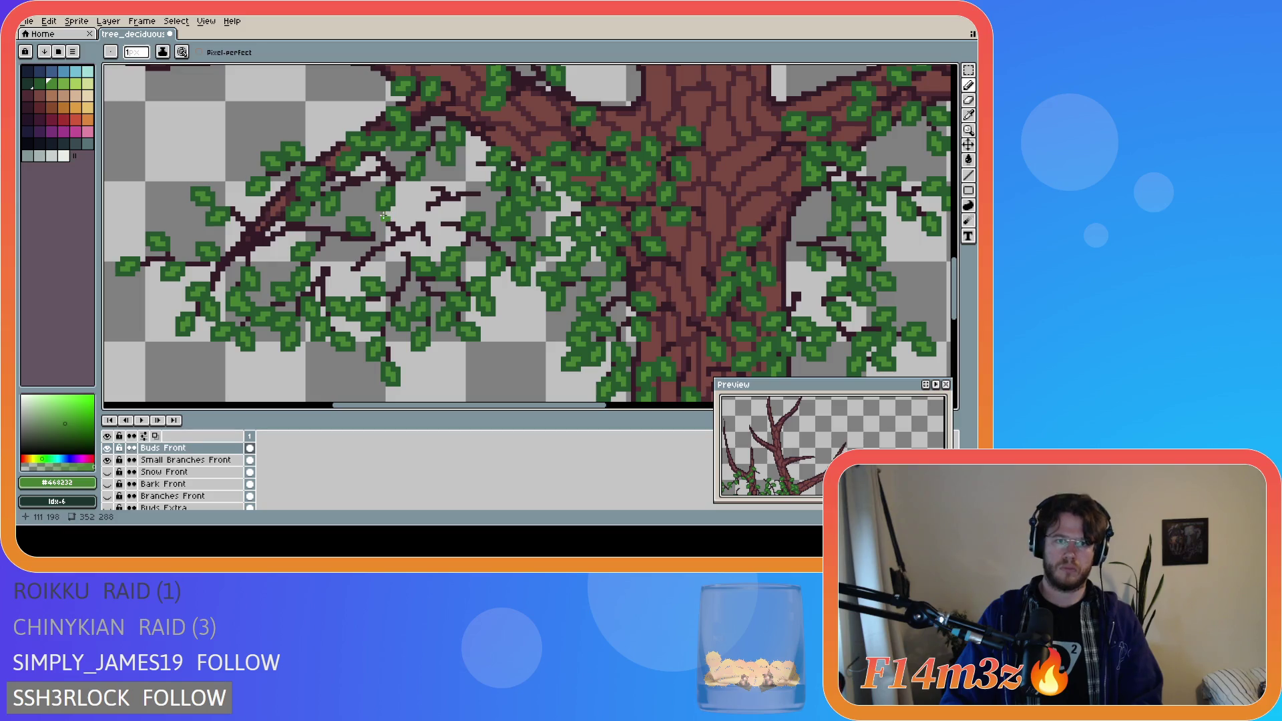
- Paint green bud pixels and short bud strokes on the thin branches left of the trunk
click(432, 244)
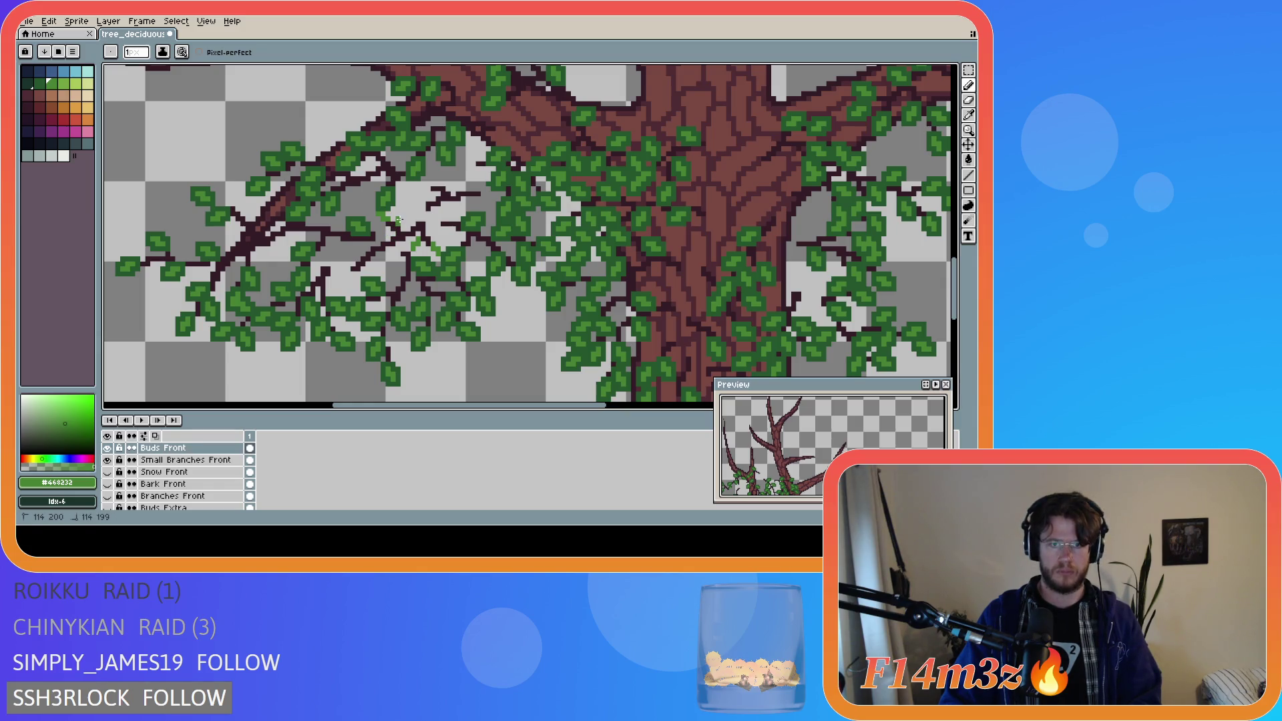
click(404, 216)
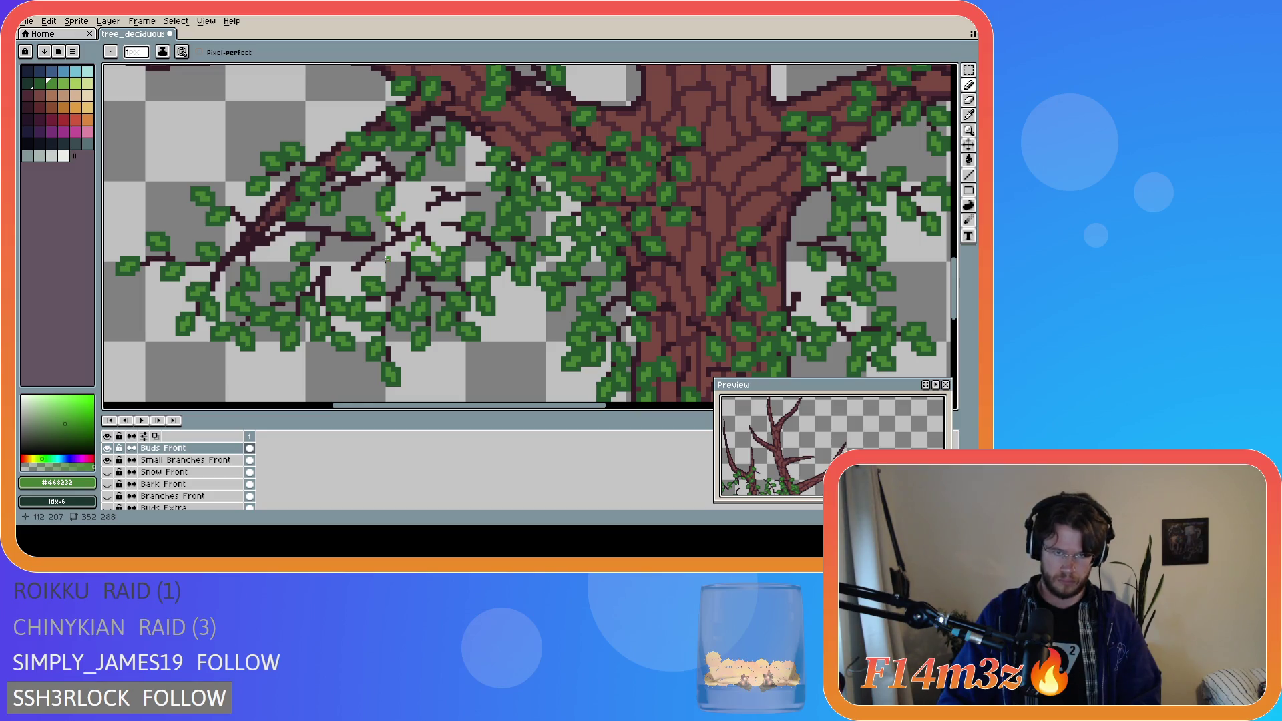
click(352, 273)
drag(352, 273, 343, 279)
click(369, 267)
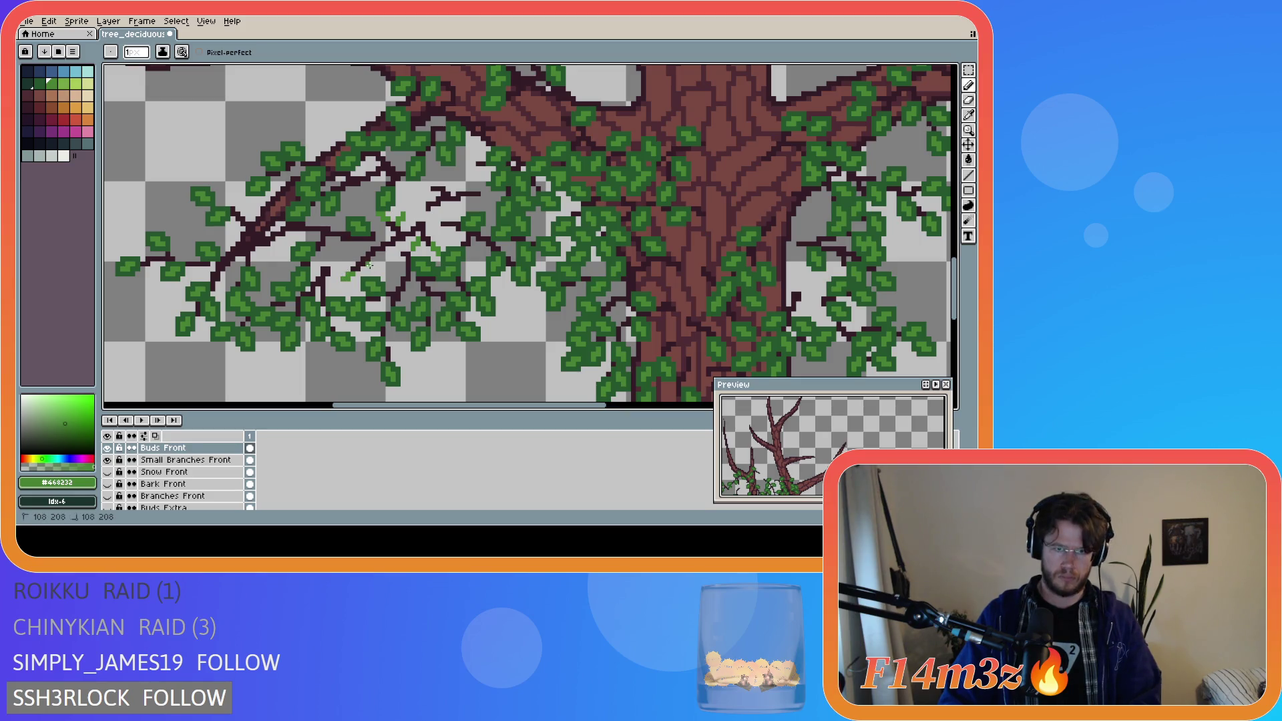
drag(369, 267, 344, 254)
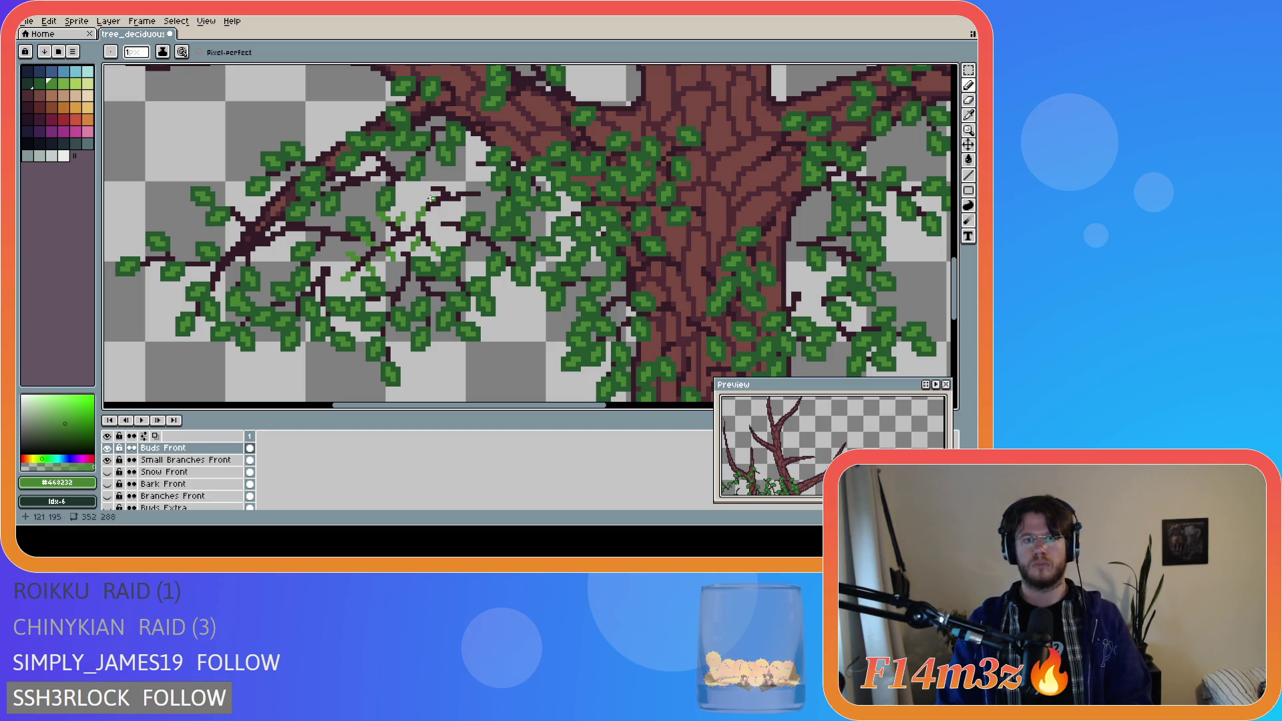
click(422, 195)
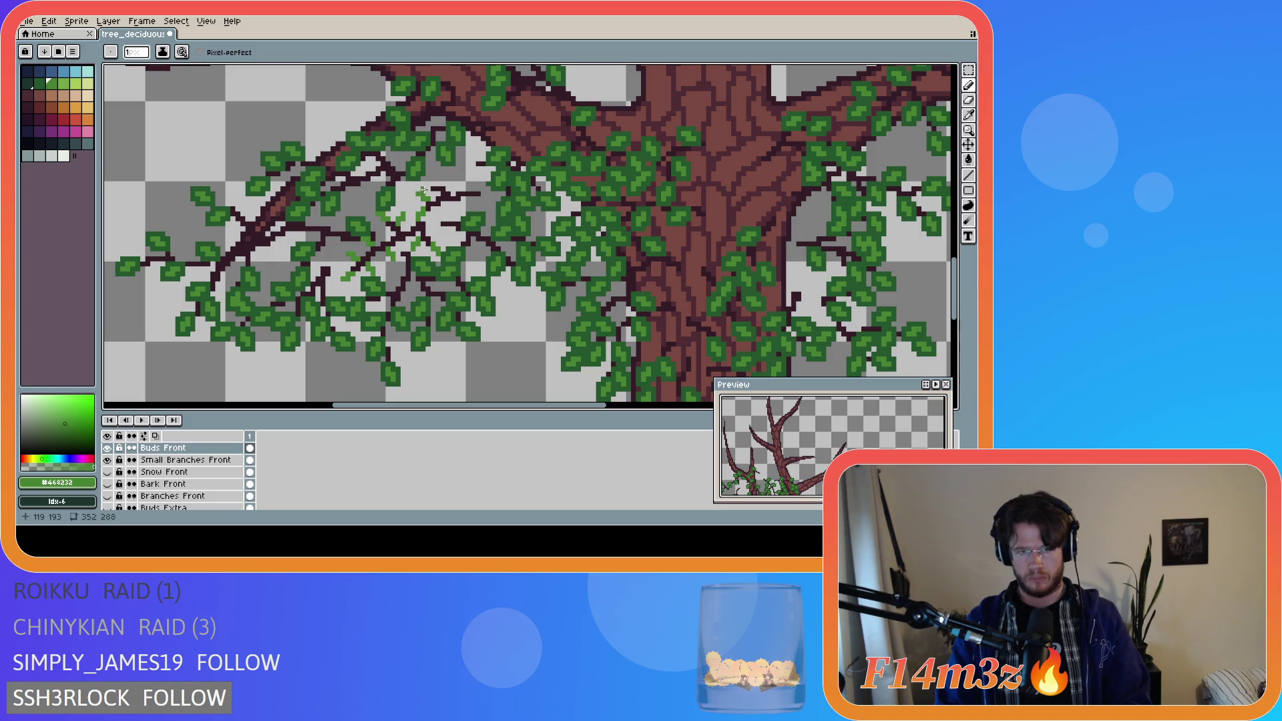
key(v)
key(b)
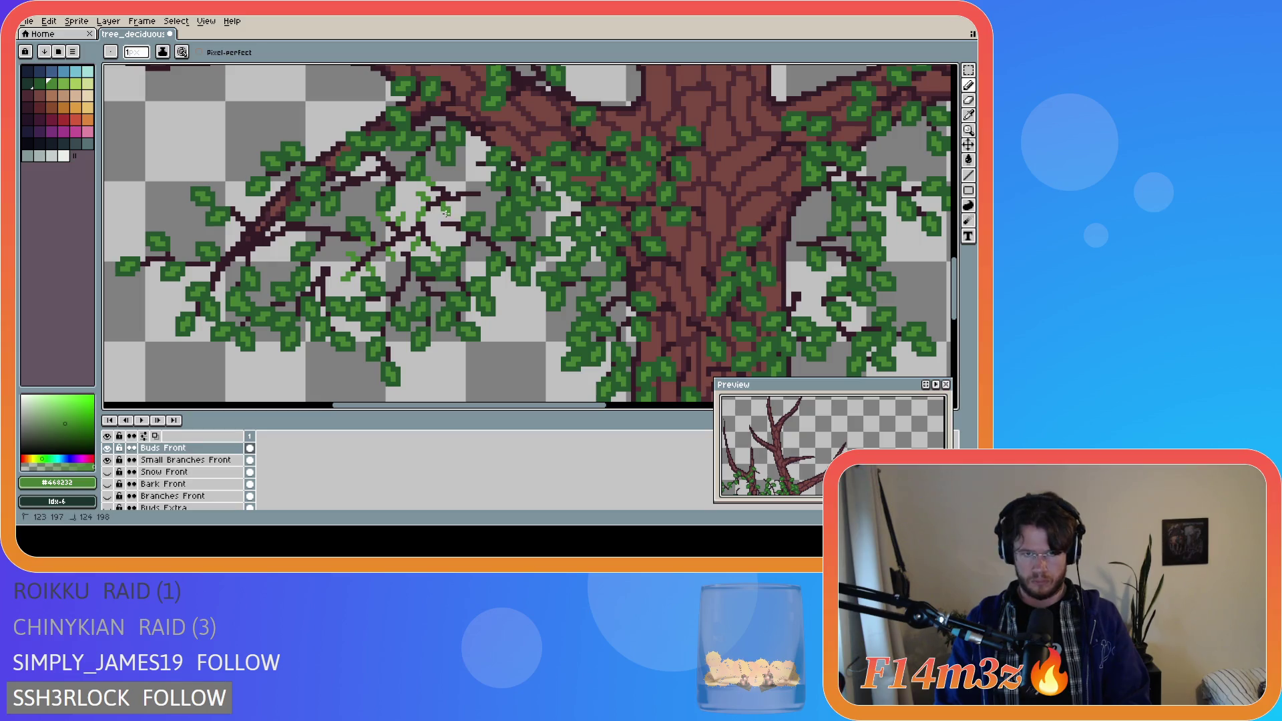
key(e)
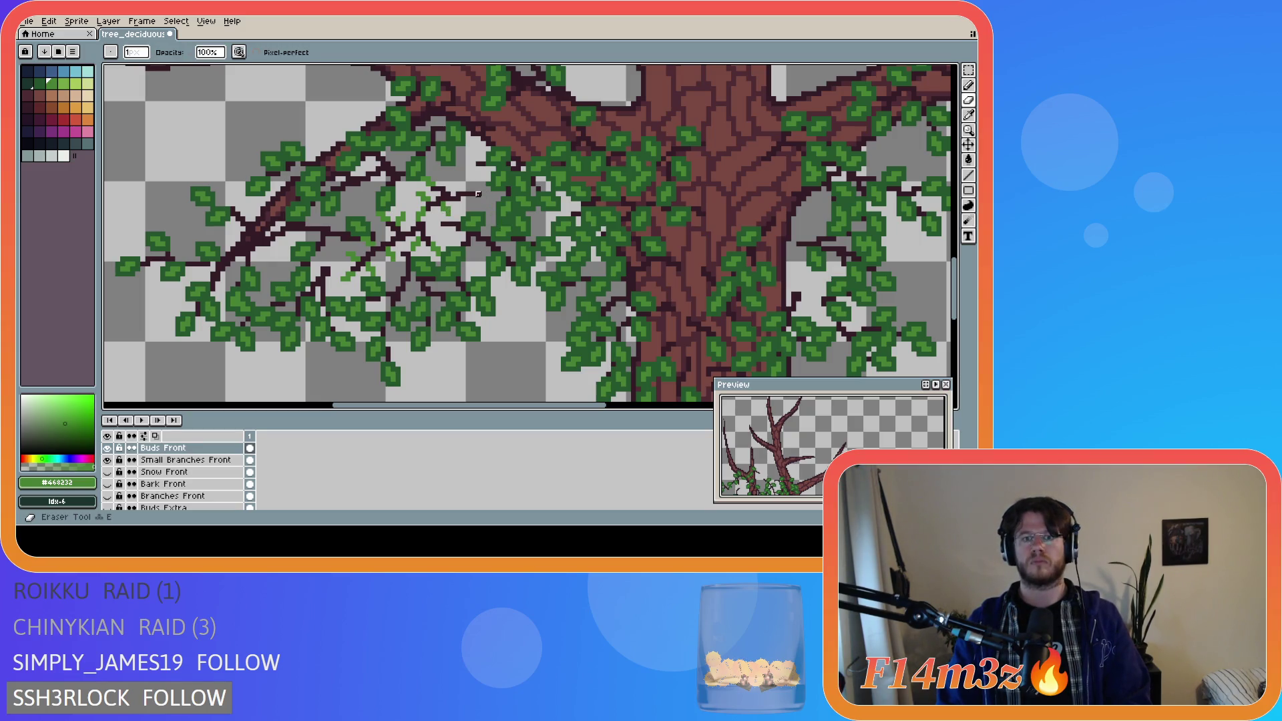
key(alt+Down)
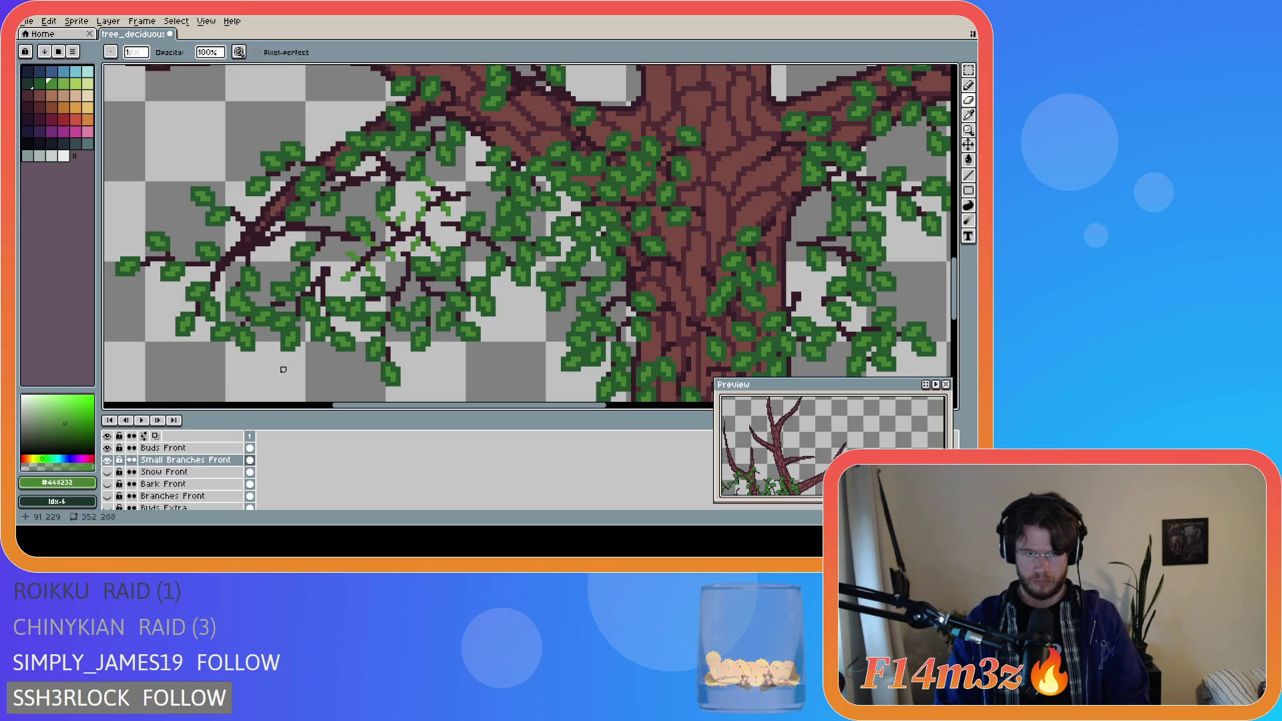
scroll(186, 487, up, 1)
click(175, 461)
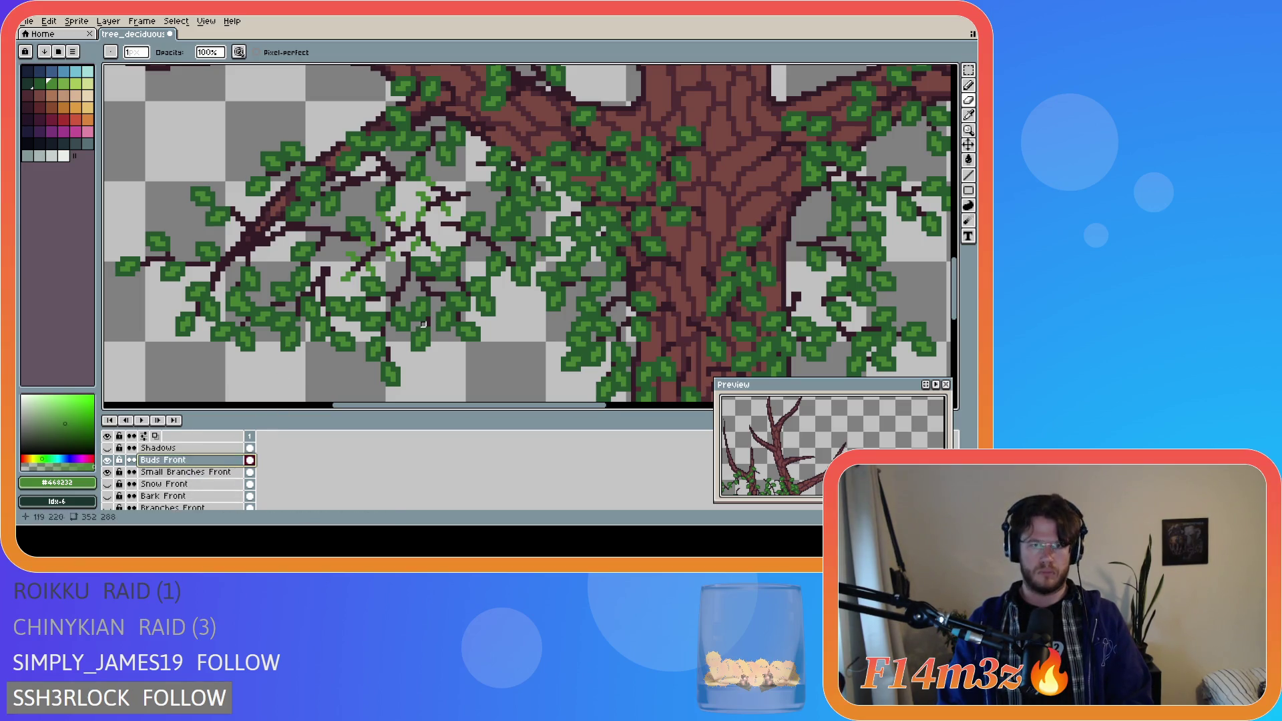
key(b)
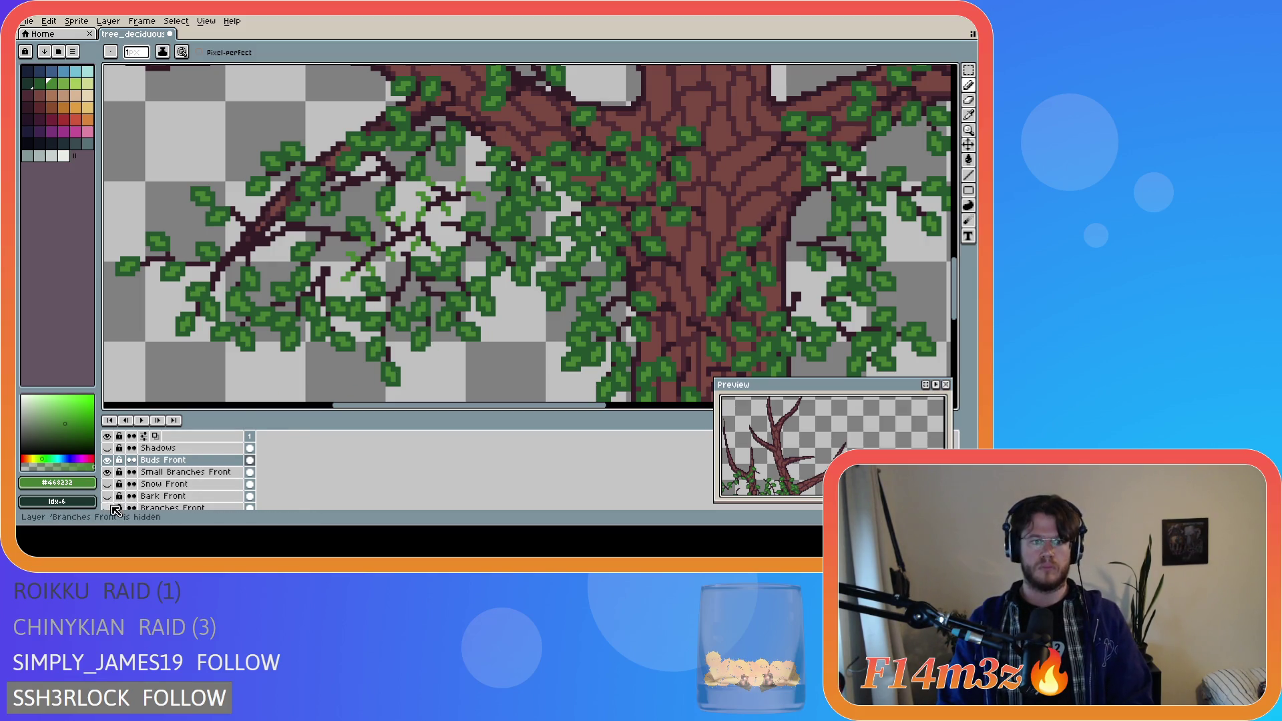
- Show Branches Front and Bark Front again and sample the darker green #25562e
drag(111, 507, 108, 495)
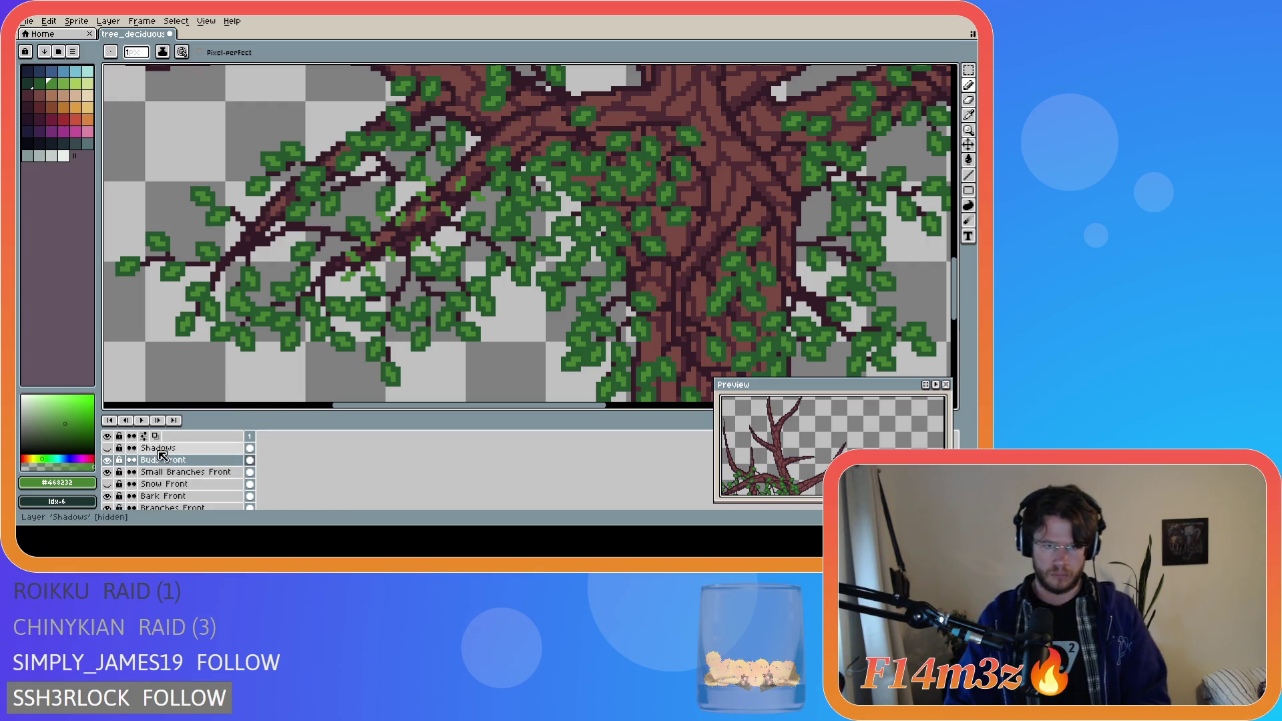
key(i)
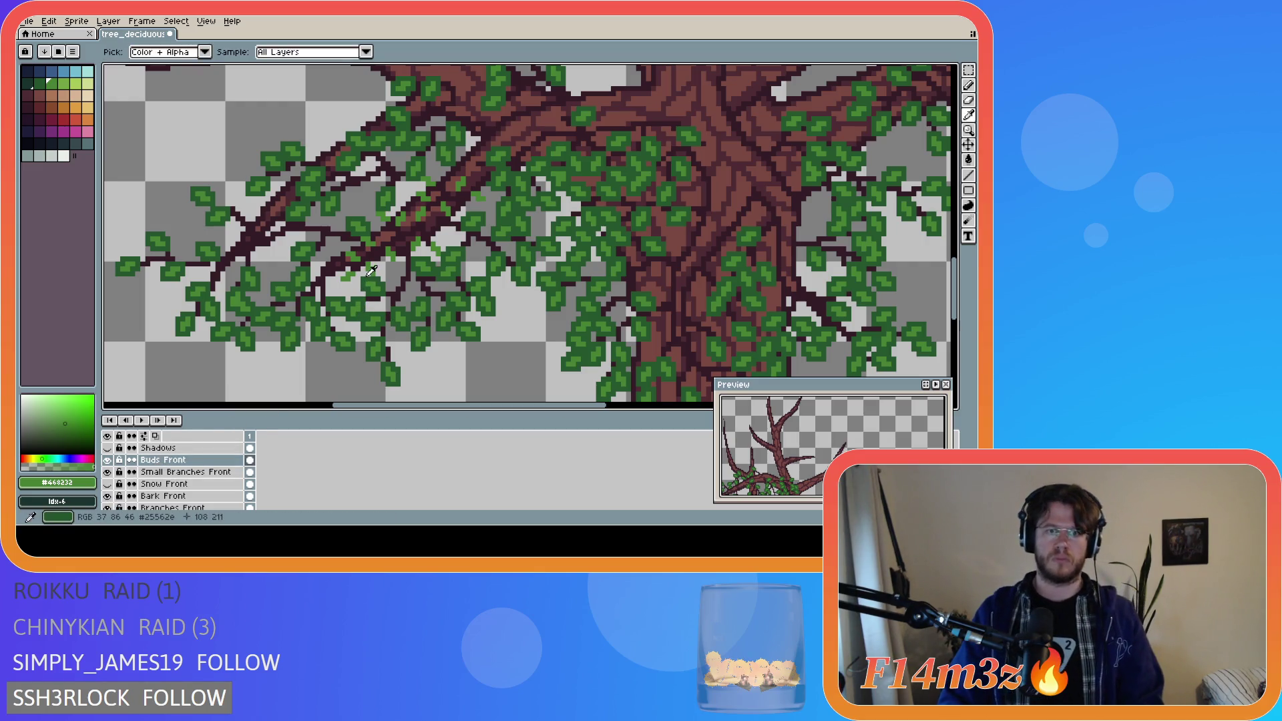
alt+click(364, 278)
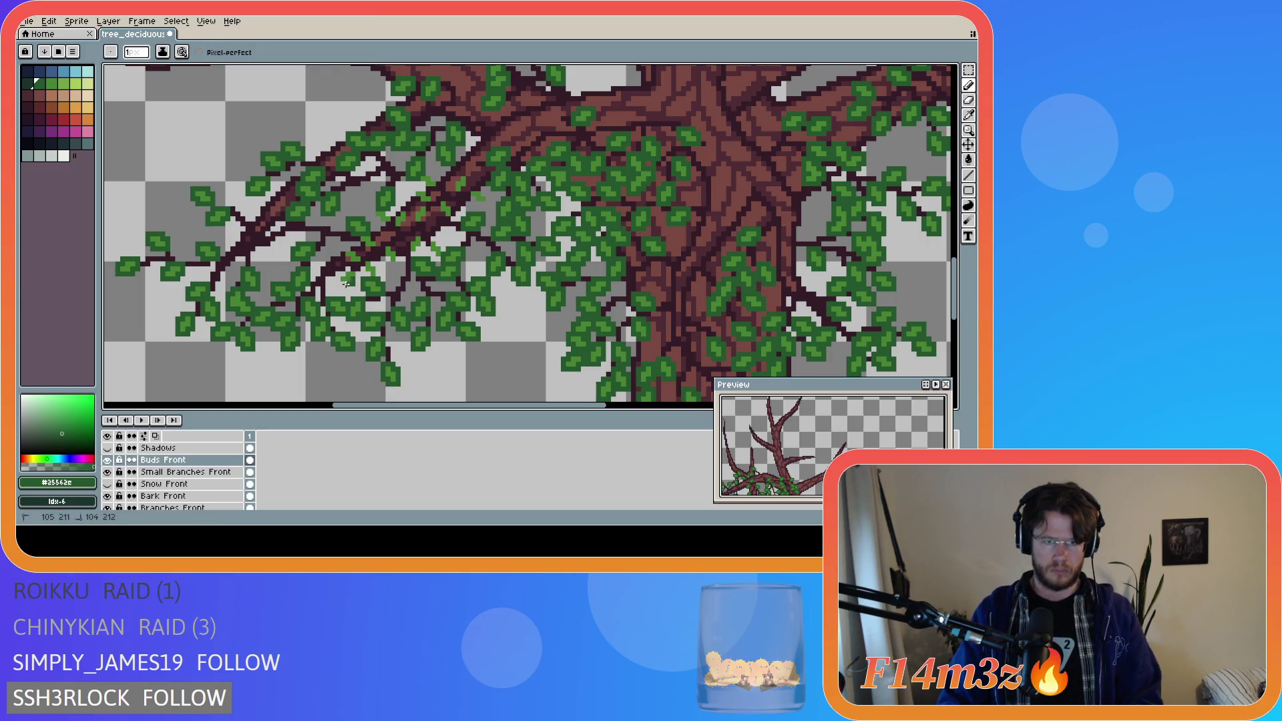
- Shade the left-branch leaves with dark-green strokes and zoom in on them
drag(346, 268, 342, 275)
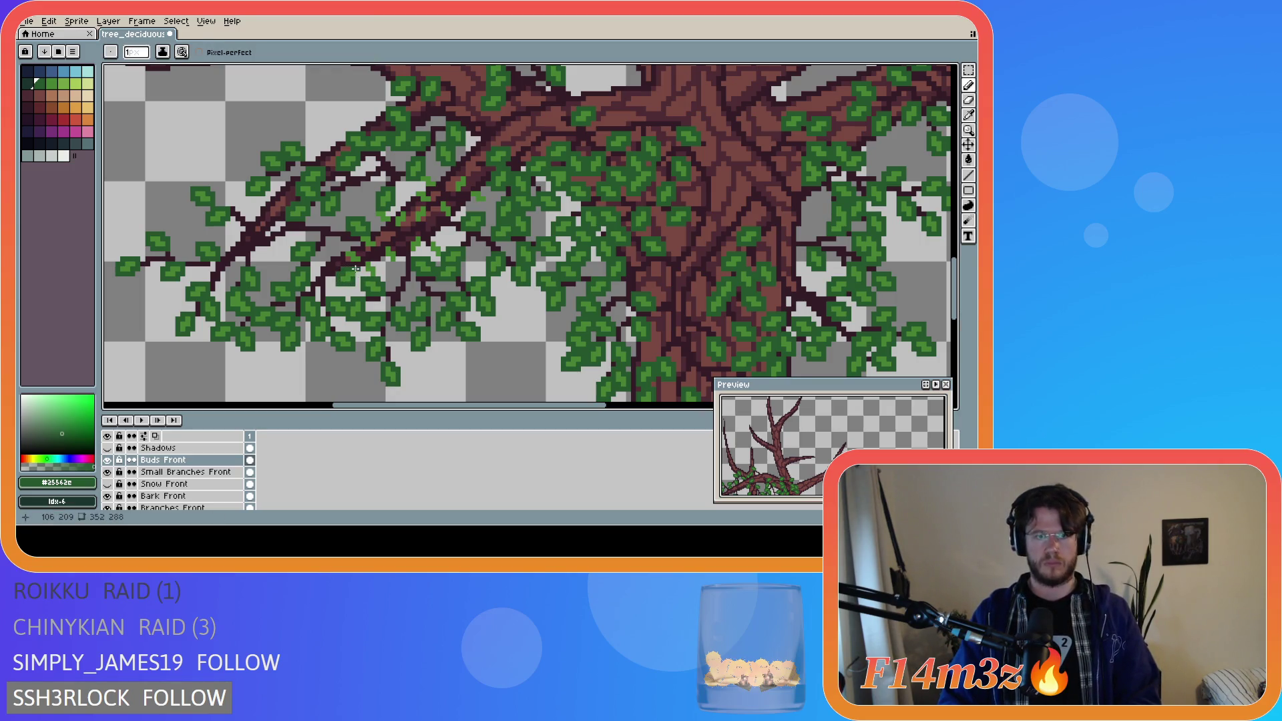
mouse_move(363, 273)
mouse_down()
mouse_move(365, 258)
mouse_move(374, 265)
mouse_up()
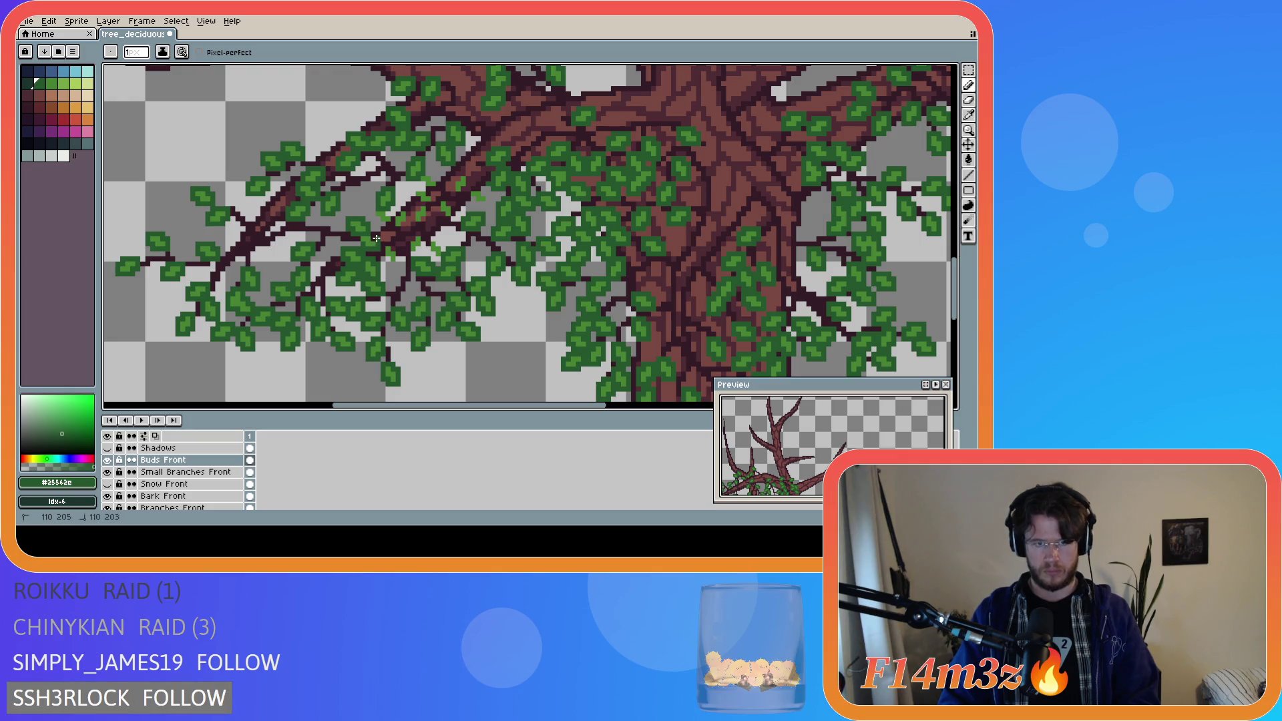
drag(356, 236, 381, 248)
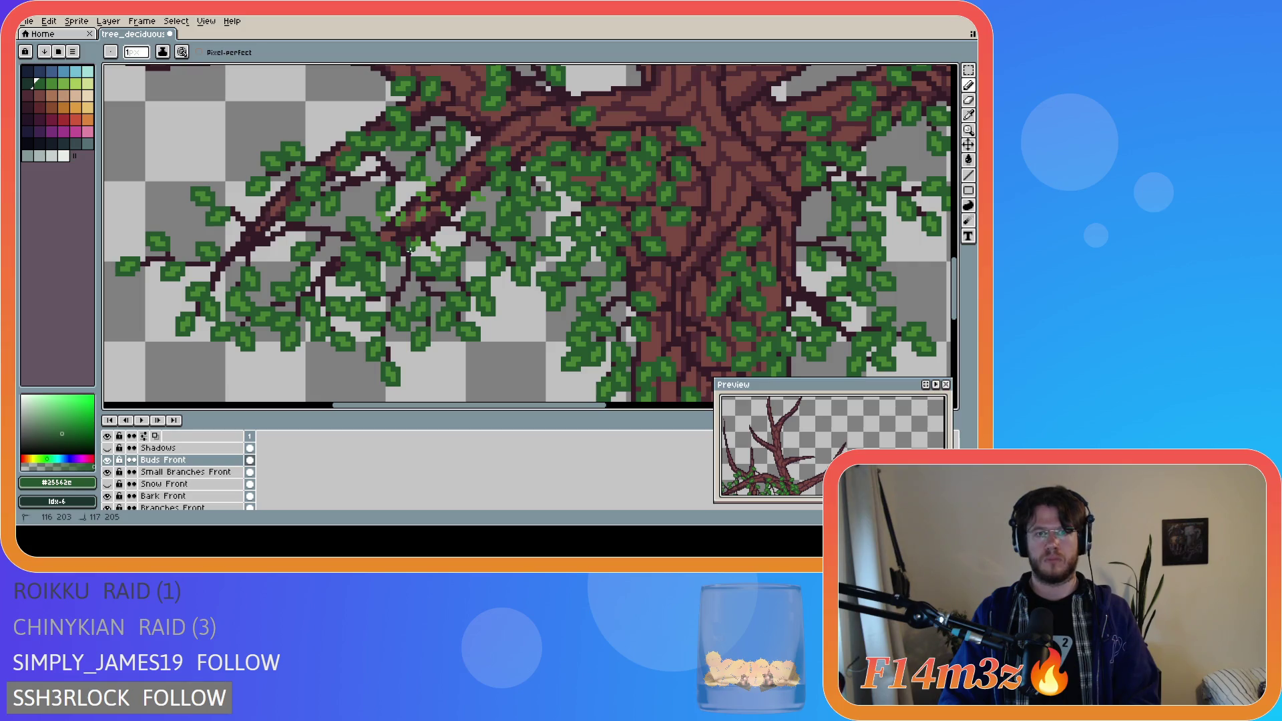
key(z)
click(408, 244)
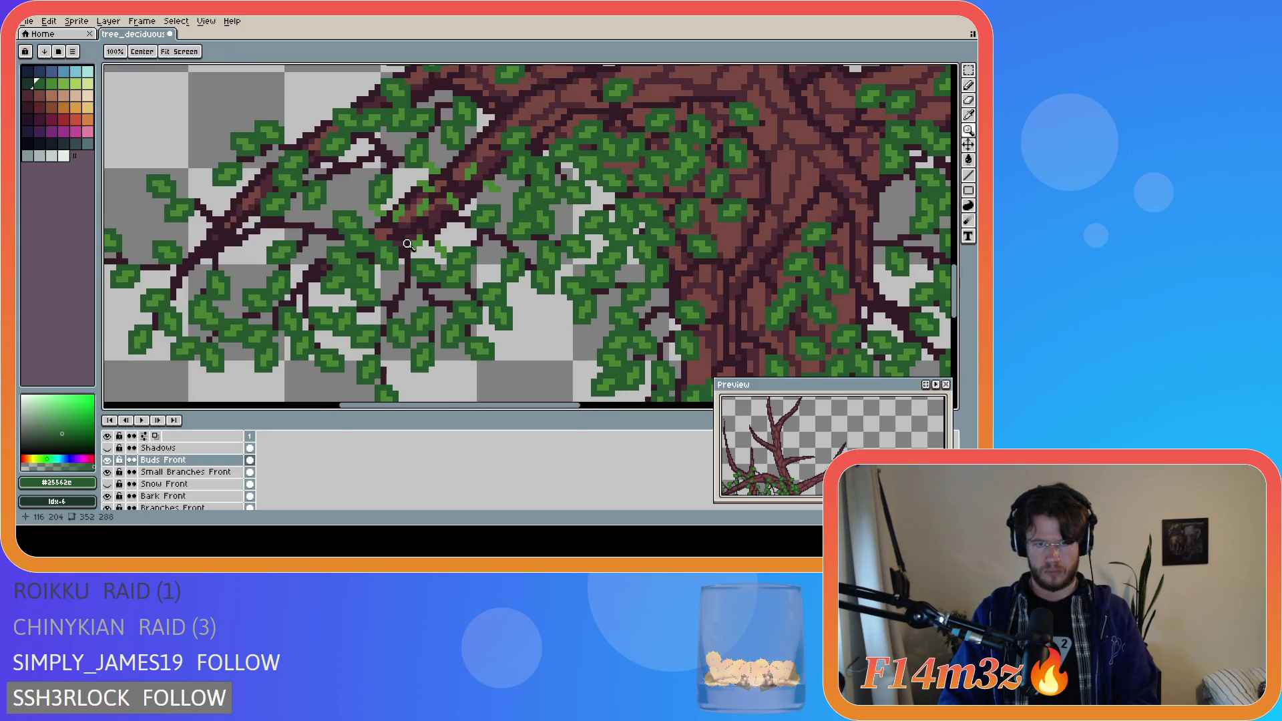
- Draw dark-green leaf pixels and short strokes around the left branches on Buds Front
scroll(408, 256, down, 1)
key(b)
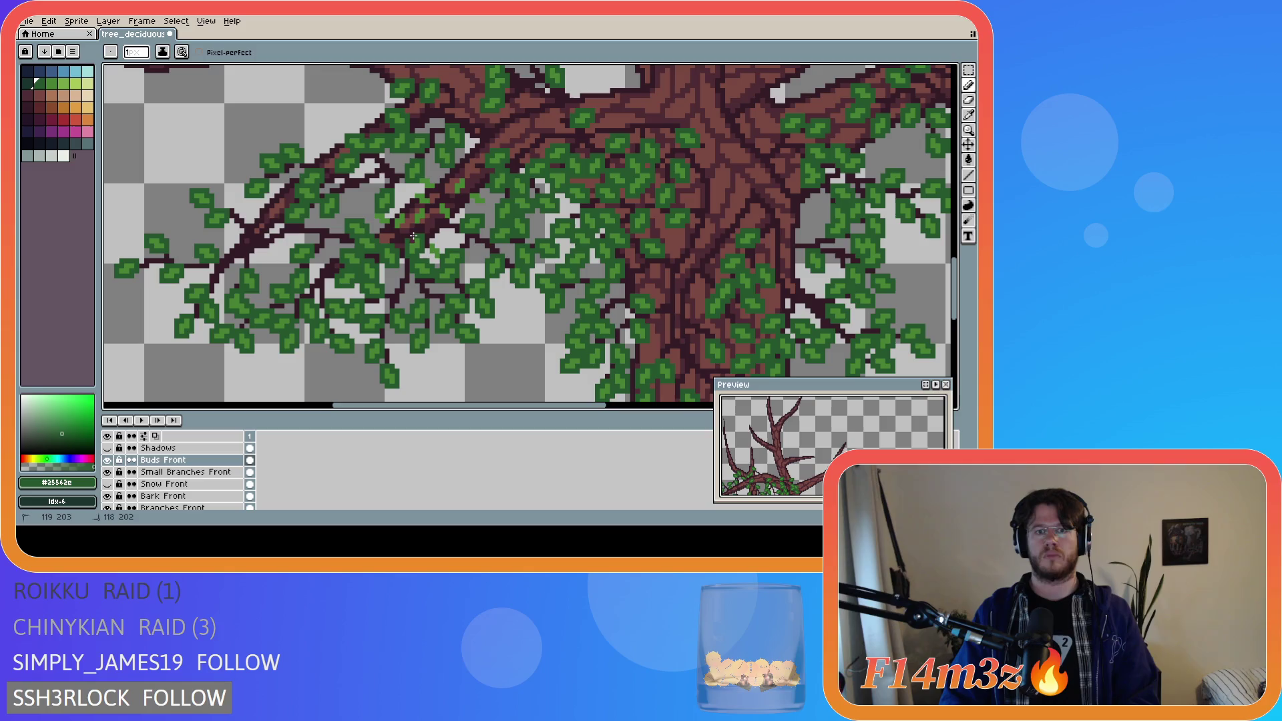
mouse_move(425, 248)
mouse_down()
mouse_move(437, 261)
mouse_move(433, 239)
mouse_up()
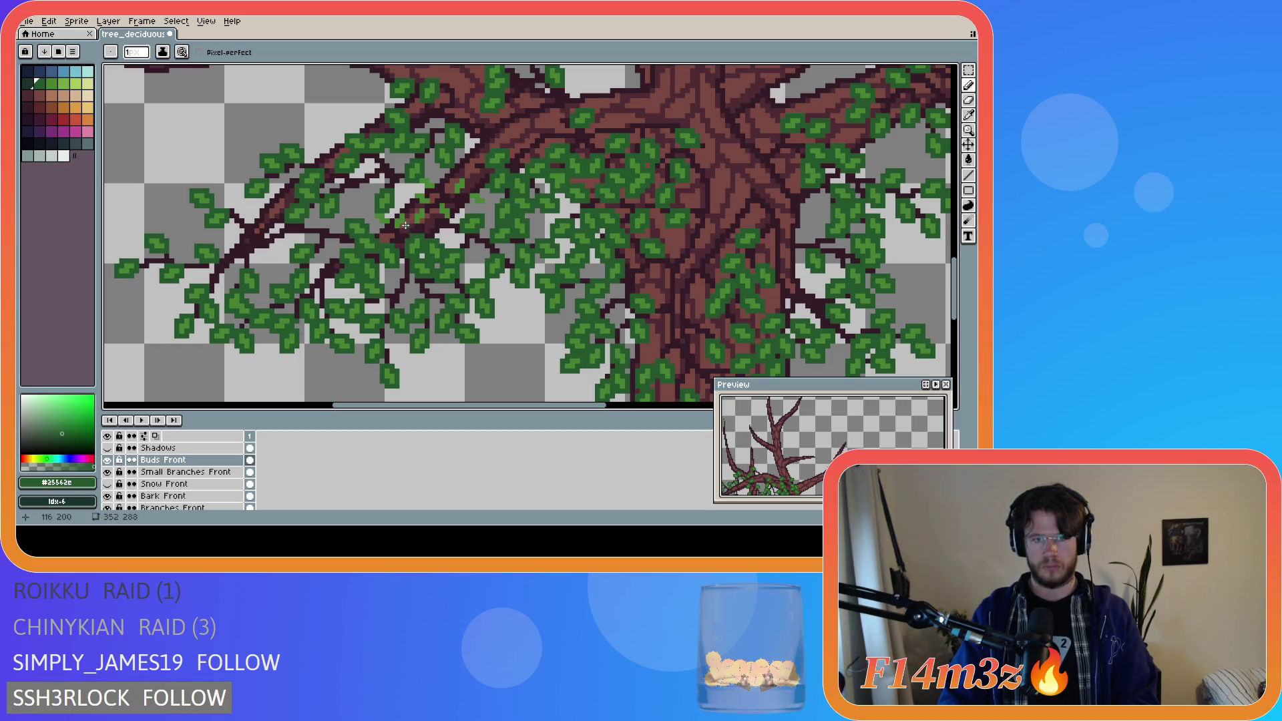
key(v)
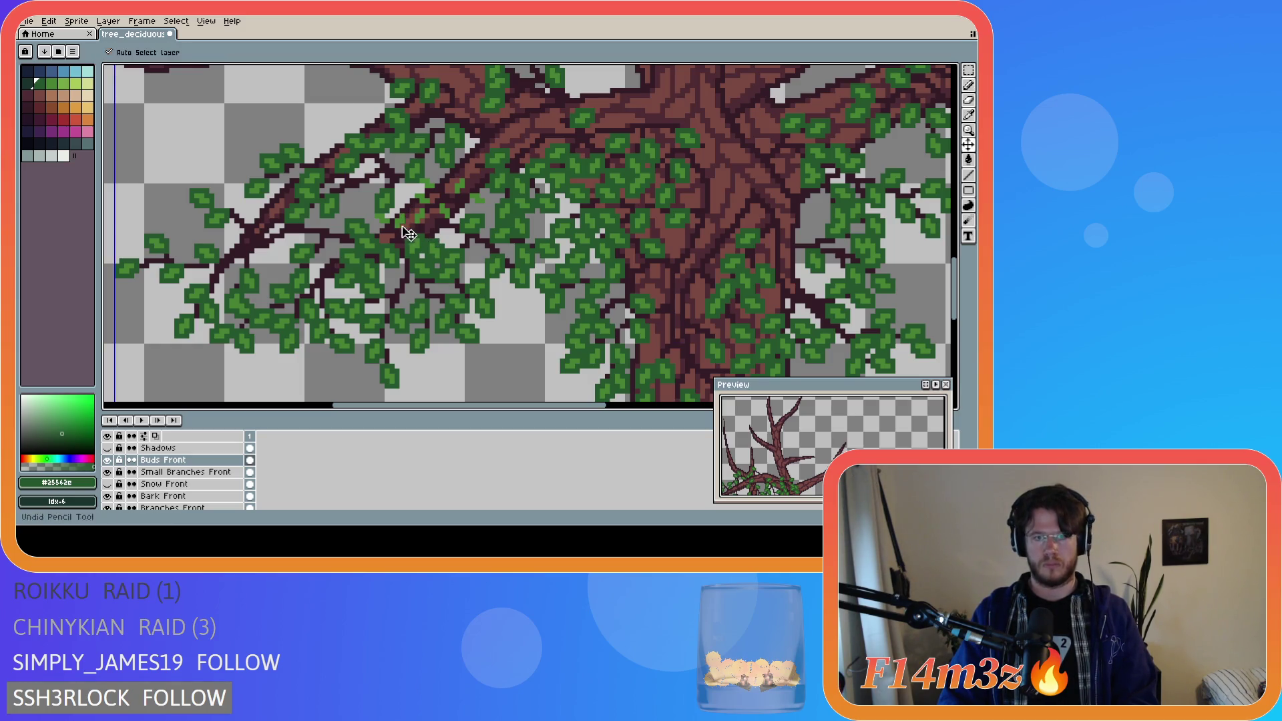
key(b)
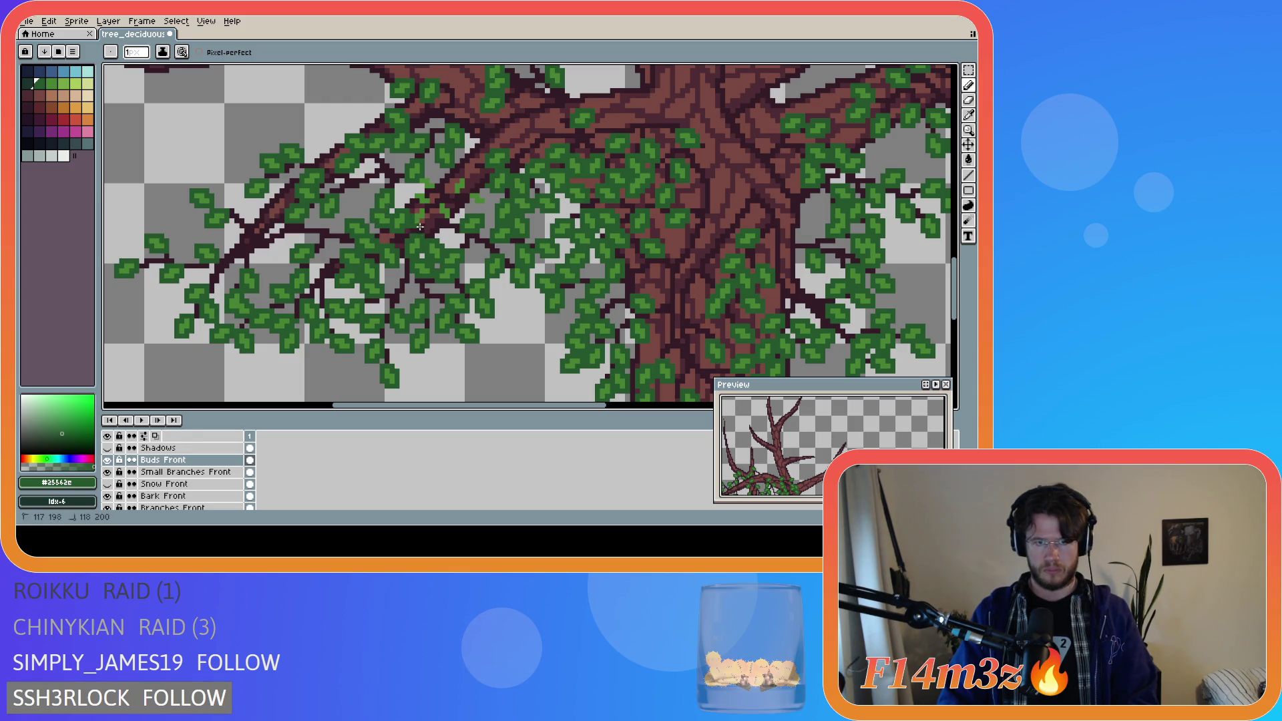
drag(428, 220, 417, 212)
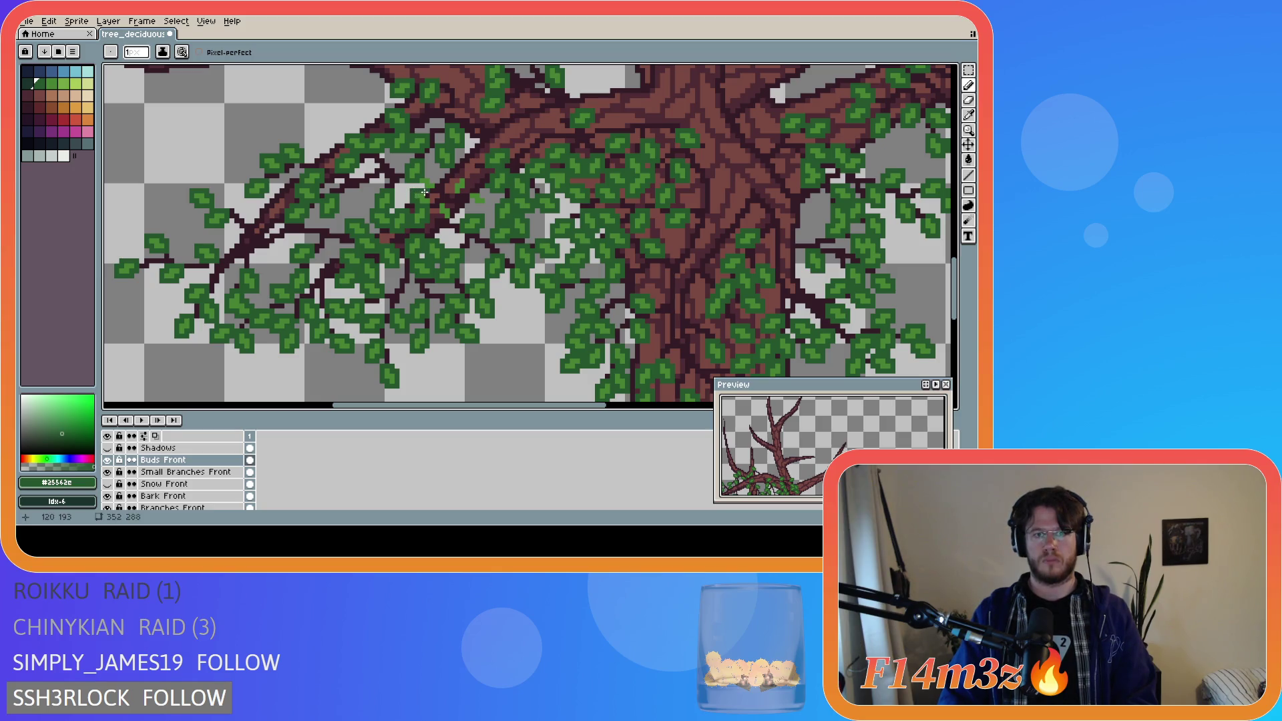
mouse_move(427, 196)
mouse_down()
mouse_move(451, 219)
mouse_move(438, 181)
mouse_up()
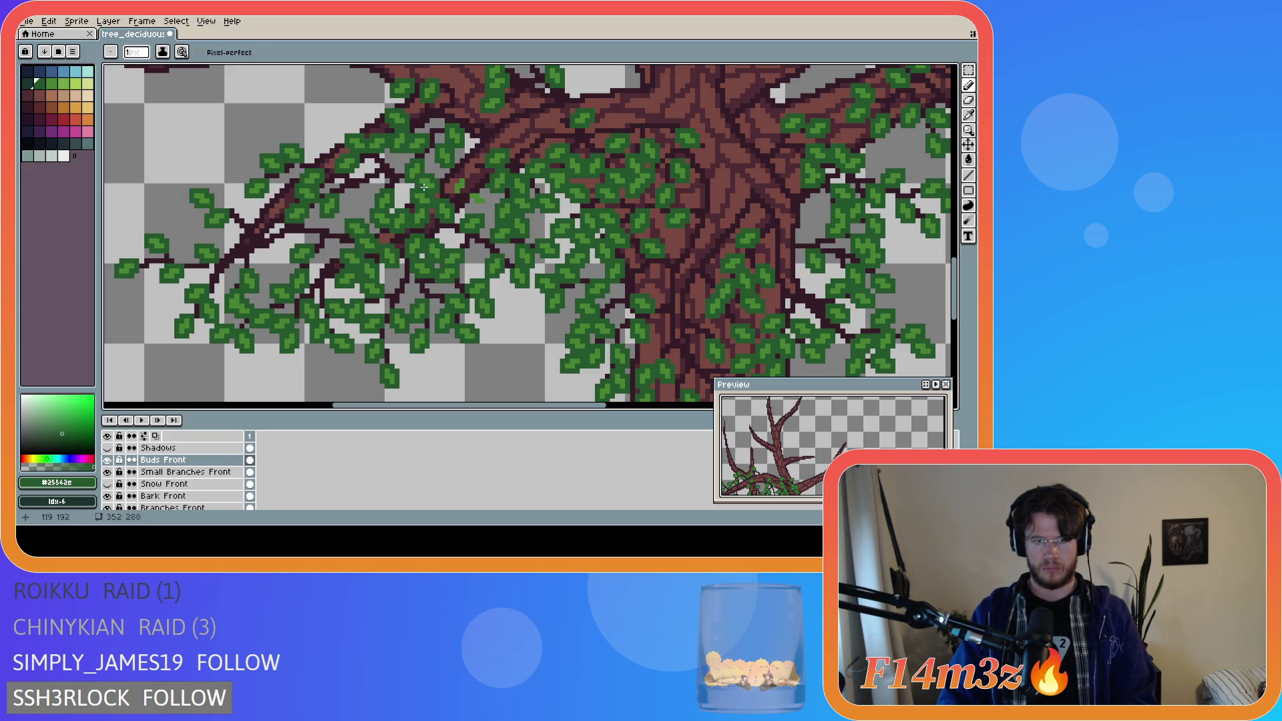
drag(466, 186, 467, 184)
click(456, 177)
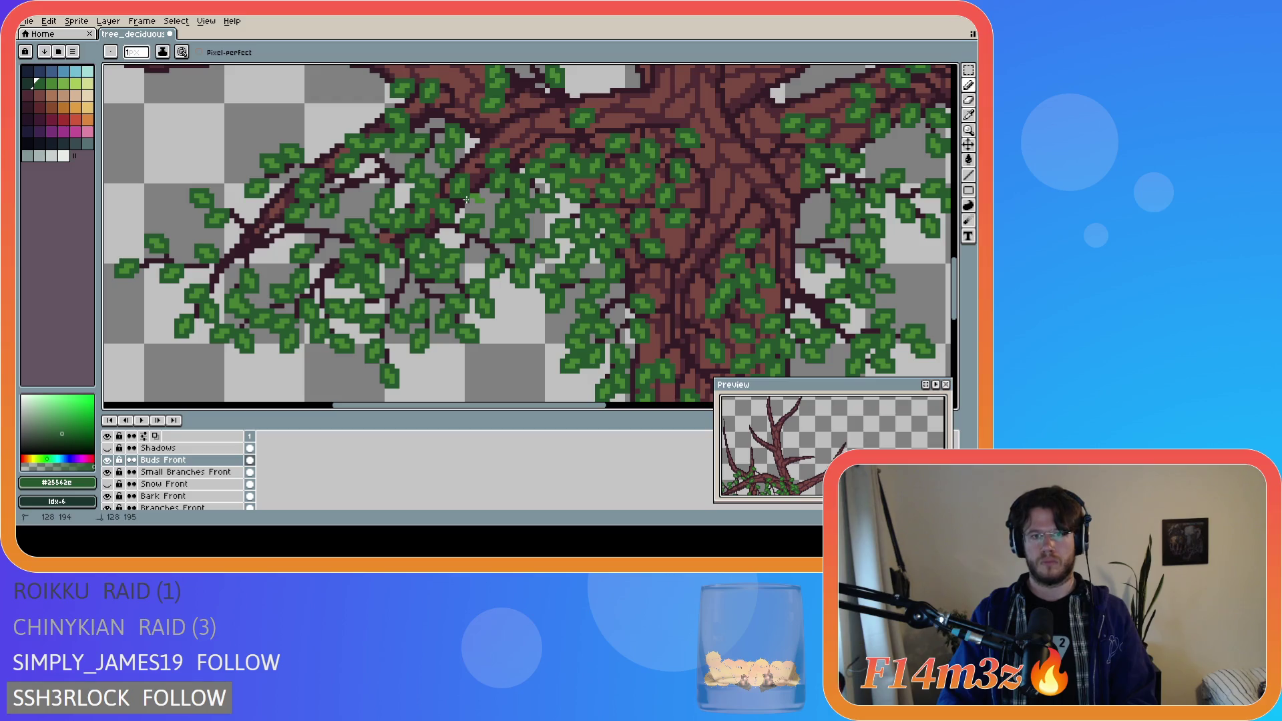
mouse_move(471, 201)
mouse_down()
mouse_move(487, 205)
mouse_move(473, 191)
mouse_up()
click(471, 201)
scroll(473, 191, down, 2)
- Save tree_deciduous_large_winter.ase, then sample #468232 and paint a light-green highlight pixel
key(ctrl+s)
scroll(362, 301, down, 3)
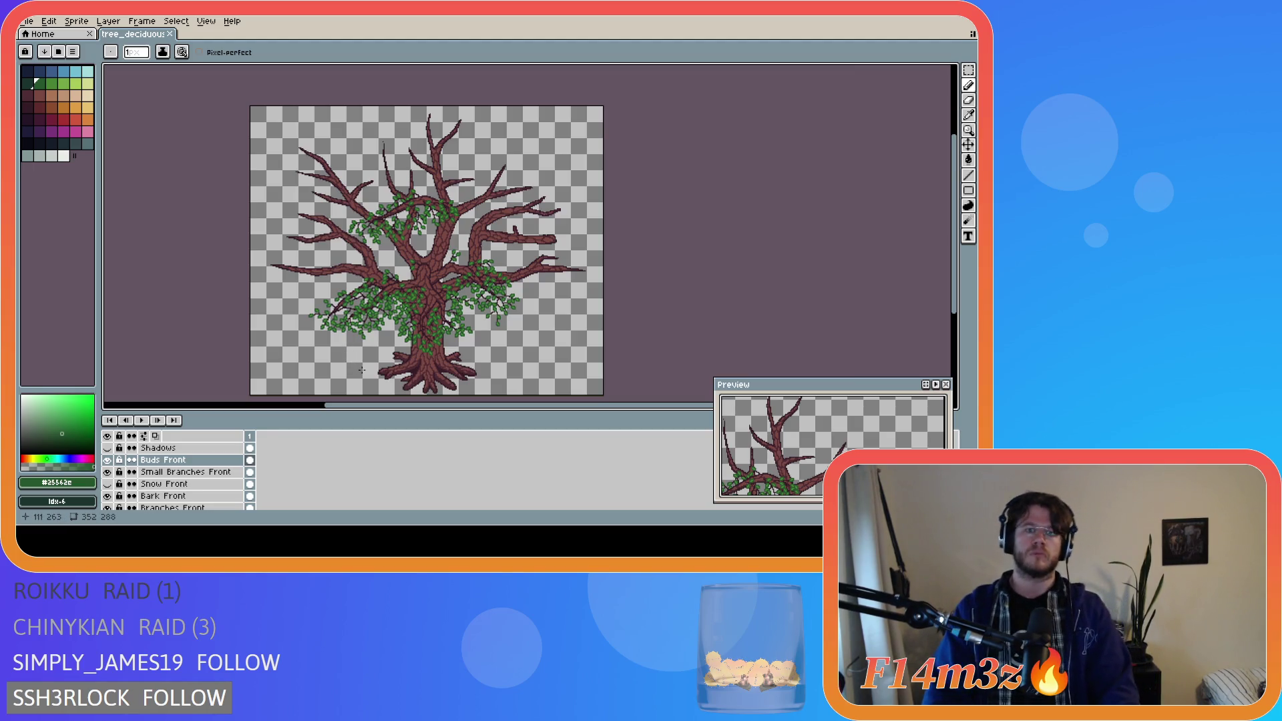
scroll(374, 334, up, 4)
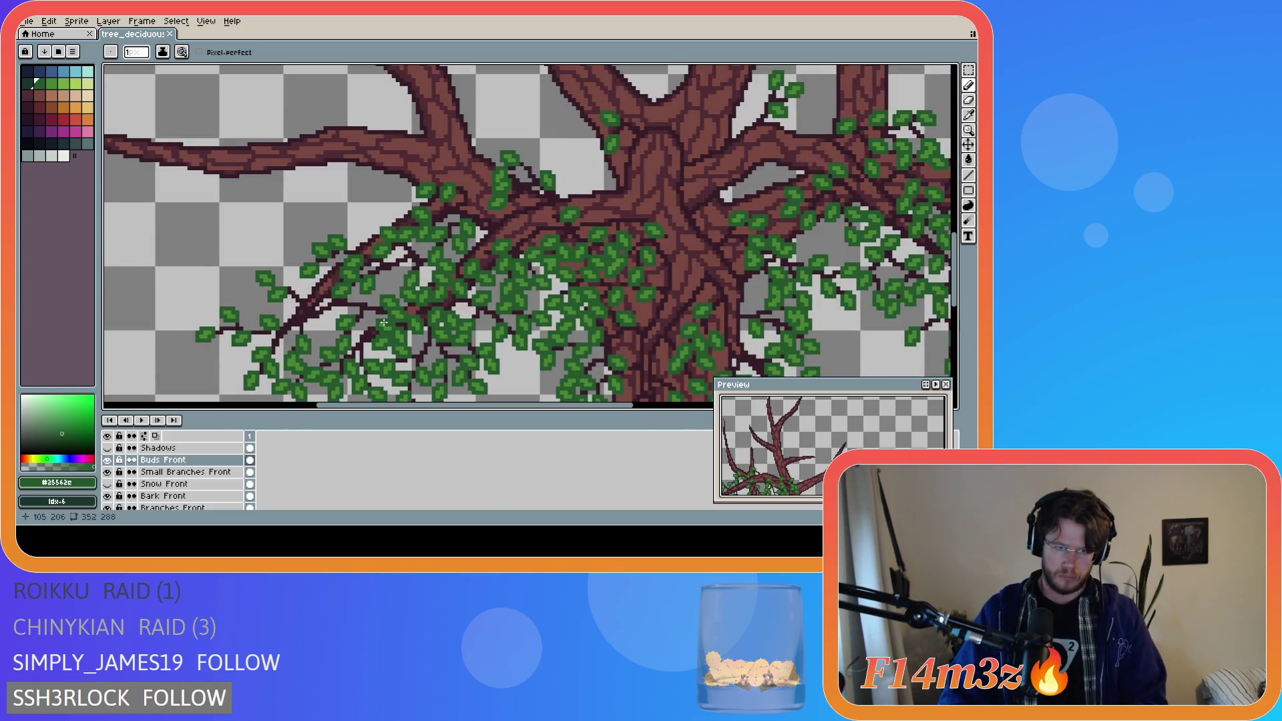
scroll(384, 323, up, 1)
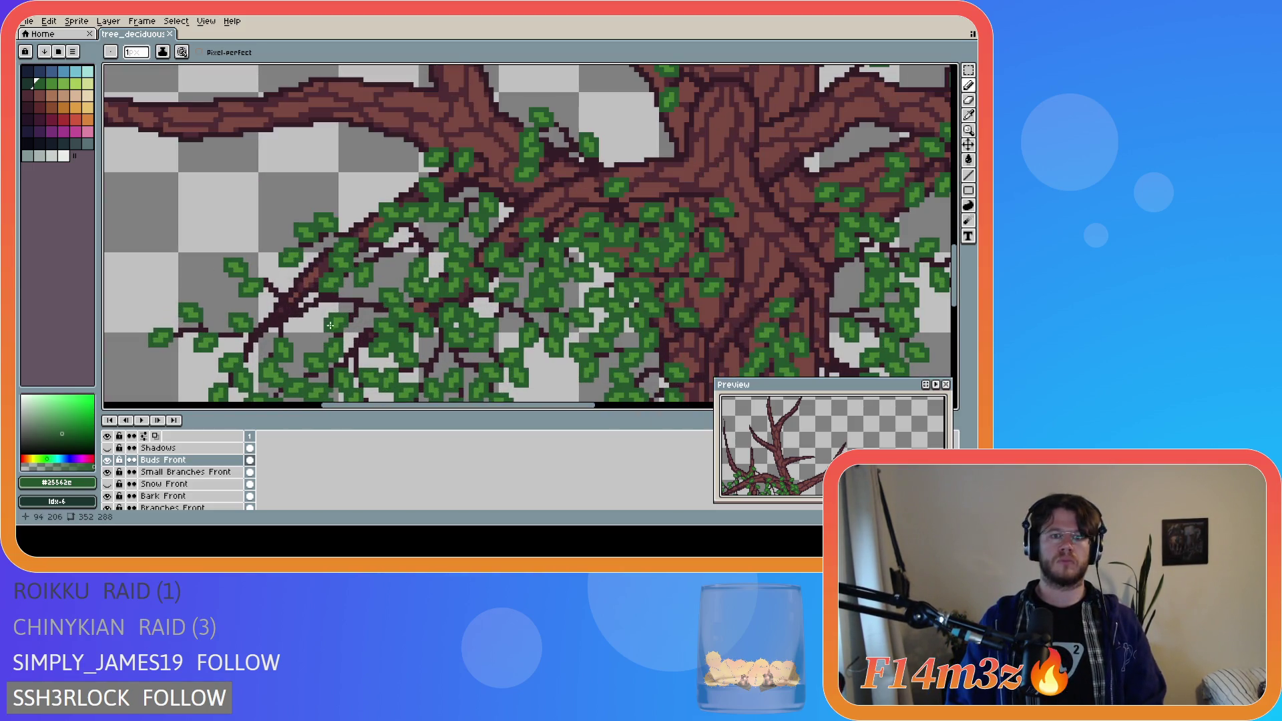
alt+click(354, 297)
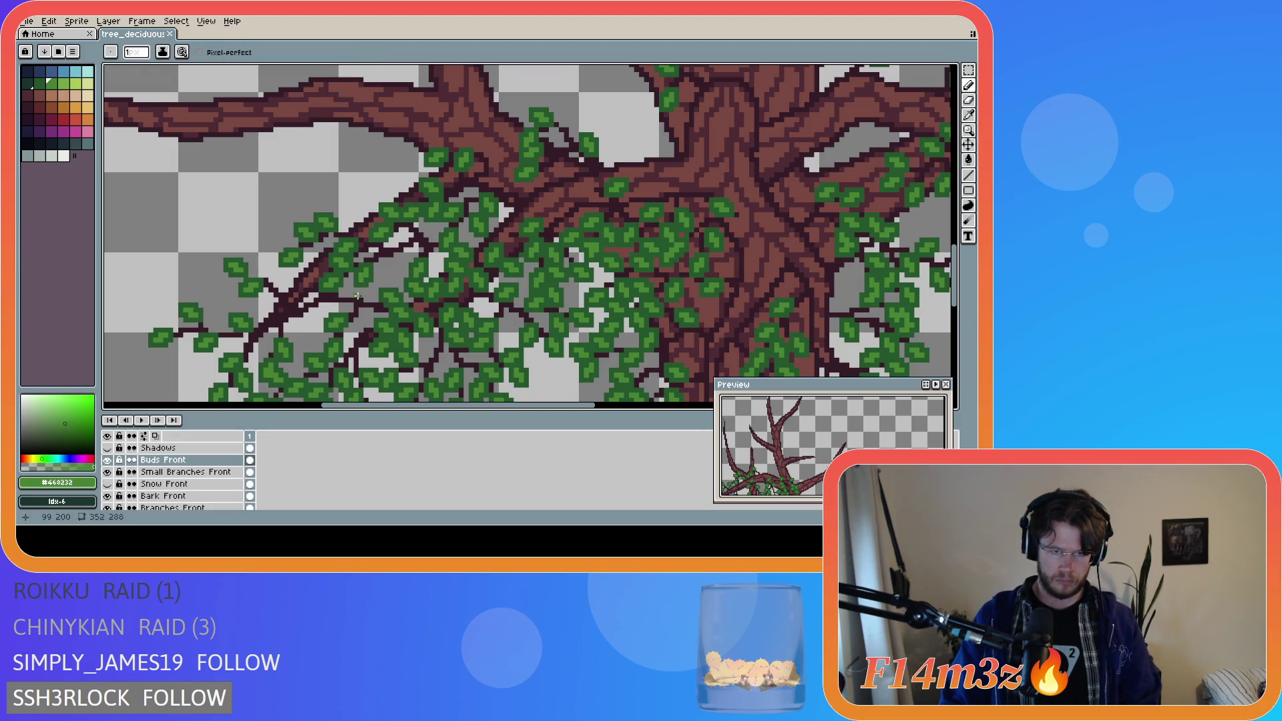
click(354, 292)
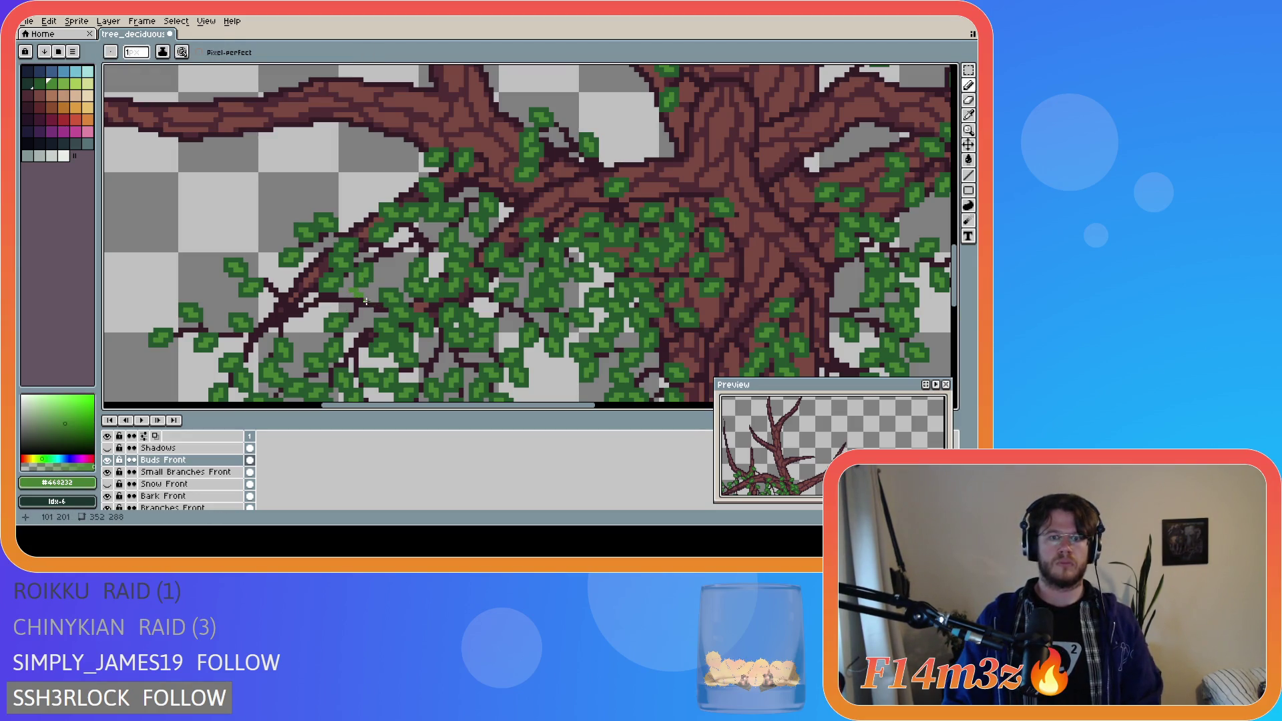
- Eyedrop between the lighter and darker leaf greens on the canvas, ending on the dark green
alt+click(366, 284)
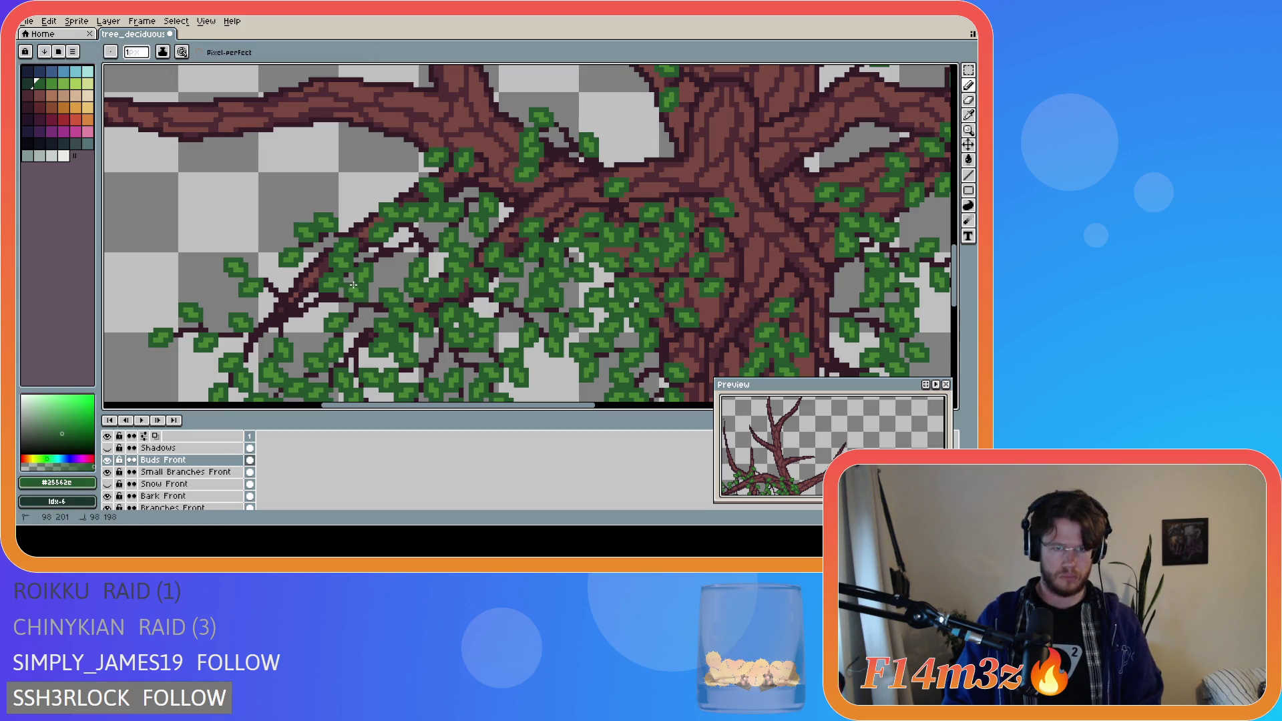
scroll(386, 360, down, 5)
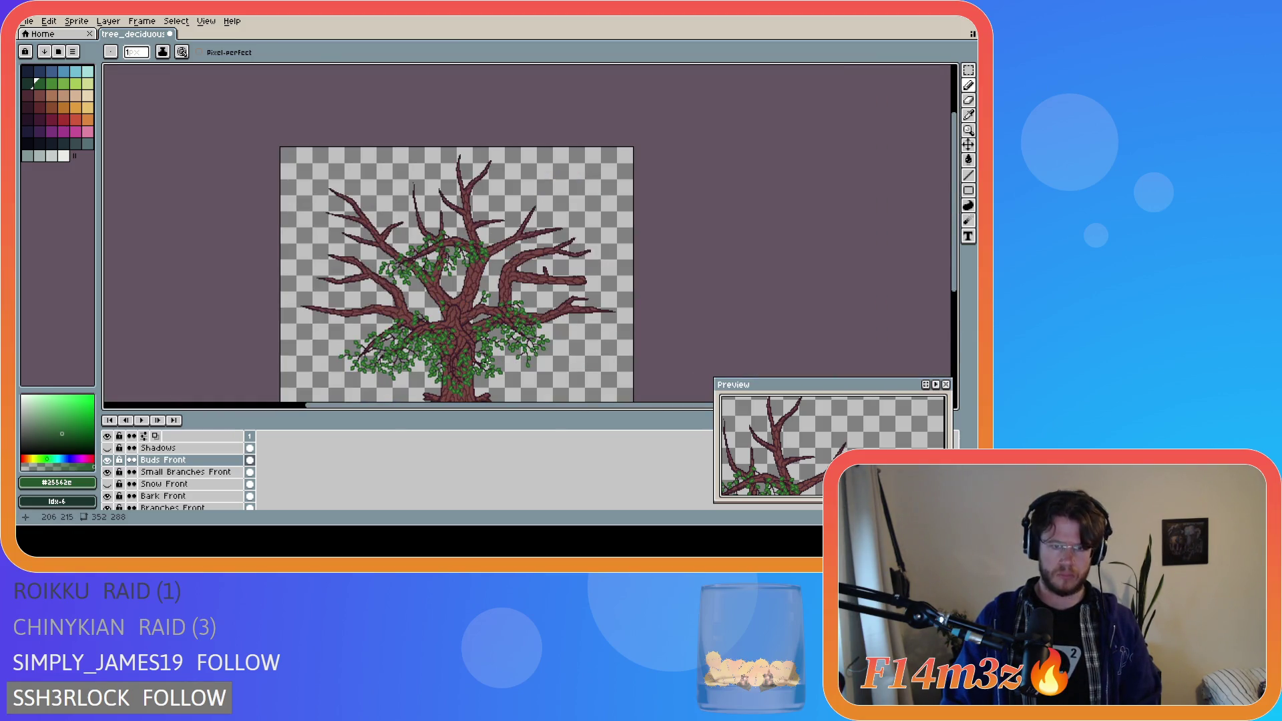
scroll(406, 333, up, 5)
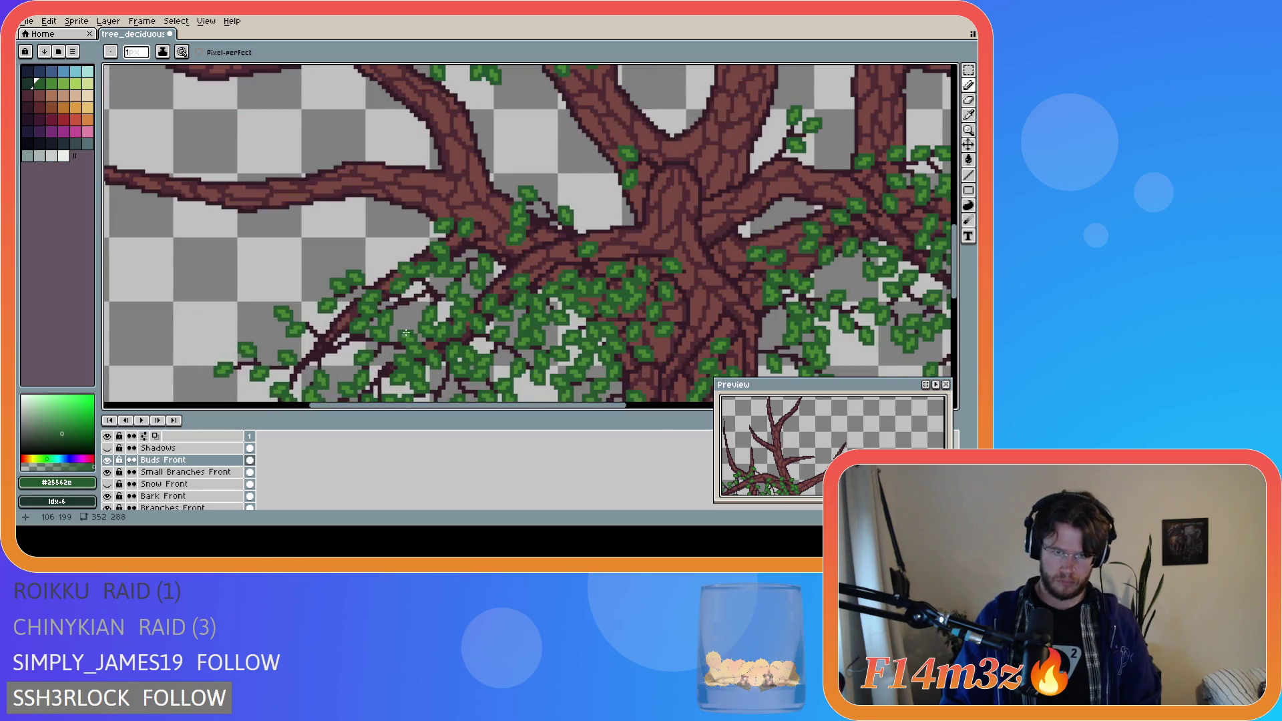
alt+click(407, 296)
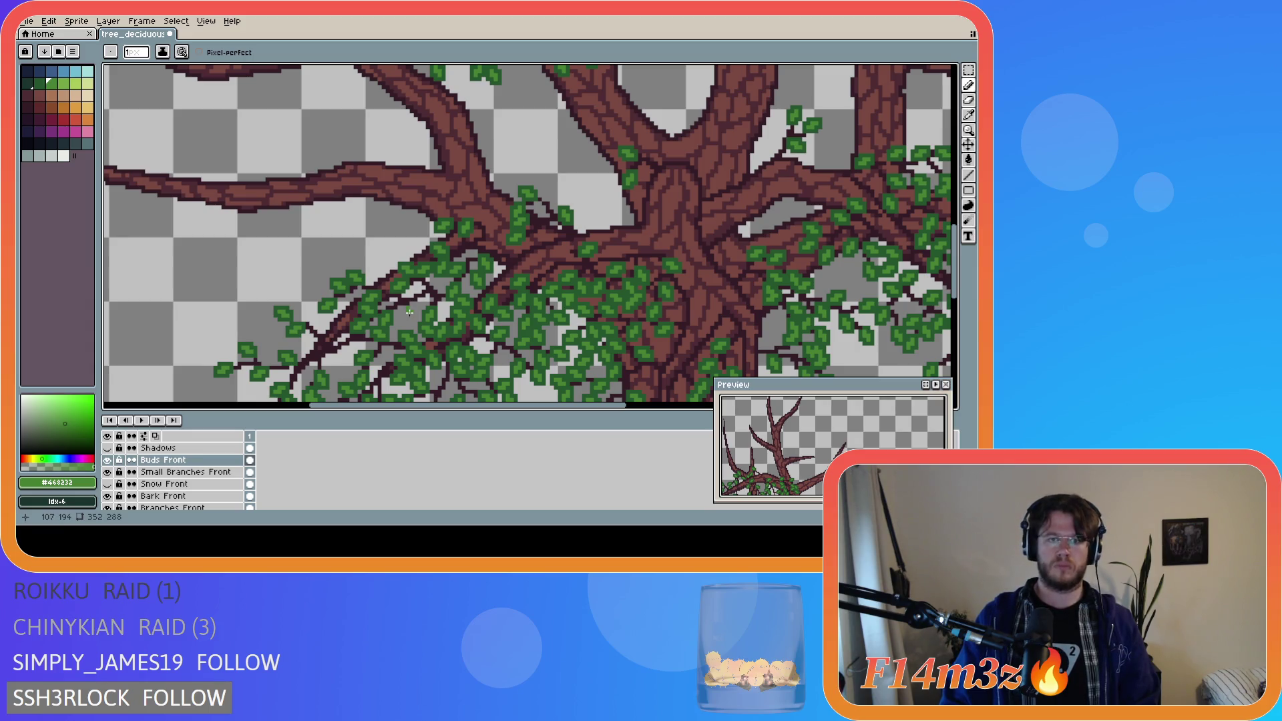
alt+click(405, 313)
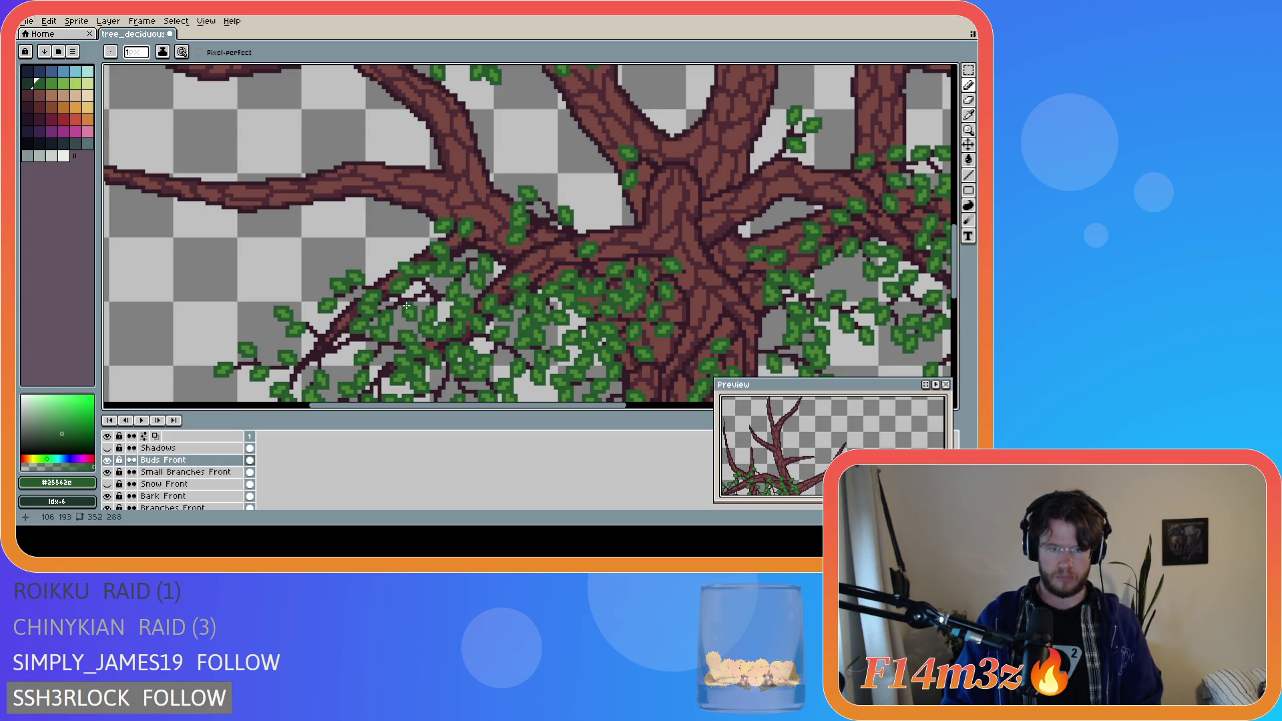
scroll(637, 330, down, 3)
scroll(557, 282, down, 3)
- Save the tree file again
key(ctrl+s)
drag(534, 399, 555, 404)
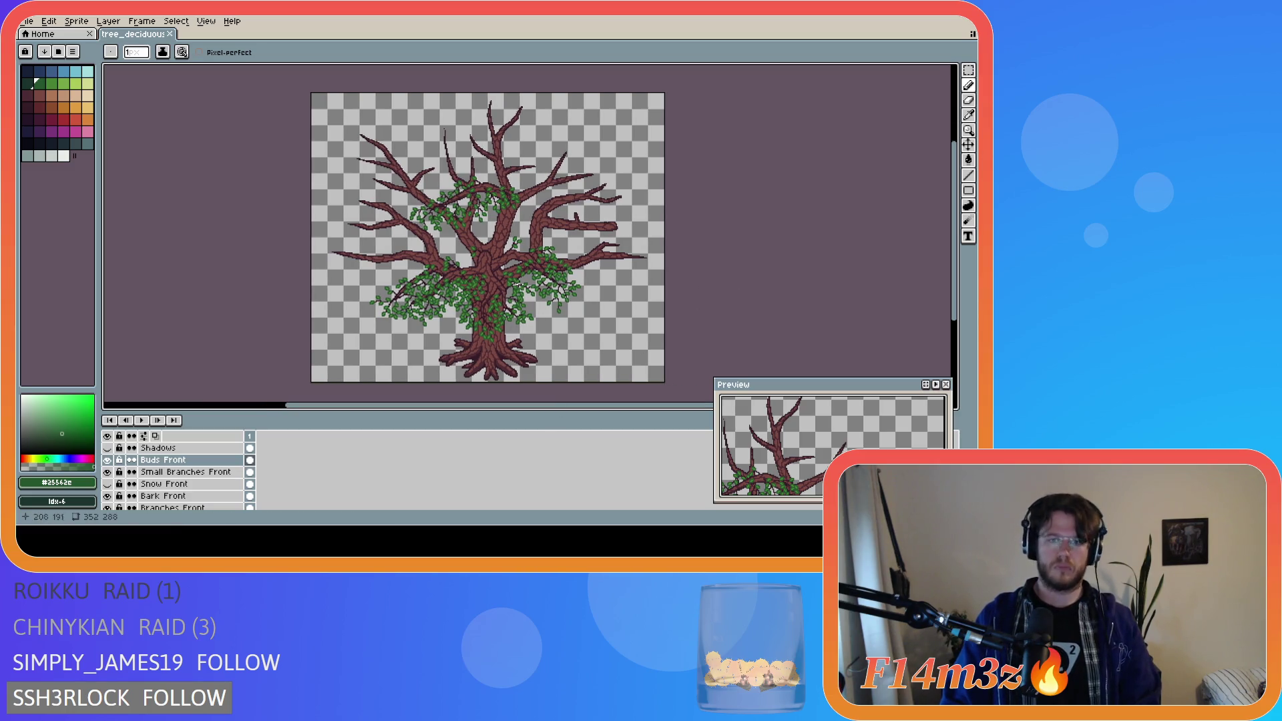
scroll(451, 281, up, 4)
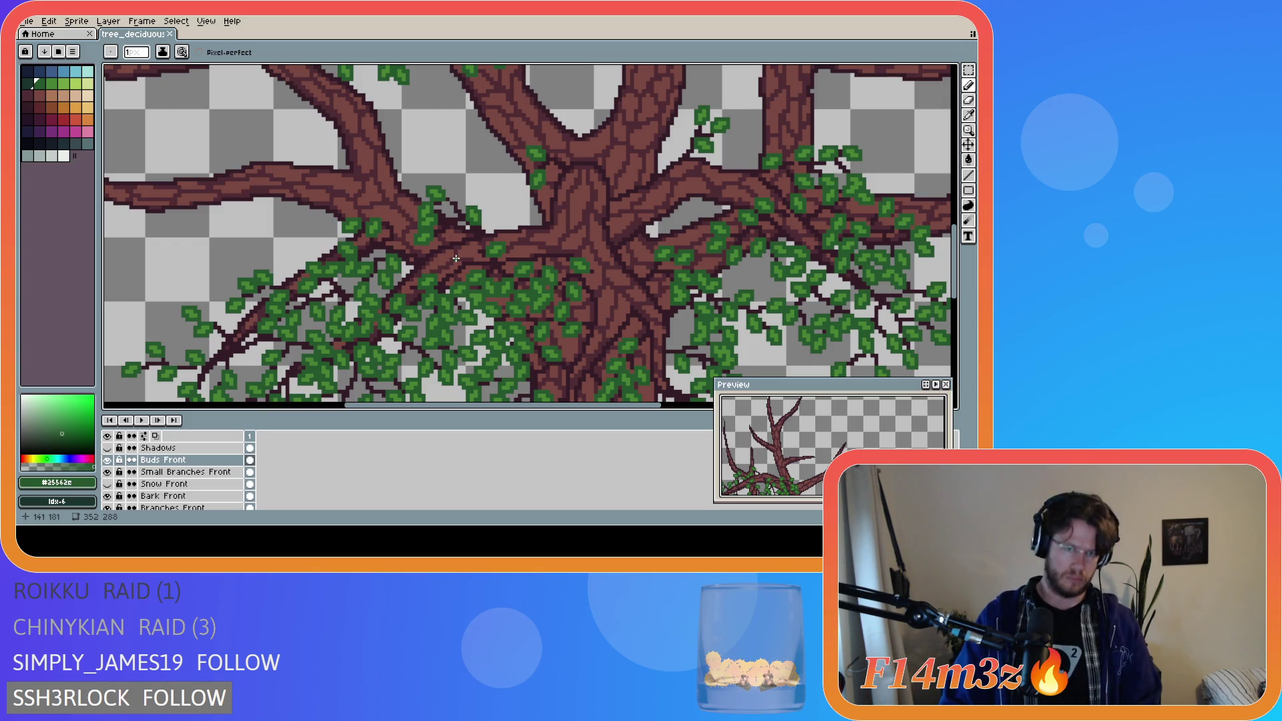
scroll(119, 494, down, 5)
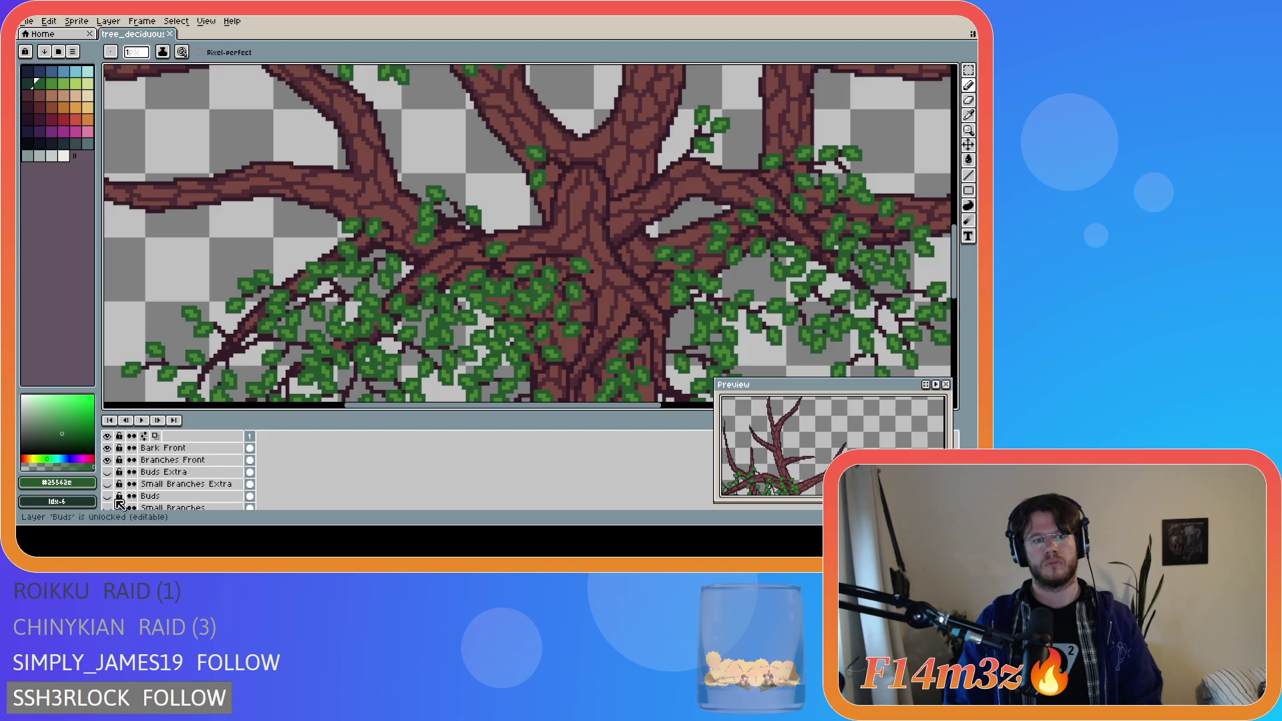
click(111, 507)
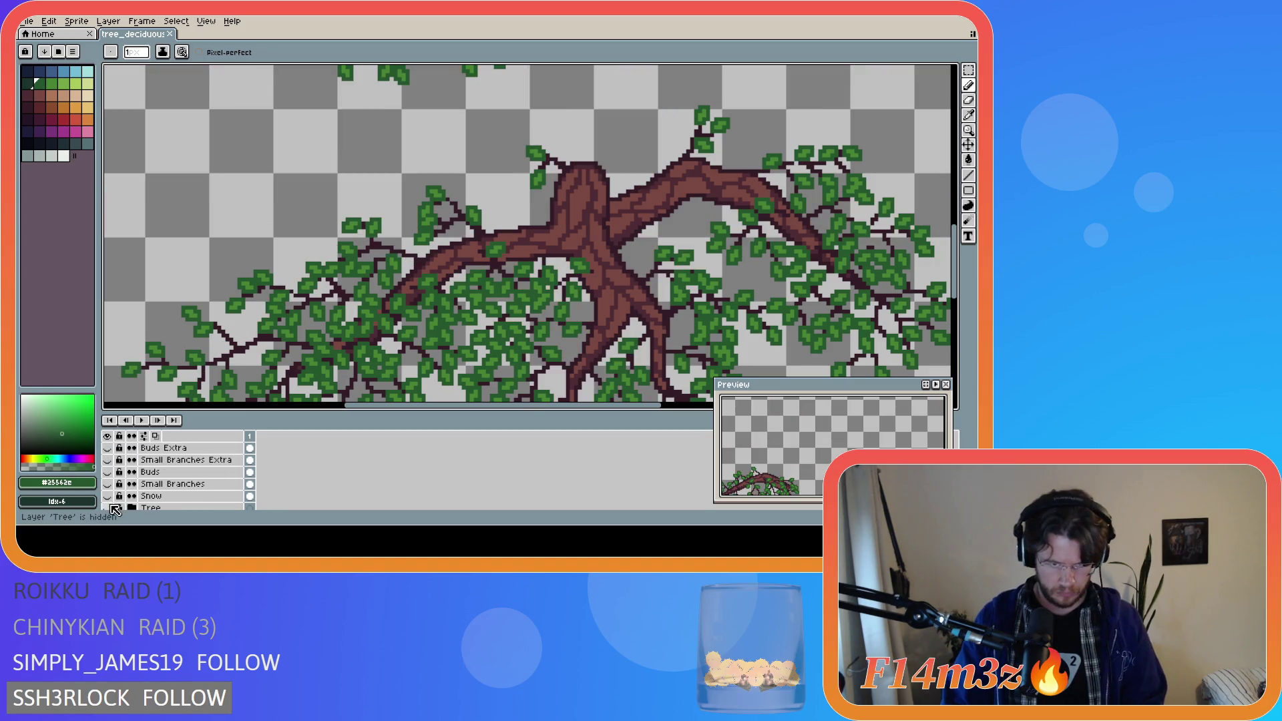
click(111, 507)
click(111, 507)
click(111, 507)
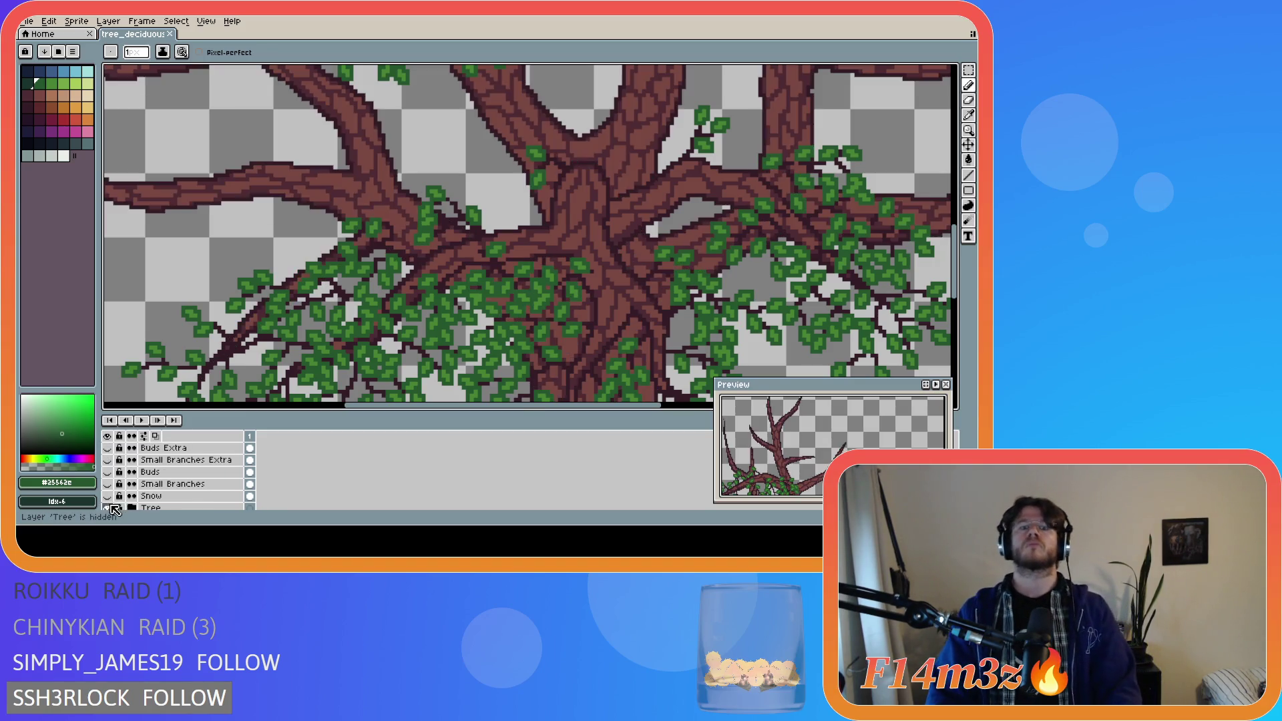
click(110, 507)
click(111, 507)
click(111, 506)
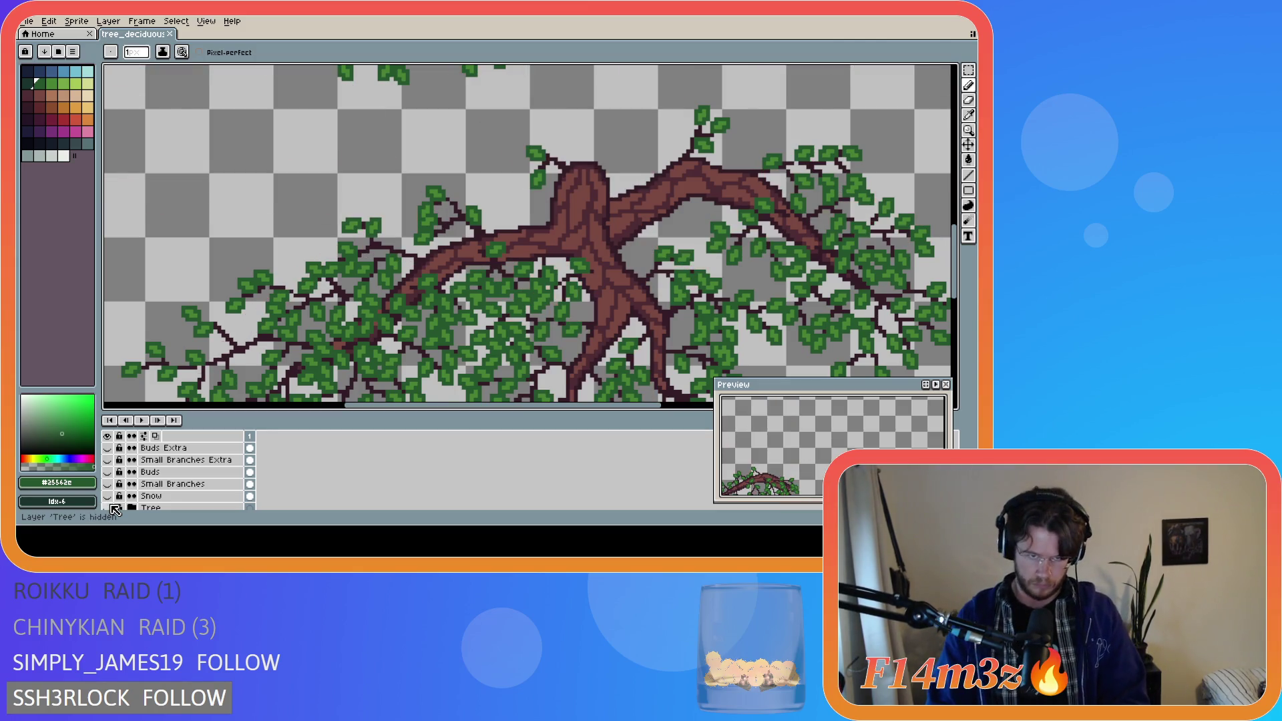
click(111, 507)
click(111, 507)
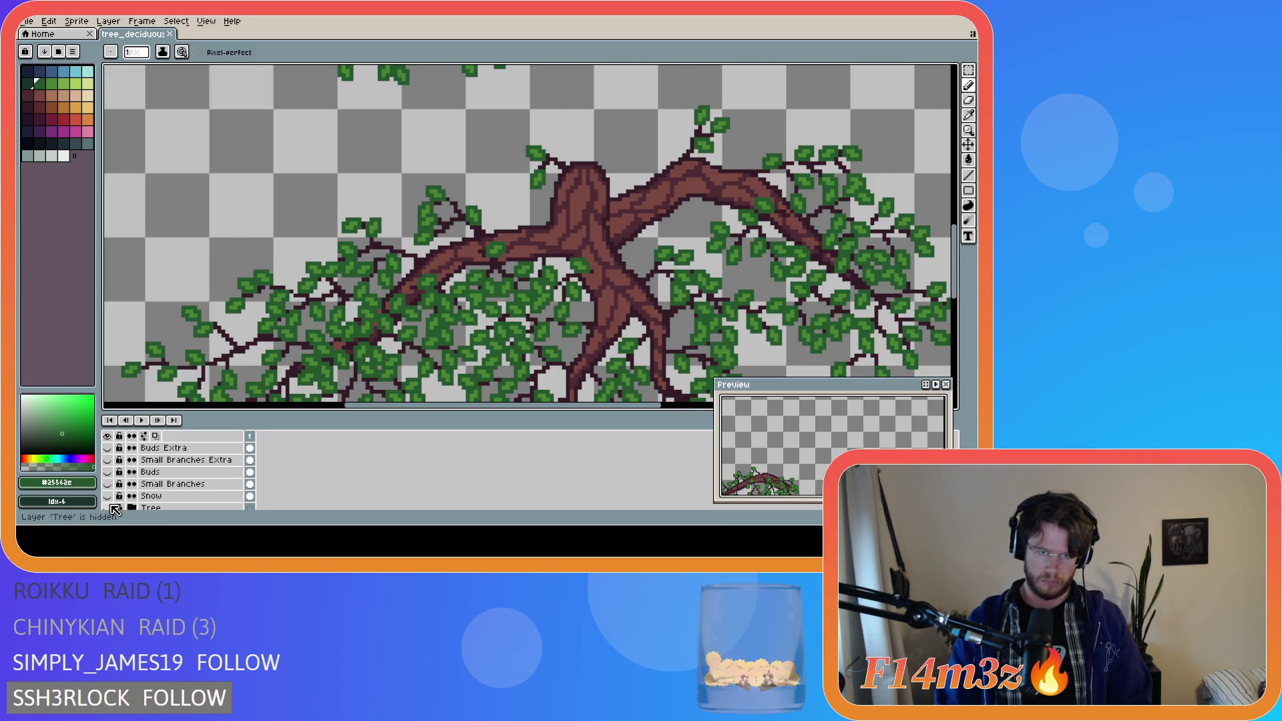
click(111, 507)
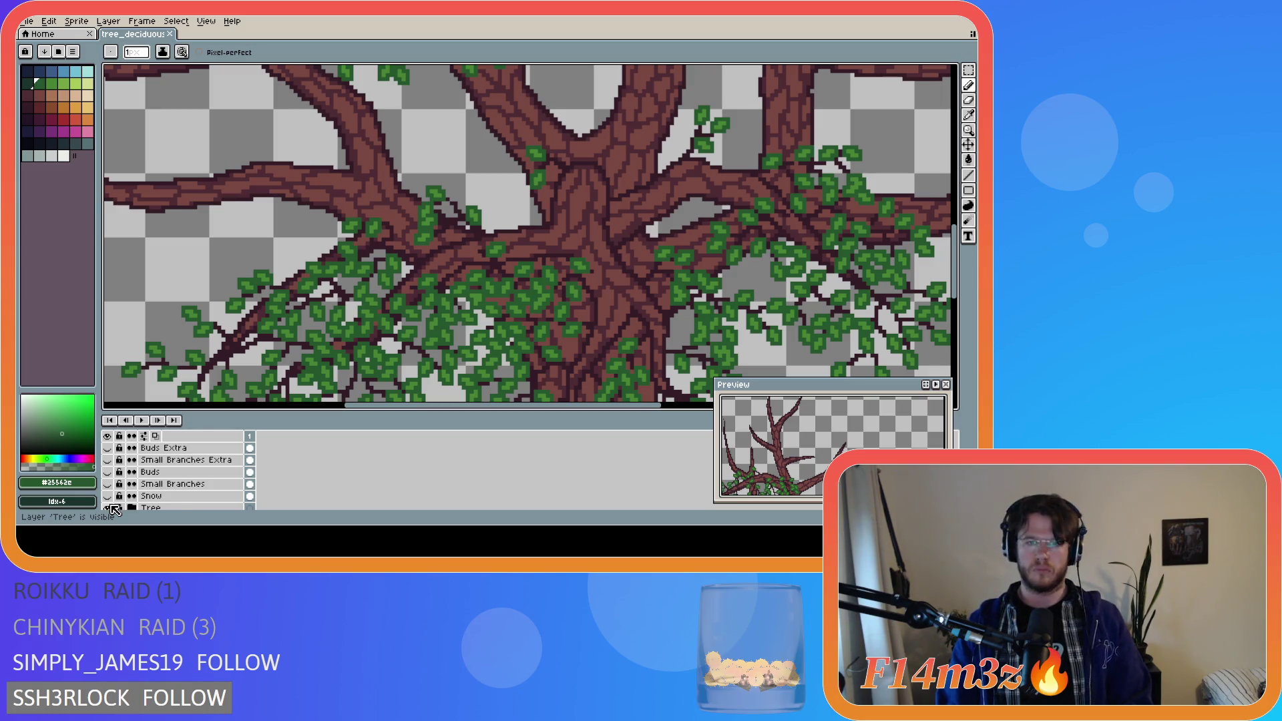
scroll(180, 488, down, 5)
- Eyedrop the dark twig colour and draw a first thin twig on Small Branches Front, then save
click(194, 473)
alt+click(449, 220)
mouse_move(457, 266)
mouse_down()
mouse_move(443, 274)
mouse_move(410, 257)
mouse_up()
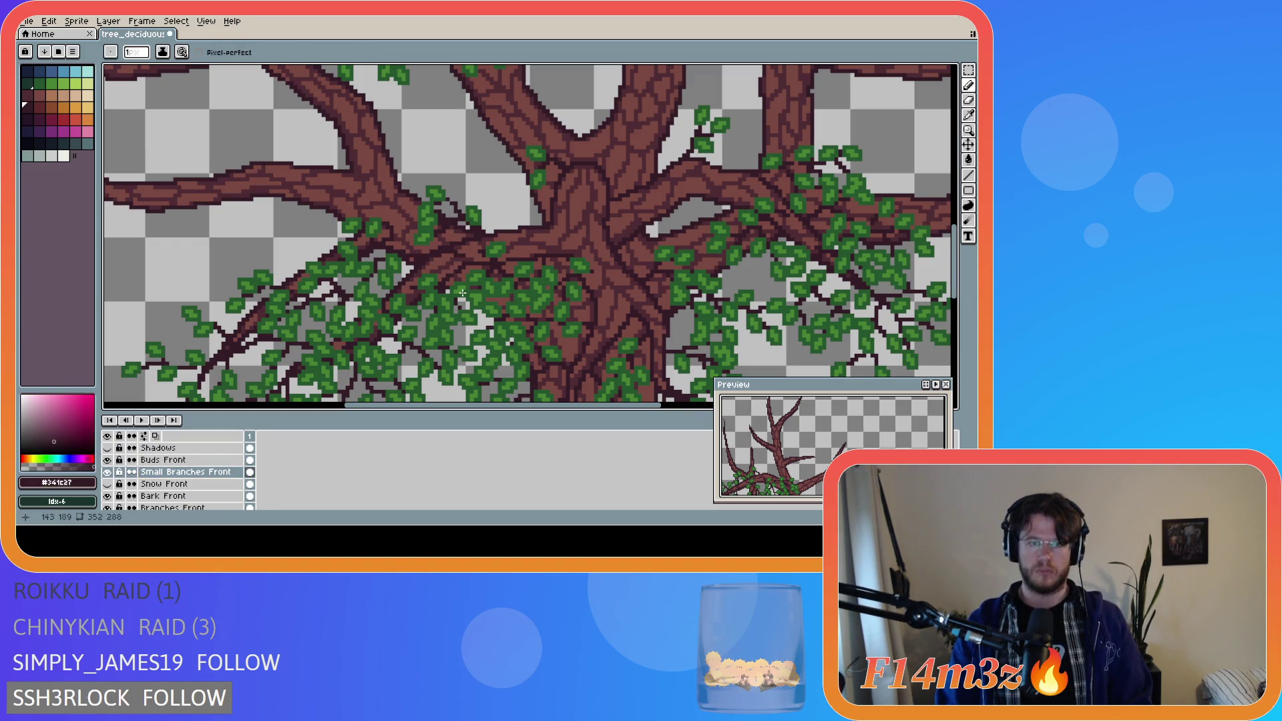
key(ctrl+s)
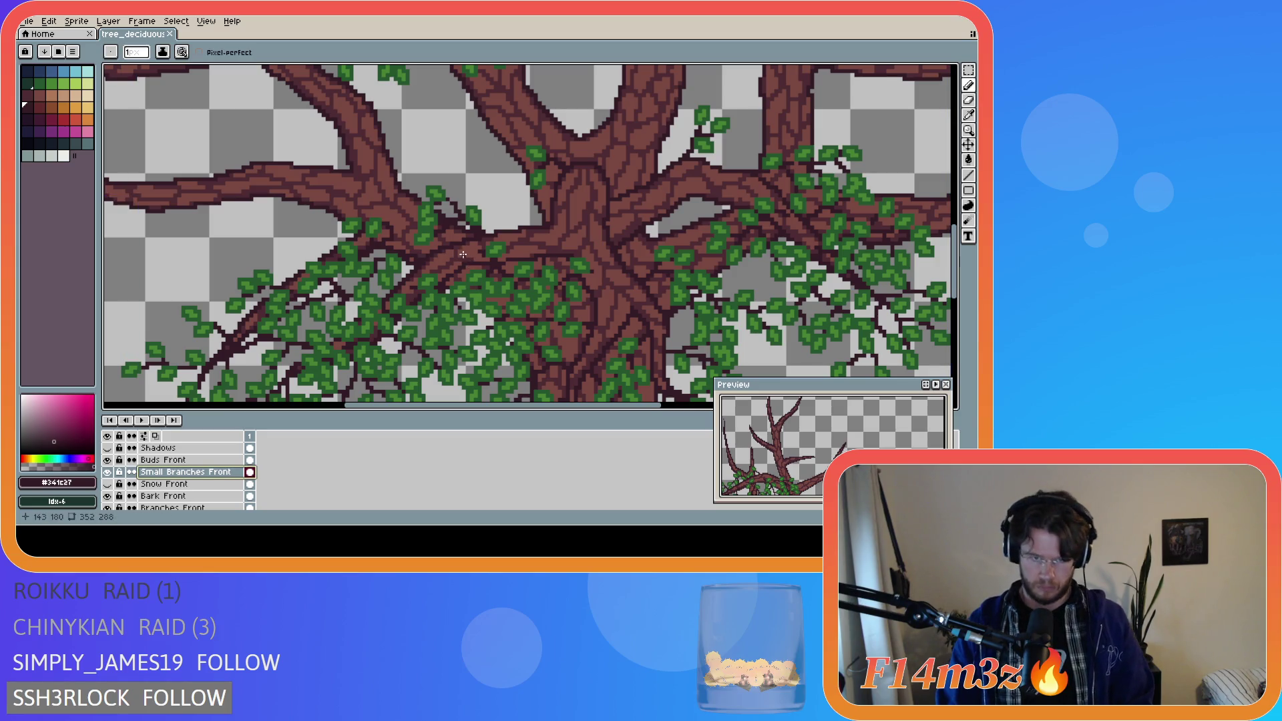
- Draw two more dark twigs among the centre leaves, saving after each
key(ctrl)
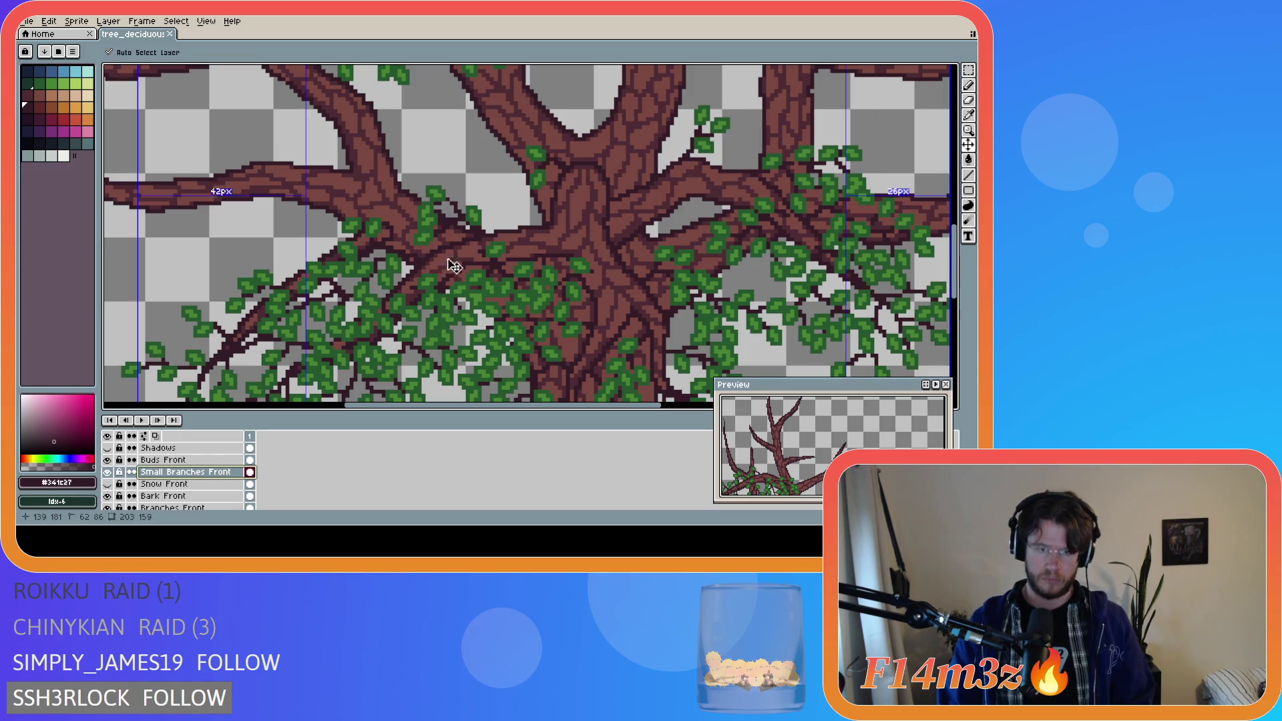
drag(459, 256, 420, 268)
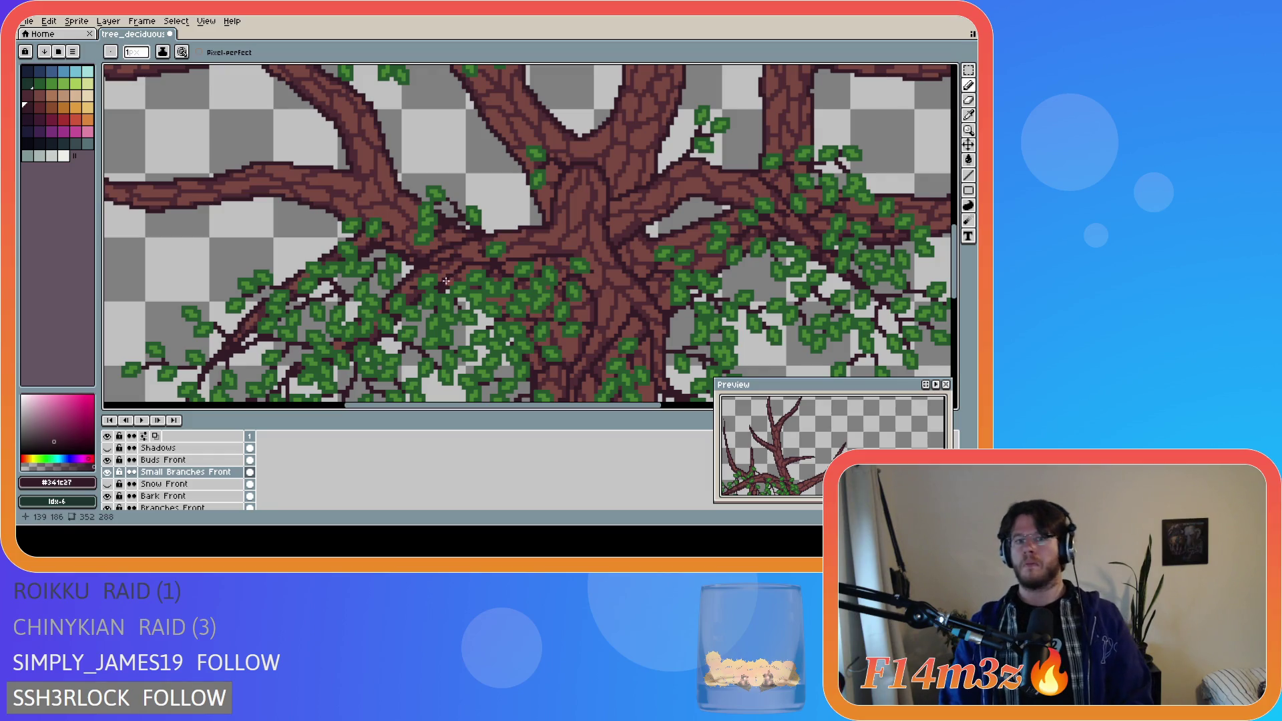
key(ctrl+s)
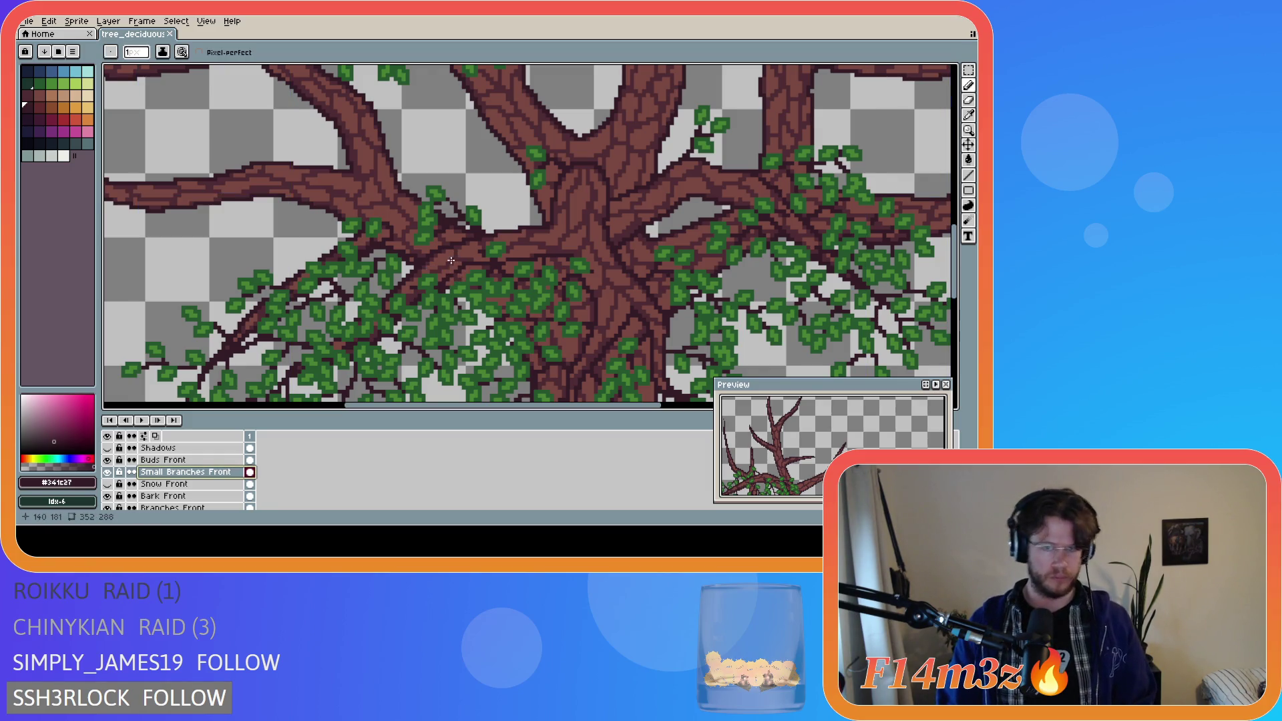
drag(450, 261, 421, 255)
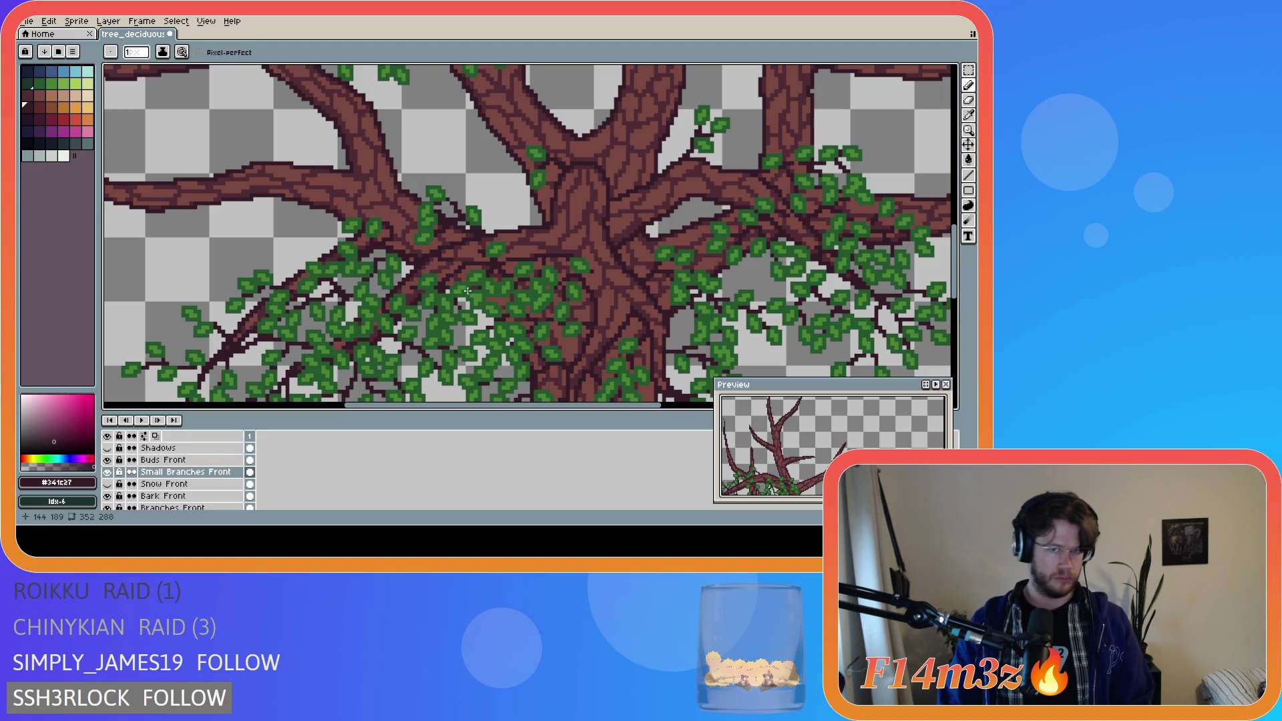
scroll(479, 304, down, 5)
key(ctrl+s)
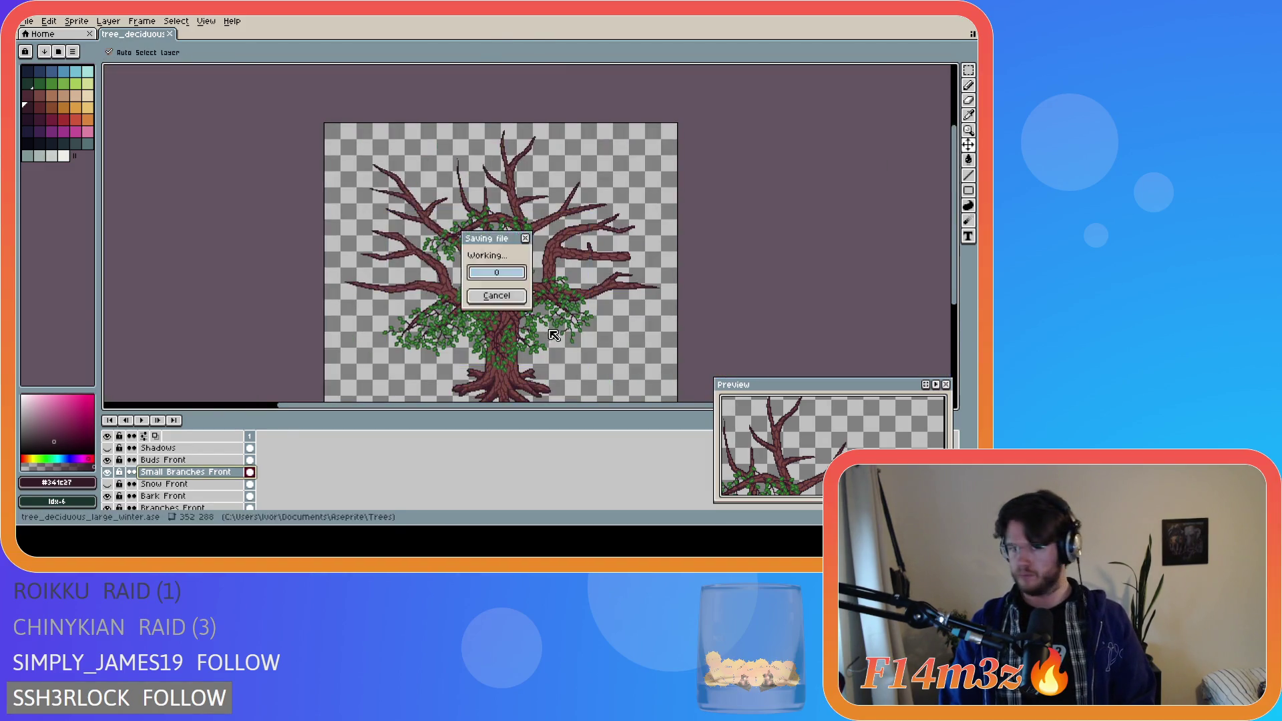
drag(563, 407, 609, 407)
drag(954, 294, 954, 314)
scroll(403, 199, up, 4)
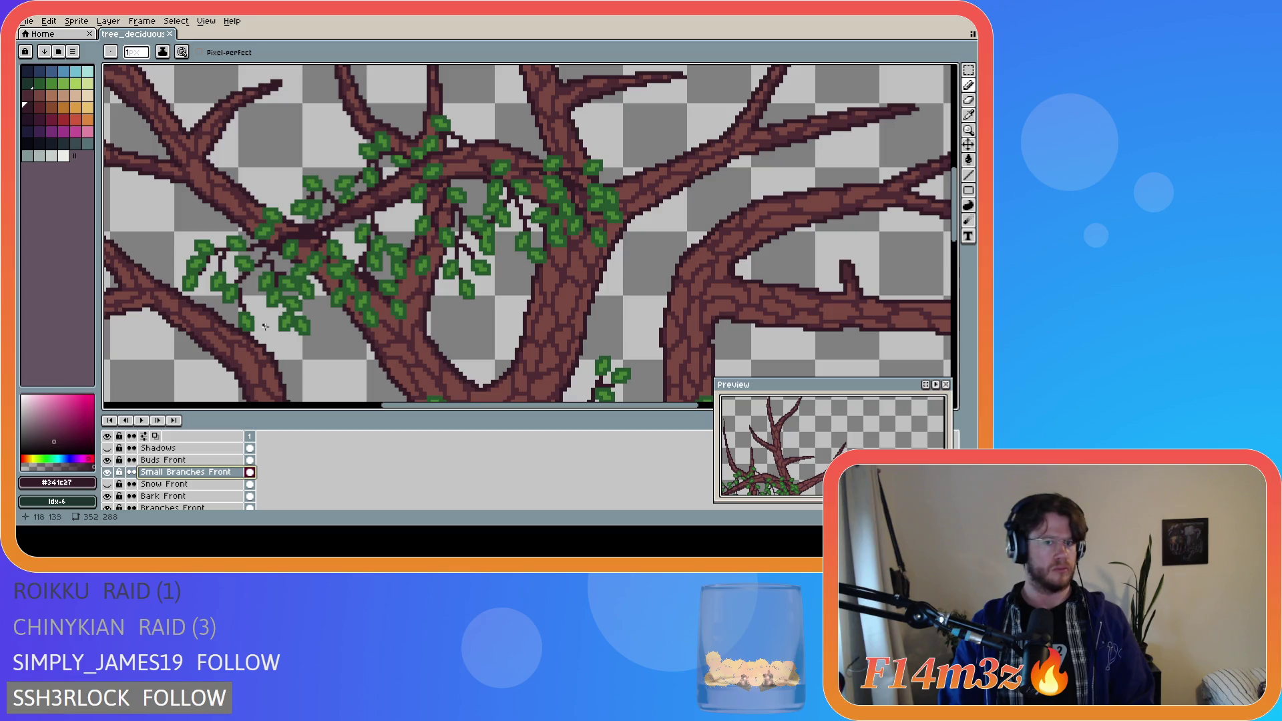
- Compare with Small Branches Front hidden, then eyedrop the light leaf green from a bud
click(108, 472)
click(108, 473)
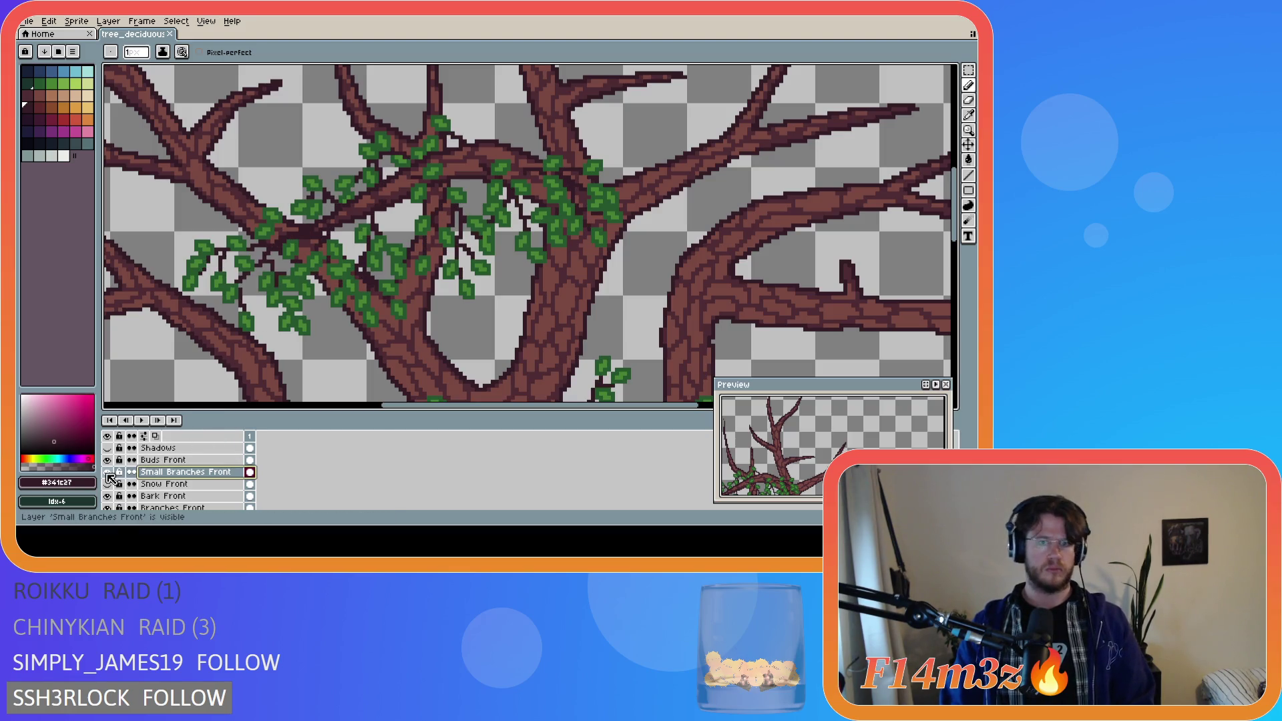
key(i)
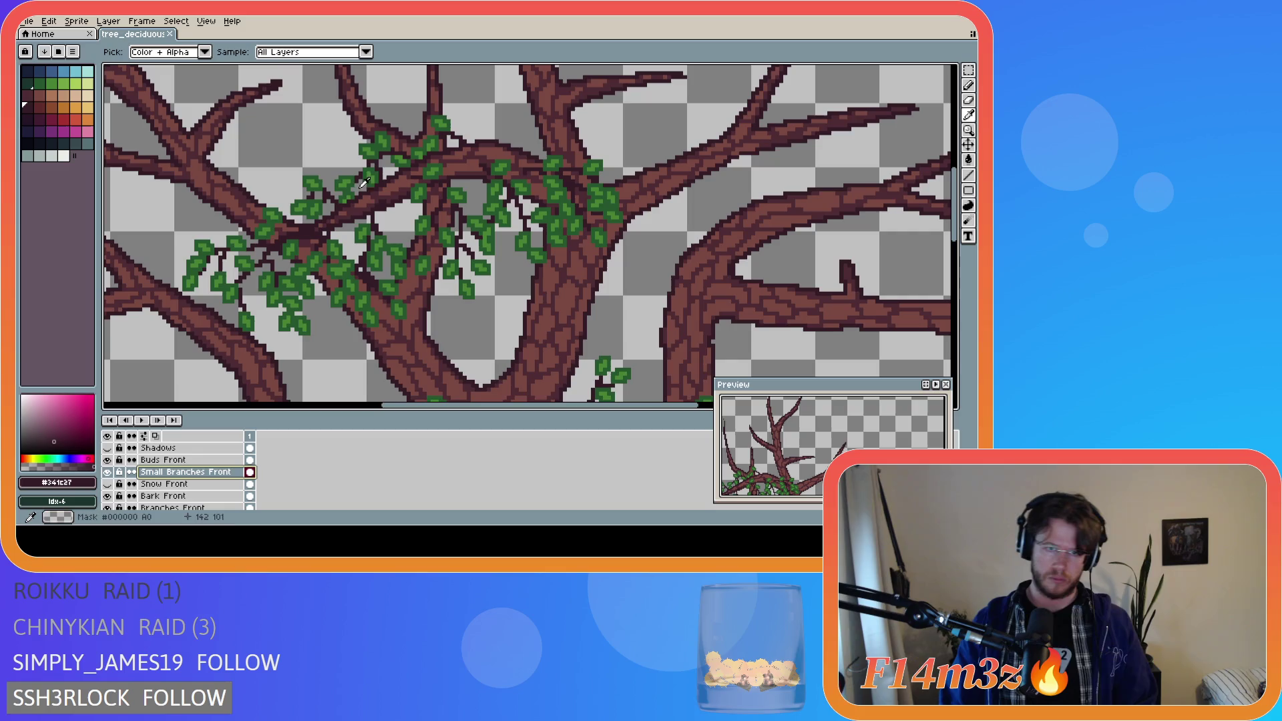
click(378, 171)
key(b)
scroll(361, 204, up, 1)
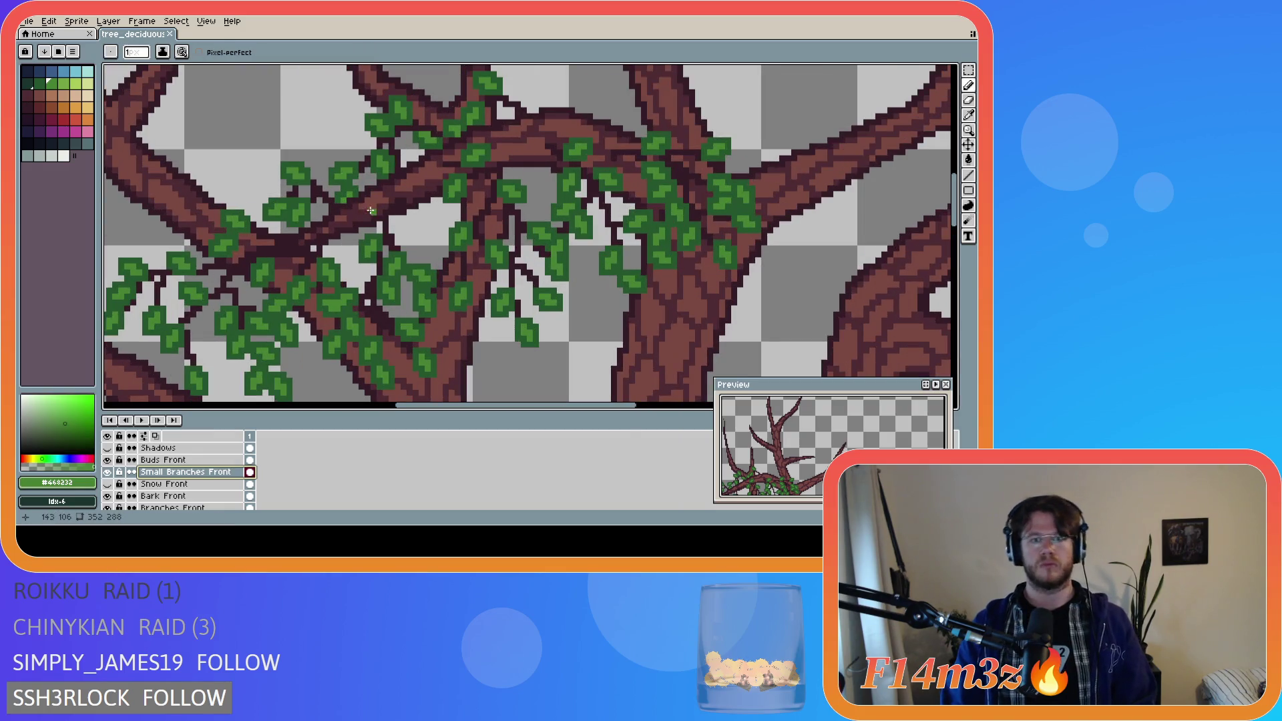
- With Bark Front and Branches Front hidden, paint light and dark green buds among the upper branches
click(108, 496)
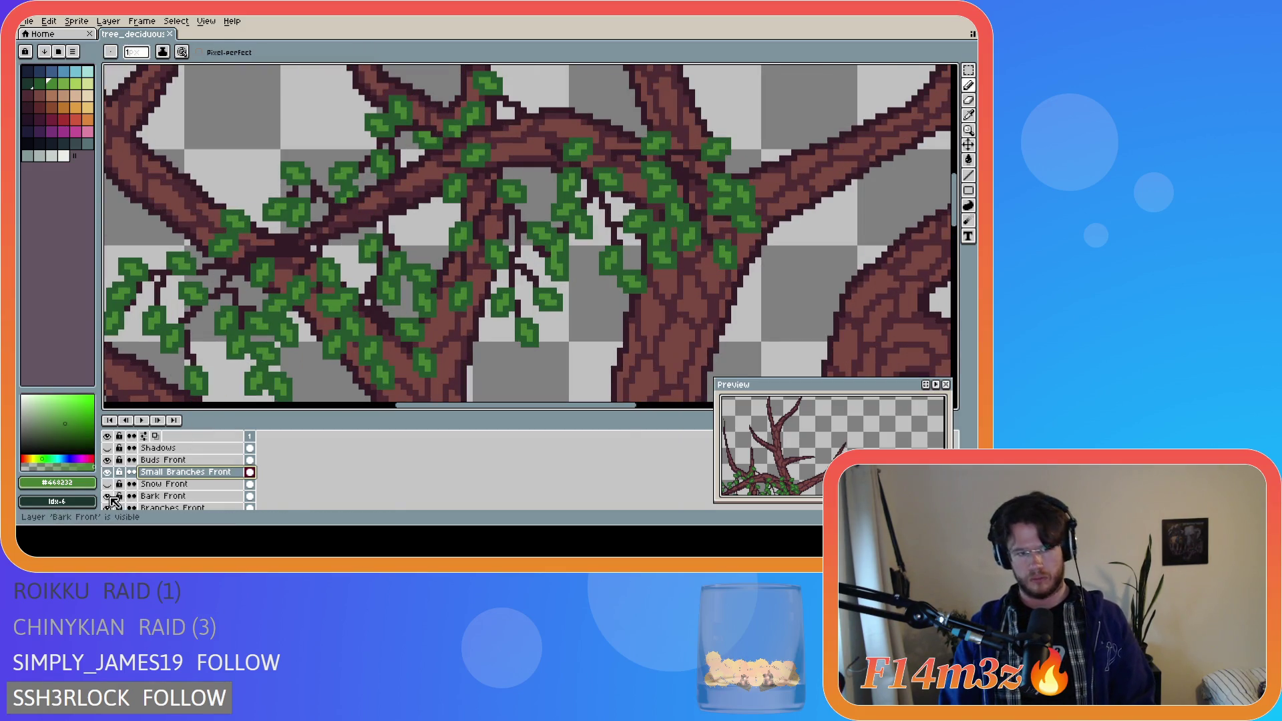
click(110, 508)
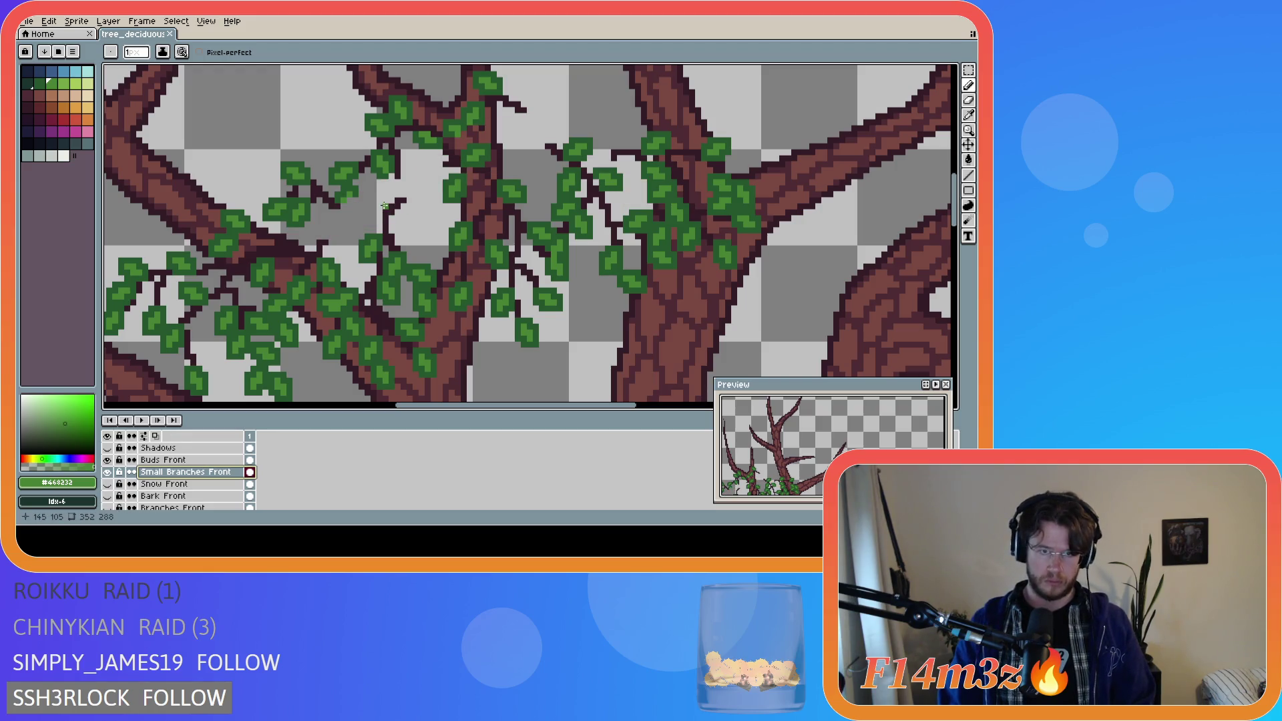
click(378, 204)
alt+click(374, 247)
drag(374, 202, 391, 207)
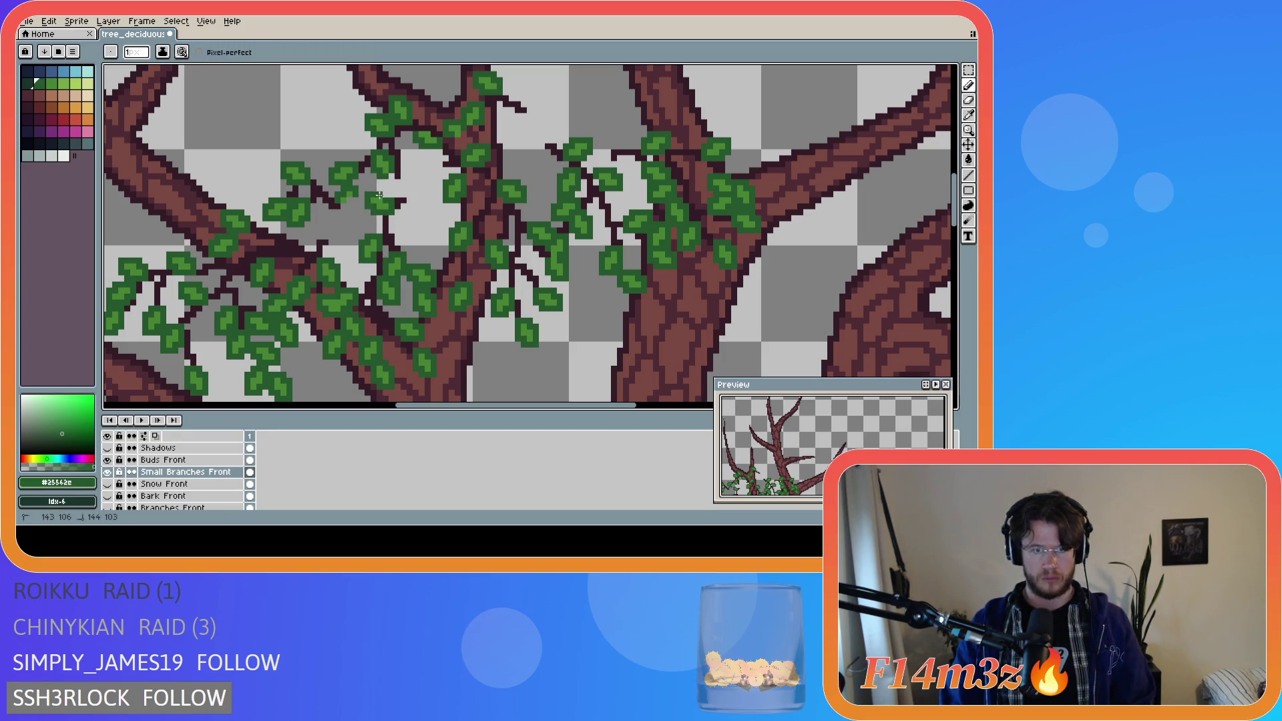
- Show Bark Front and Branches Front again and save the file
click(108, 507)
click(108, 507)
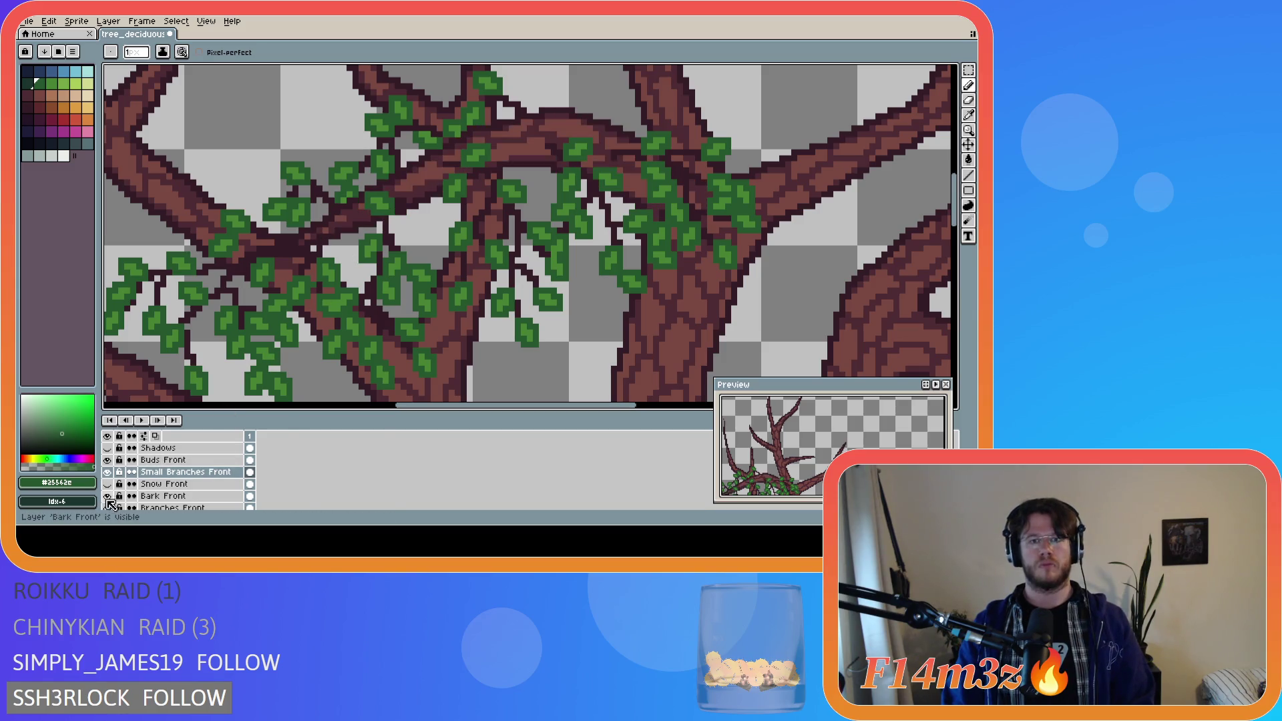
key(ctrl+s)
scroll(418, 287, down, 4)
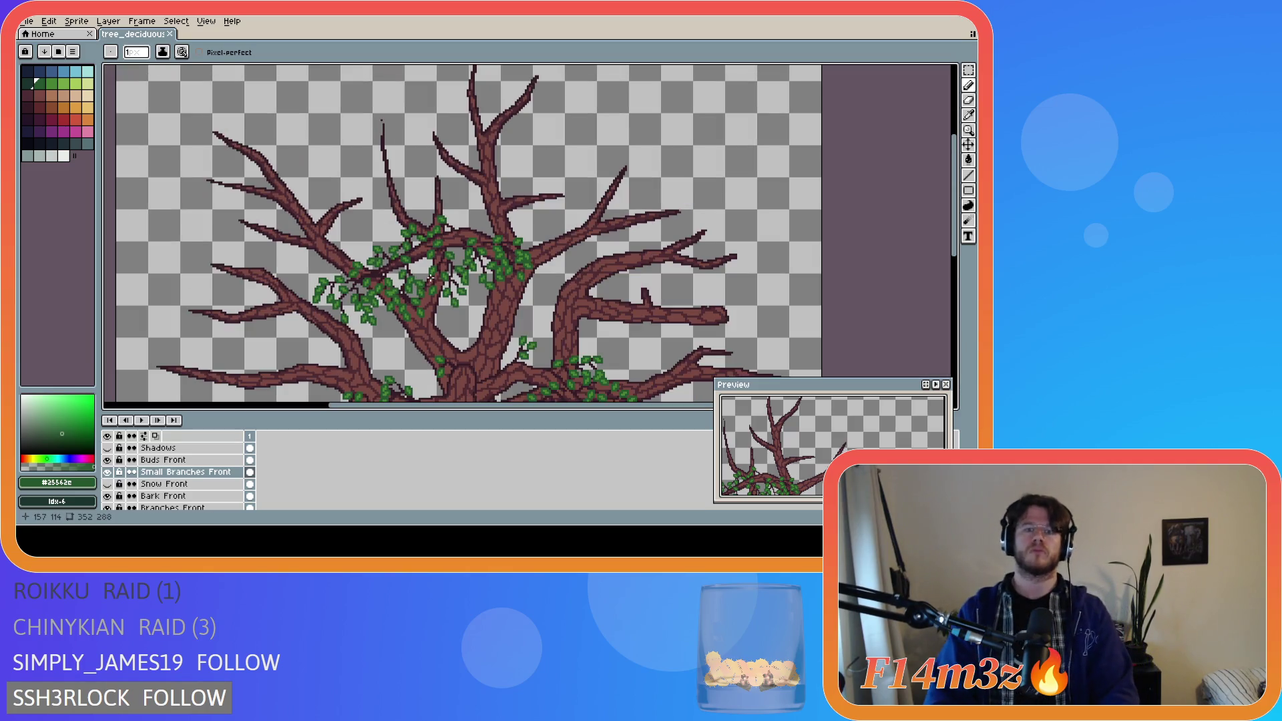
scroll(430, 279, up, 4)
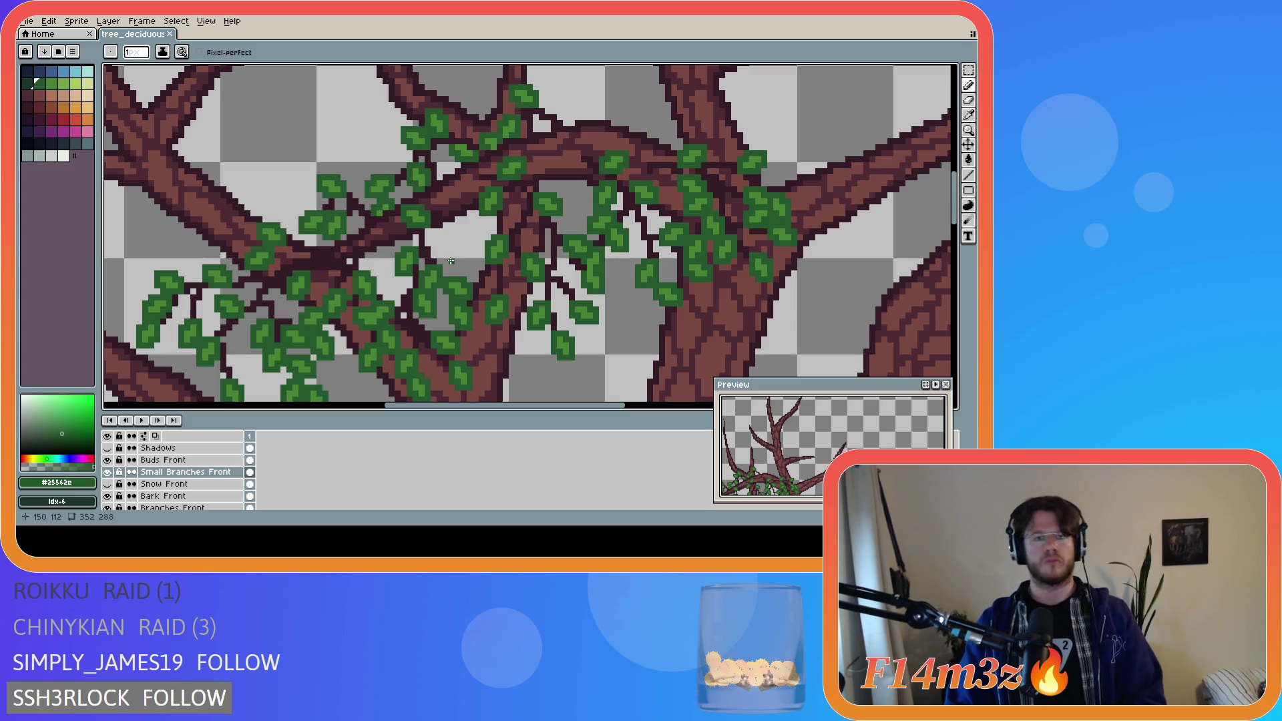
scroll(452, 260, down, 5)
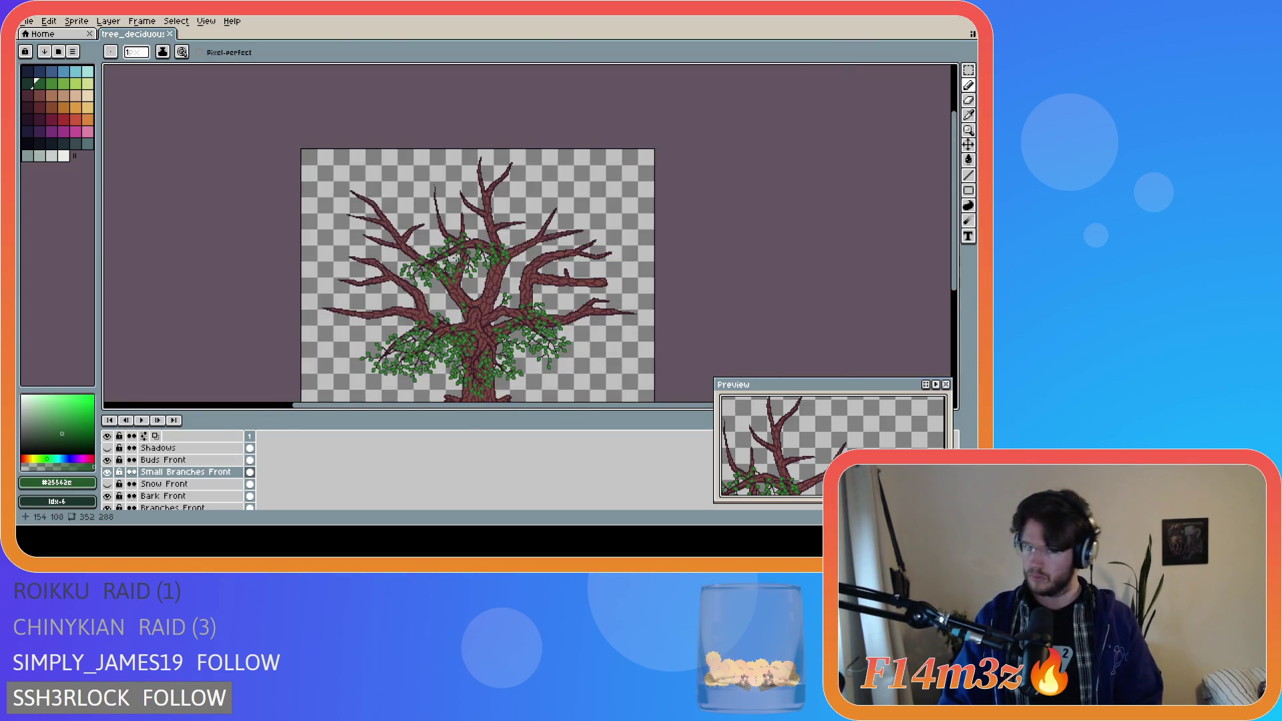
- Eyedrop the lighter leaf green #468232 from the tree and paint a small leaf on the trunk
scroll(481, 286, up, 3)
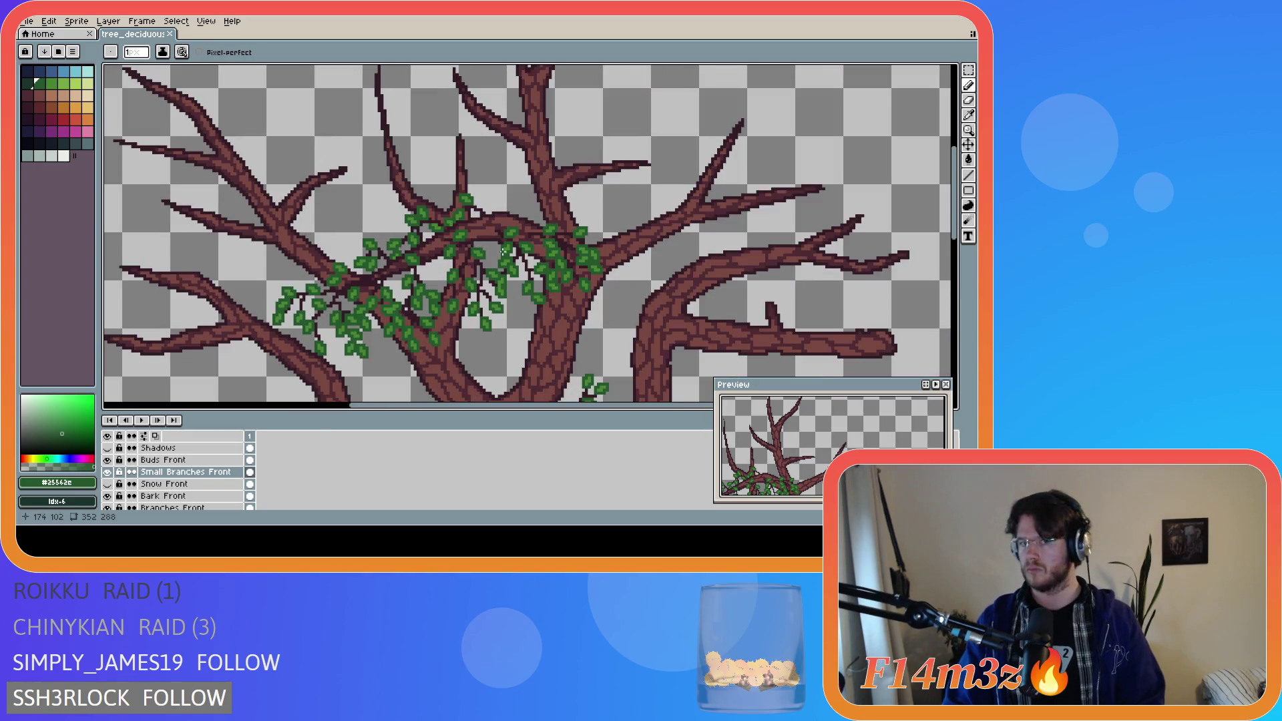
scroll(496, 260, down, 3)
scroll(496, 262, up, 3)
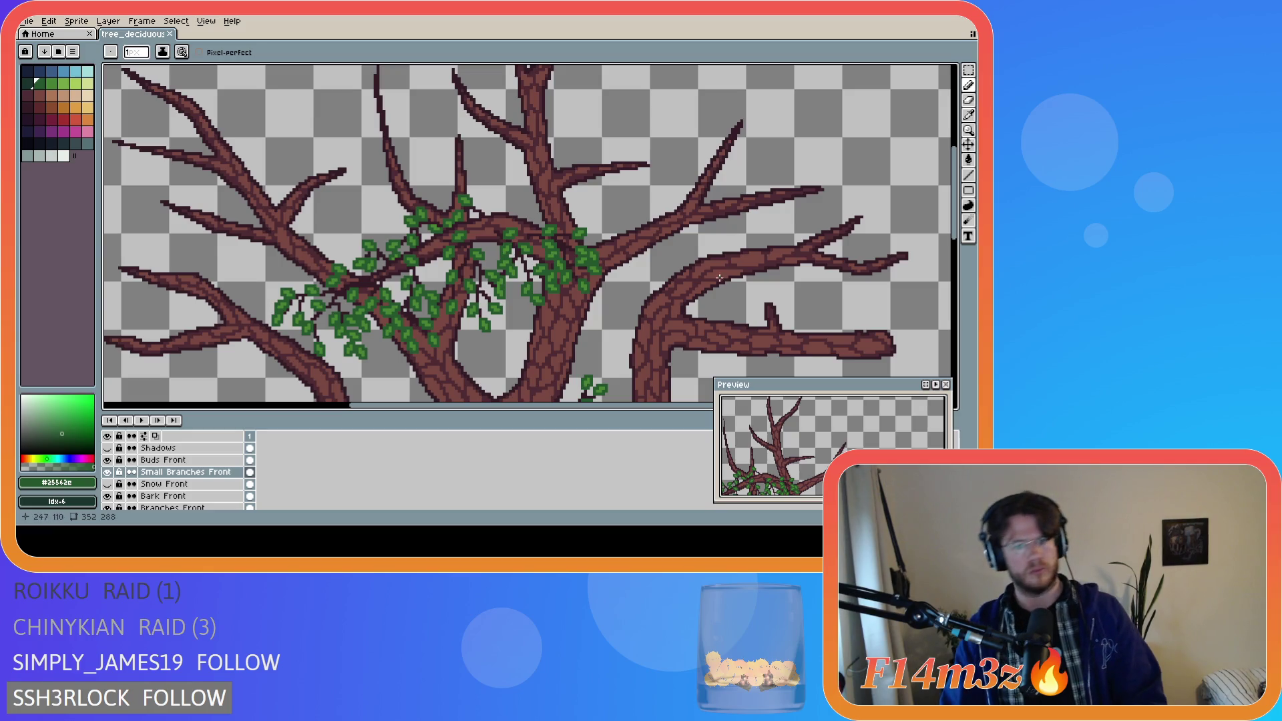
drag(954, 230, 960, 274)
scroll(739, 308, down, 4)
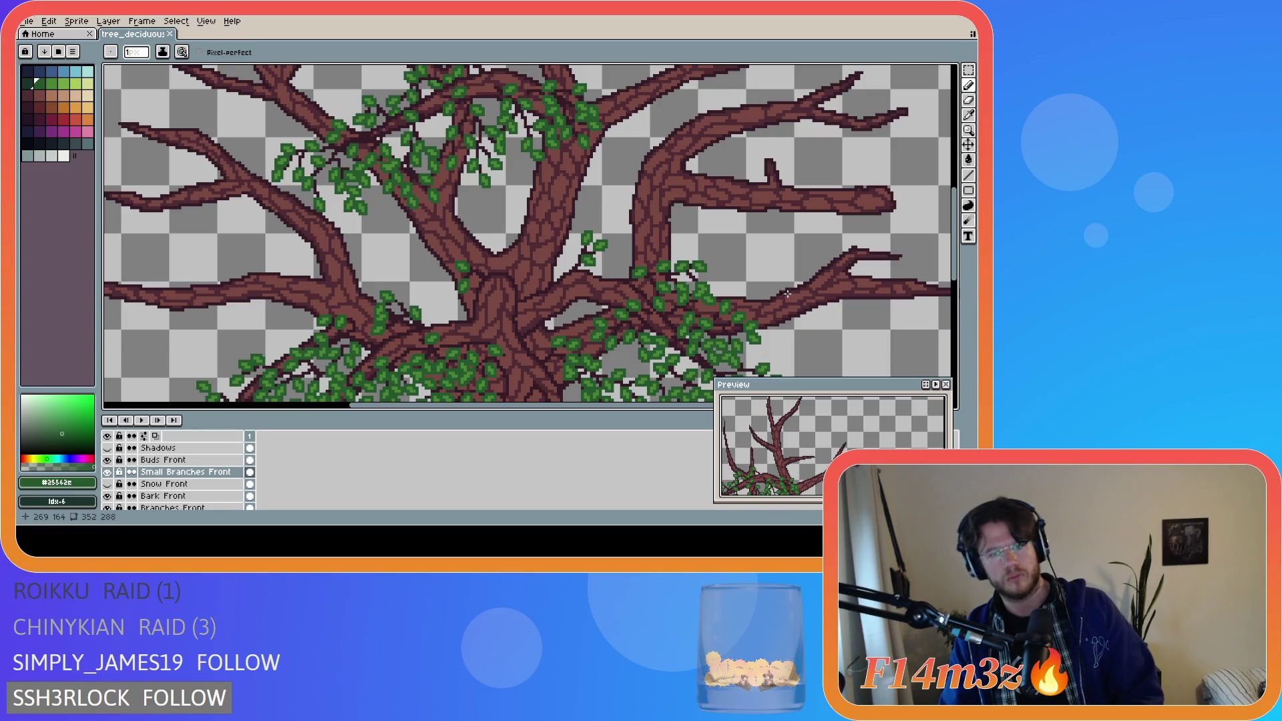
drag(609, 406, 710, 406)
drag(955, 201, 954, 230)
scroll(518, 249, up, 2)
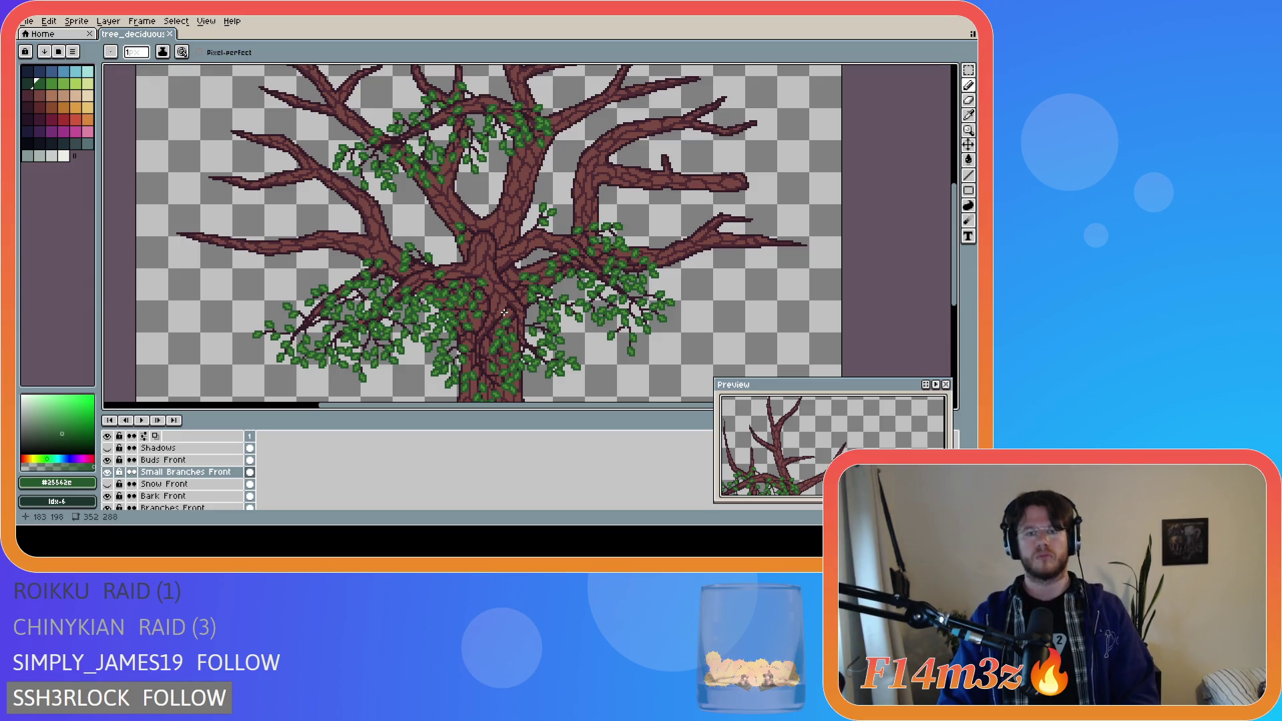
scroll(501, 311, up, 1)
scroll(501, 310, down, 1)
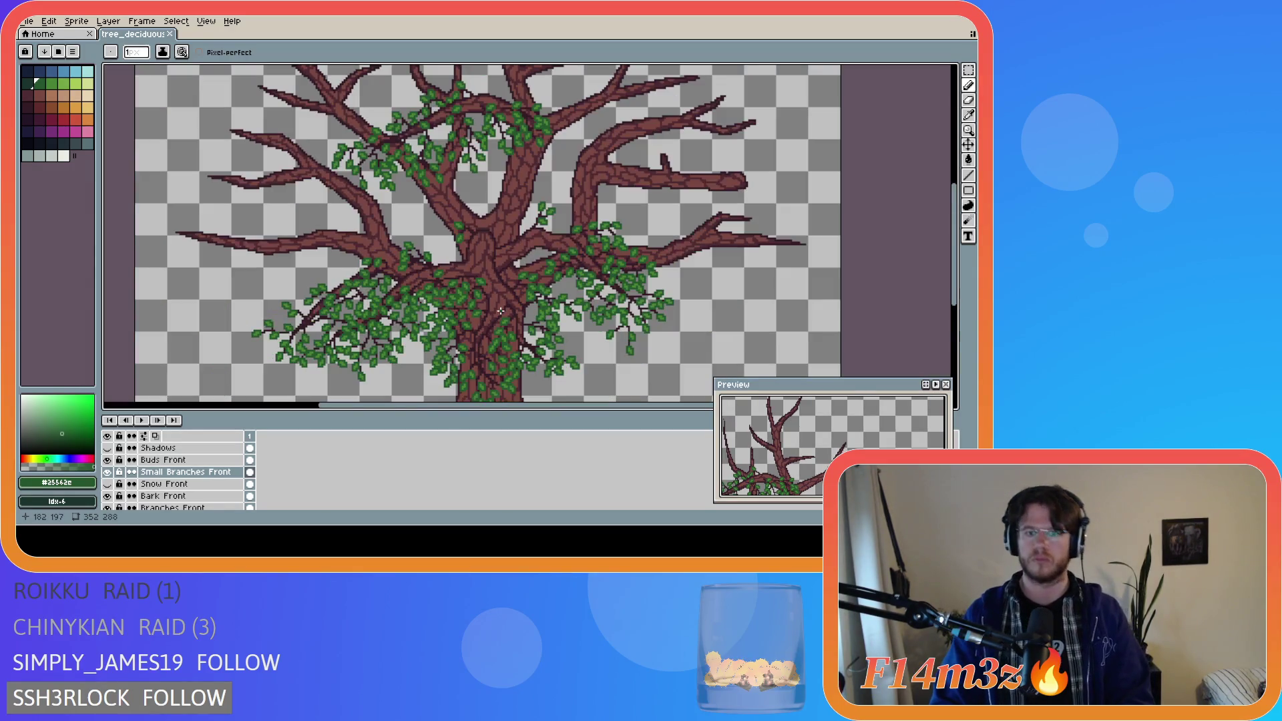
scroll(761, 301, down, 3)
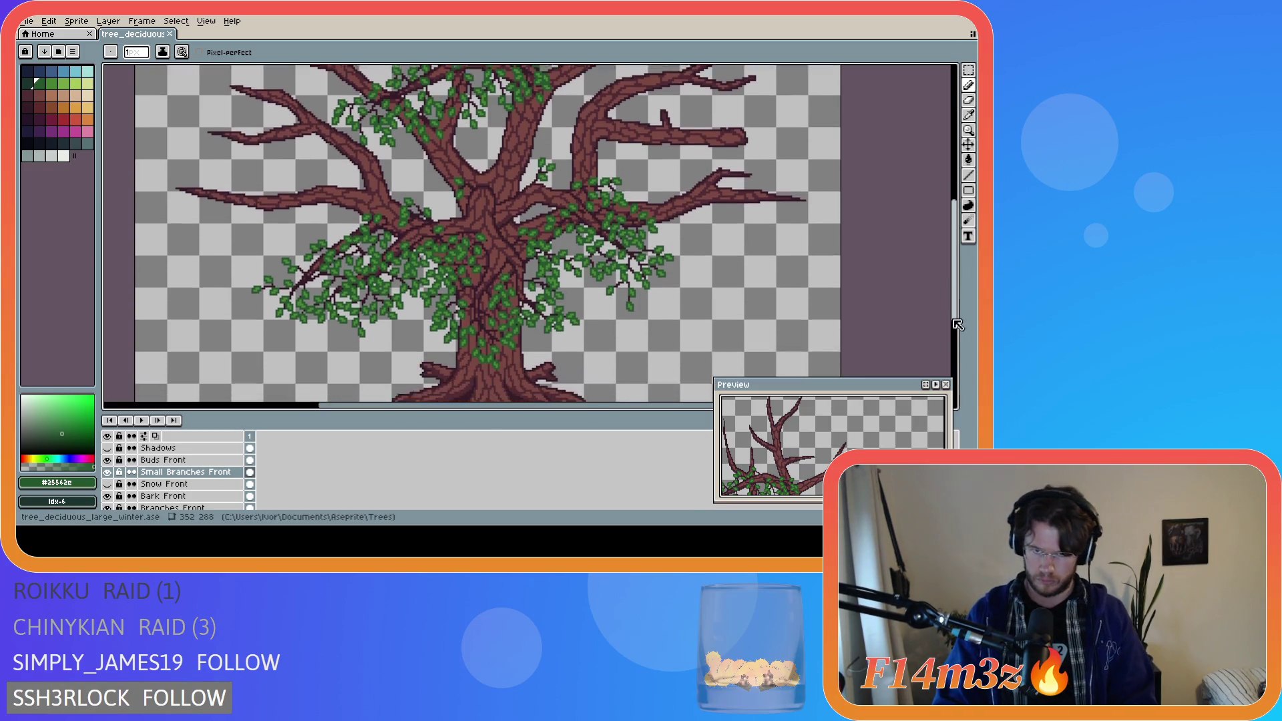
scroll(474, 269, up, 1)
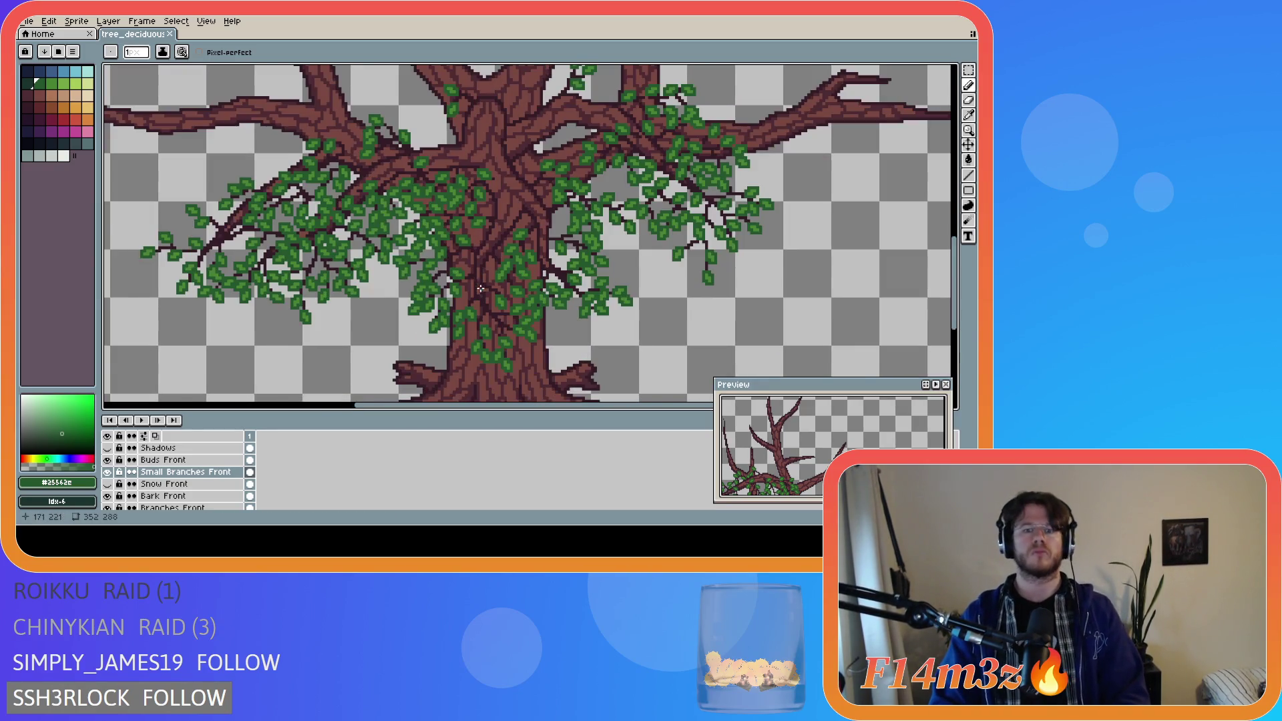
scroll(480, 288, up, 1)
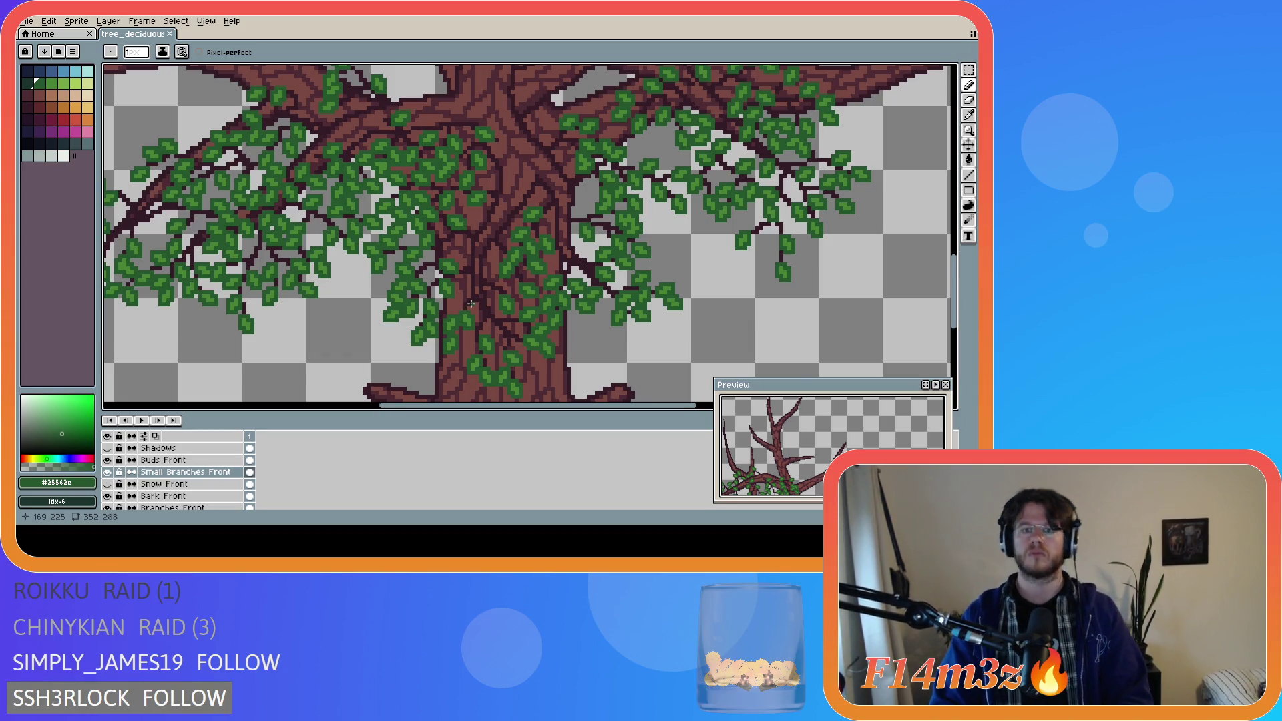
scroll(471, 304, up, 1)
alt+click(517, 257)
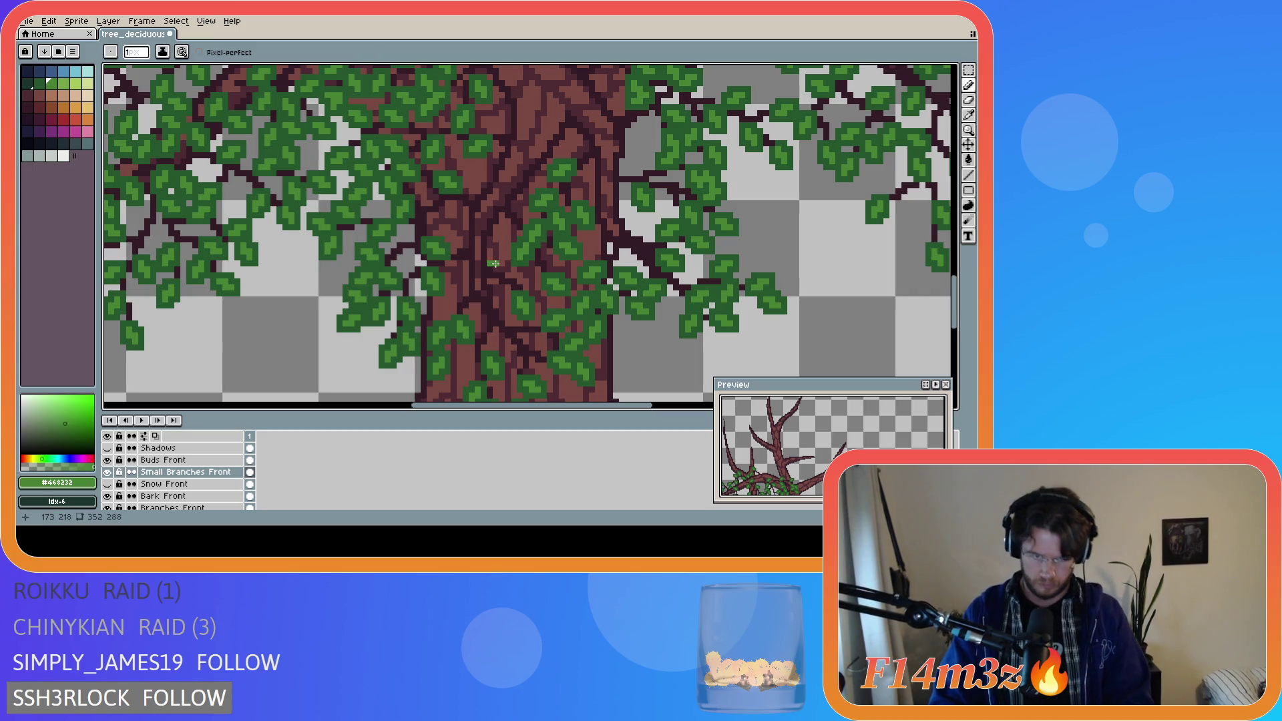
drag(495, 262, 502, 258)
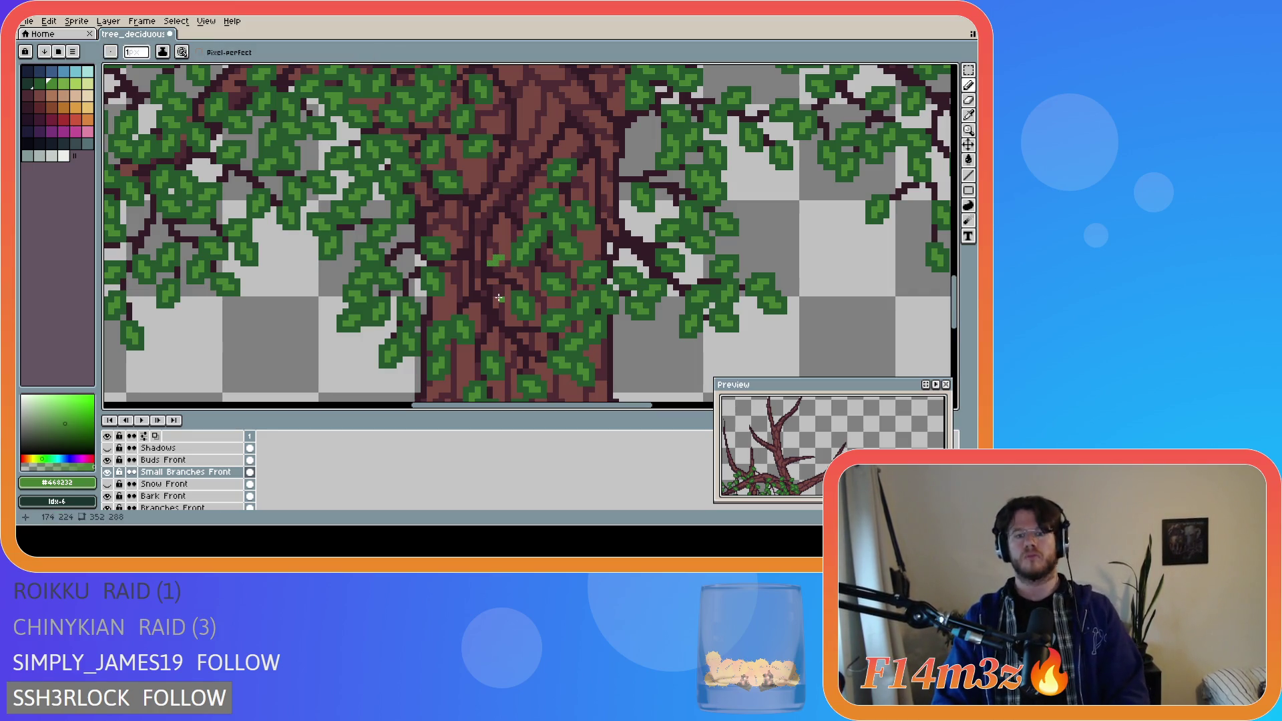
- Undo and redraw the small light-green leaf stroke on the trunk until it looks right
key(ctrl+z)
drag(494, 262, 500, 258)
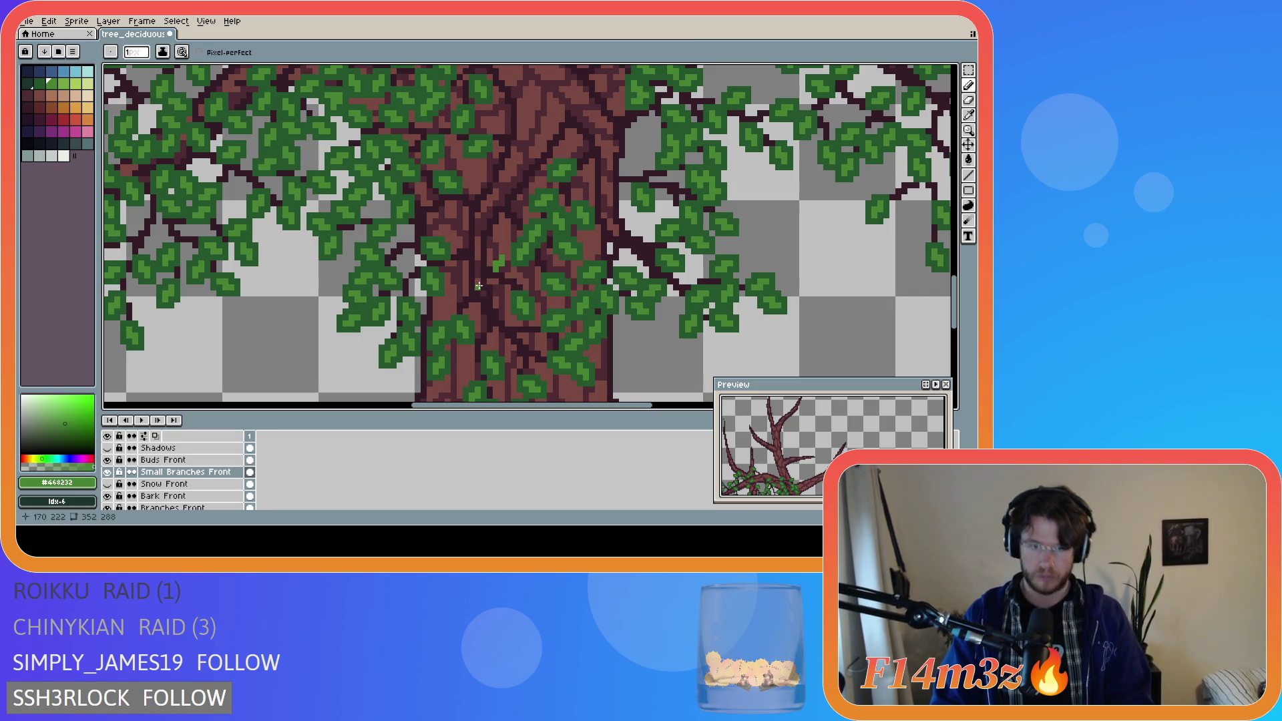
key(ctrl+z)
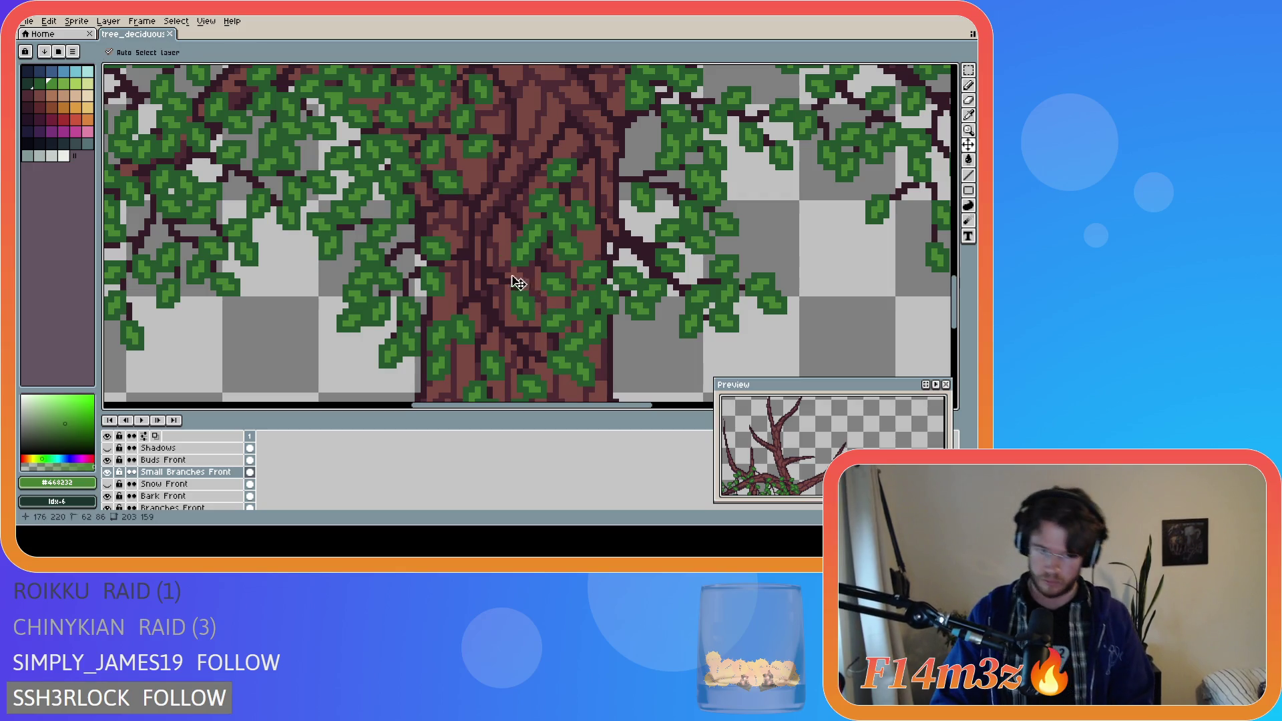
drag(495, 264, 499, 258)
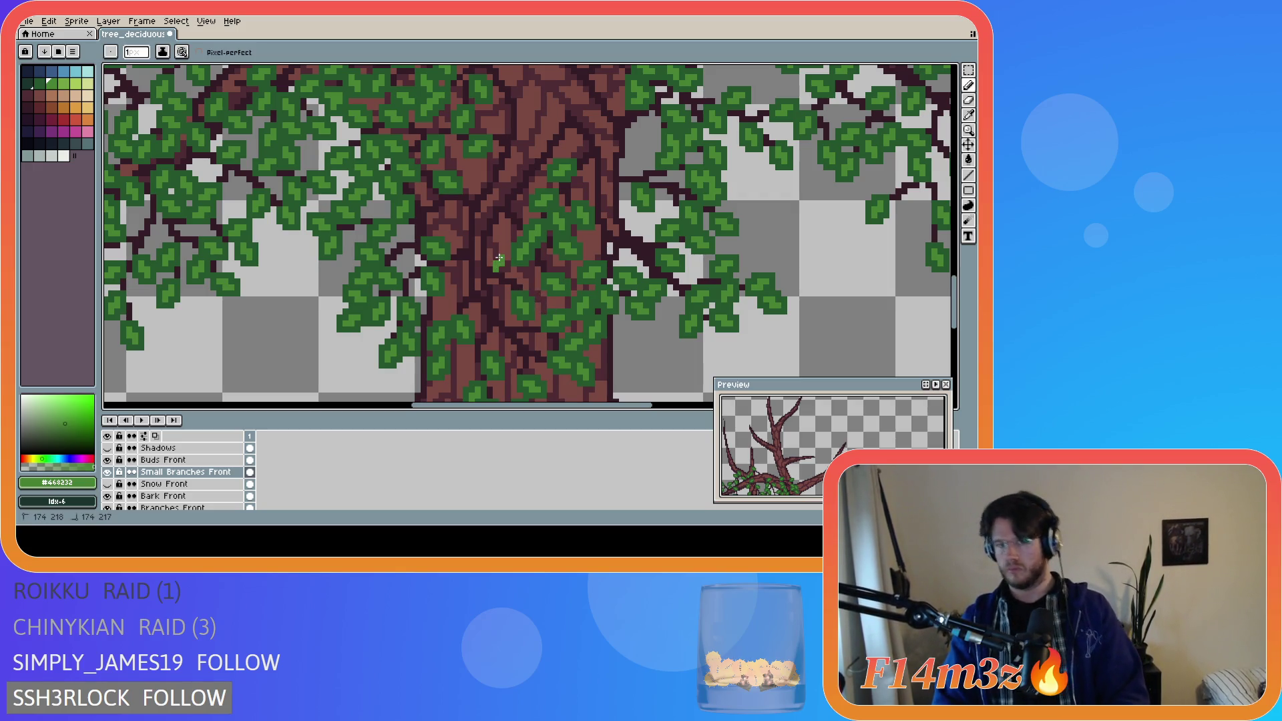
- Add single light-green leaf pixels on the middle and lower trunk
click(459, 297)
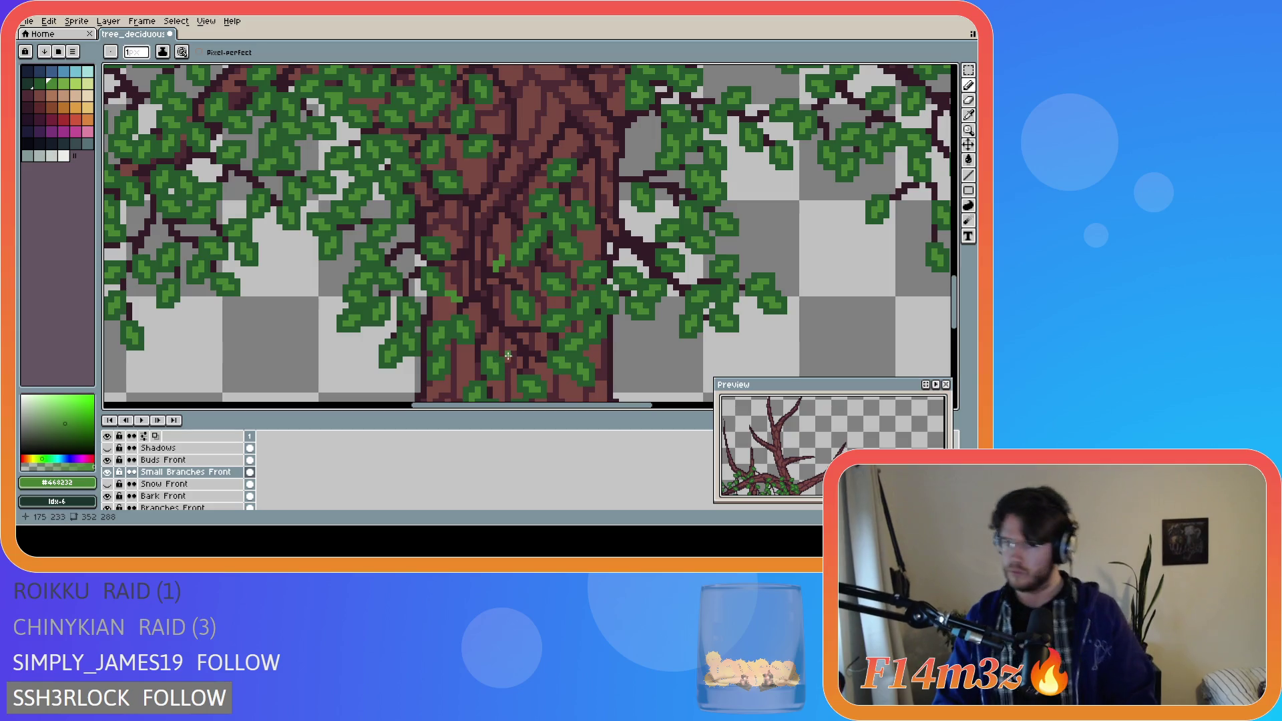
scroll(508, 359, down, 3)
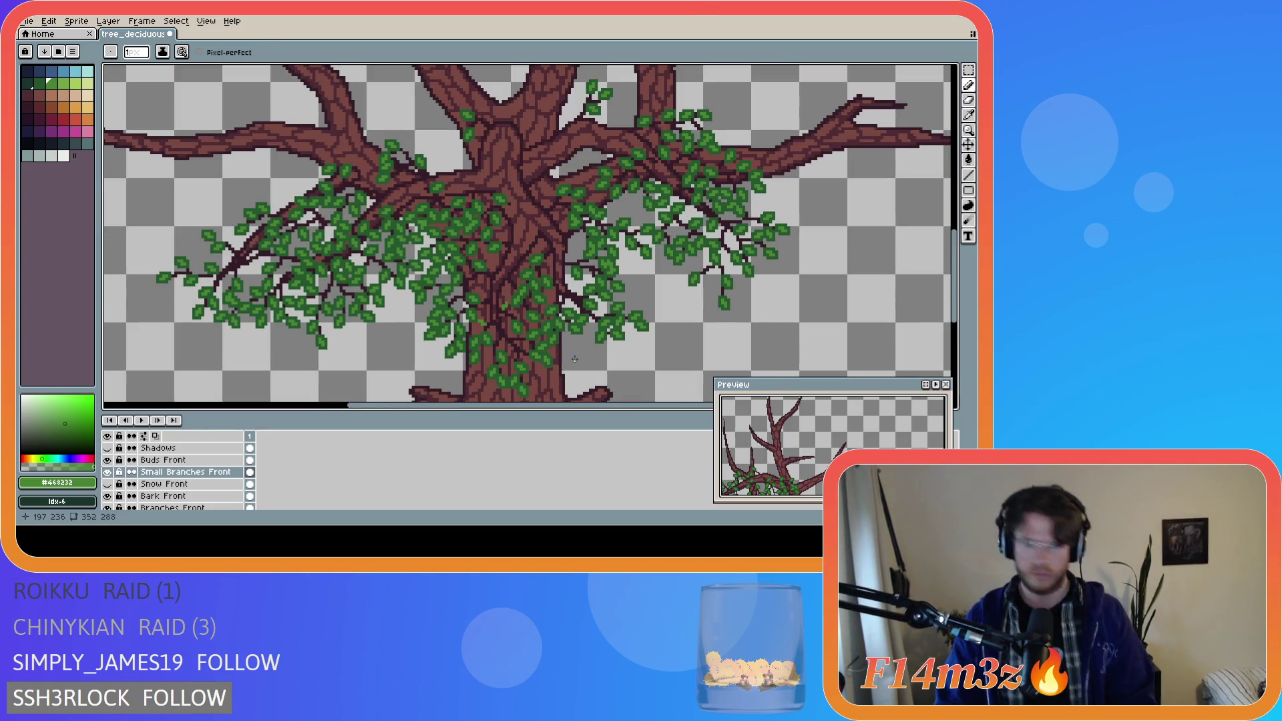
scroll(508, 344, up, 3)
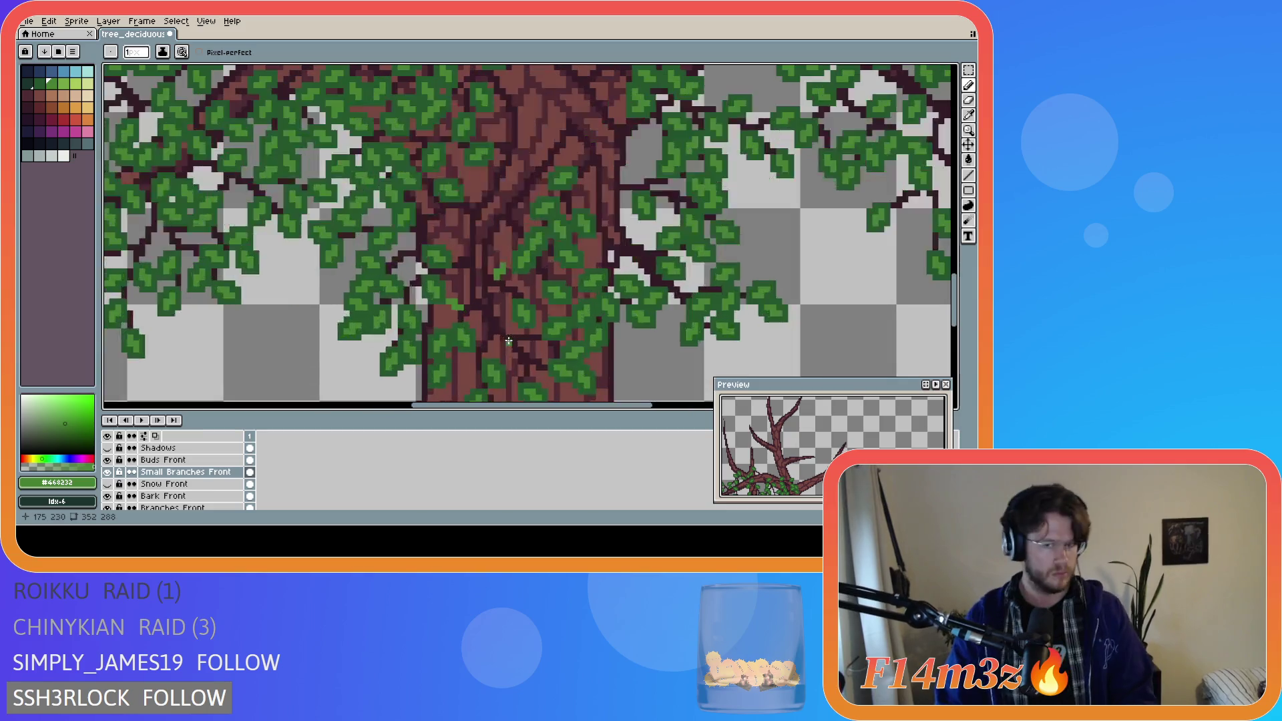
click(498, 353)
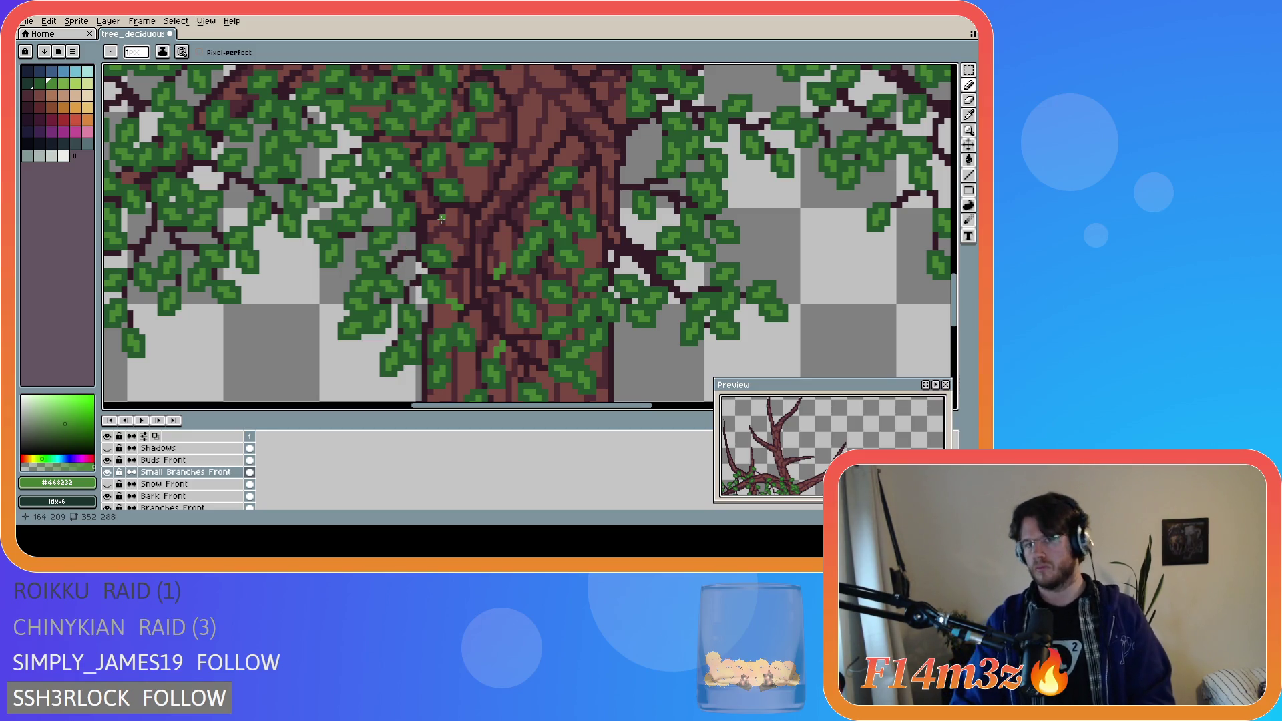
scroll(107, 500, down, 5)
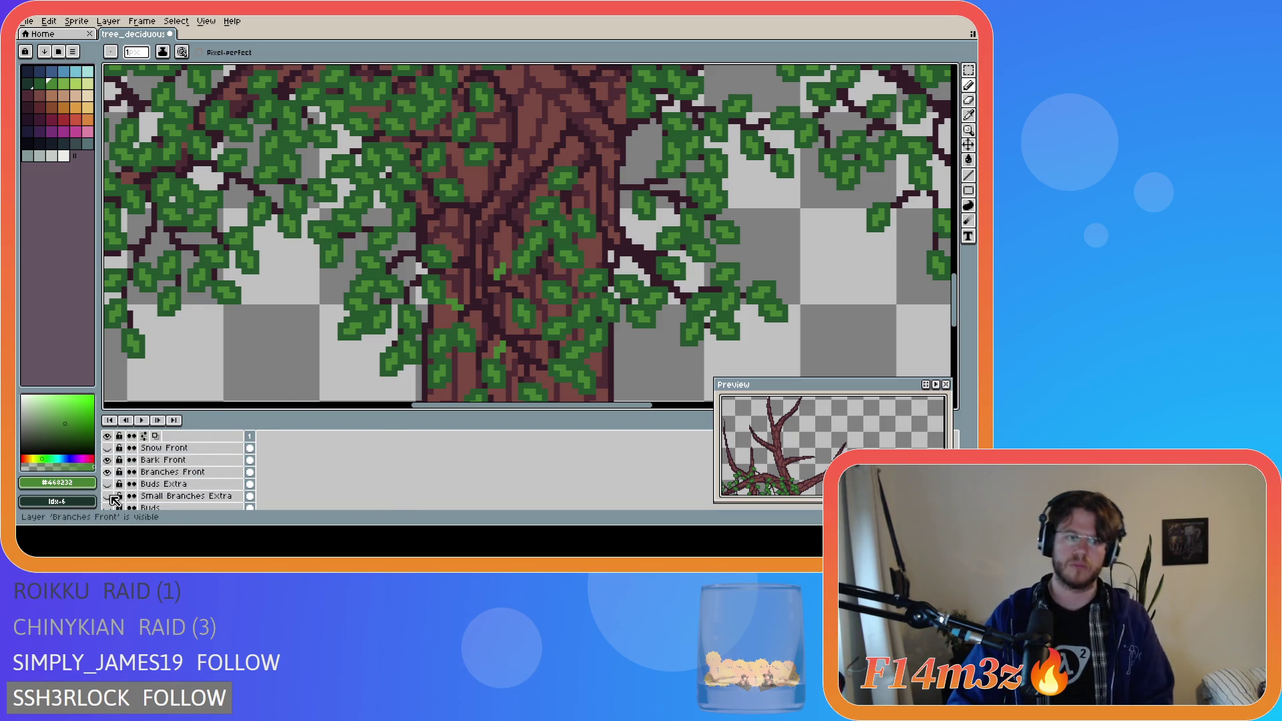
- Check the leaves with the Tree layer hidden, then add dark-green #25562e leaf pixels on the trunk
click(107, 484)
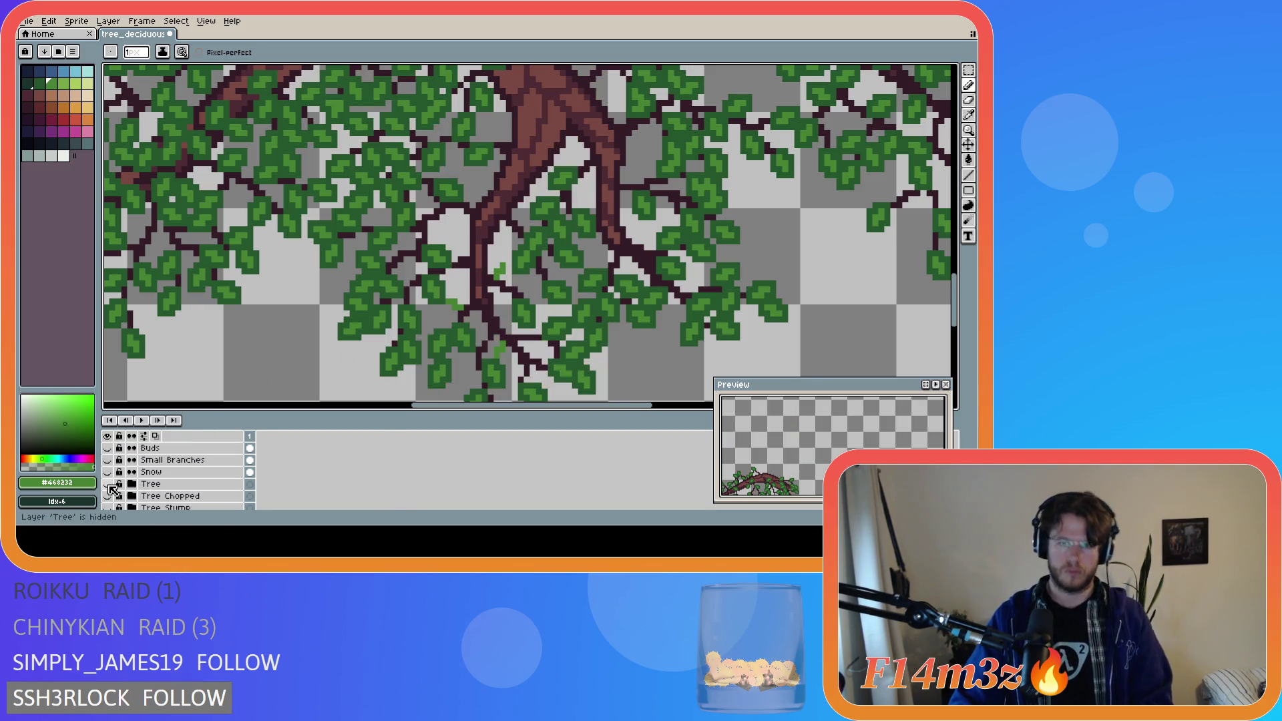
click(107, 484)
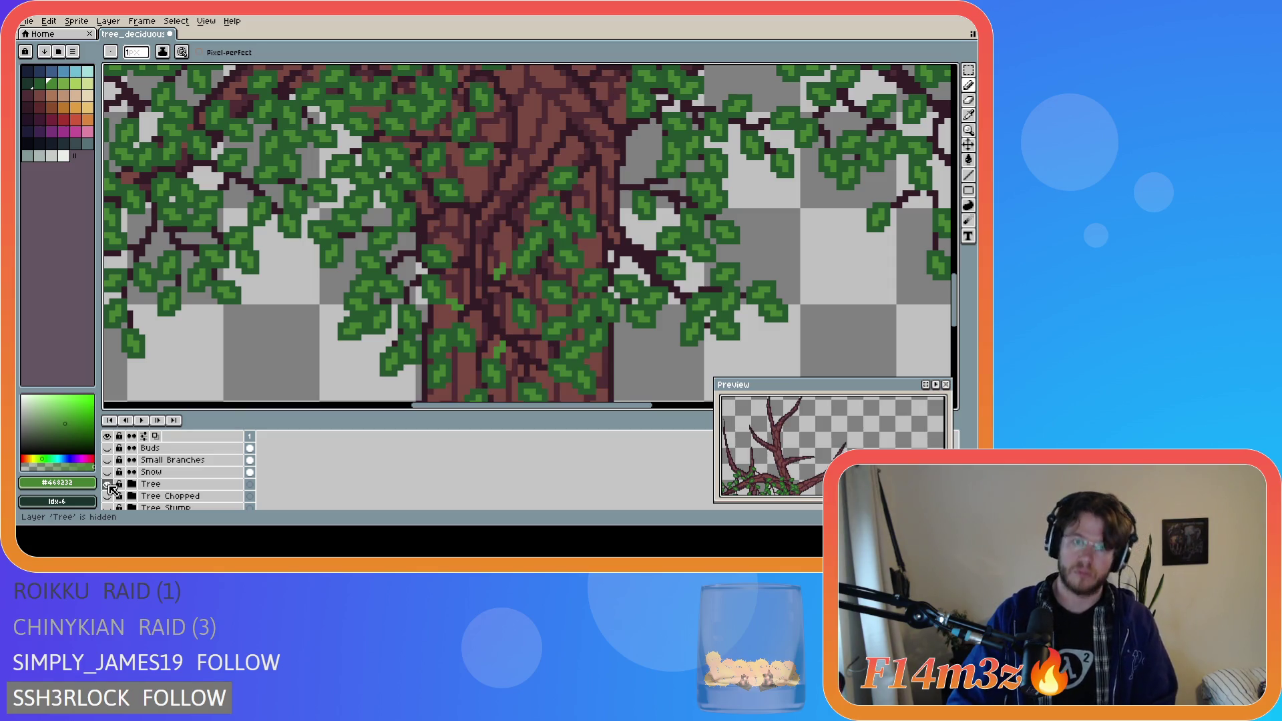
click(446, 223)
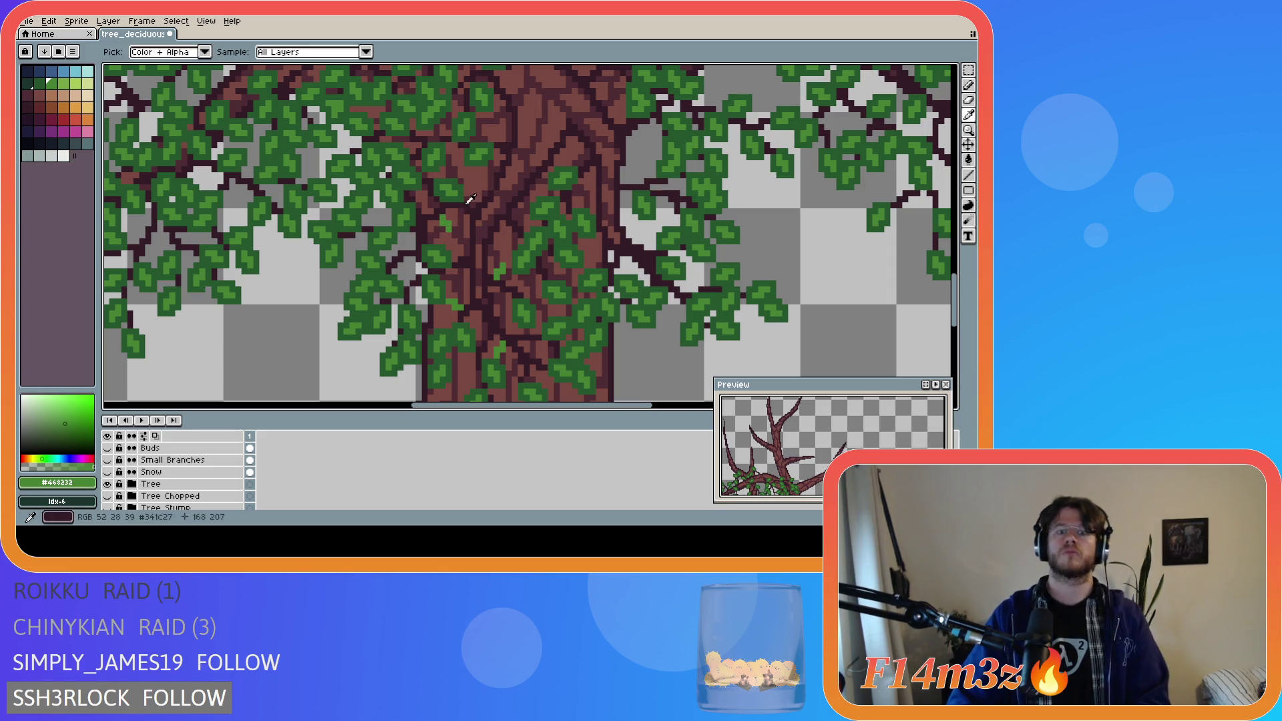
alt+click(445, 218)
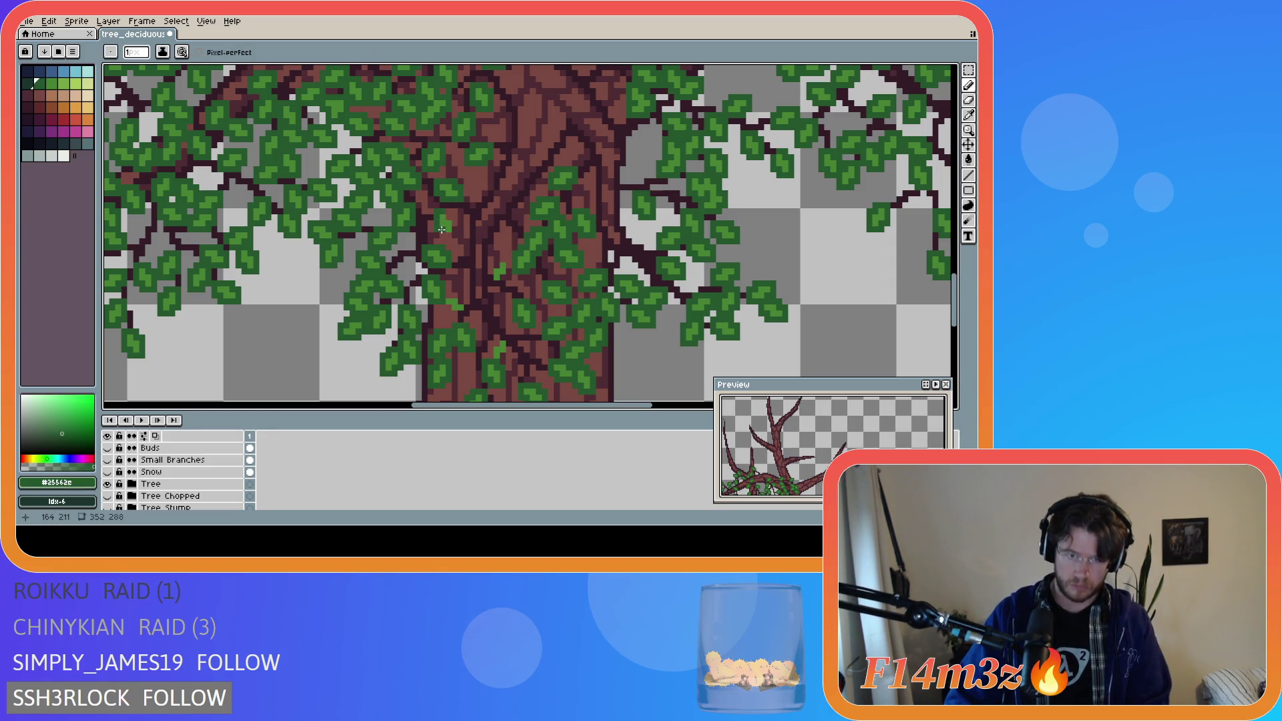
click(454, 224)
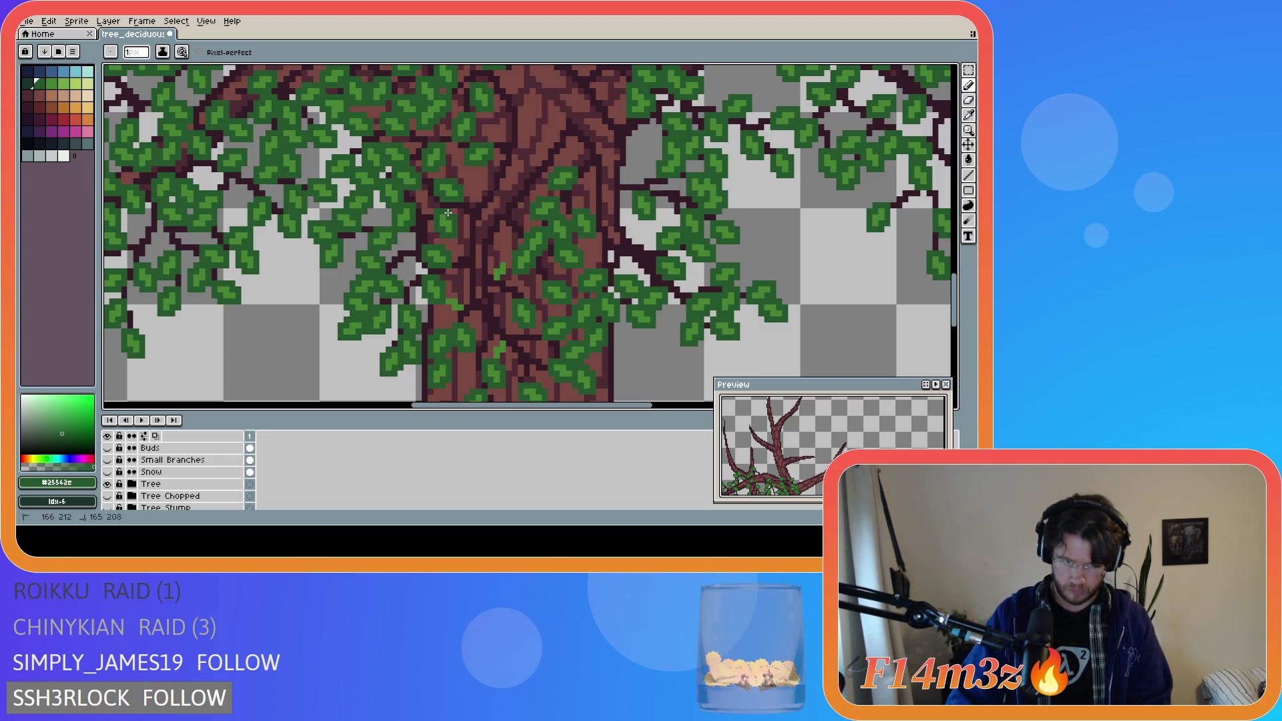
click(490, 276)
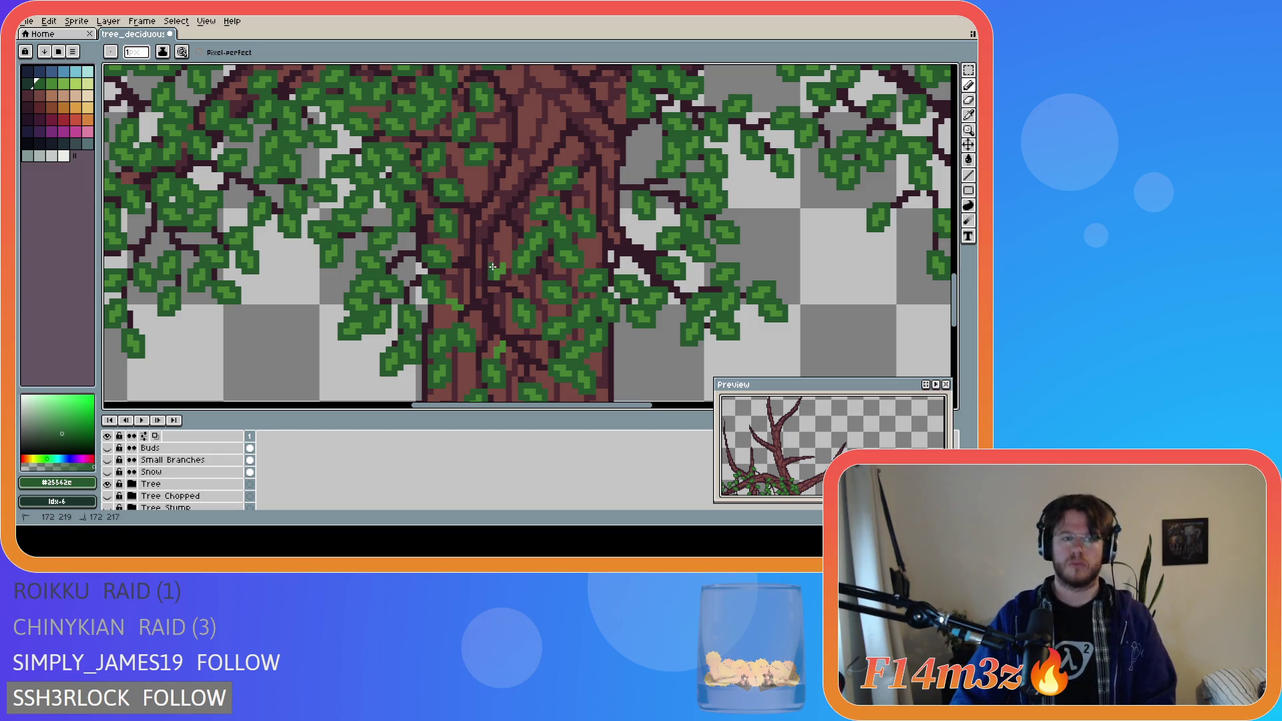
scroll(252, 467, down, 3)
key(v)
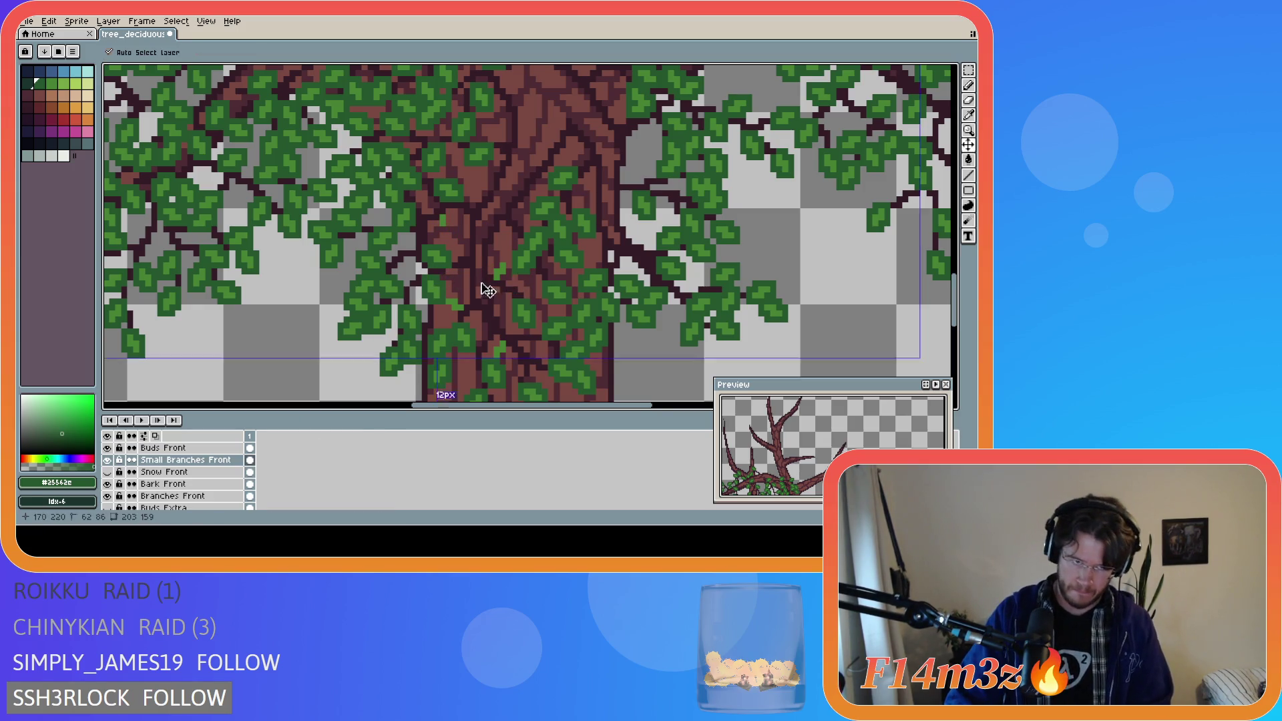
key(b)
scroll(344, 291, down, 3)
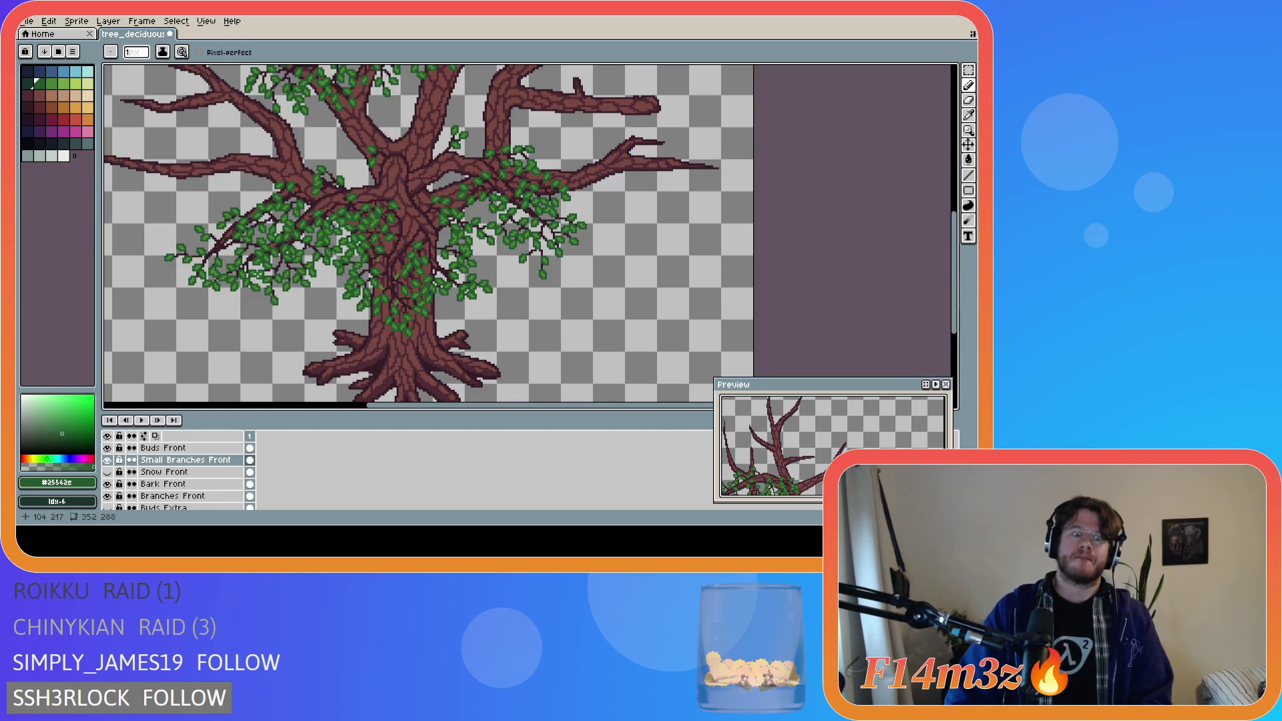
drag(953, 274, 953, 226)
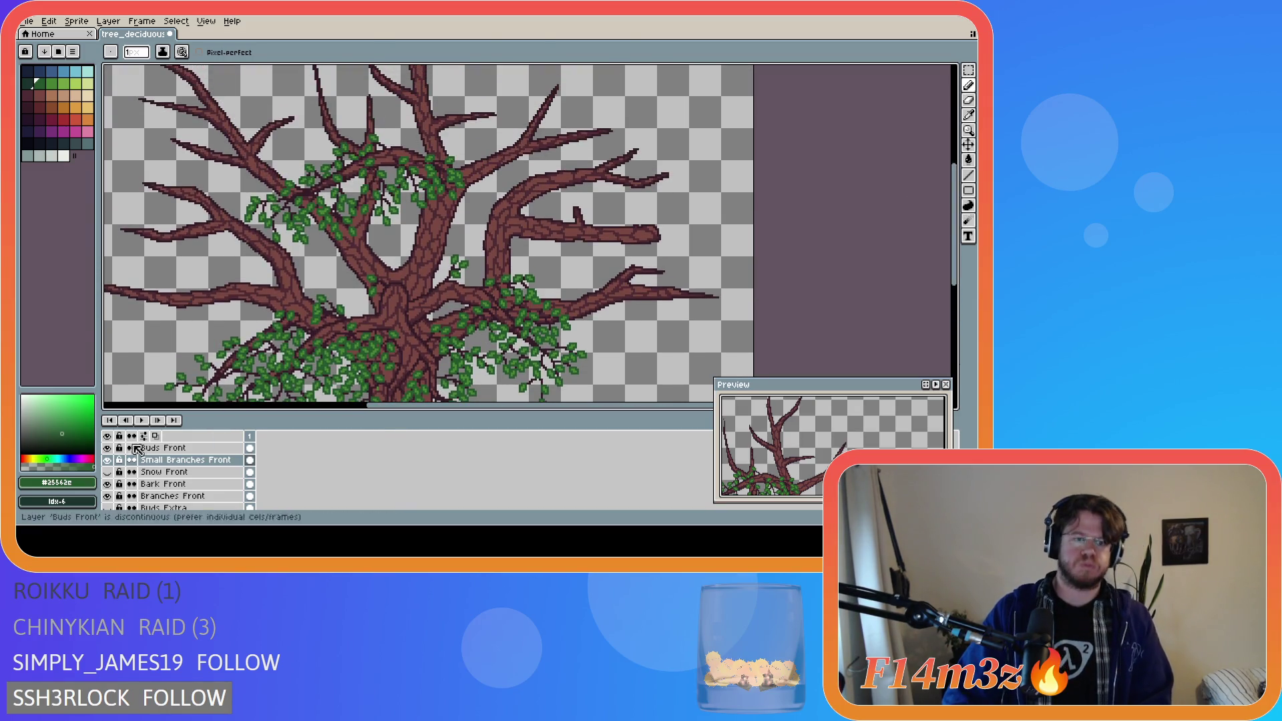
click(108, 460)
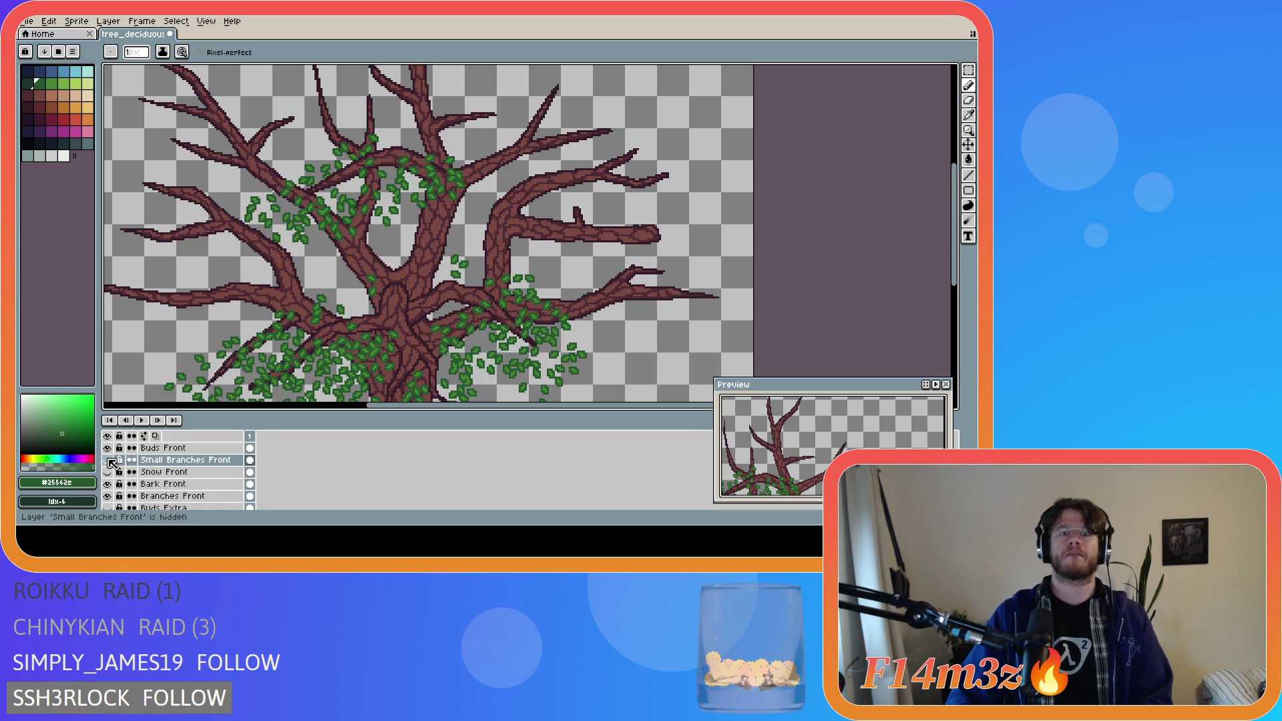
click(108, 460)
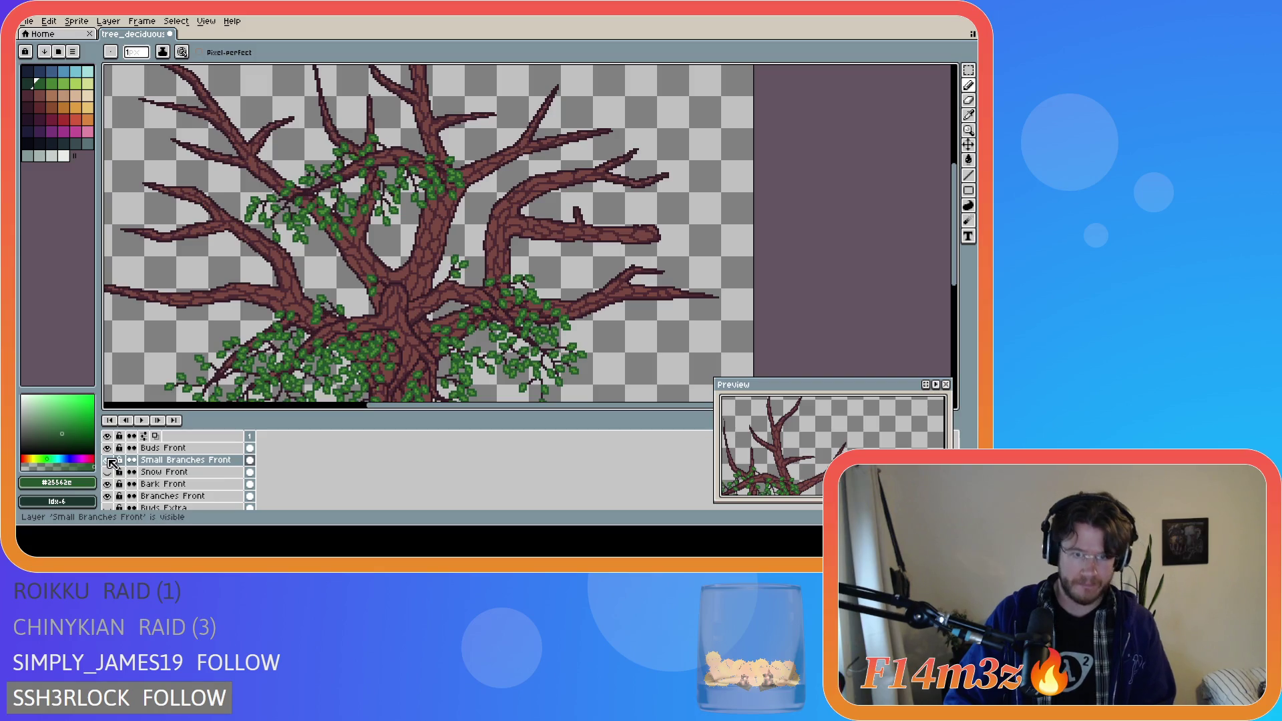
scroll(357, 300, up, 3)
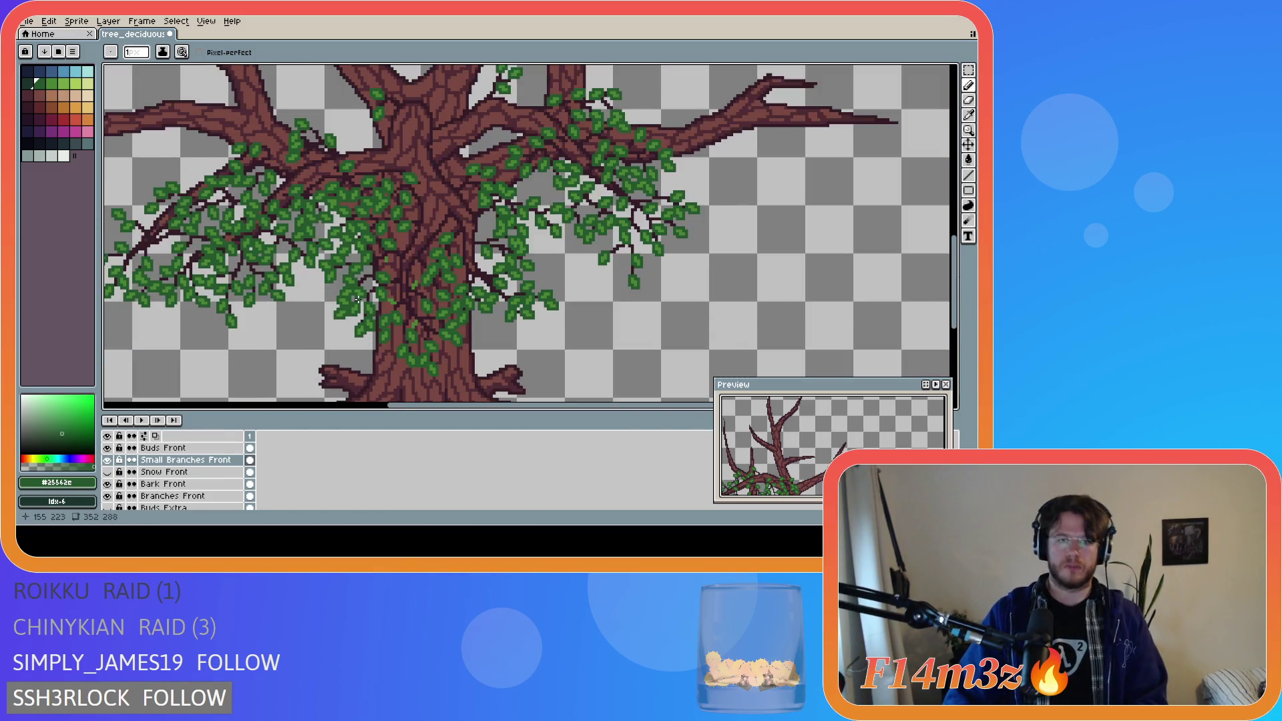
scroll(378, 324, up, 1)
click(108, 461)
click(108, 460)
click(109, 460)
click(108, 460)
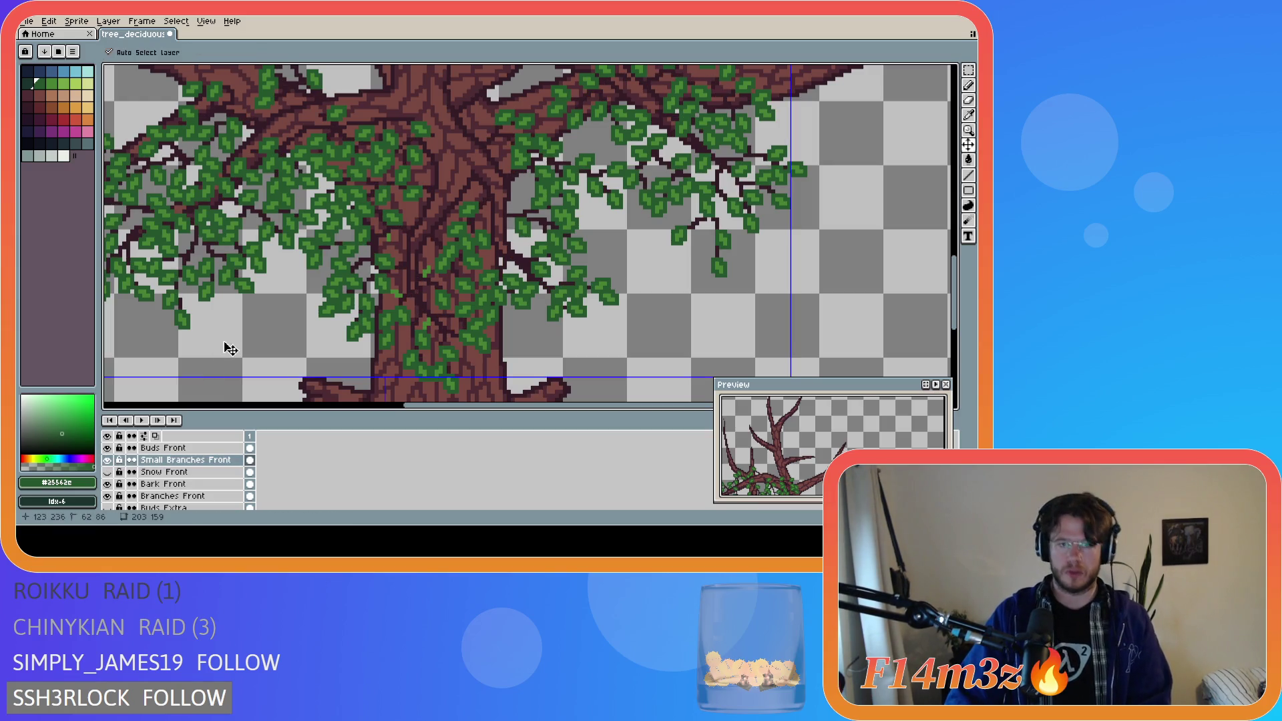
scroll(323, 303, up, 1)
key(w)
- Move three stray leaves from Small Branches Front onto the Buds Front layer
click(380, 242)
scroll(446, 344, up, 1)
shift+click(338, 302)
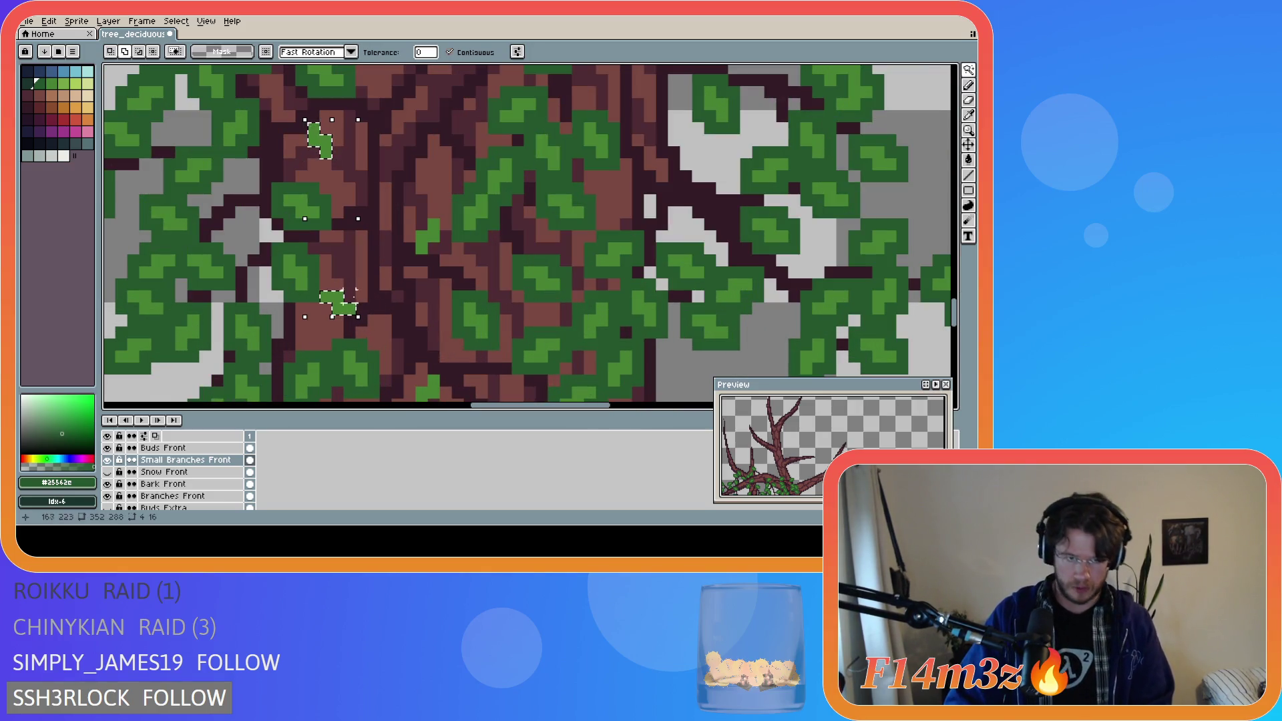
shift+click(427, 237)
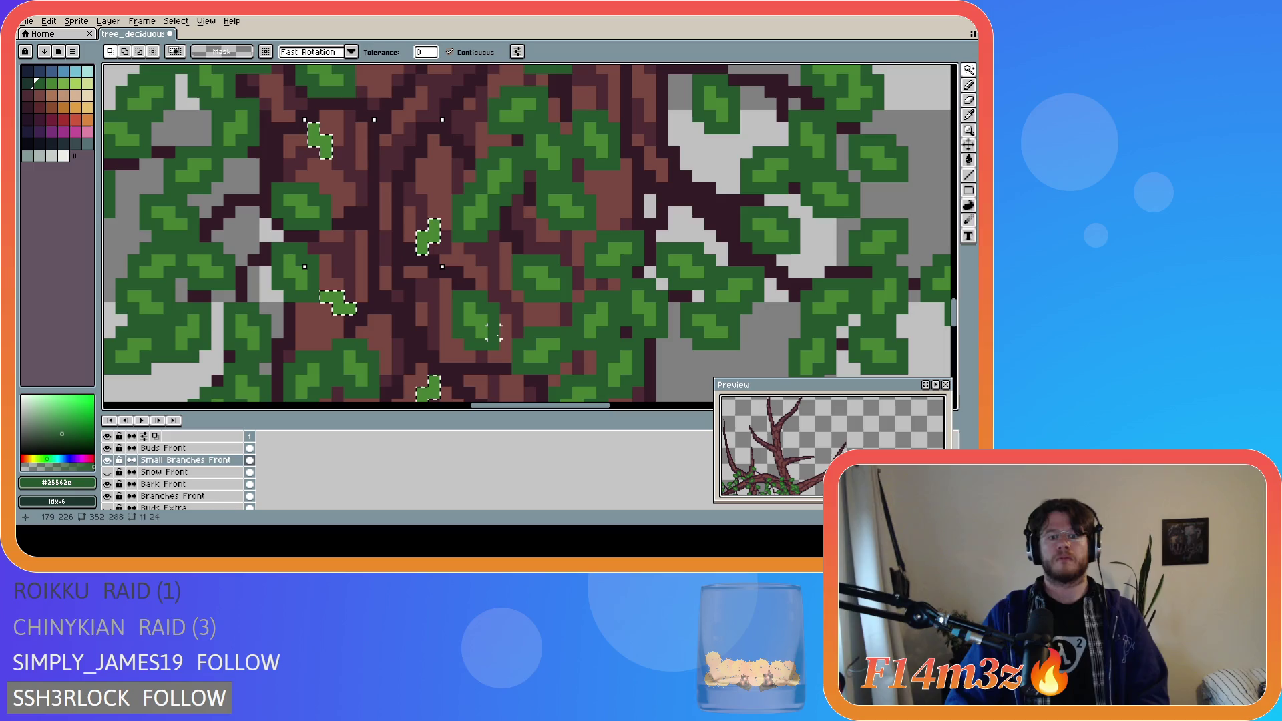
key(Delete)
click(190, 448)
key(ctrl+v)
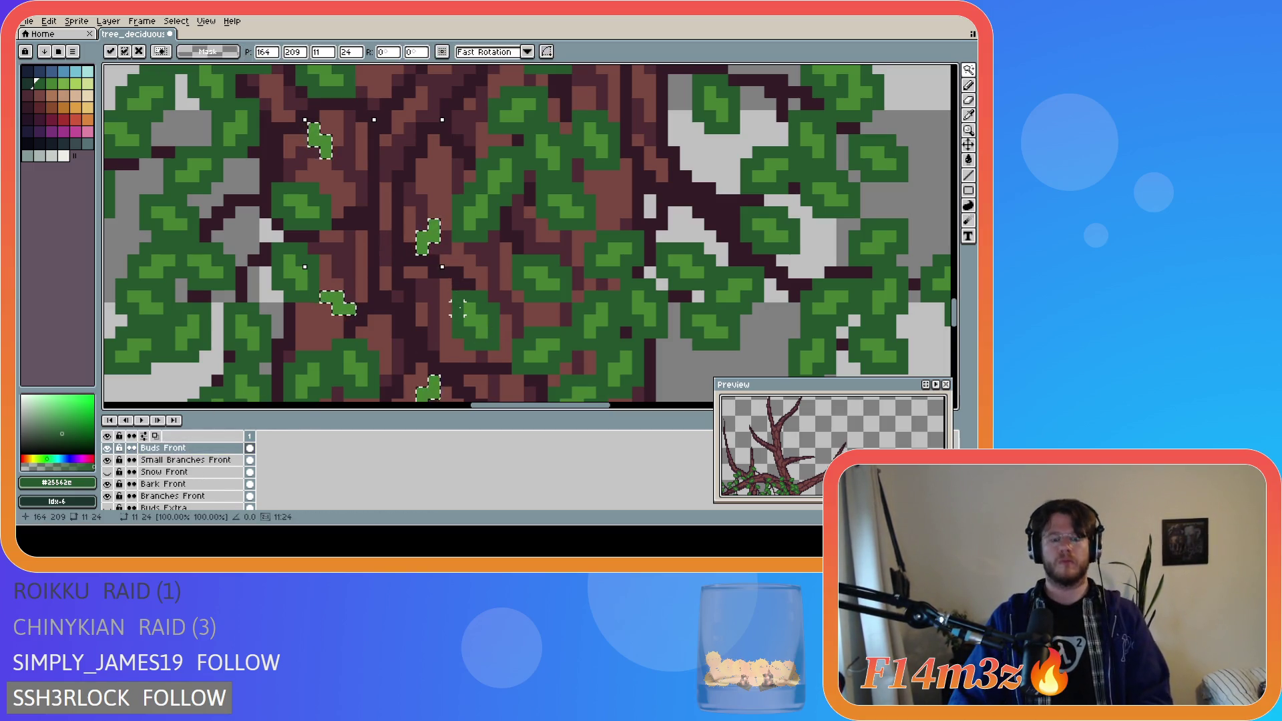
key(m)
- Paint extra green leaf pixels across the trunk and higher up the tree
key(b)
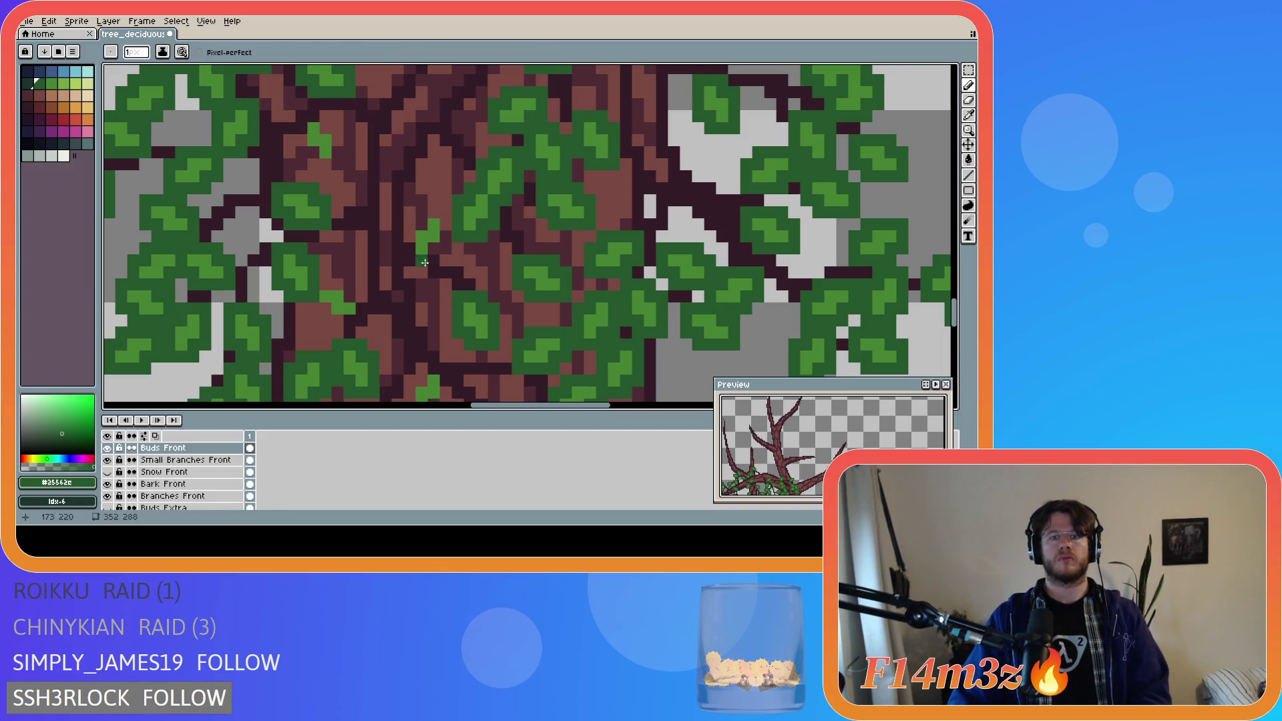
mouse_move(410, 261)
mouse_down()
mouse_move(434, 212)
mouse_move(443, 248)
mouse_up()
mouse_move(349, 332)
mouse_down()
mouse_move(321, 311)
mouse_move(320, 287)
mouse_move(342, 284)
mouse_move(358, 309)
mouse_up()
mouse_move(314, 155)
mouse_down()
mouse_move(339, 164)
mouse_move(336, 129)
mouse_move(310, 115)
mouse_move(299, 149)
mouse_up()
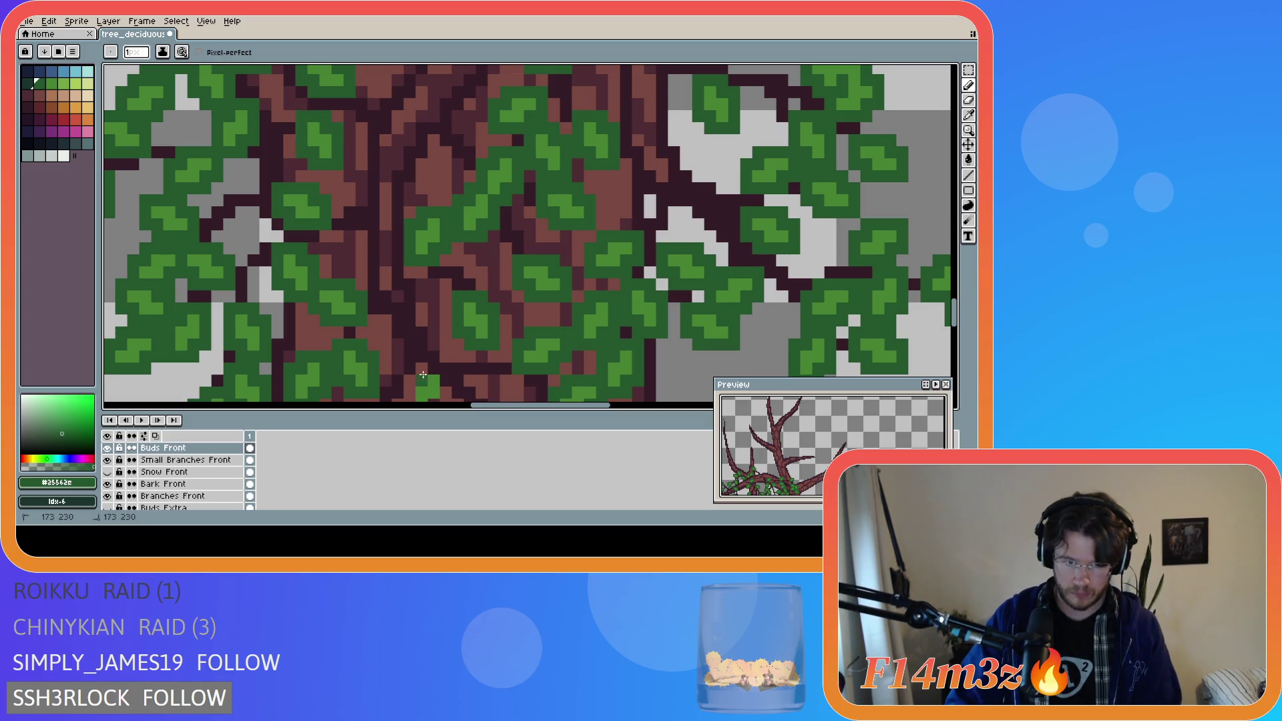
scroll(467, 167, down, 3)
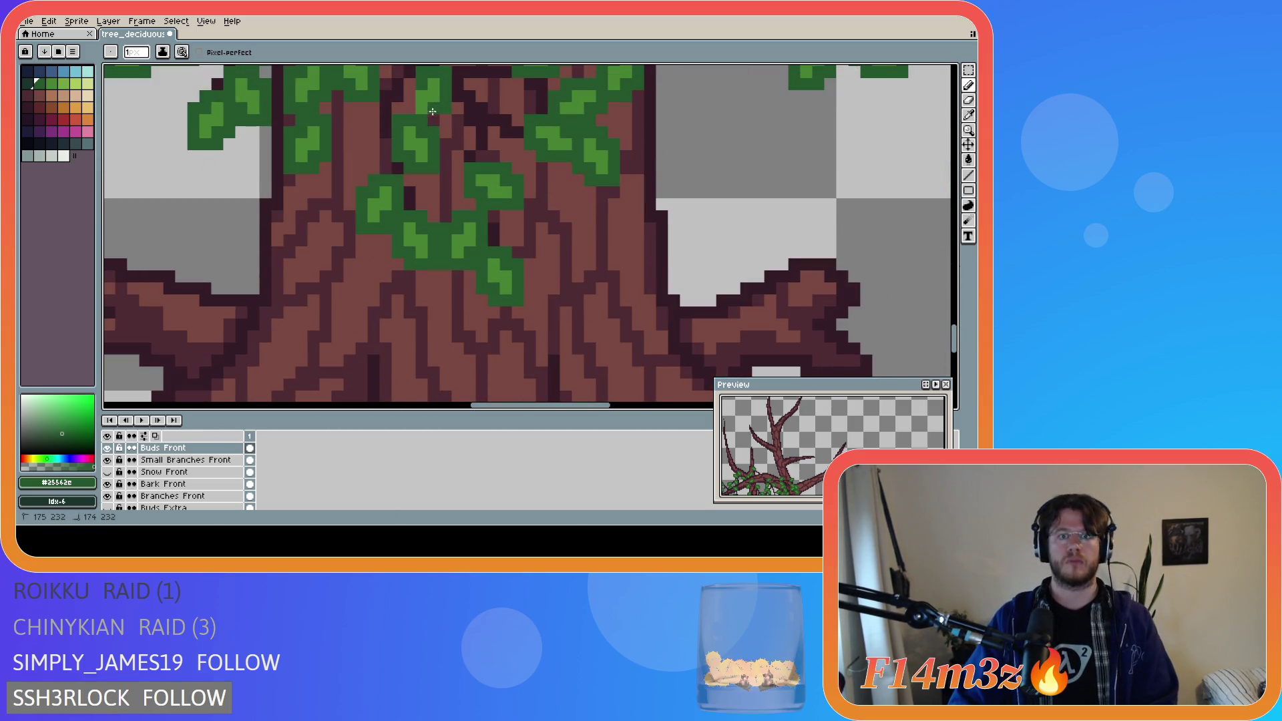
- Darken a few pixels at the trunk base and save the drawing
click(408, 108)
key(ctrl+s)
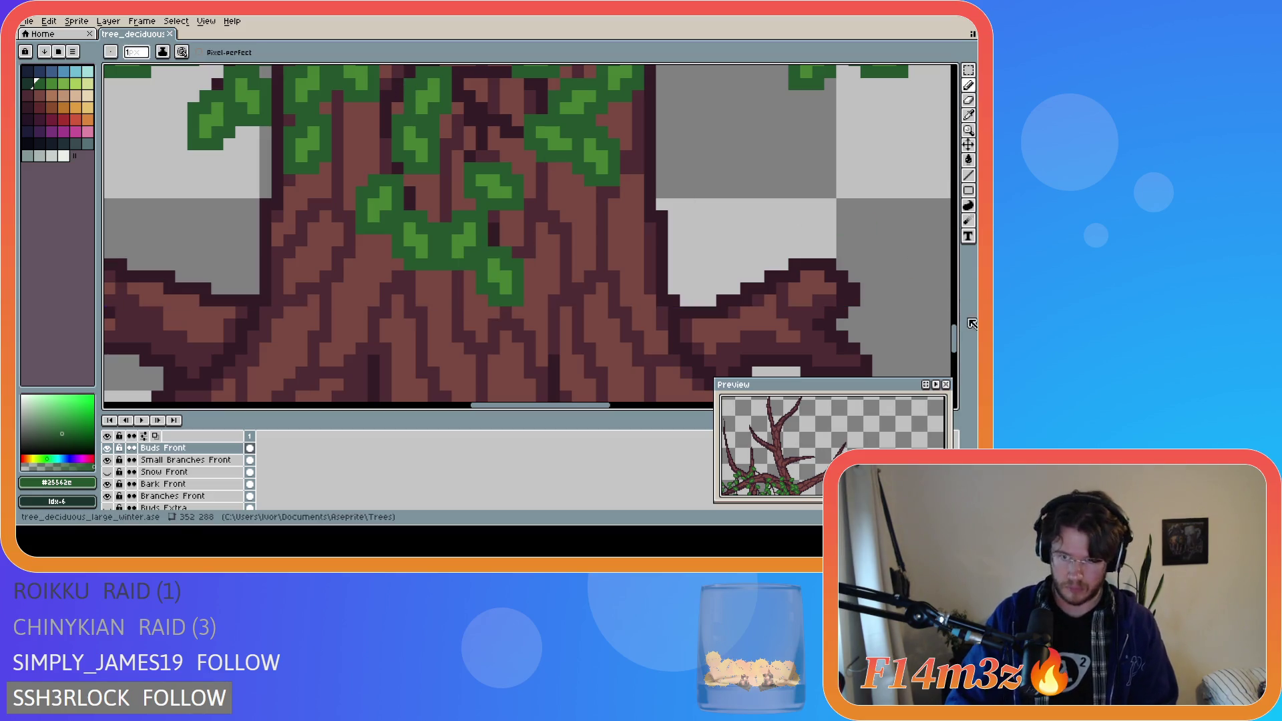
scroll(410, 251, down, 4)
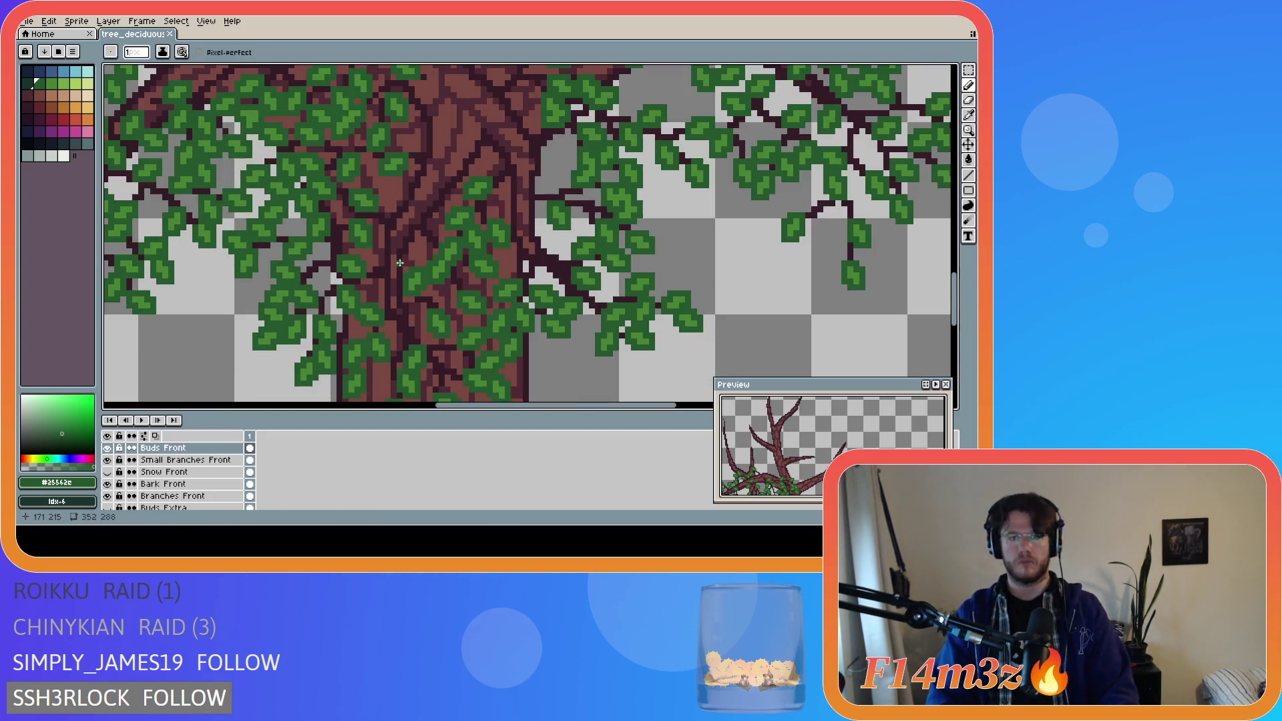
scroll(418, 230, down, 1)
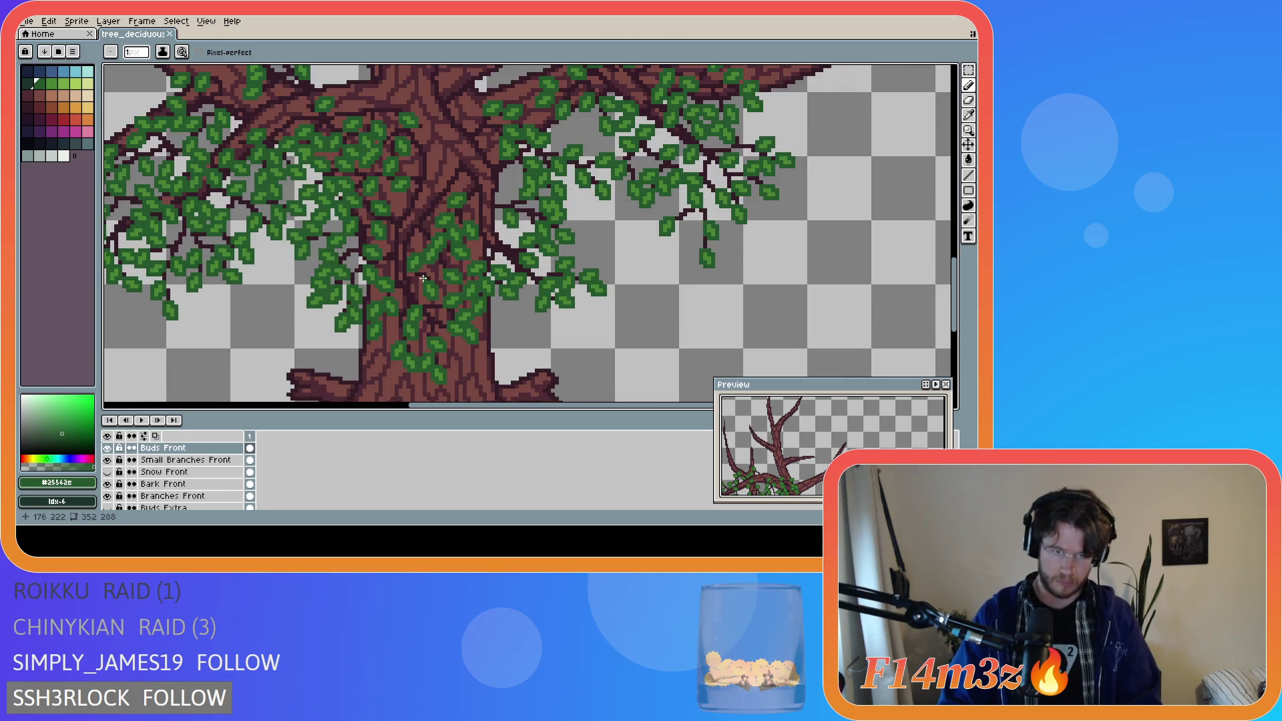
scroll(414, 267, down, 1)
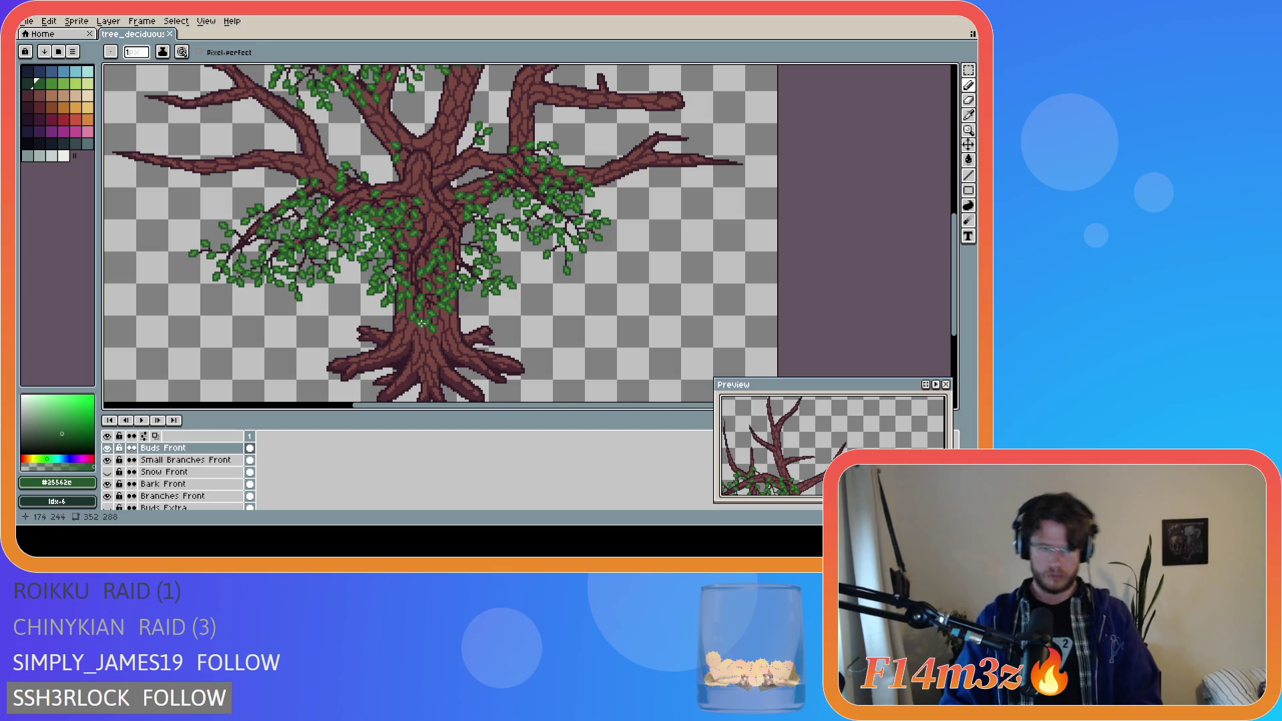
scroll(416, 313, up, 3)
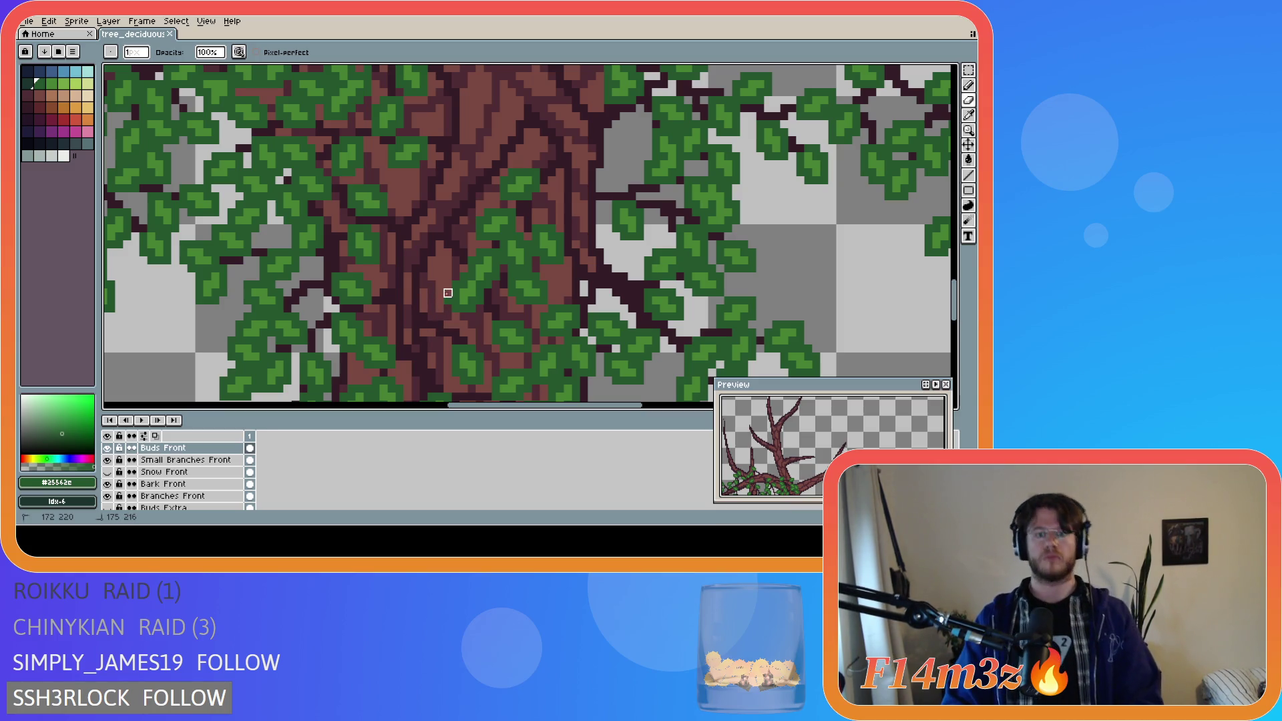
- Eyedrop the dark leaf green, paint dark green pixels over the trunk leaves, and save
alt+click(433, 314)
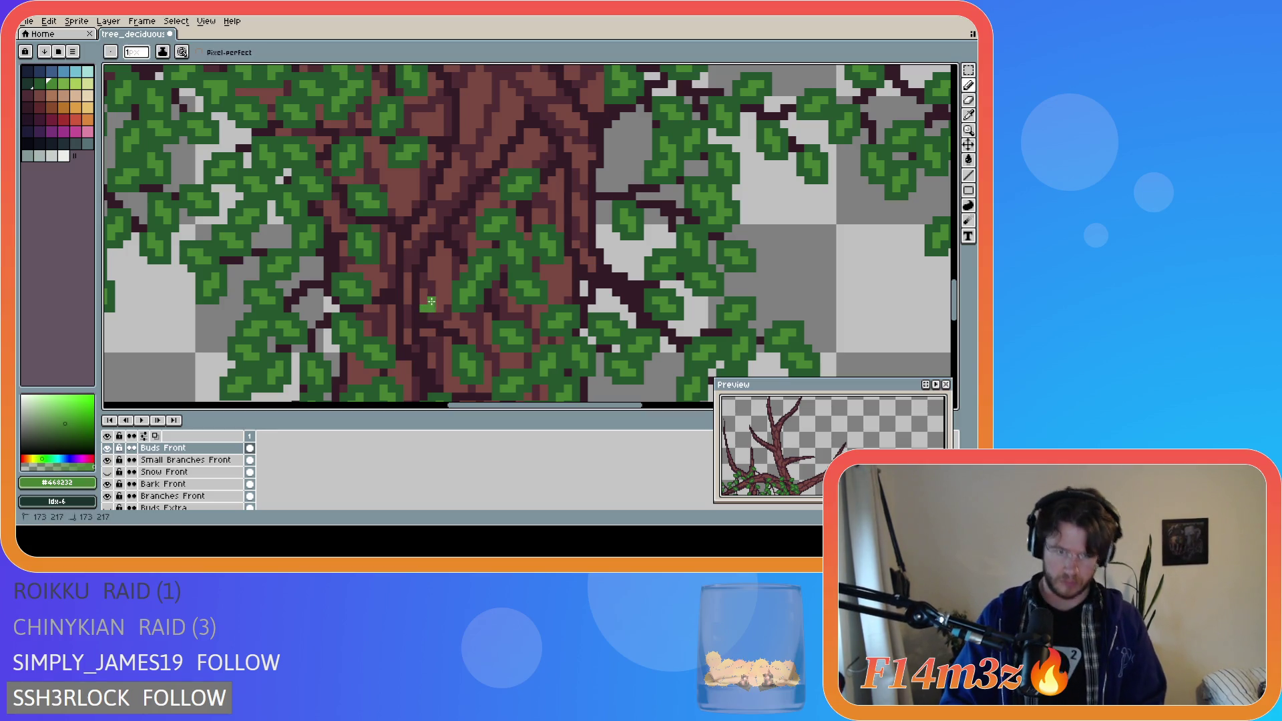
alt+click(461, 306)
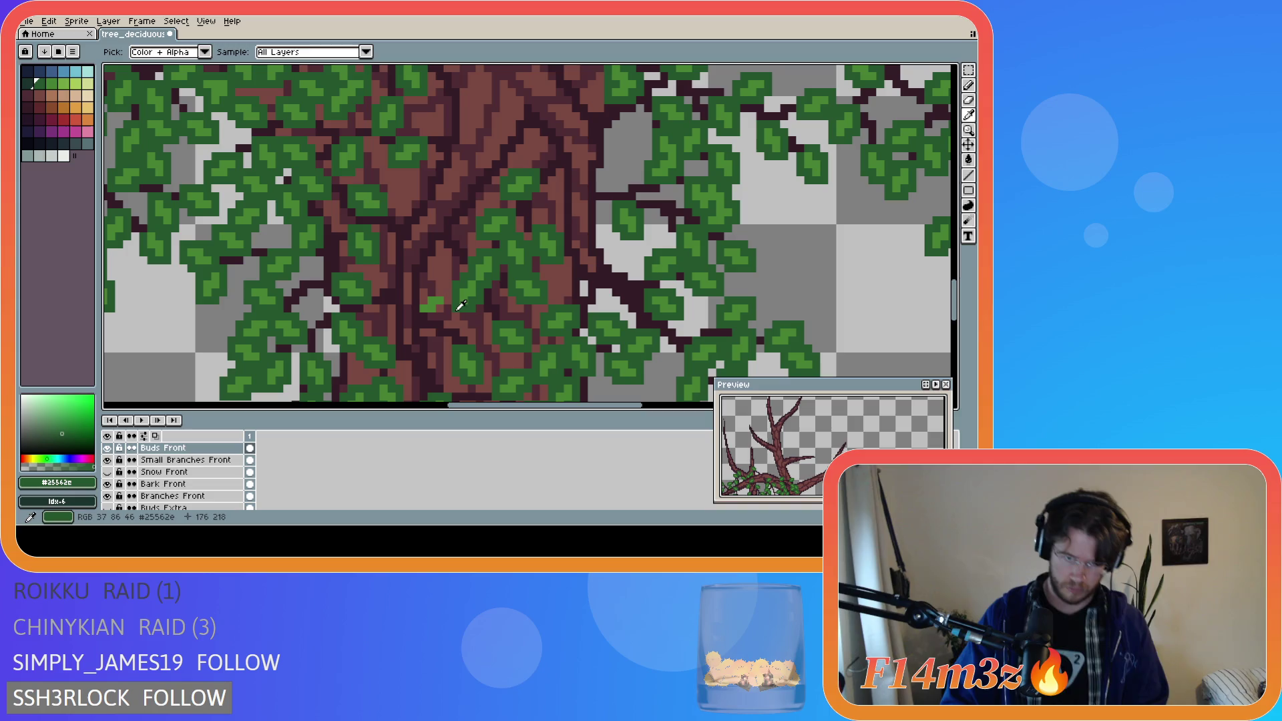
drag(417, 319, 446, 307)
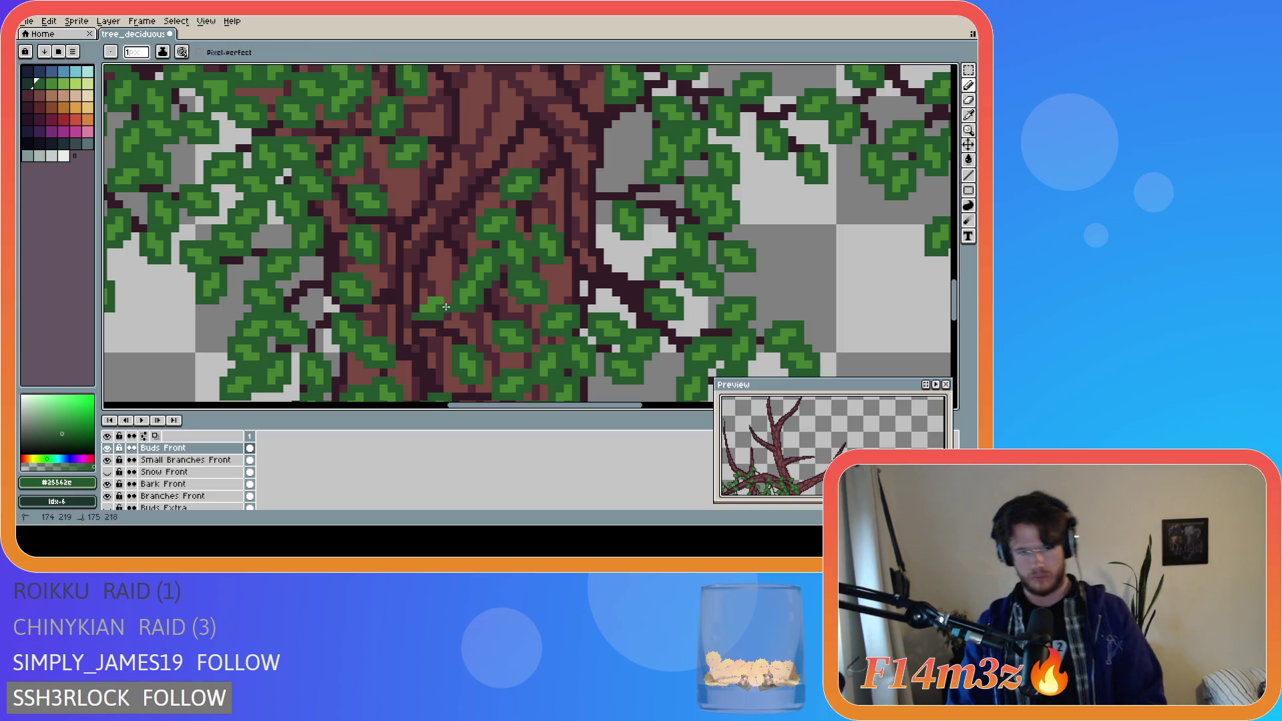
key(ctrl+s)
scroll(545, 354, down, 2)
scroll(546, 353, down, 2)
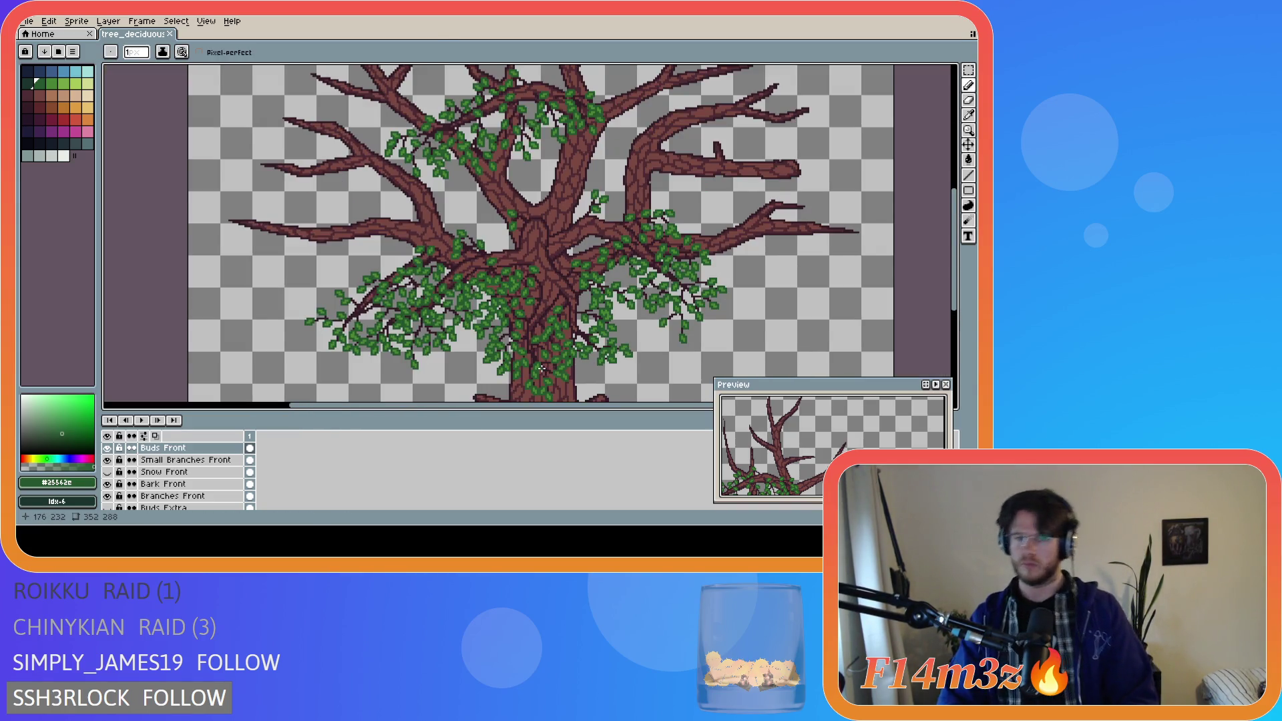
scroll(505, 352, up, 3)
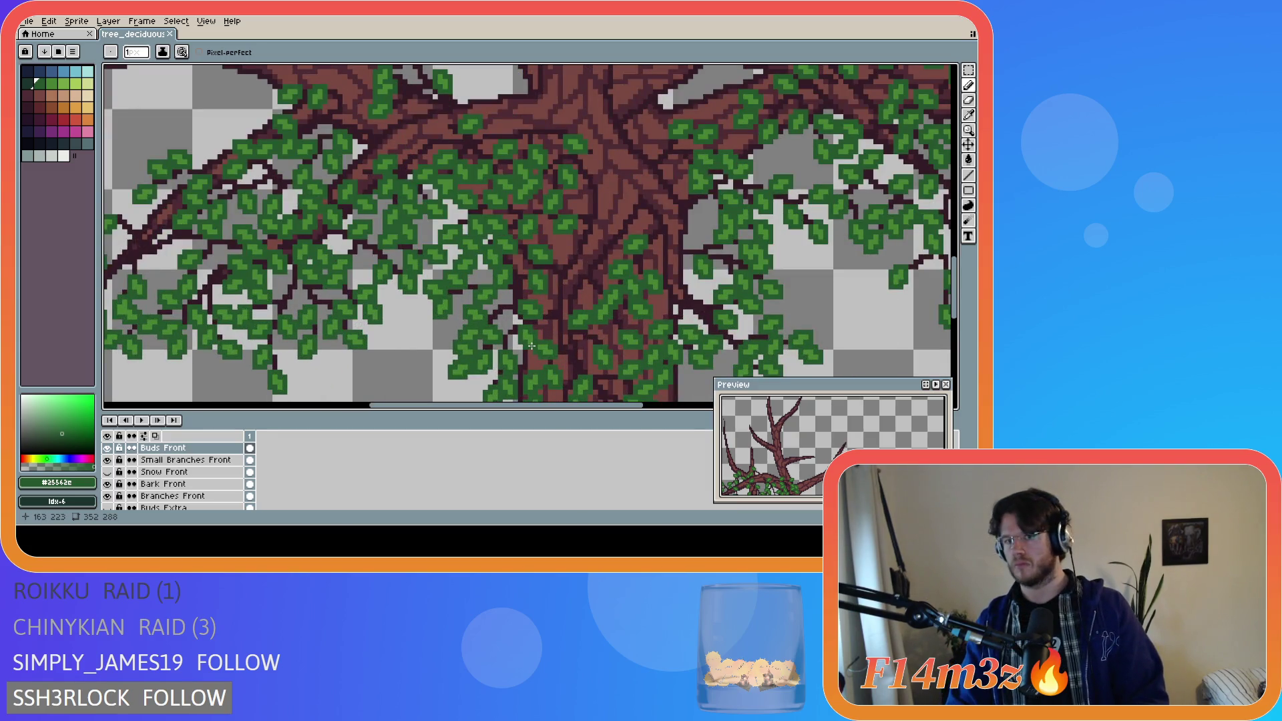
- Add a few dark pixels on the trunk and re-pick the dark leaf green
click(578, 327)
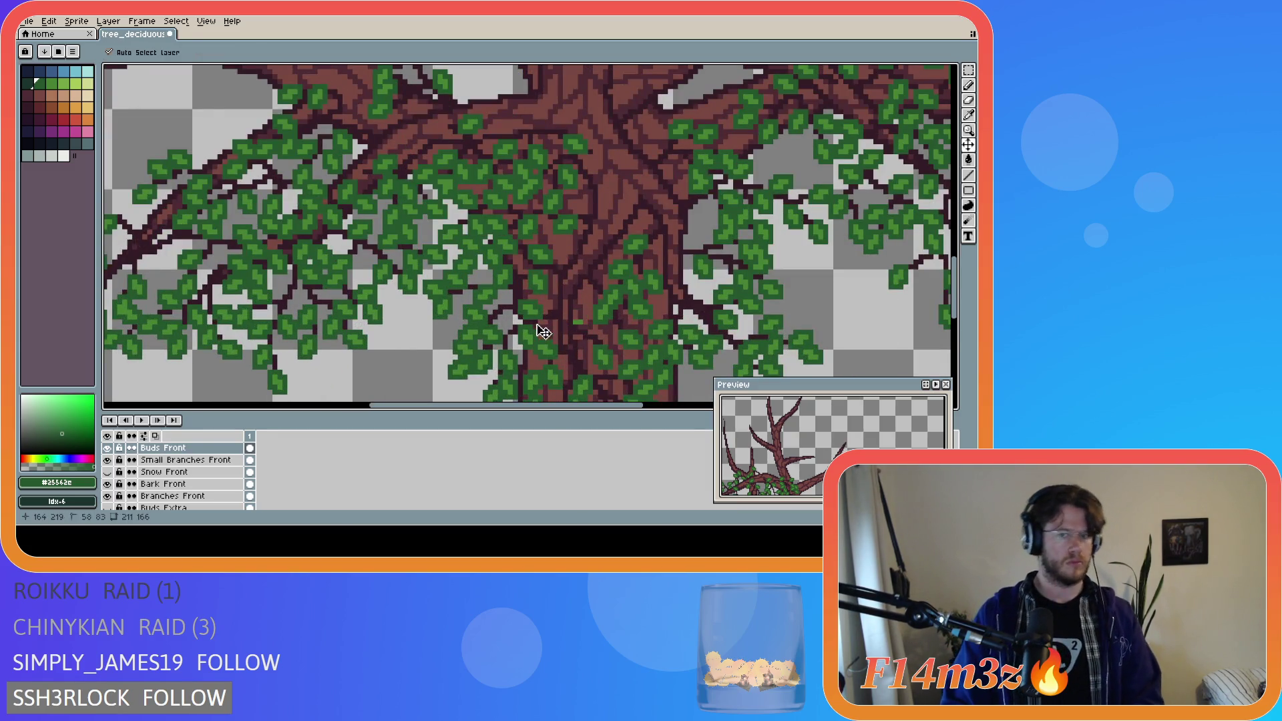
alt+click(609, 344)
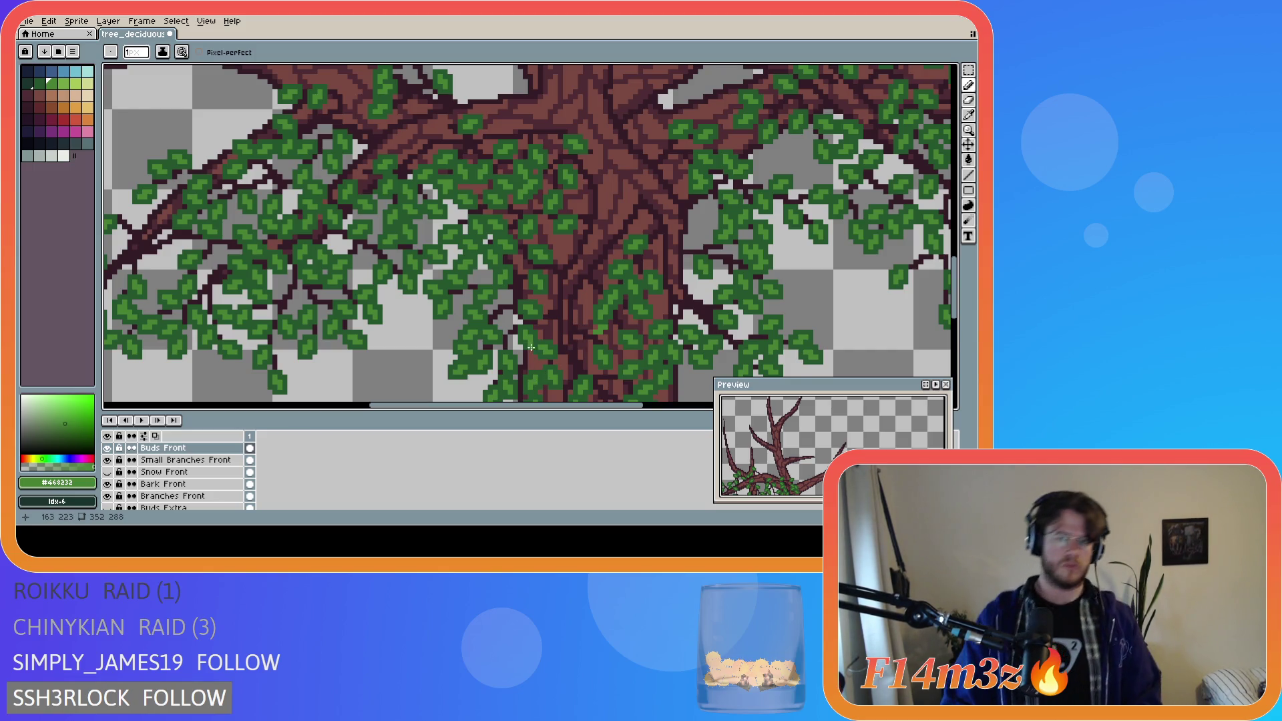
alt+click(601, 321)
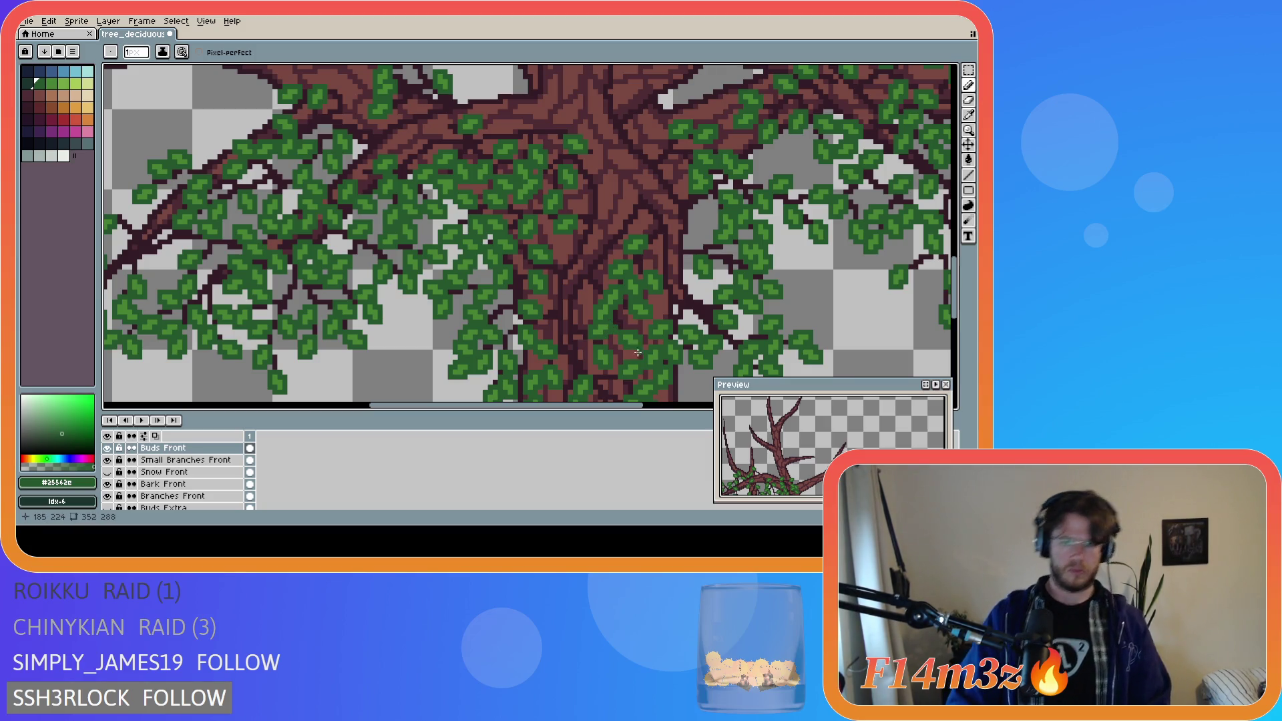
key(e)
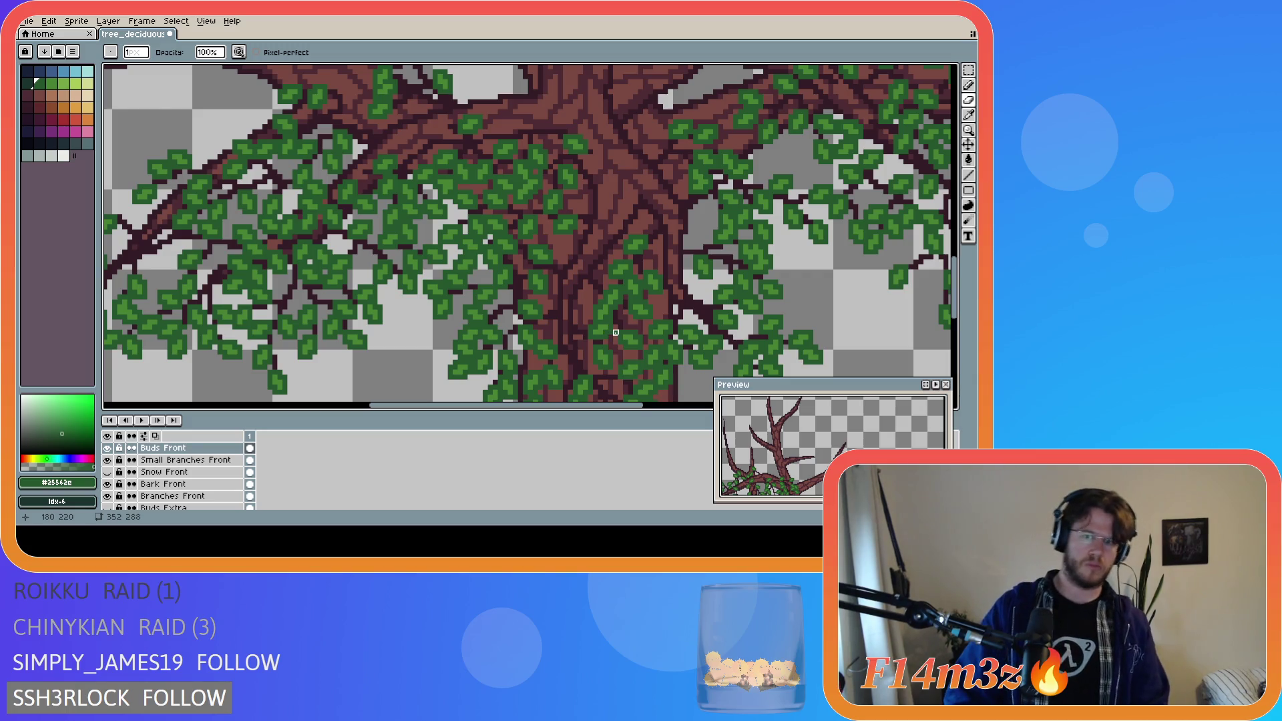
- Bring the roots into view and save tree_deciduous_large_winter.ase
scroll(586, 372, down, 3)
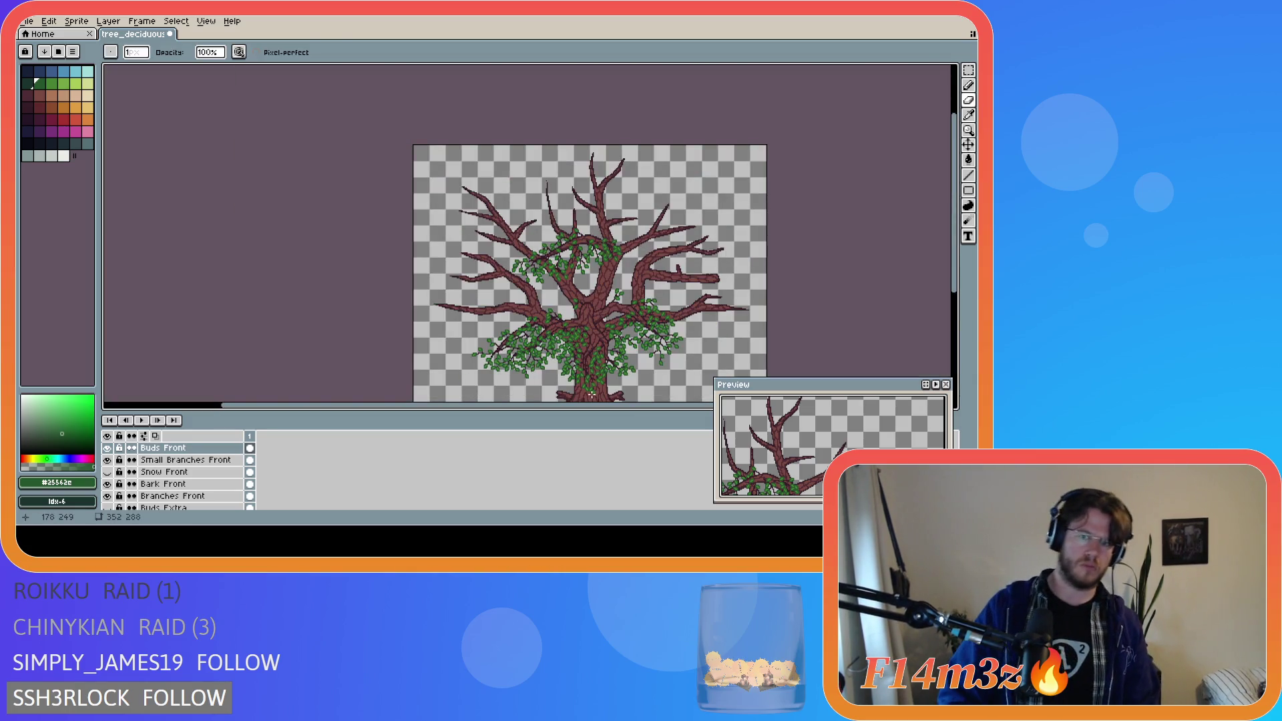
scroll(638, 388, up, 1)
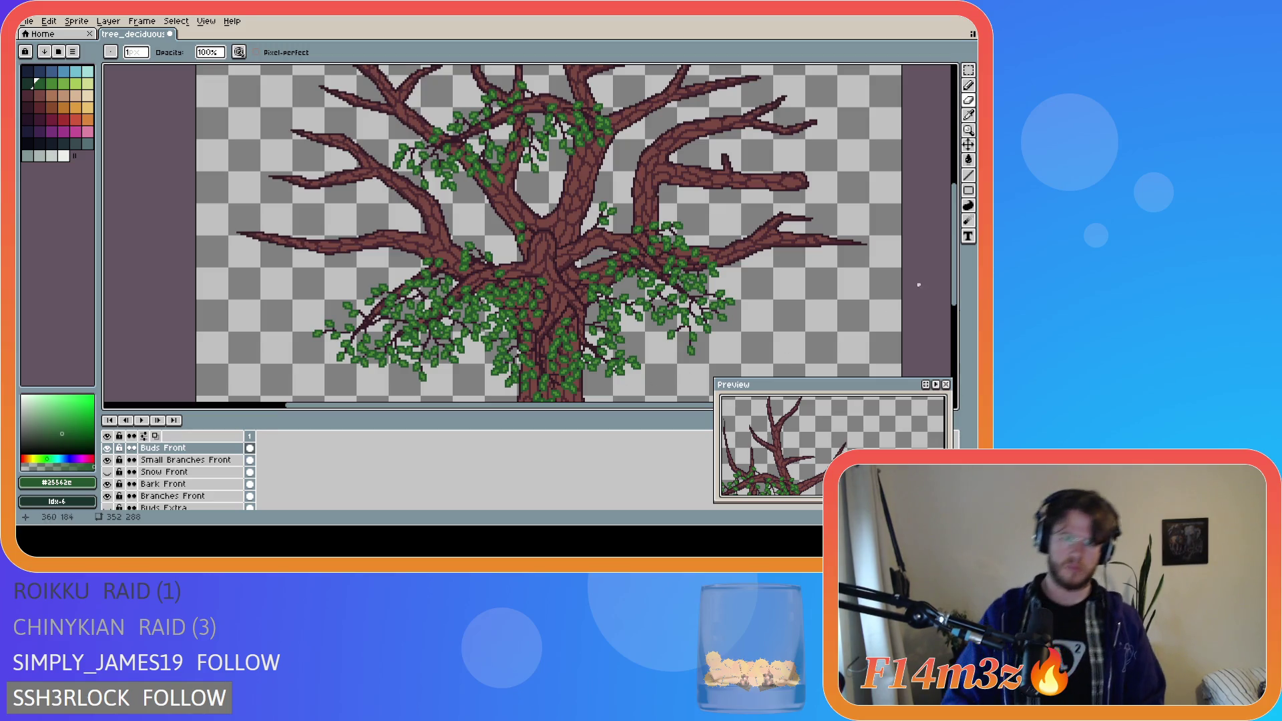
drag(953, 274, 954, 307)
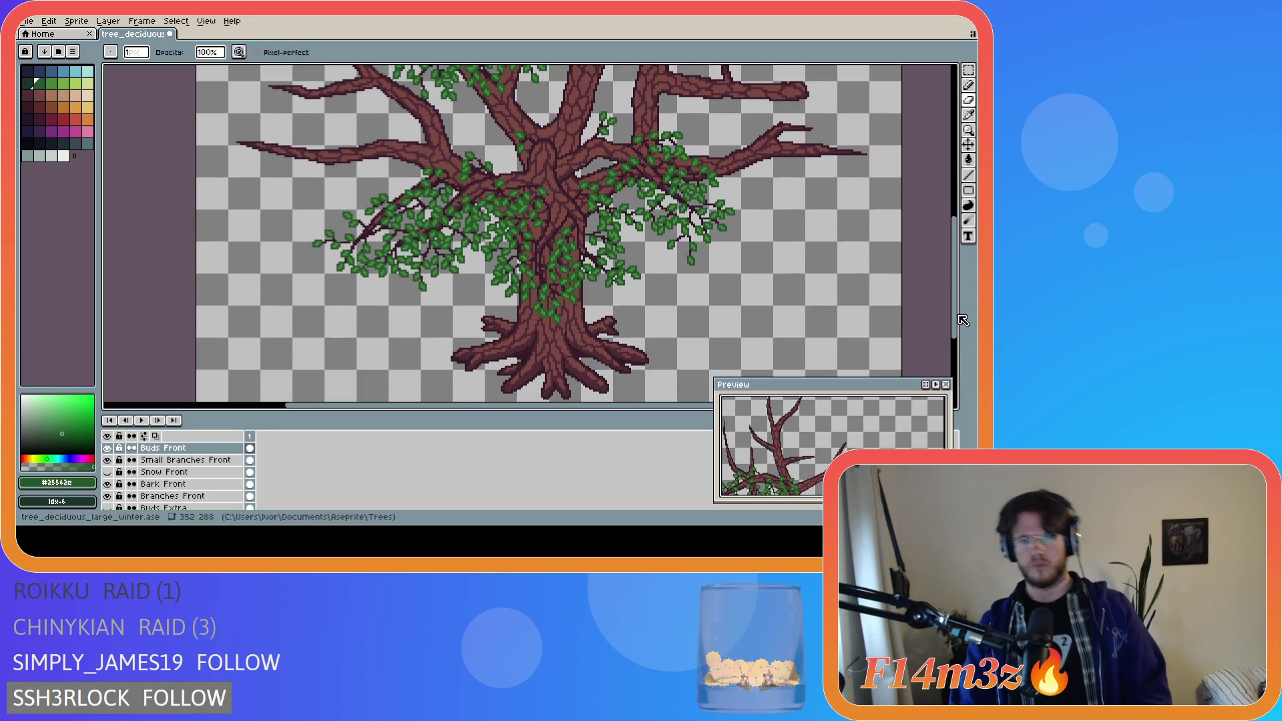
key(ctrl+s)
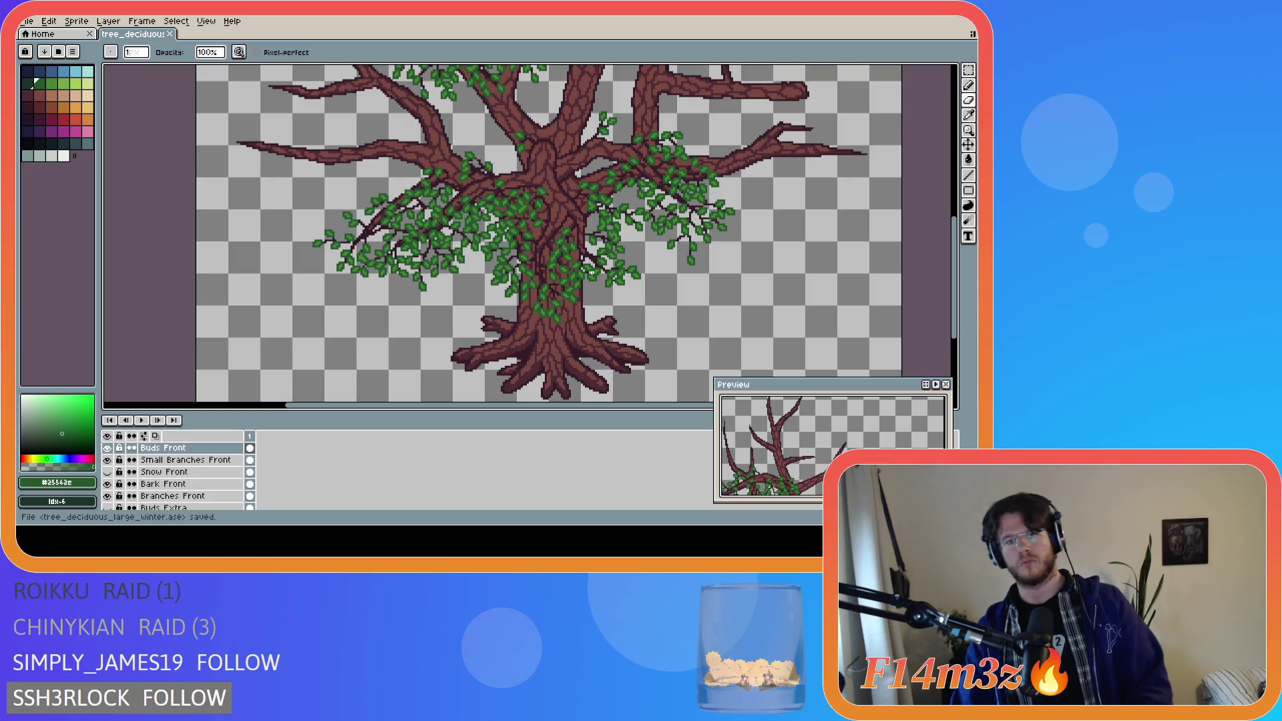
- Eyedrop the lighter leaf green #468232 from a bud and return to the pencil
scroll(530, 260, up, 1)
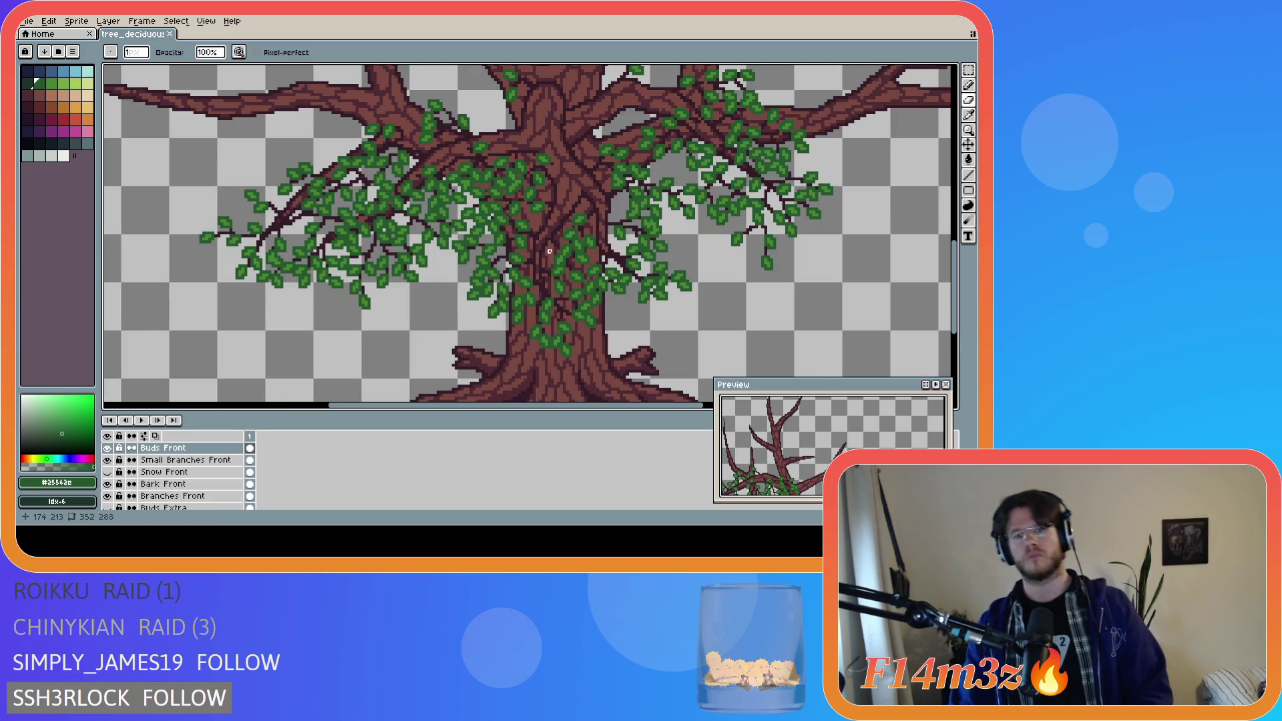
scroll(546, 257, up, 1)
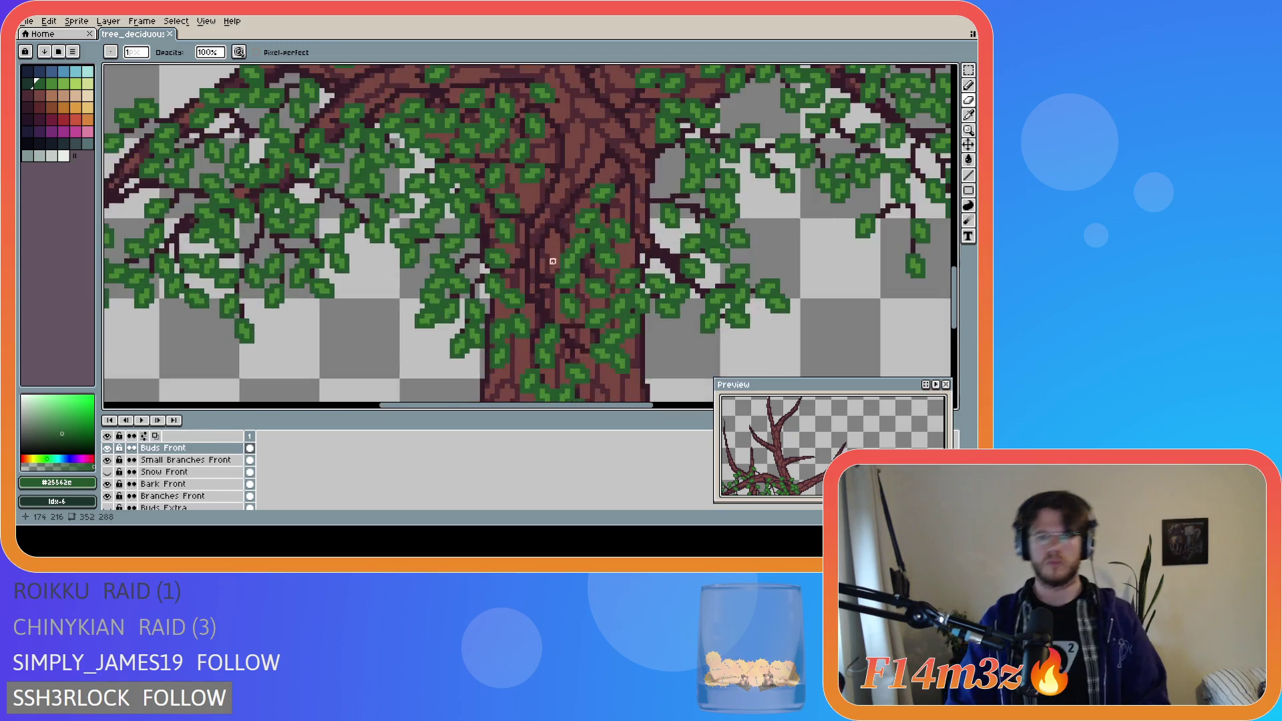
scroll(544, 258, up, 1)
key(i)
click(510, 255)
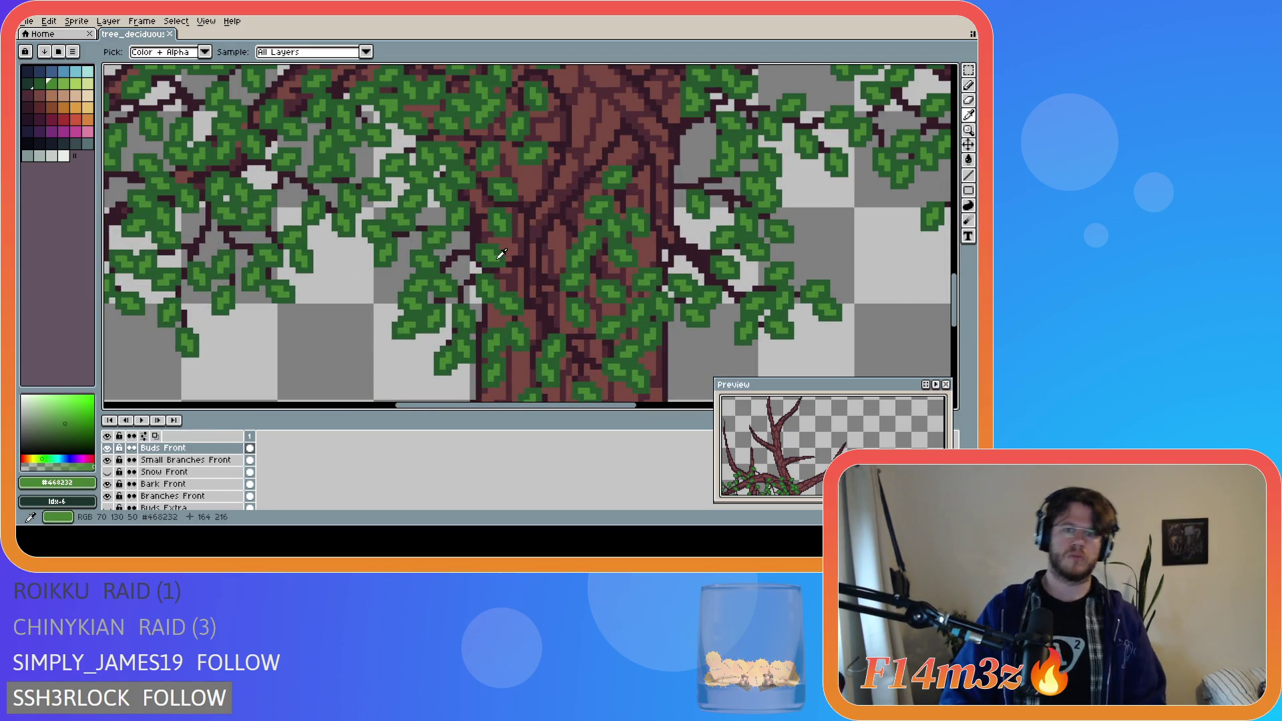
key(b)
scroll(521, 269, up, 1)
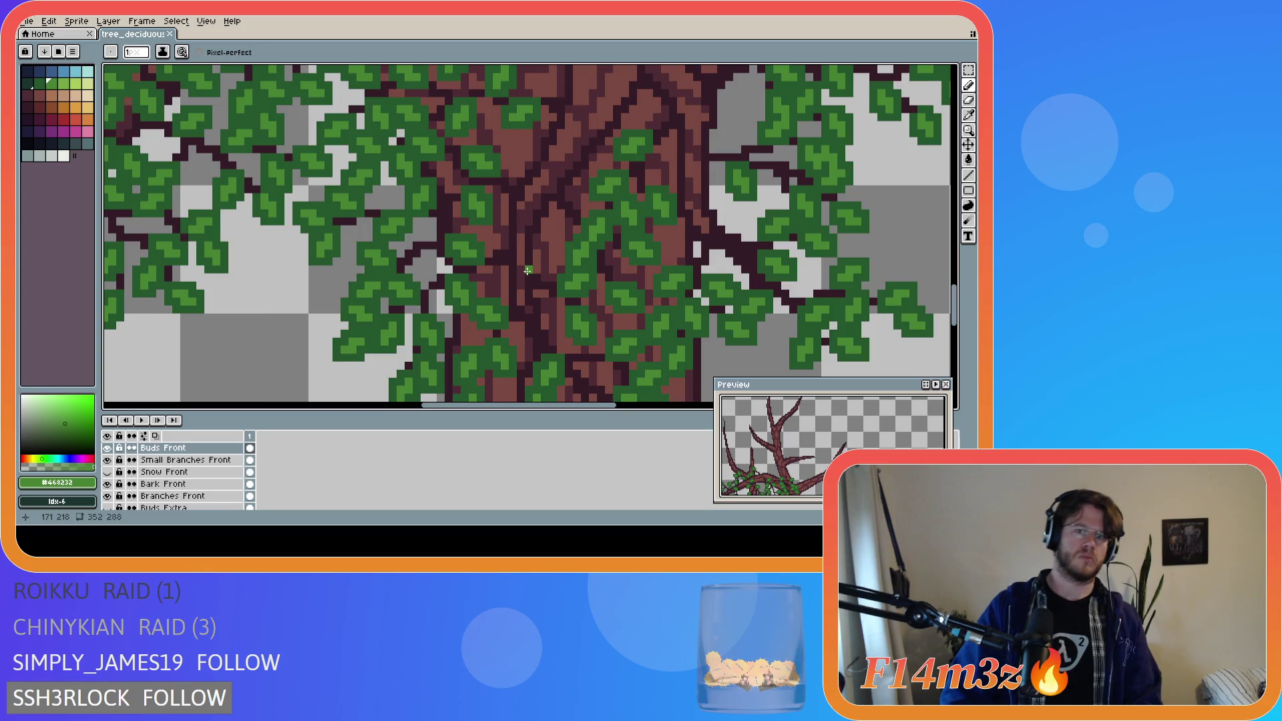
scroll(522, 269, down, 1)
scroll(578, 267, down, 2)
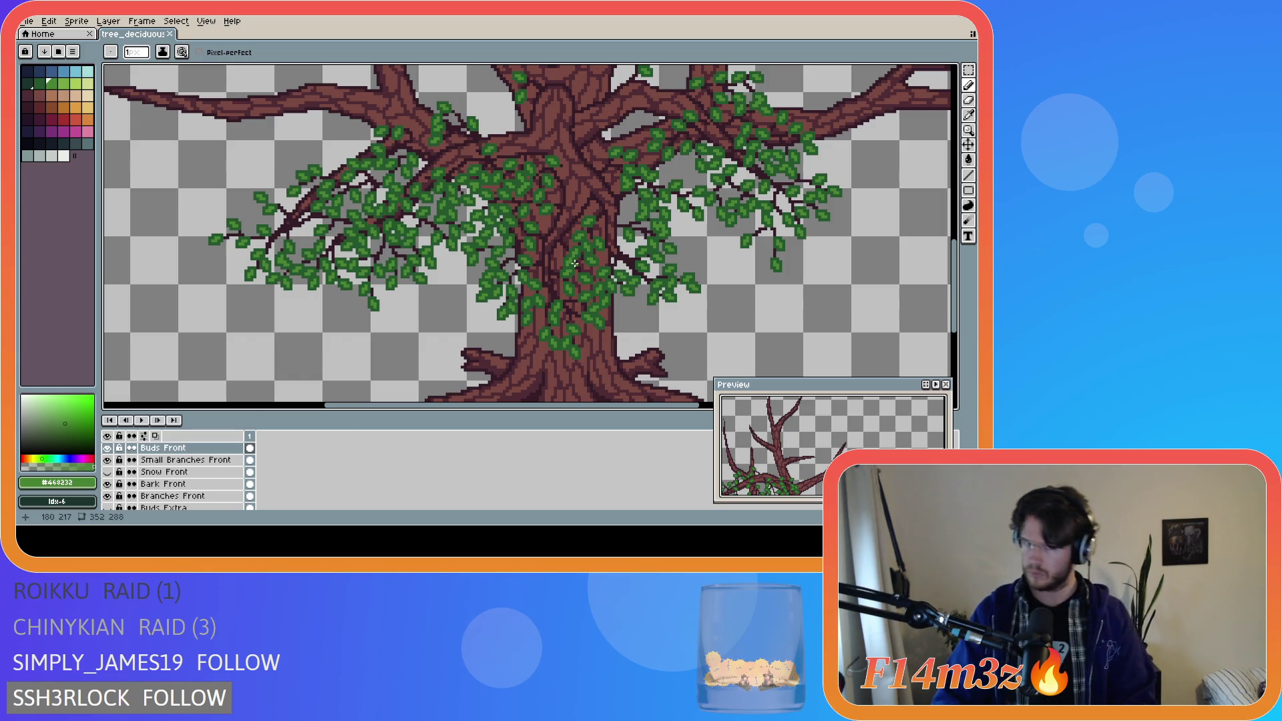
scroll(575, 264, down, 4)
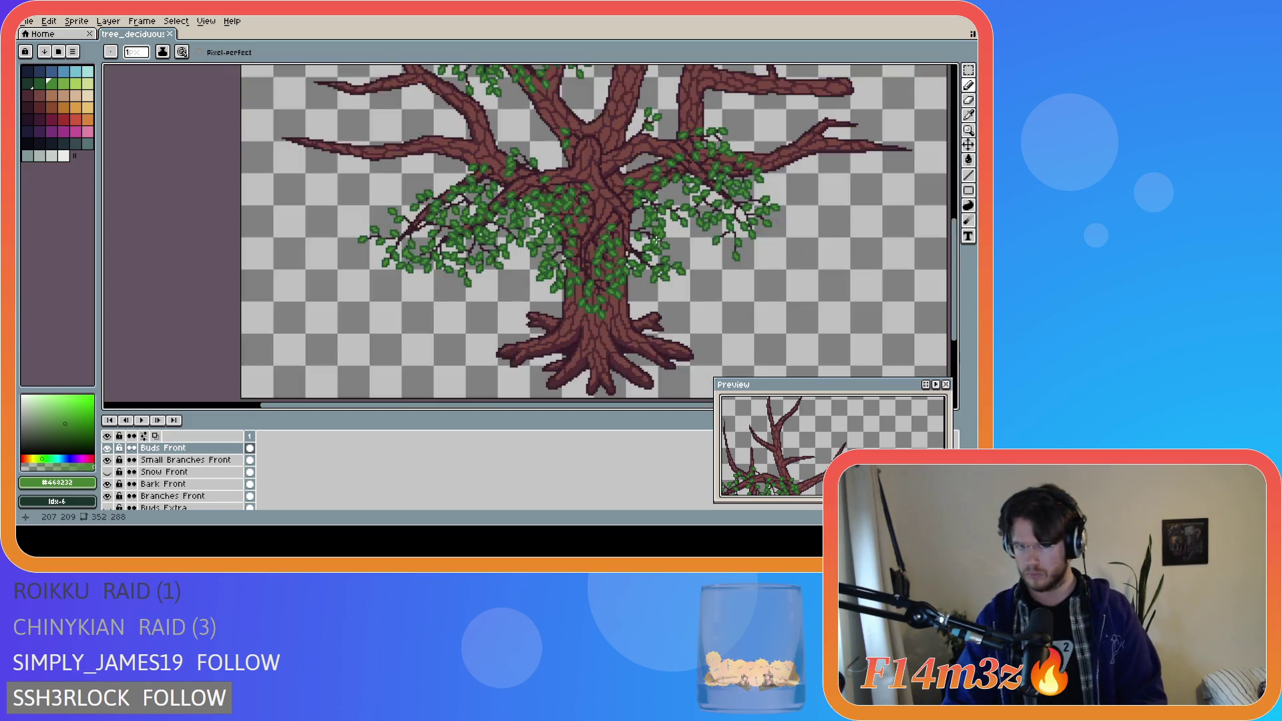
- Save the tree drawing and switch back to the pencil
key(v)
key(ctrl+s)
key(b)
- Zoom out and pan to view the whole tree with its leaf clusters
scroll(572, 248, up, 4)
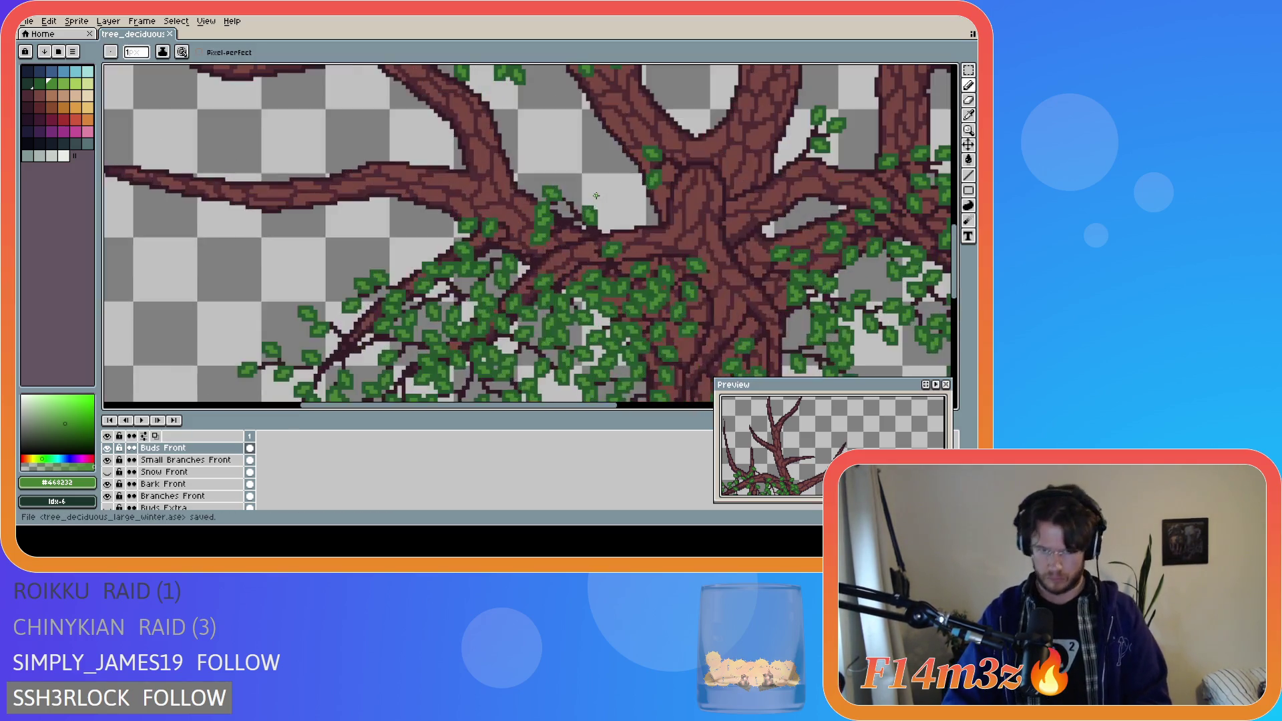
scroll(569, 278, down, 2)
scroll(572, 271, up, 3)
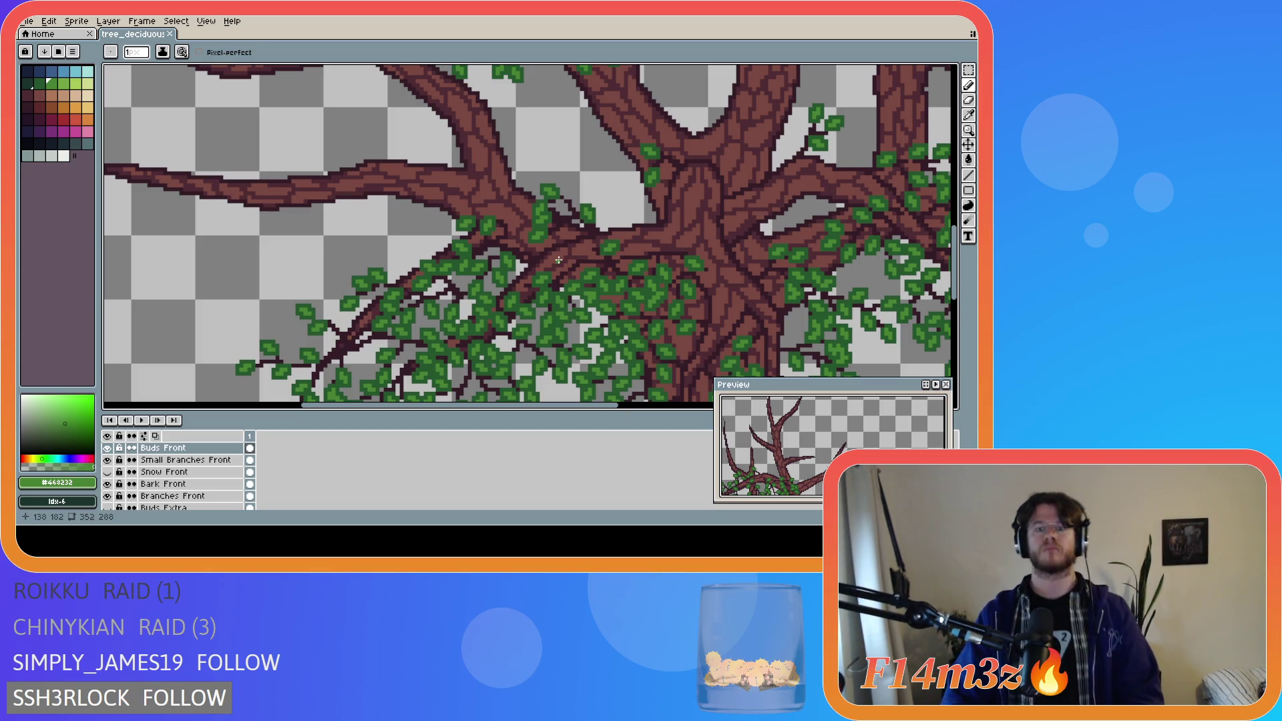
scroll(558, 260, down, 3)
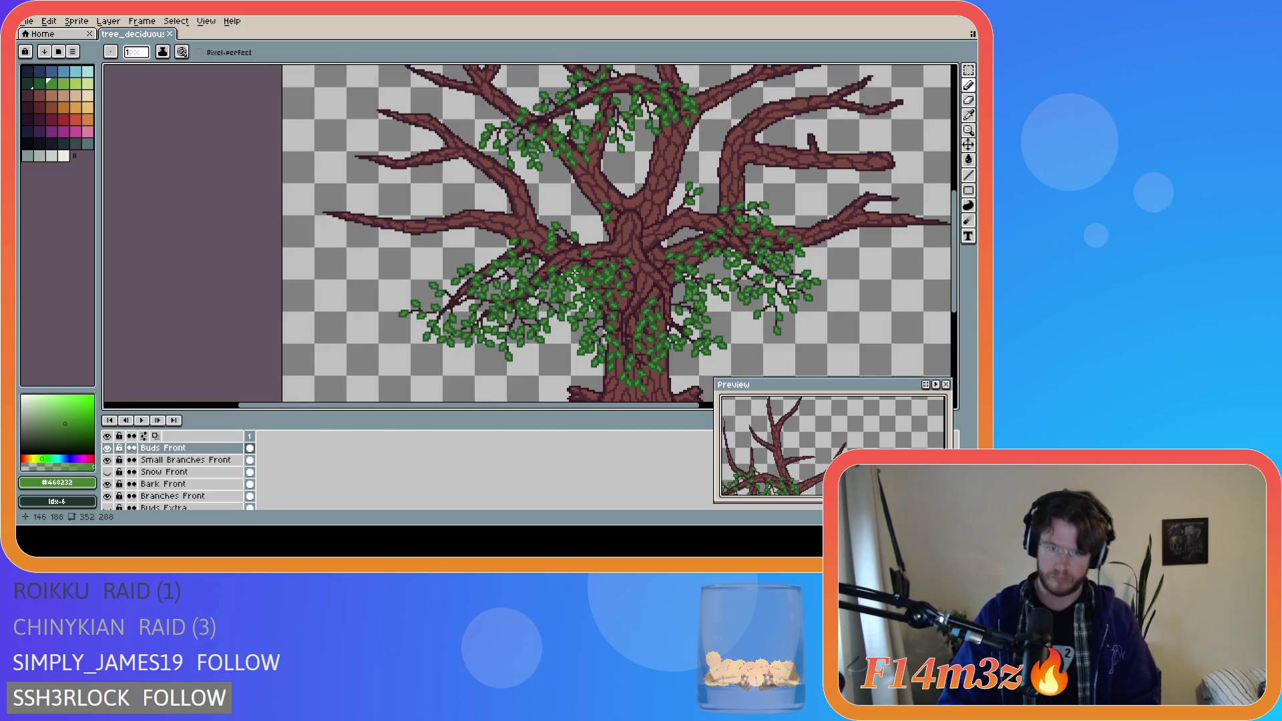
drag(624, 404, 705, 406)
drag(953, 268, 953, 289)
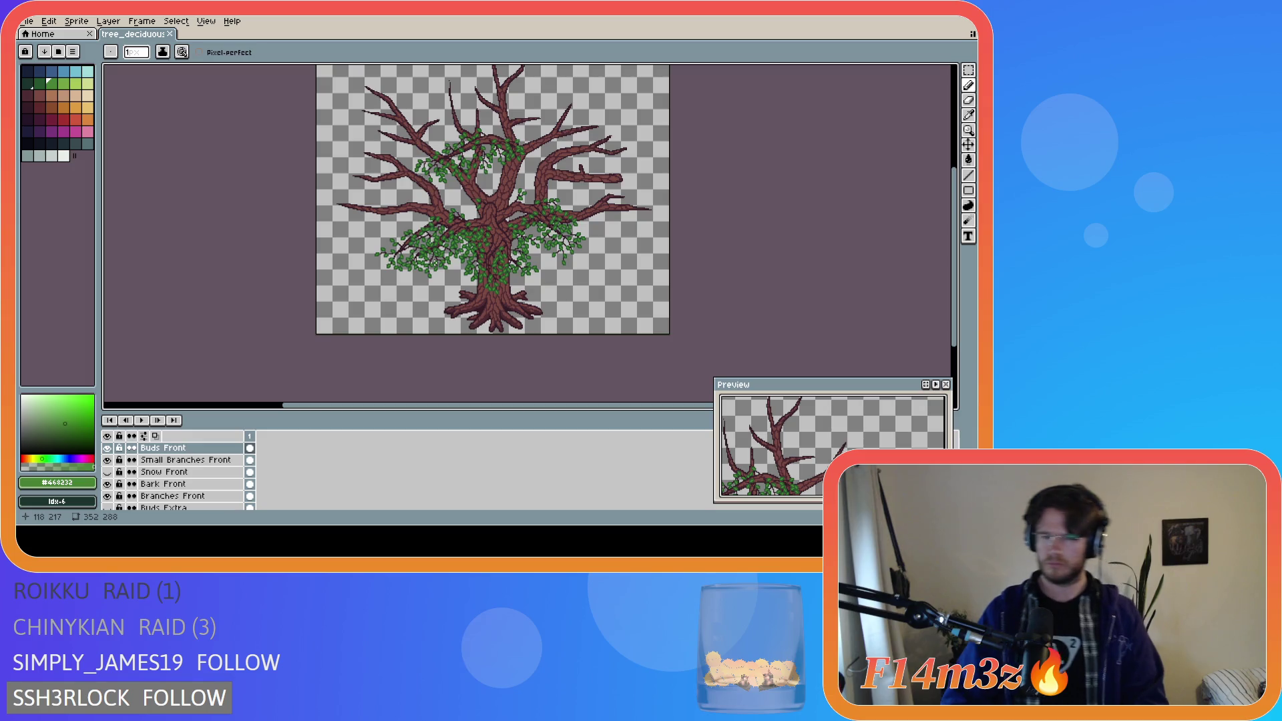
- Sample the dark twig brown #341c27 from the trunk
scroll(490, 261, up, 4)
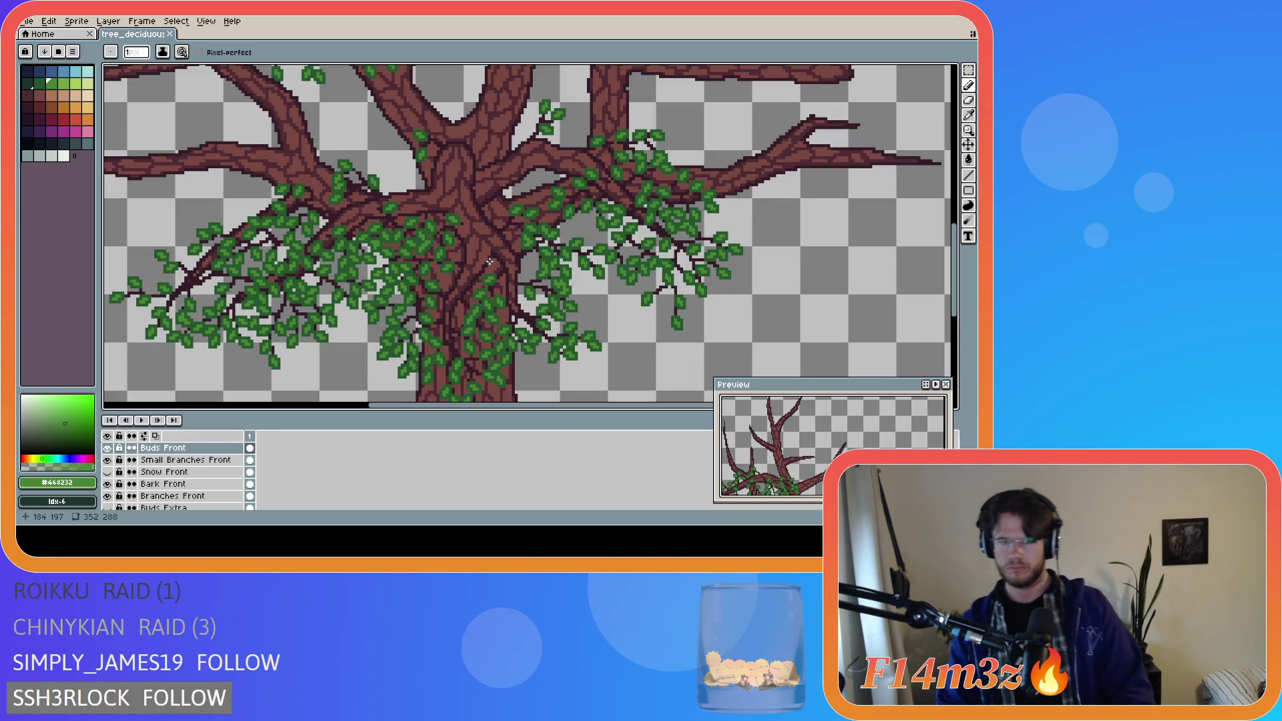
scroll(488, 262, up, 1)
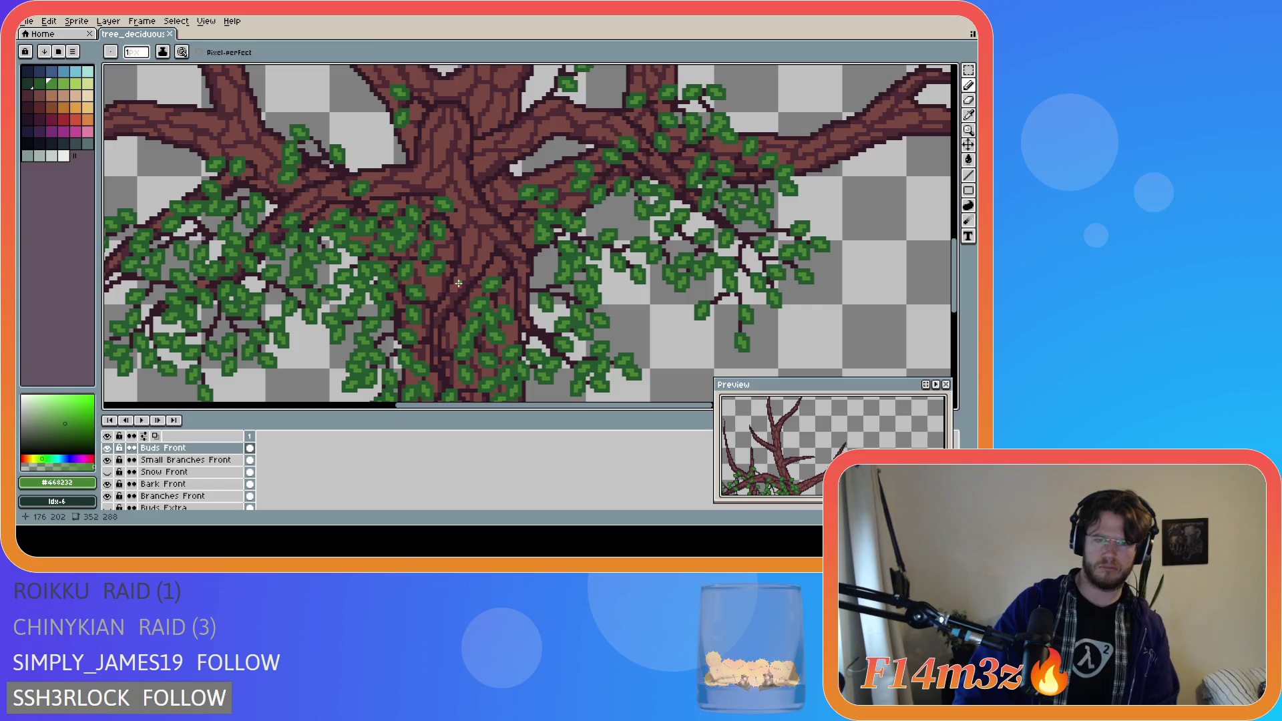
alt+click(457, 274)
scroll(449, 293, up, 1)
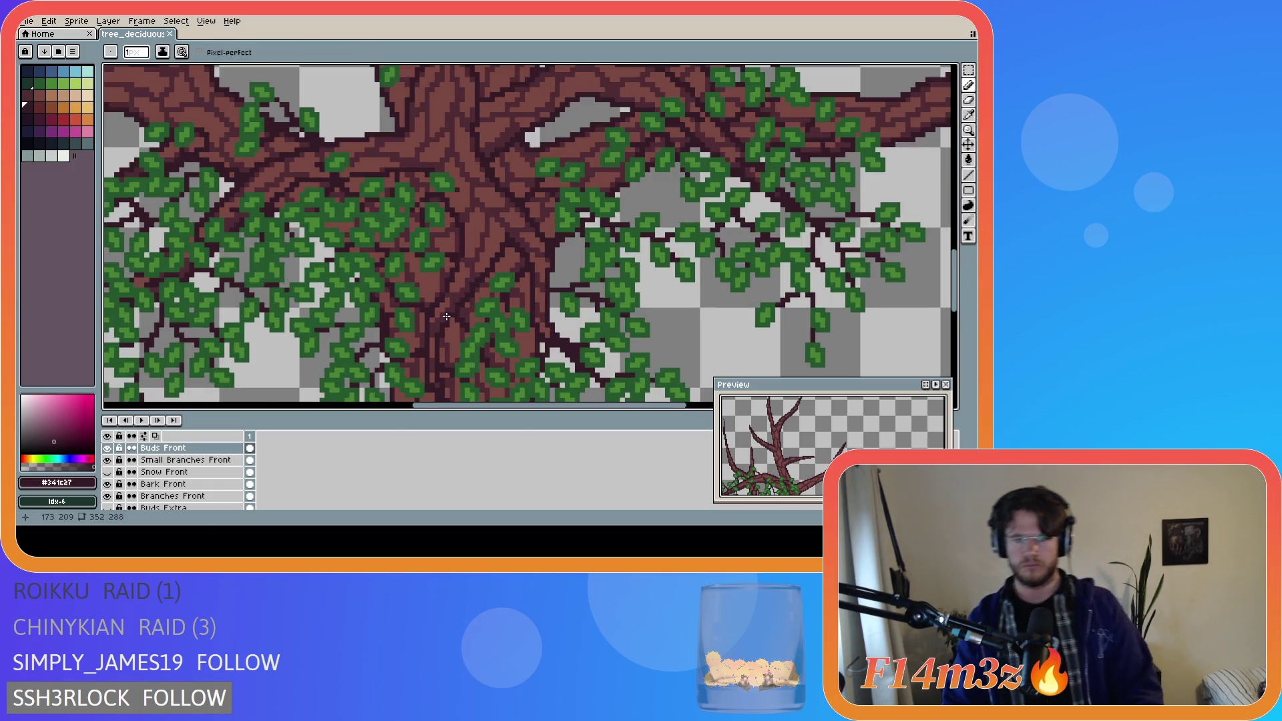
scroll(446, 315, up, 1)
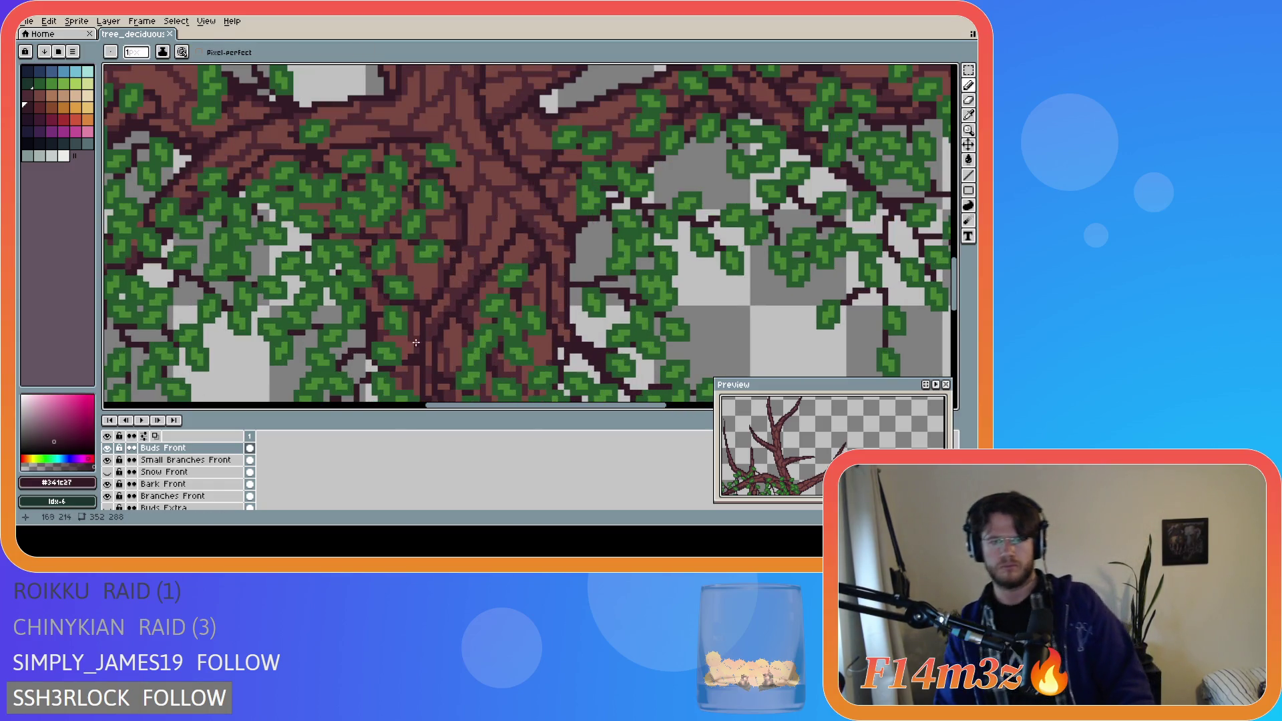
- Select the Small Branches Front layer, check its bounds, and draw a short branch stroke on the trunk
click(202, 496)
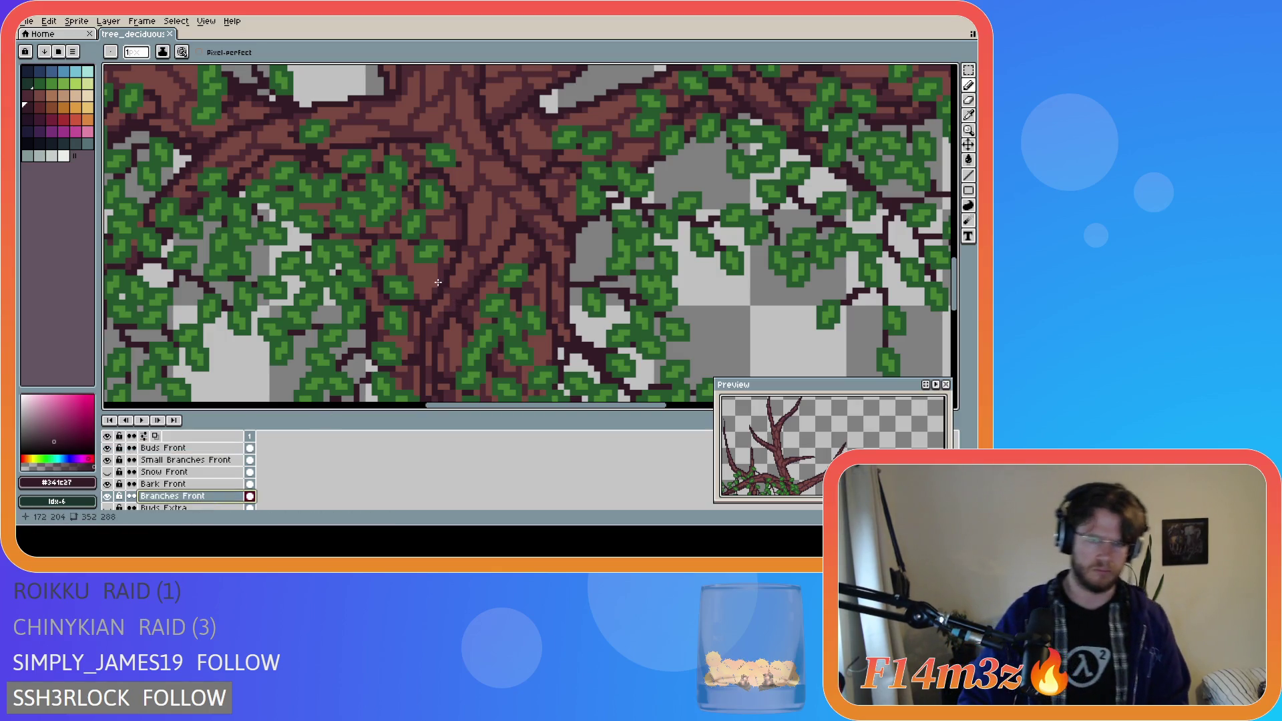
click(204, 461)
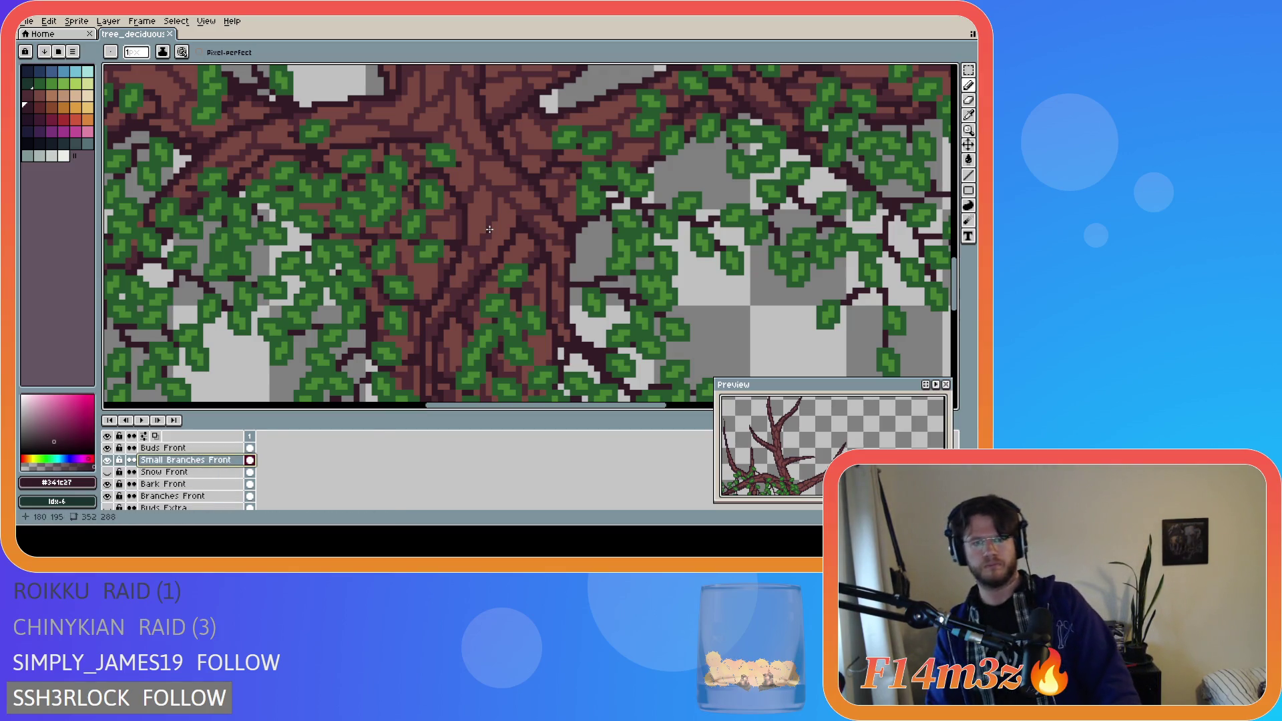
key(v)
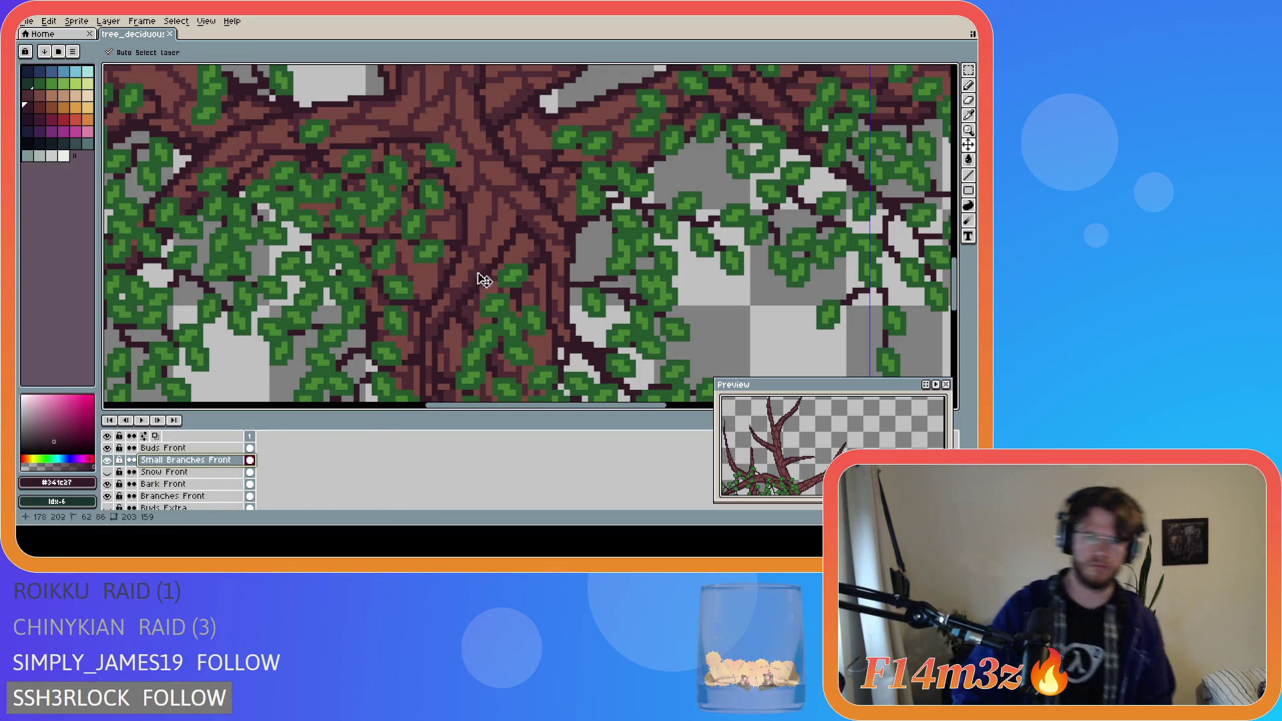
key(b)
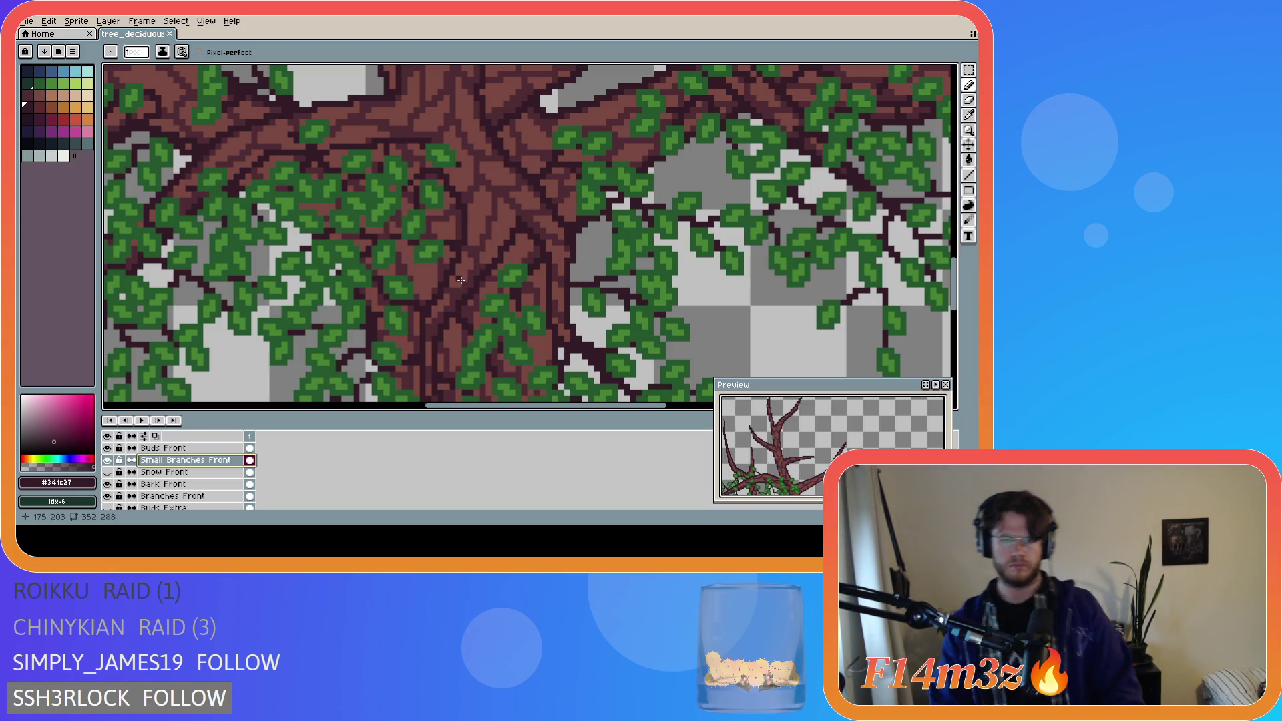
scroll(509, 315, down, 2)
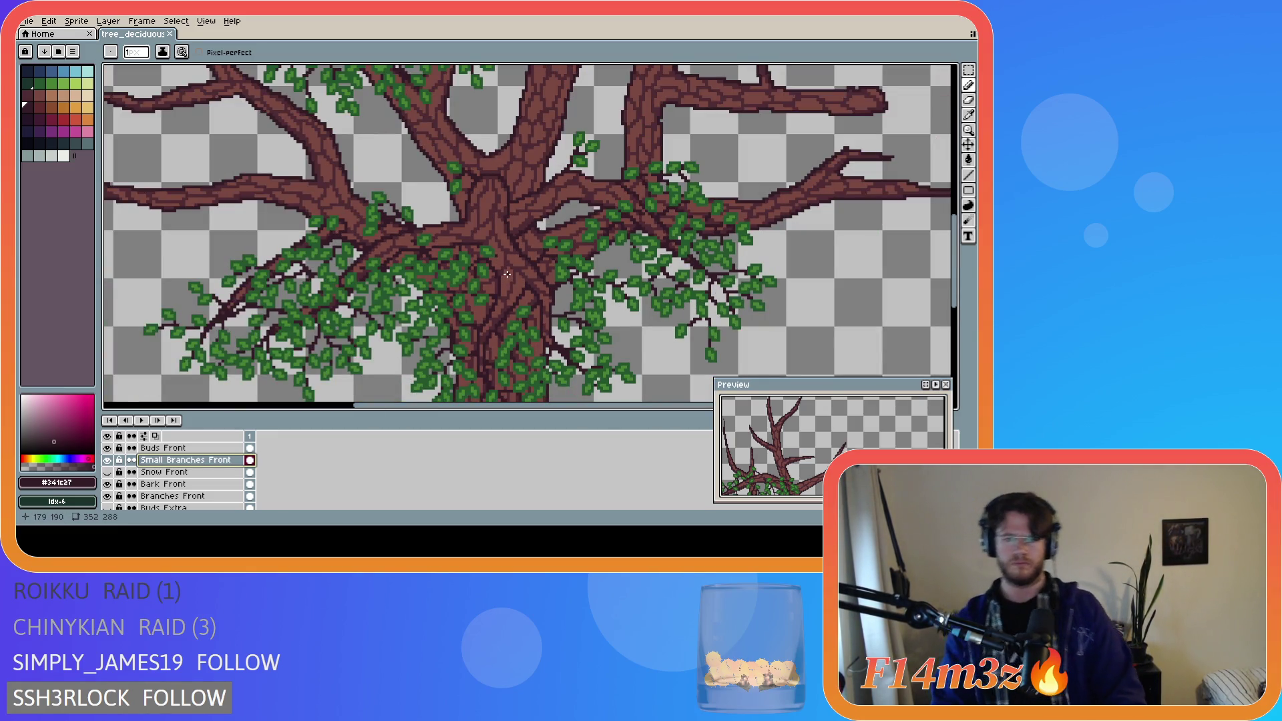
drag(507, 273, 541, 295)
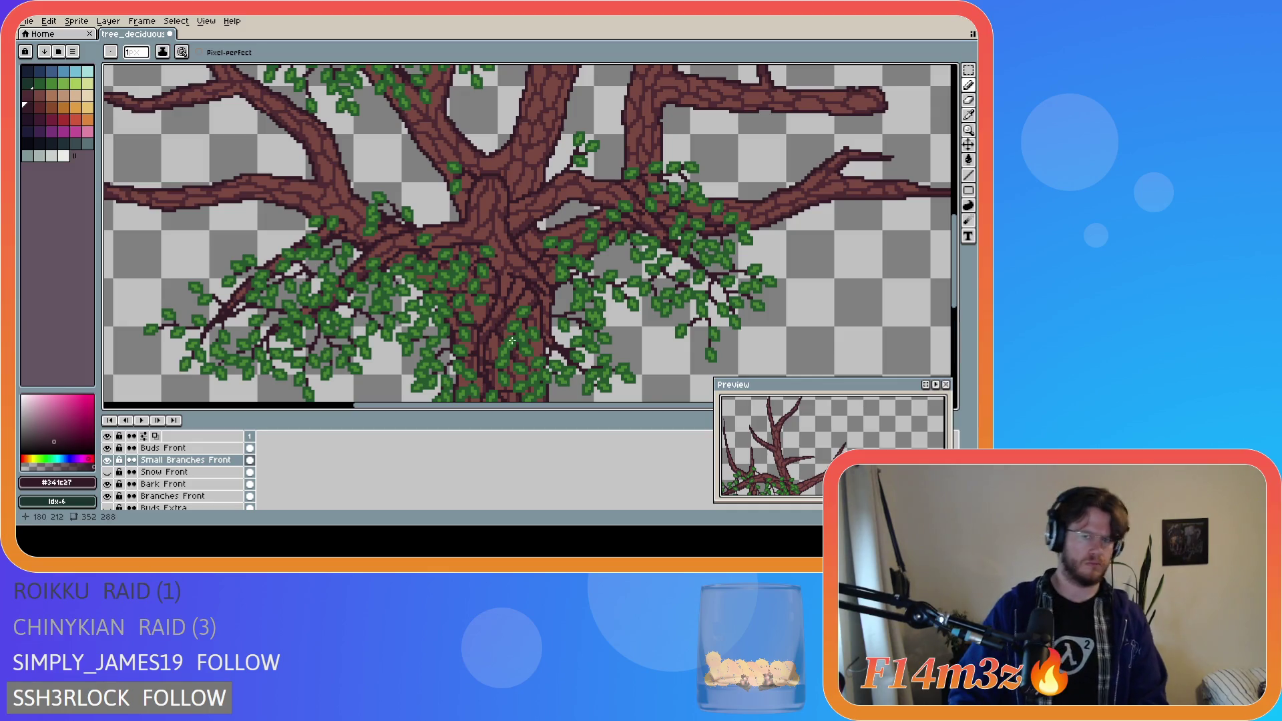
- Save tree_deciduous_large_winter.ase with the new short twig strokes
scroll(449, 389, down, 2)
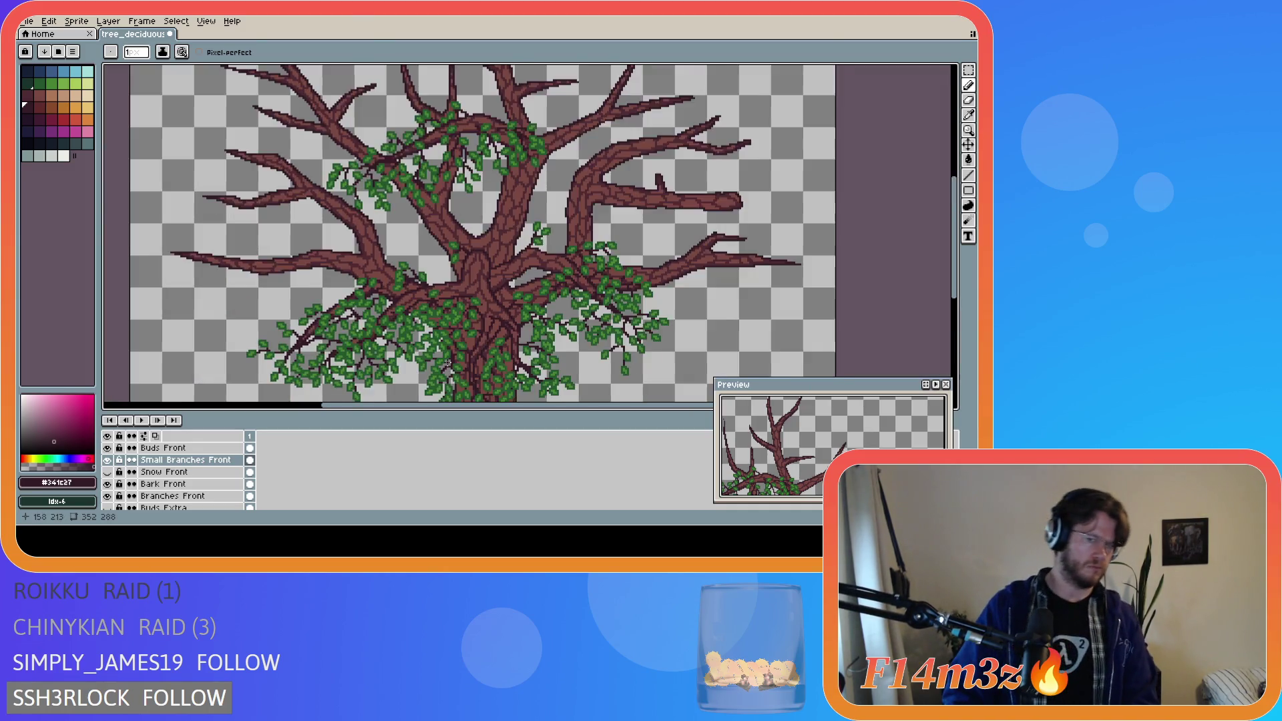
scroll(447, 362, up, 2)
key(ctrl+s)
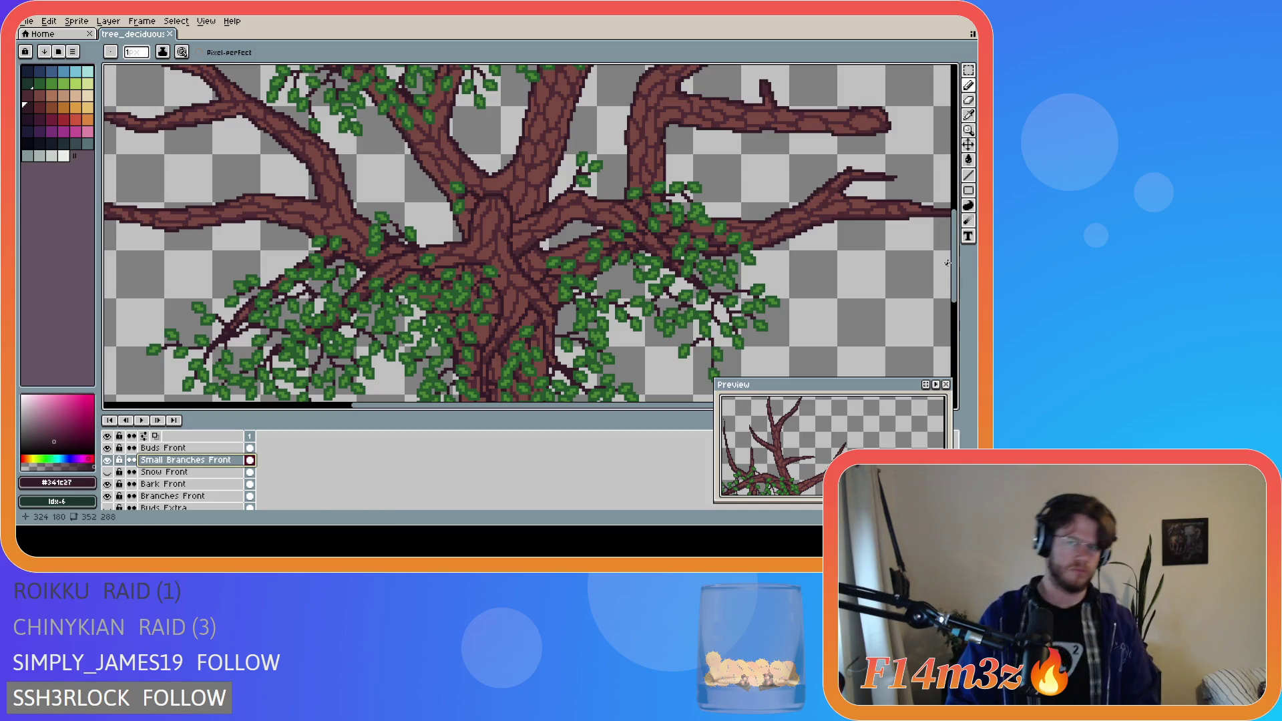
scroll(735, 307, down, 1)
scroll(652, 333, up, 1)
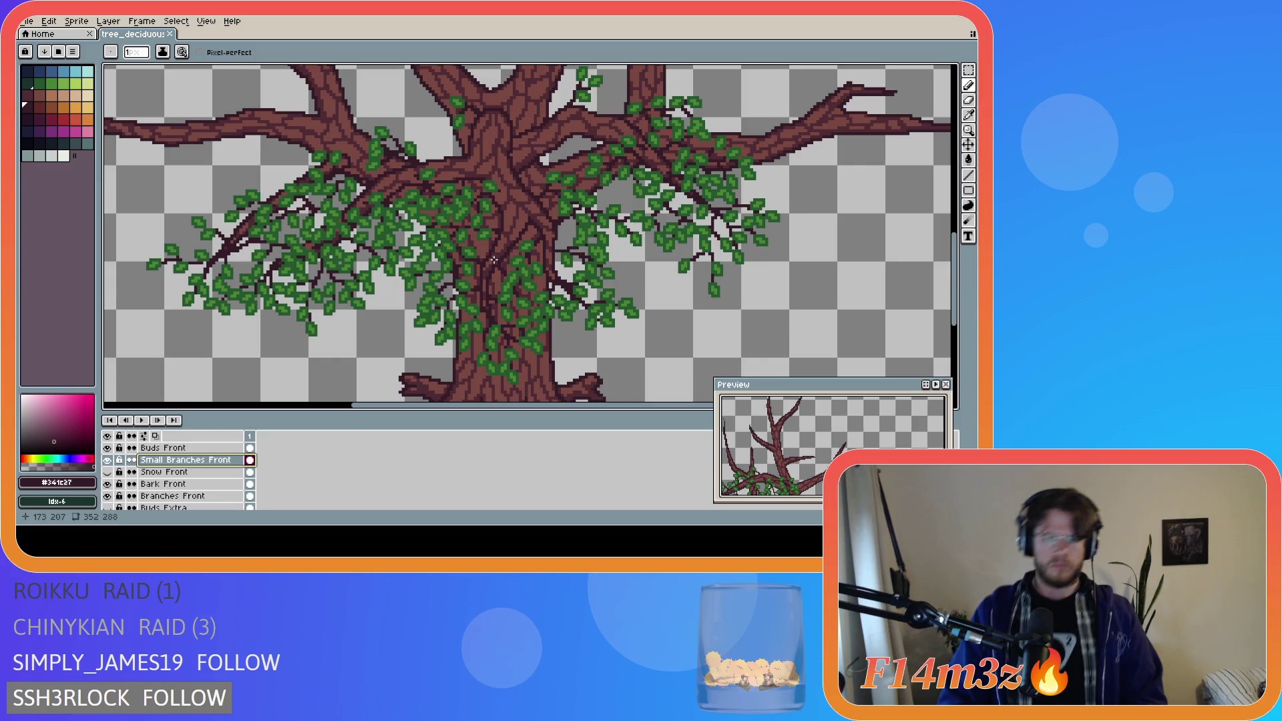
key(ctrl+s)
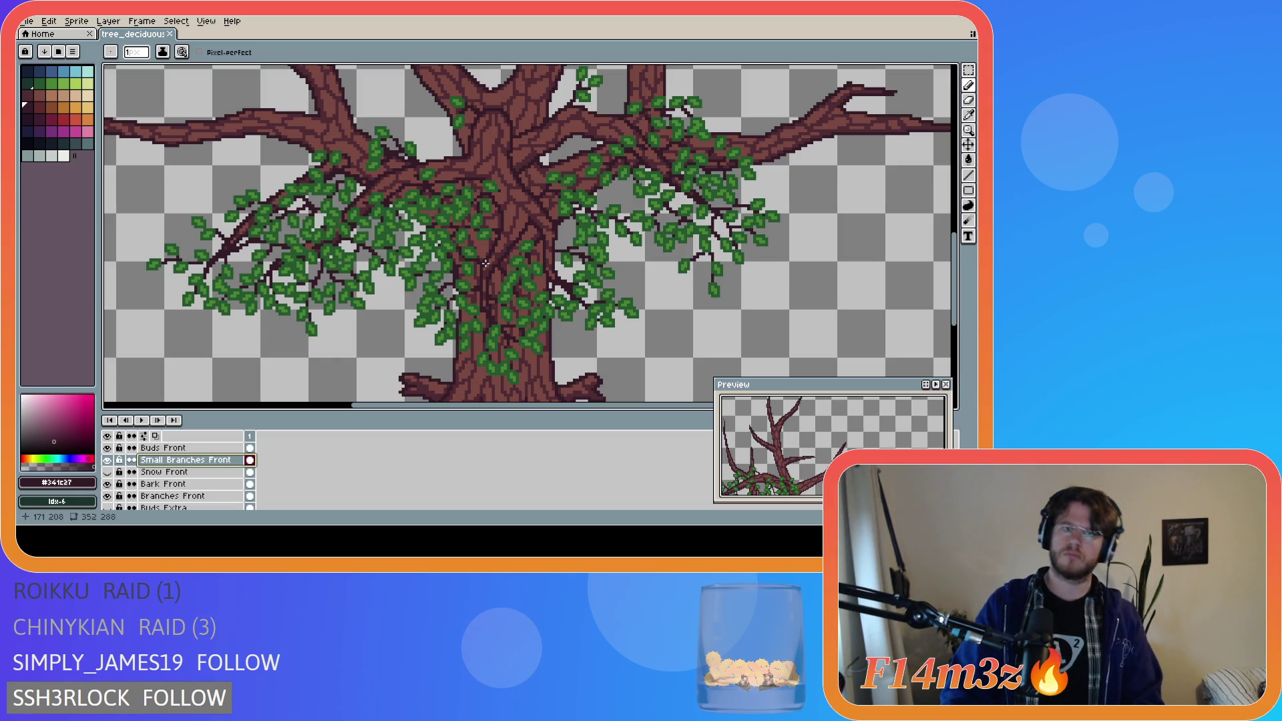
scroll(496, 266, down, 2)
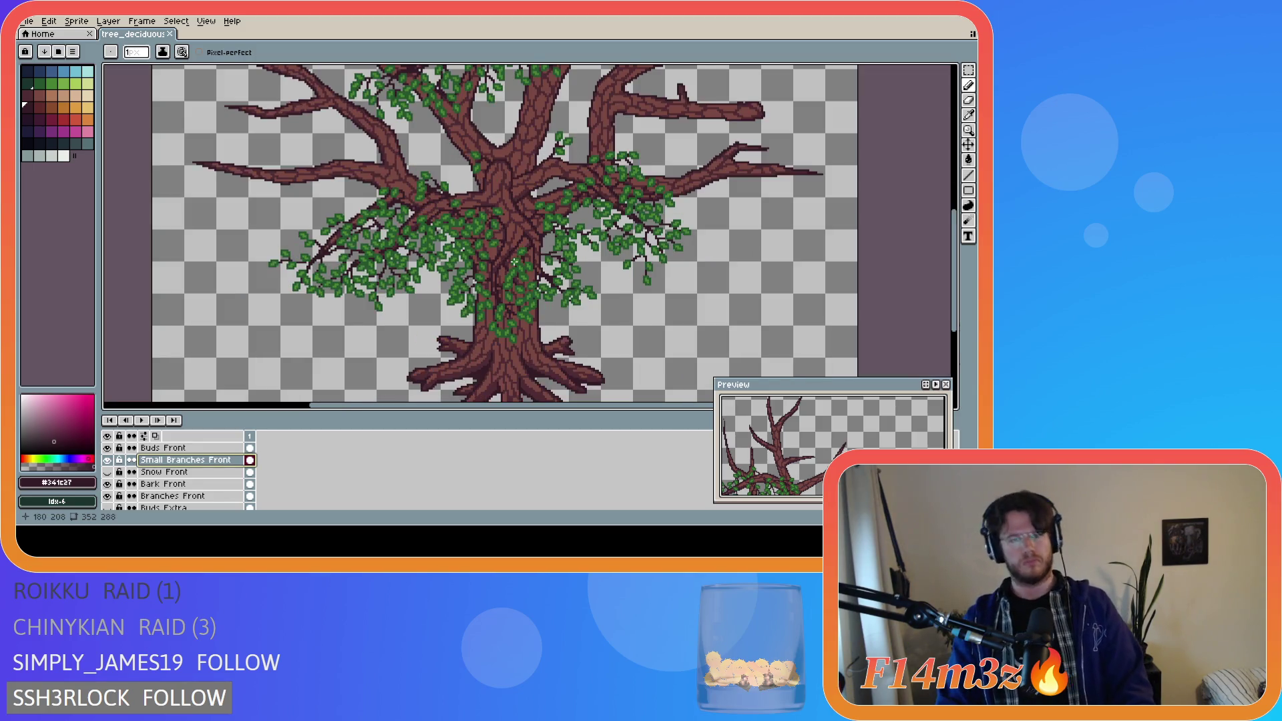
- Add a pixel to the small branch beside the trunk and save
scroll(515, 259, up, 3)
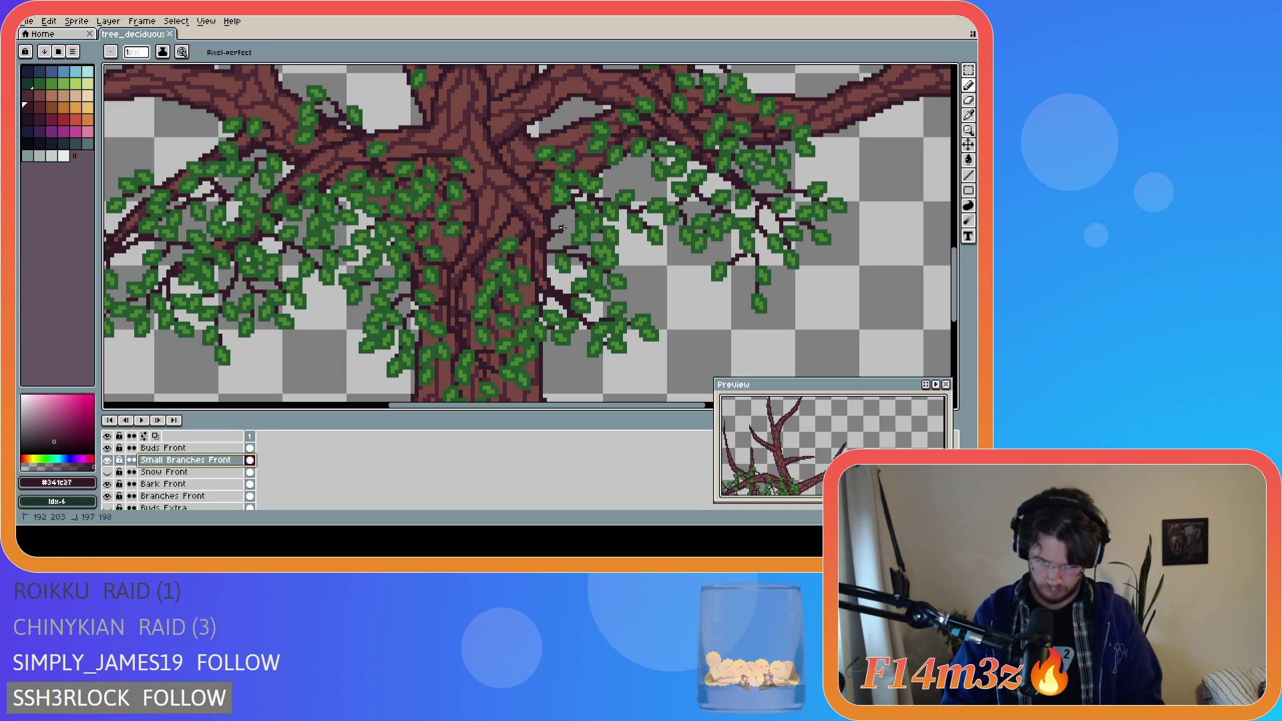
key(v)
key(b)
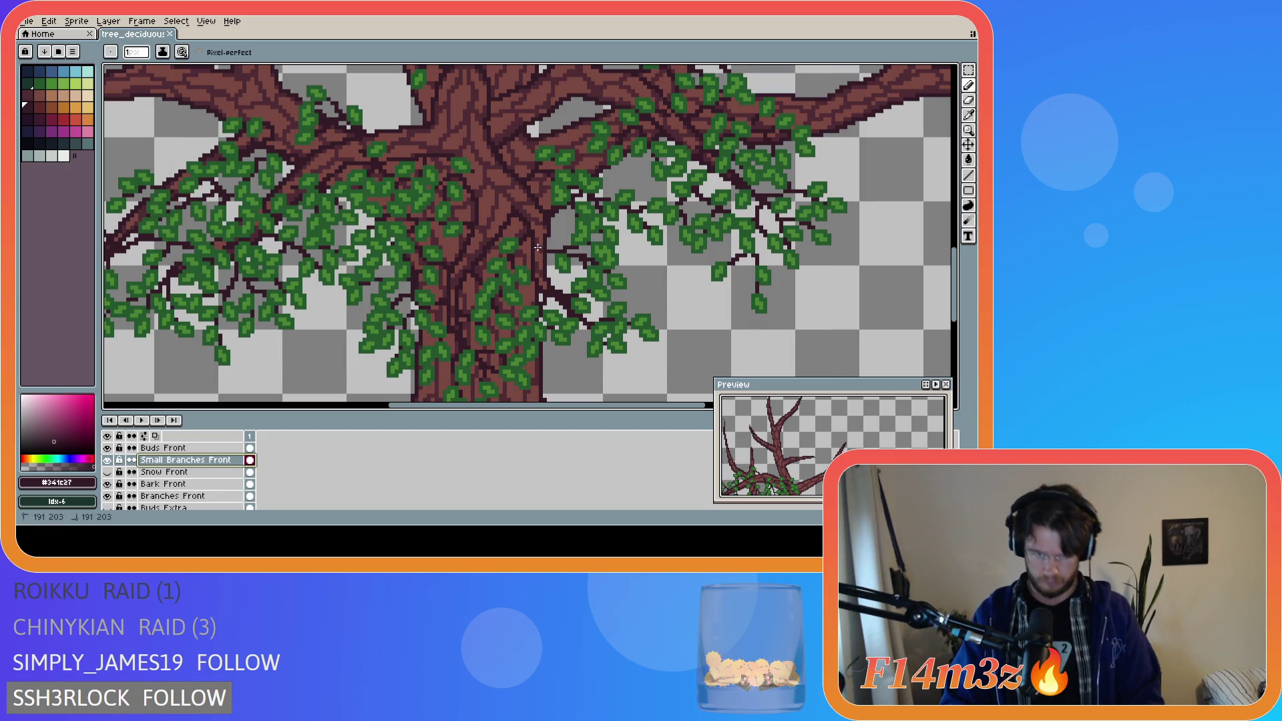
key(ctrl+s)
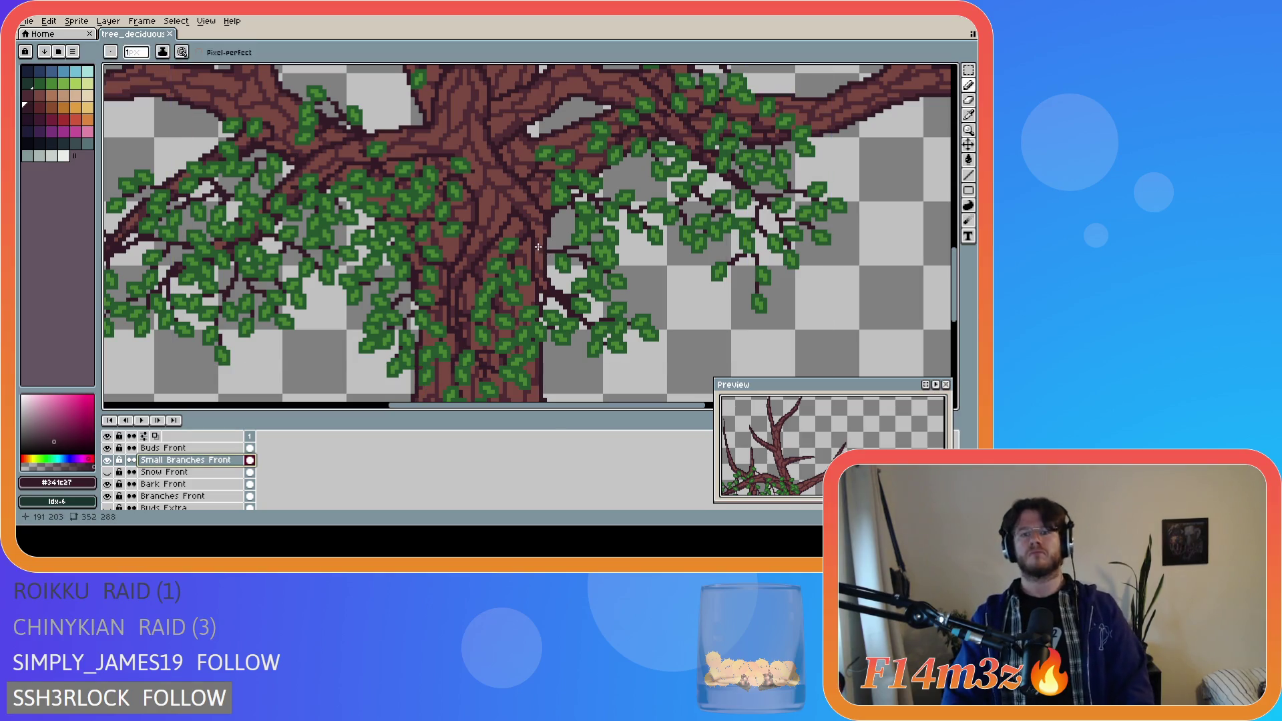
click(563, 227)
key(ctrl+s)
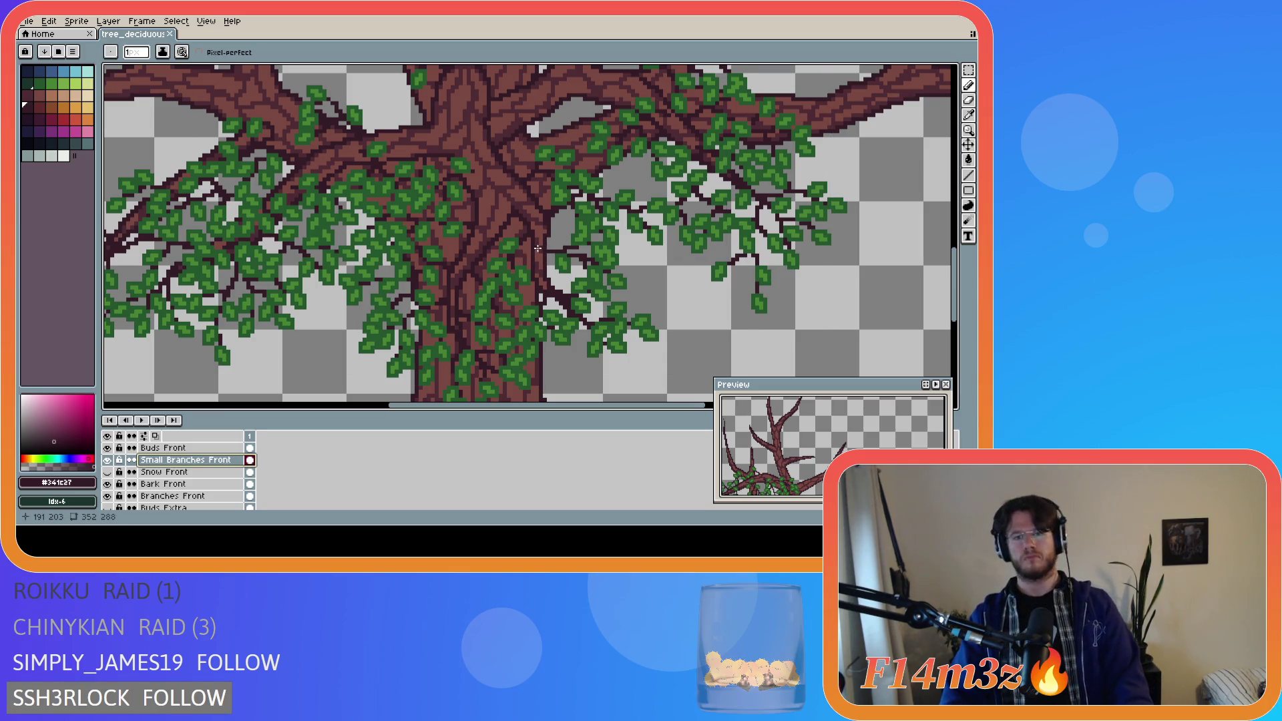
- Add another branch pixel, deselect, and check the layer's bounds
click(560, 234)
key(ctrl+d)
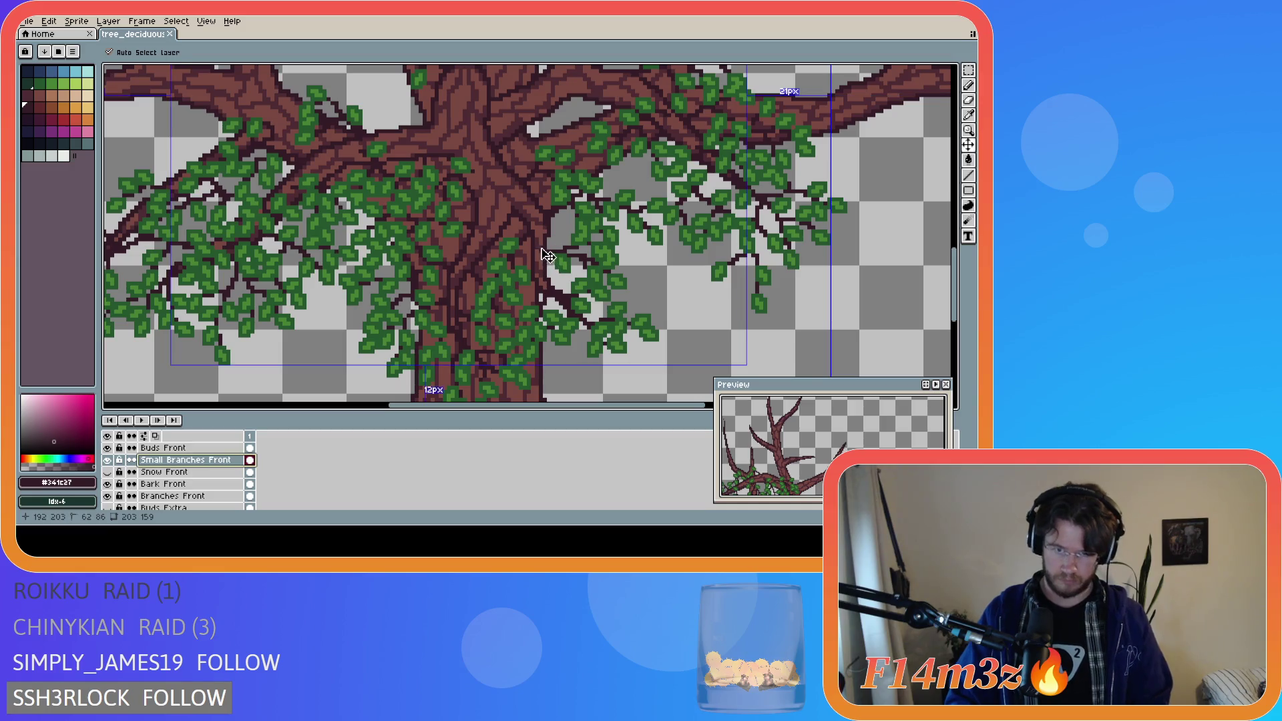
key(b)
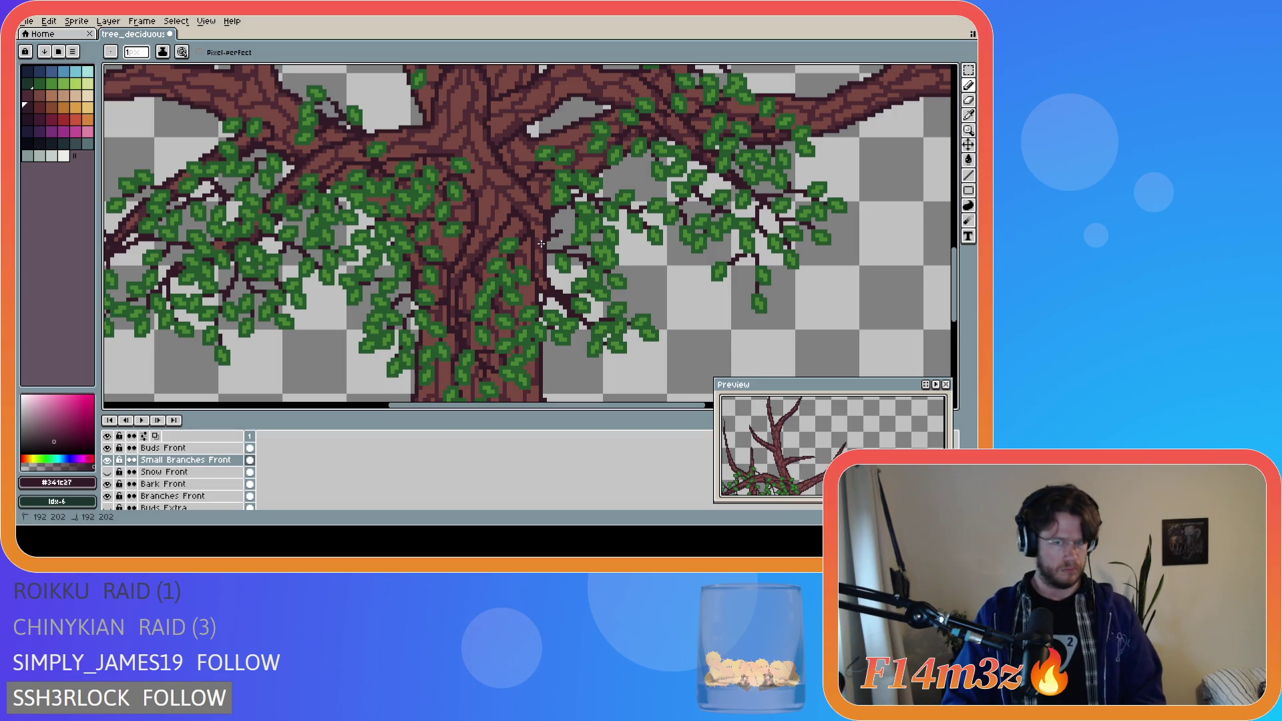
key(v)
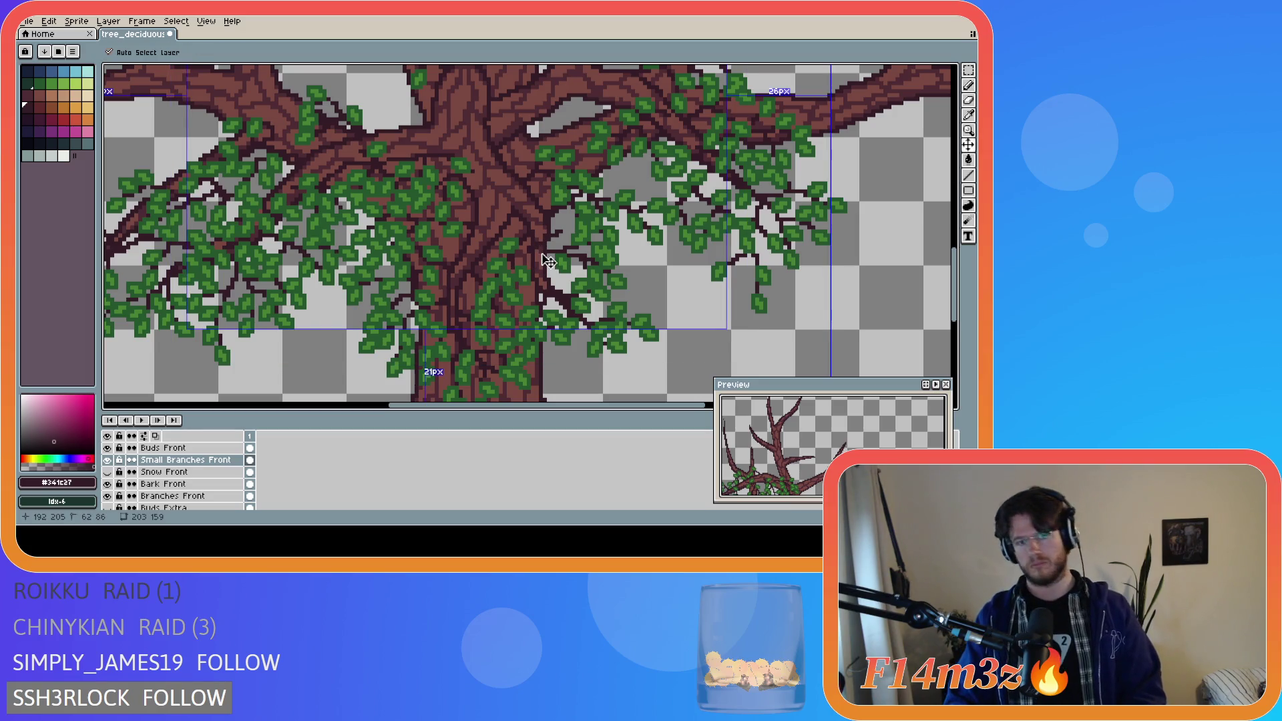
key(b)
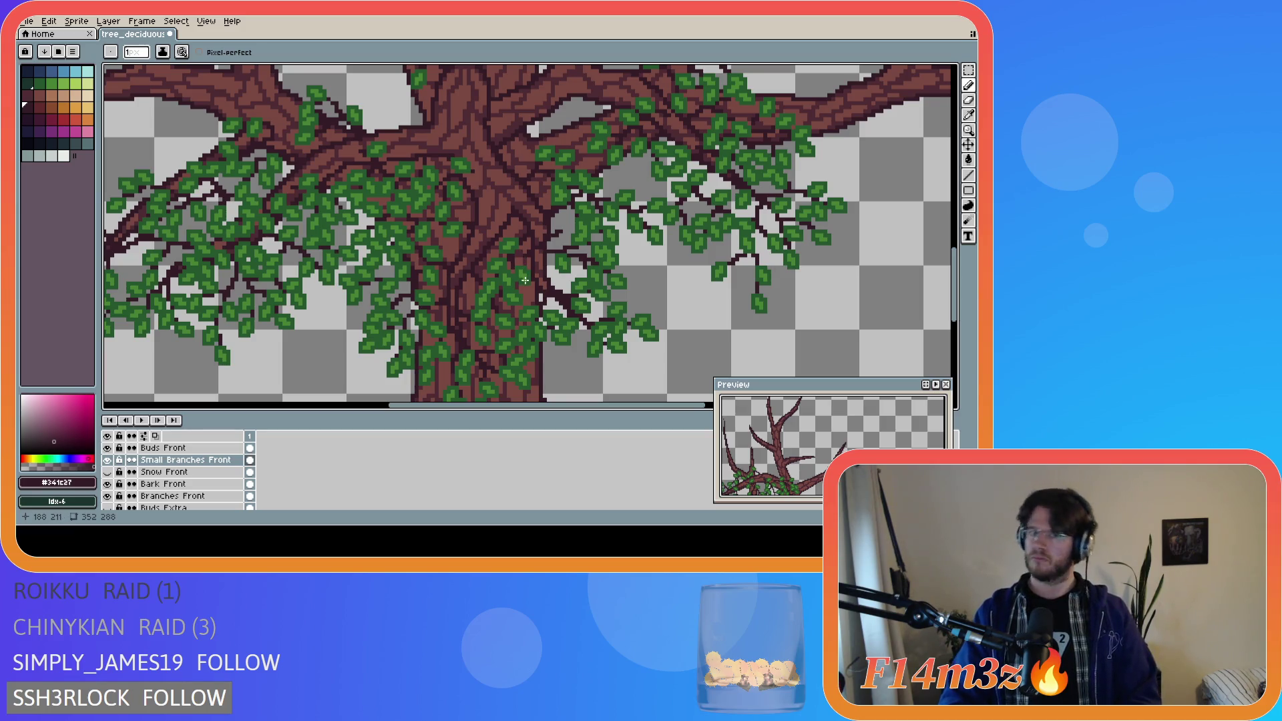
key(ctrl)
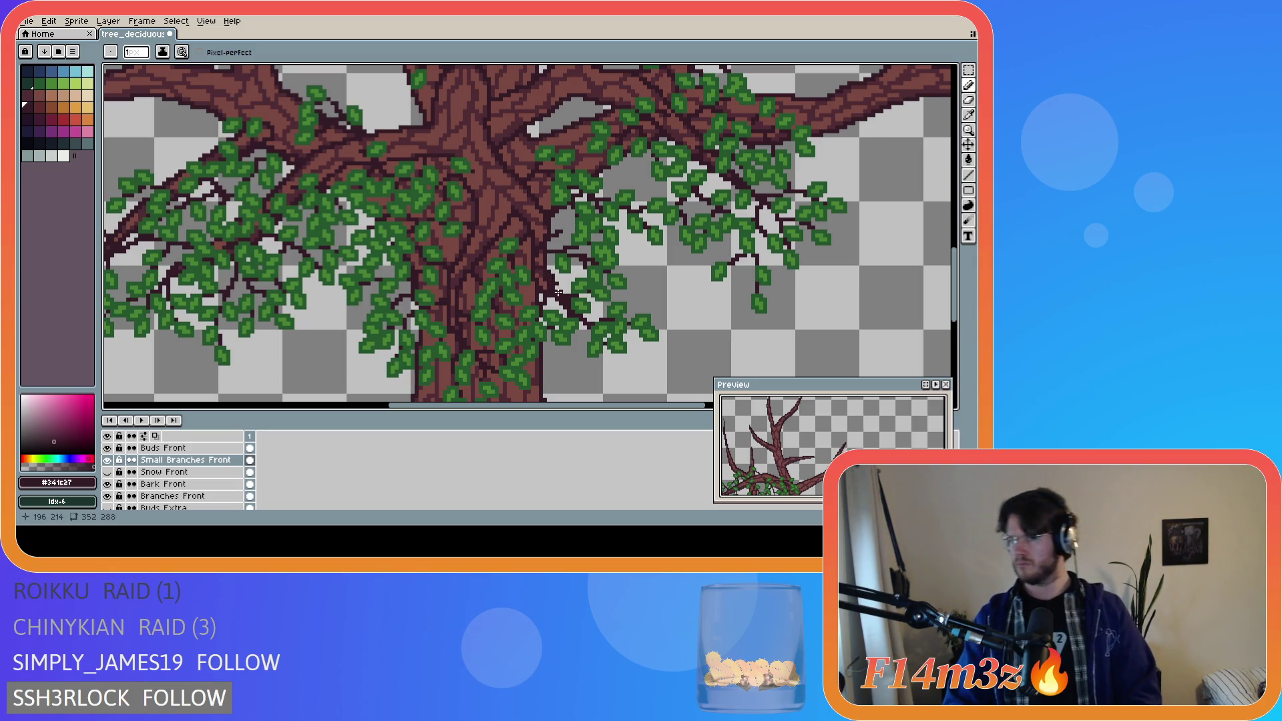
- Undo the last pencil stroke and save the tree file
key(v)
key(ctrl+z)
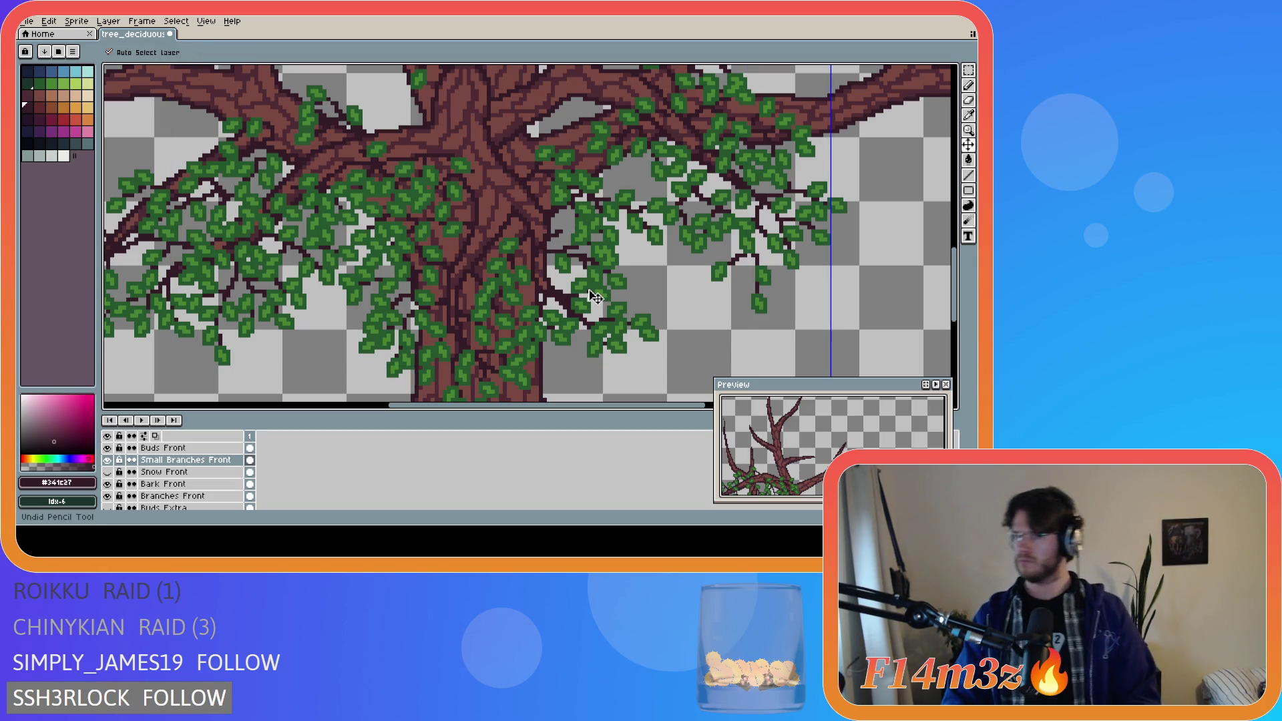
key(b)
key(ctrl+s)
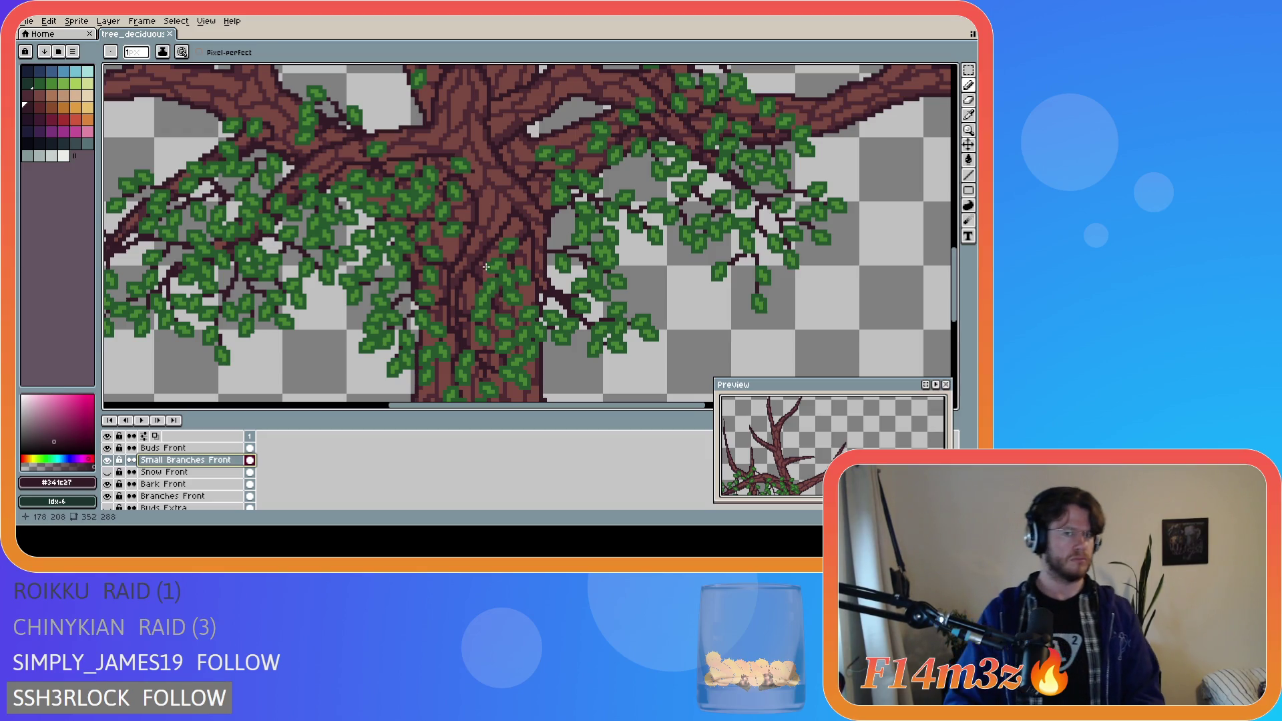
- Zoom out to the whole winter tree and save the file
scroll(486, 267, down, 4)
key(ctrl+s)
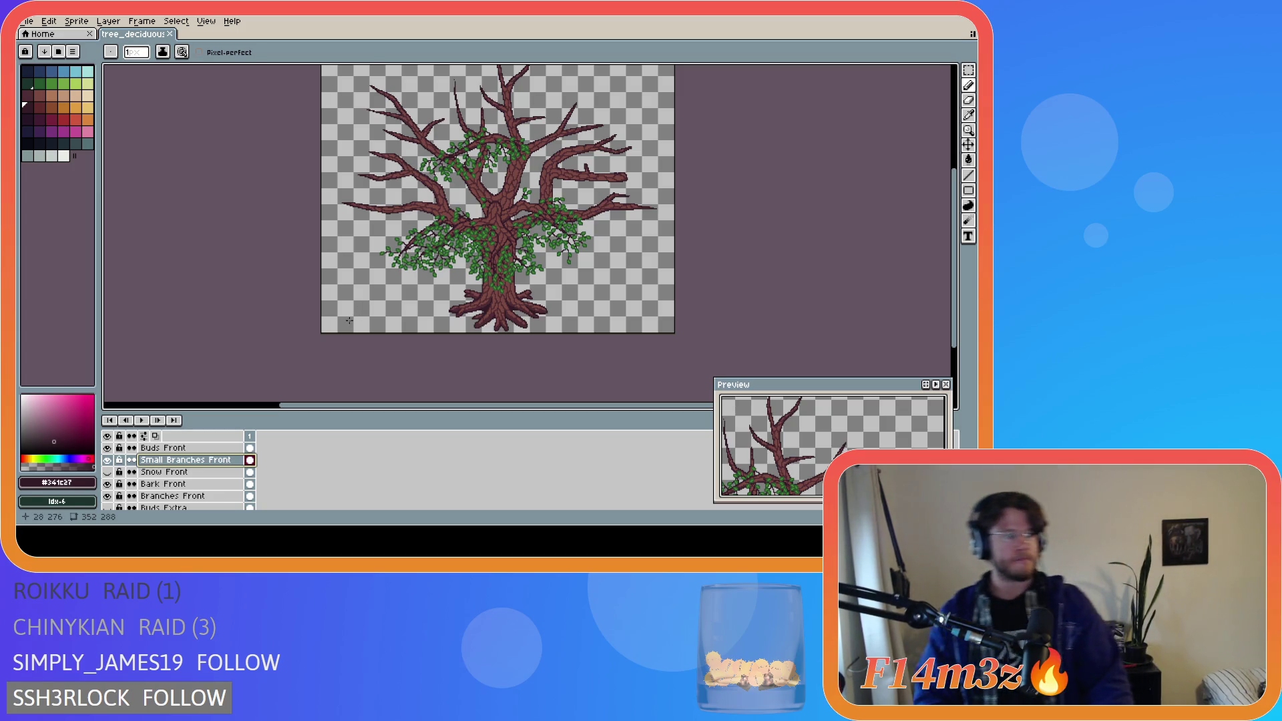
- Sample a colour with the eyedropper, then re-save tree_deciduous_large_winter.ase
key(i)
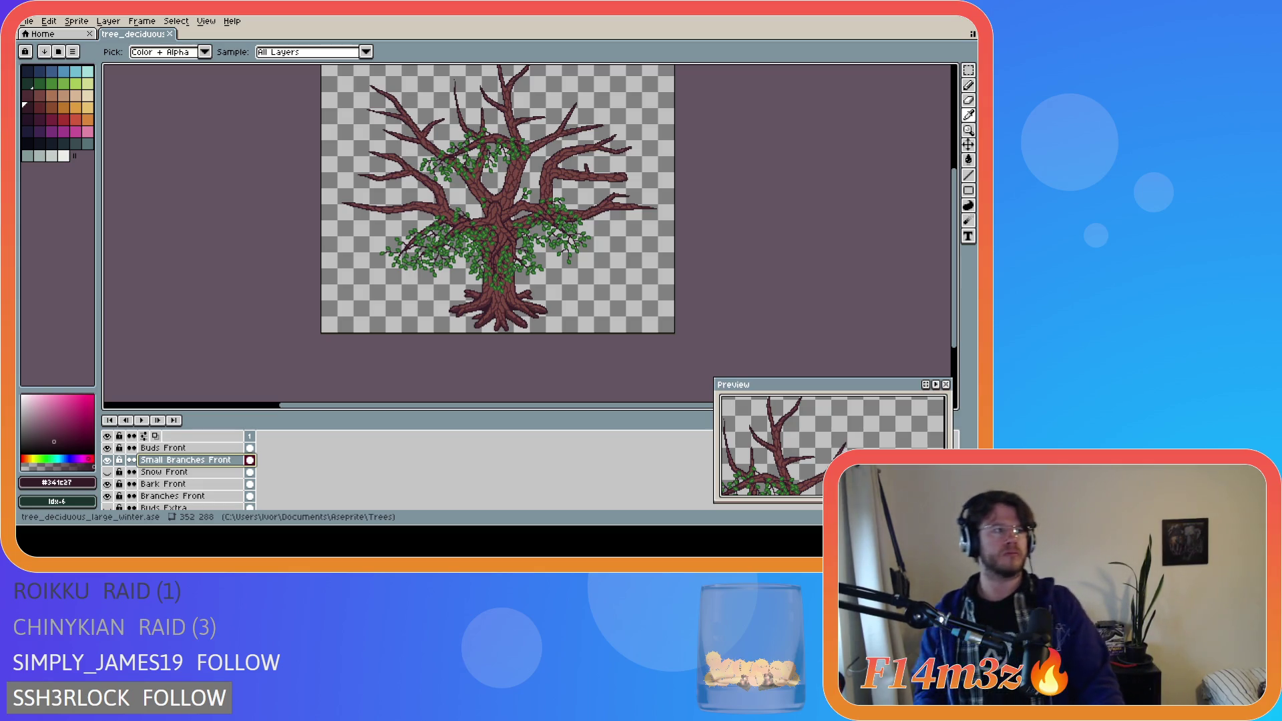
key(b)
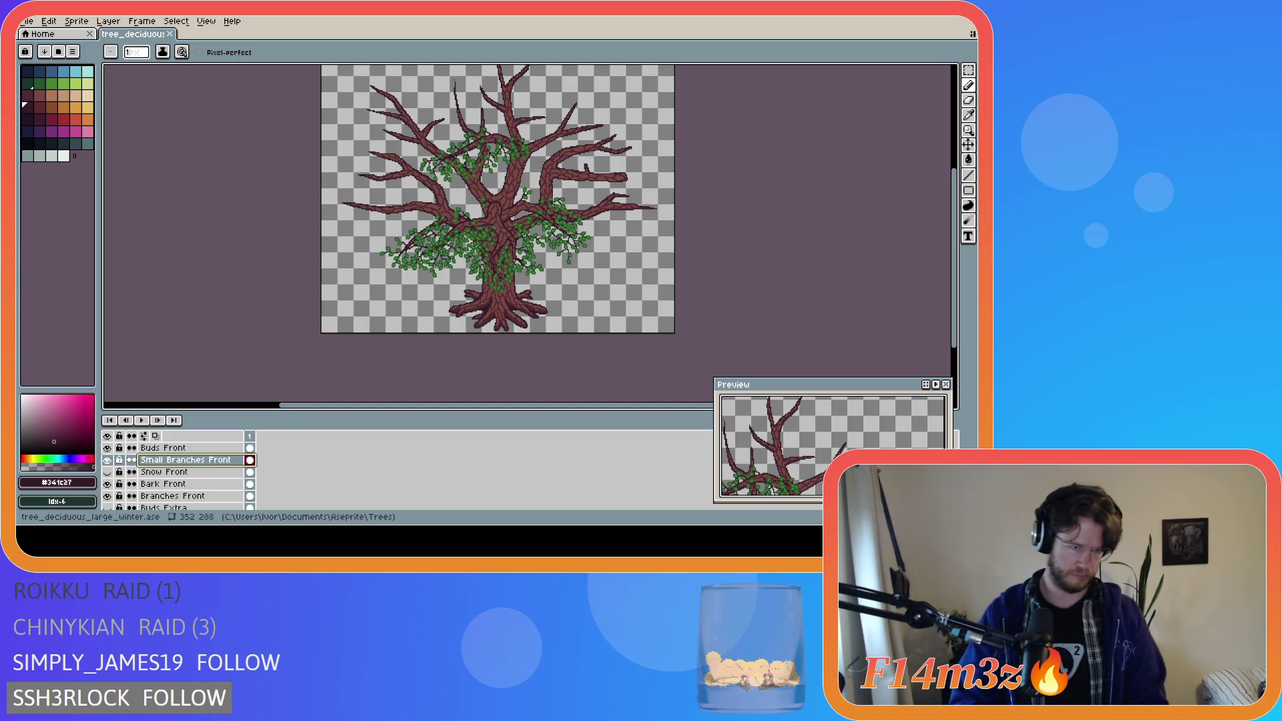
key(ctrl+s)
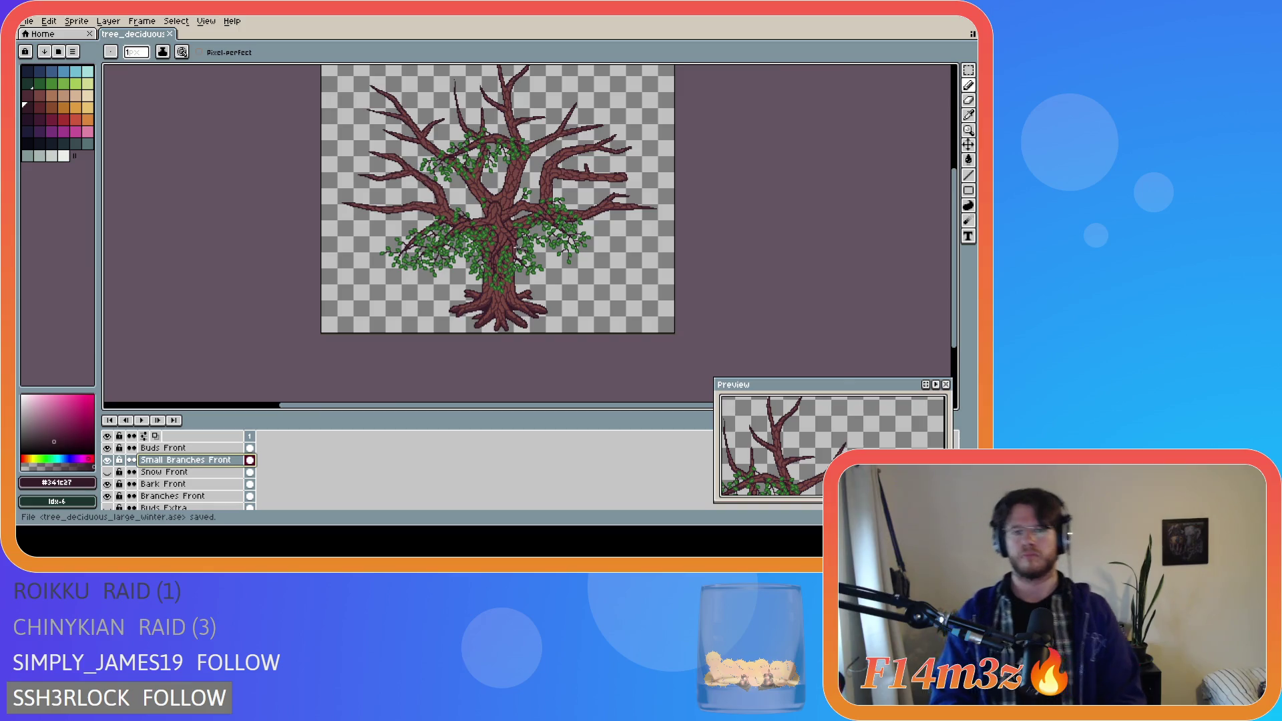
scroll(500, 229, up, 3)
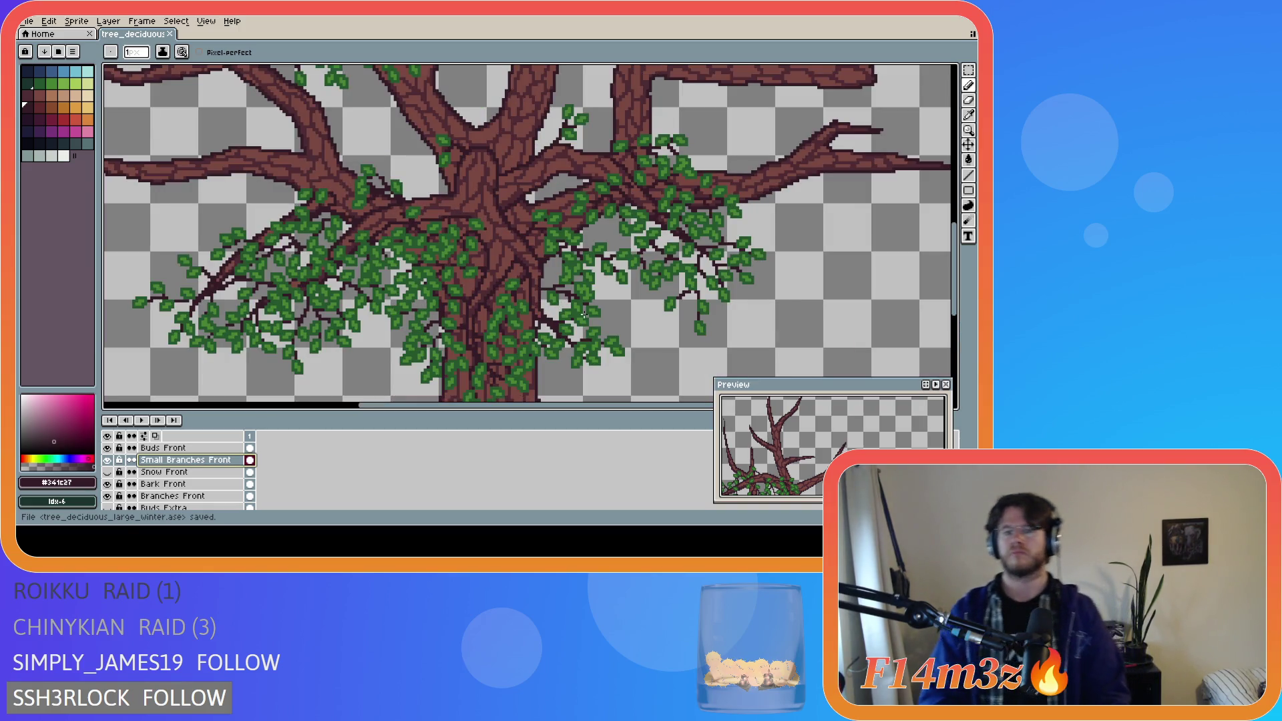
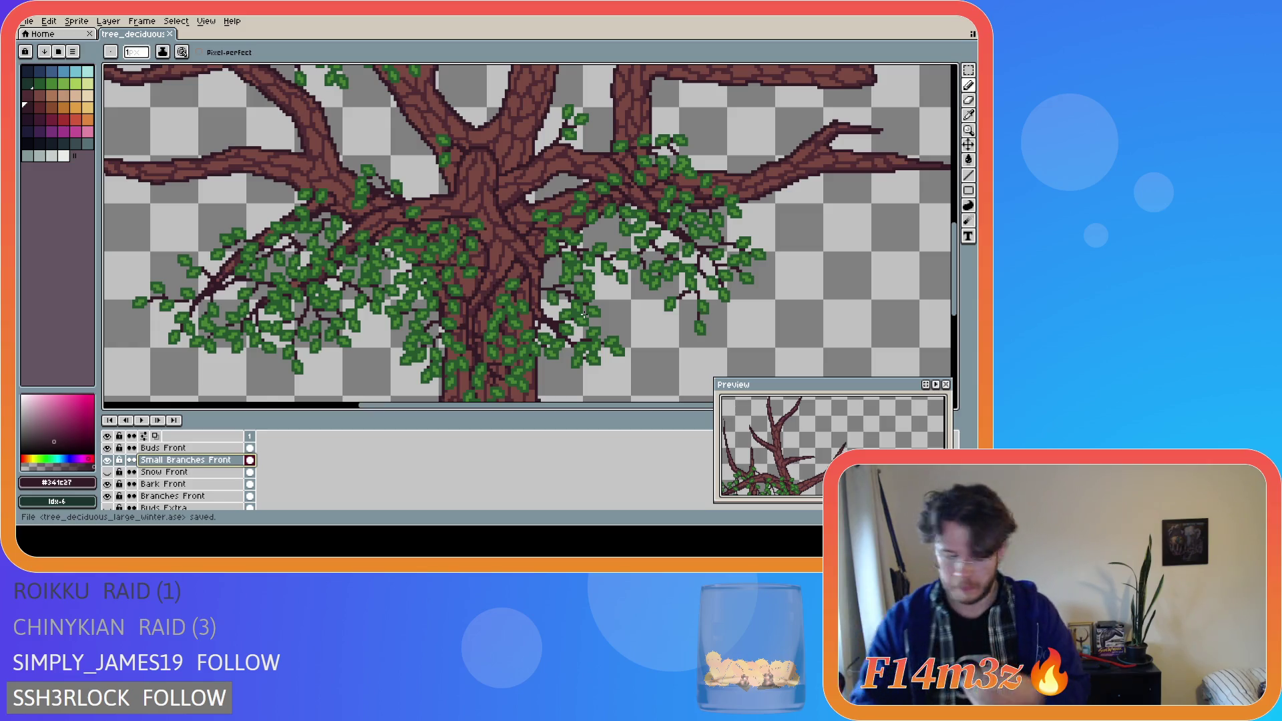
- Draw a short dark twig stroke over the lower trunk with the Pencil on Small Branches Front
key(i)
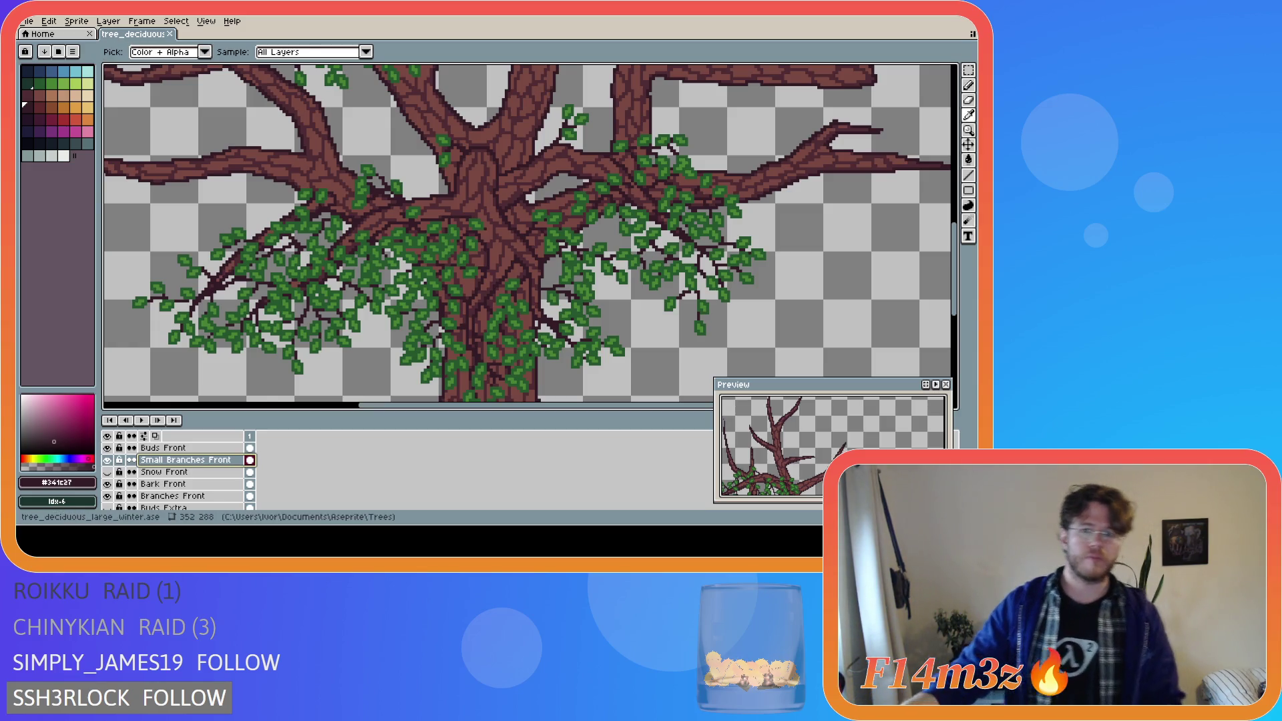
key(b)
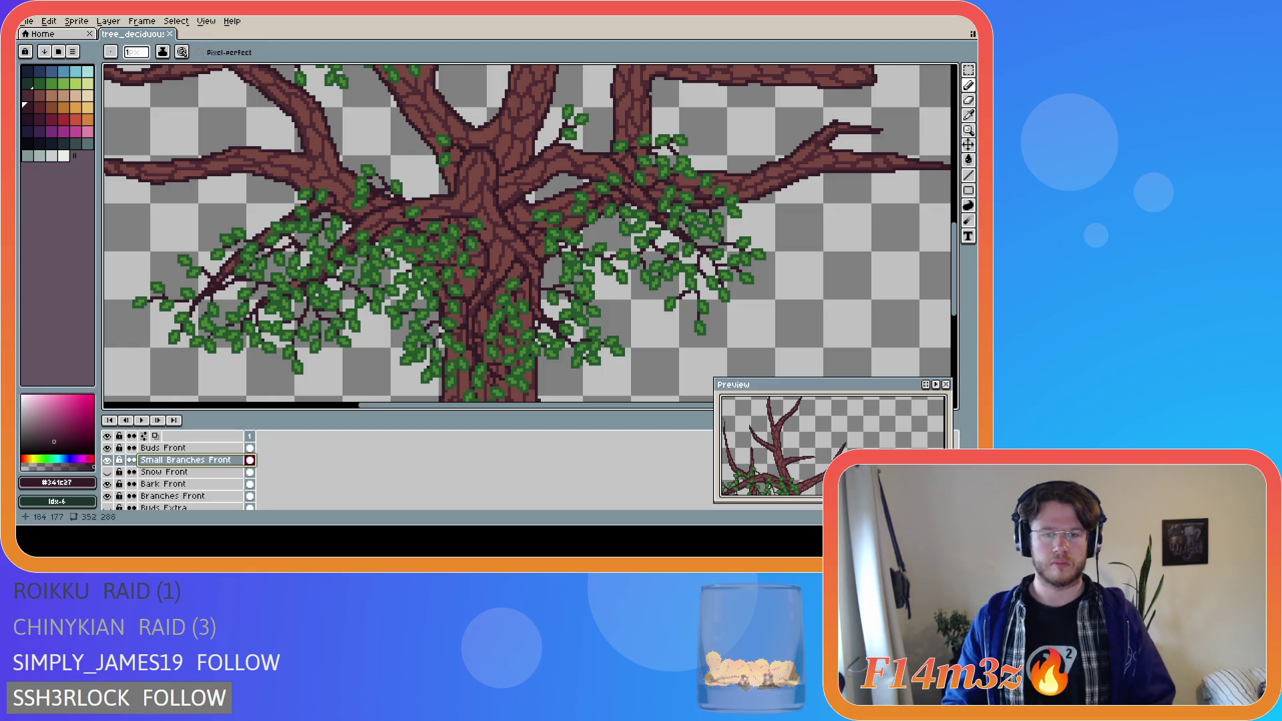
scroll(483, 257, up, 1)
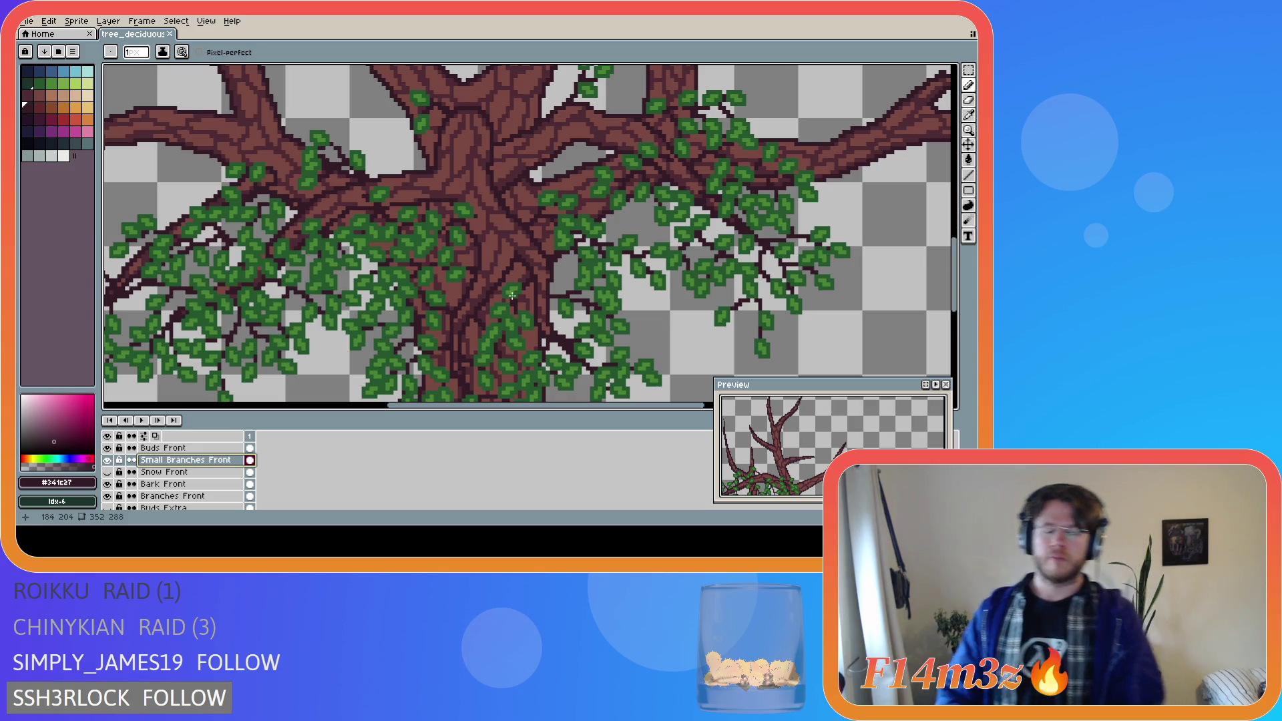
scroll(511, 296, down, 3)
scroll(465, 313, up, 3)
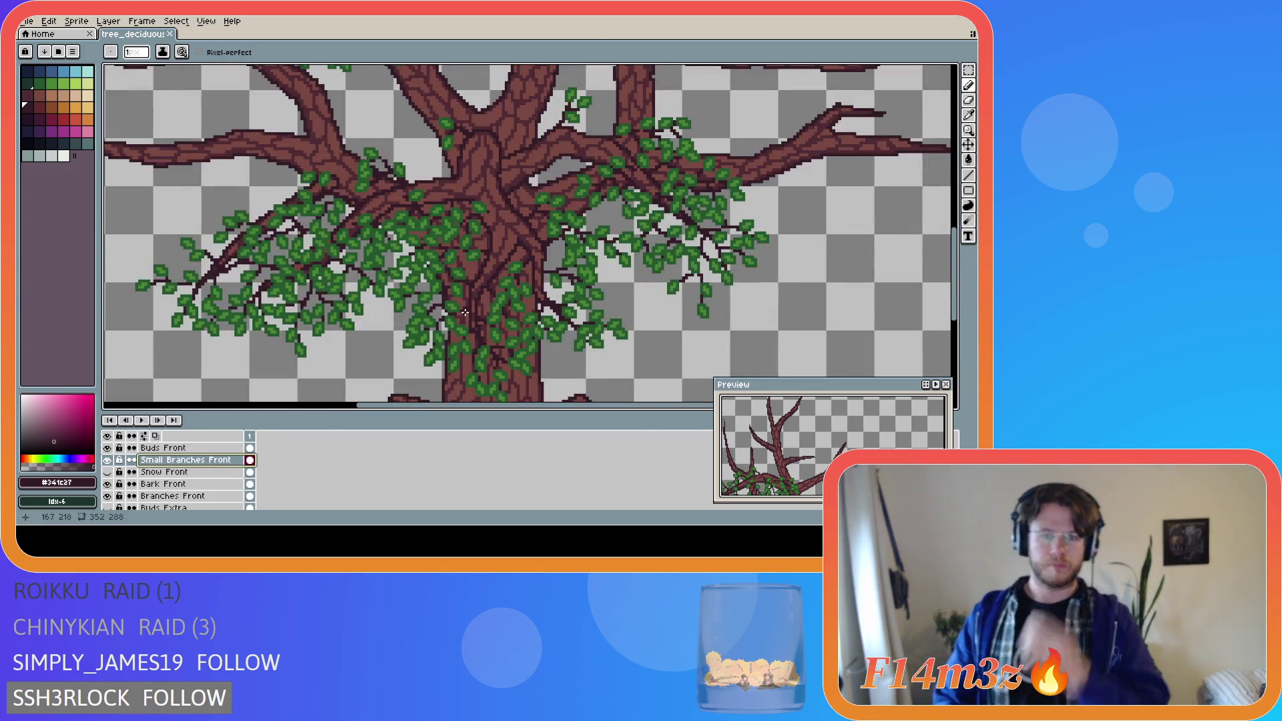
scroll(465, 305, down, 3)
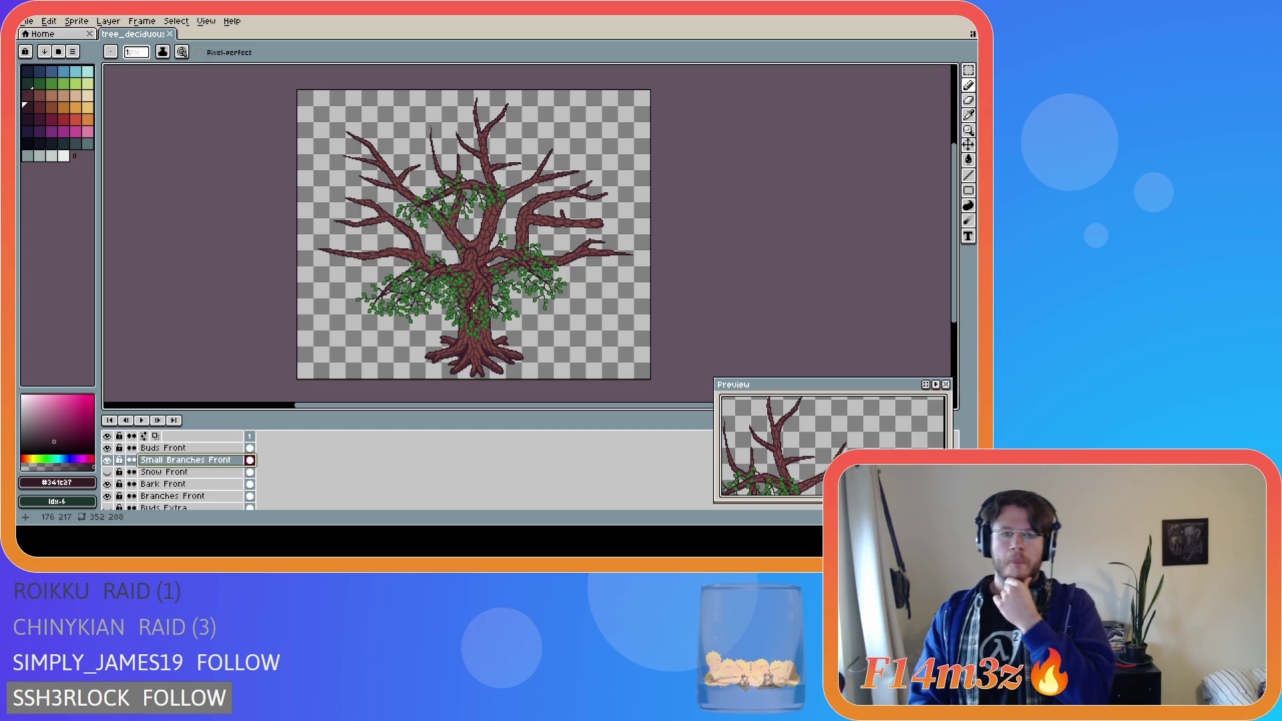
scroll(486, 319, up, 2)
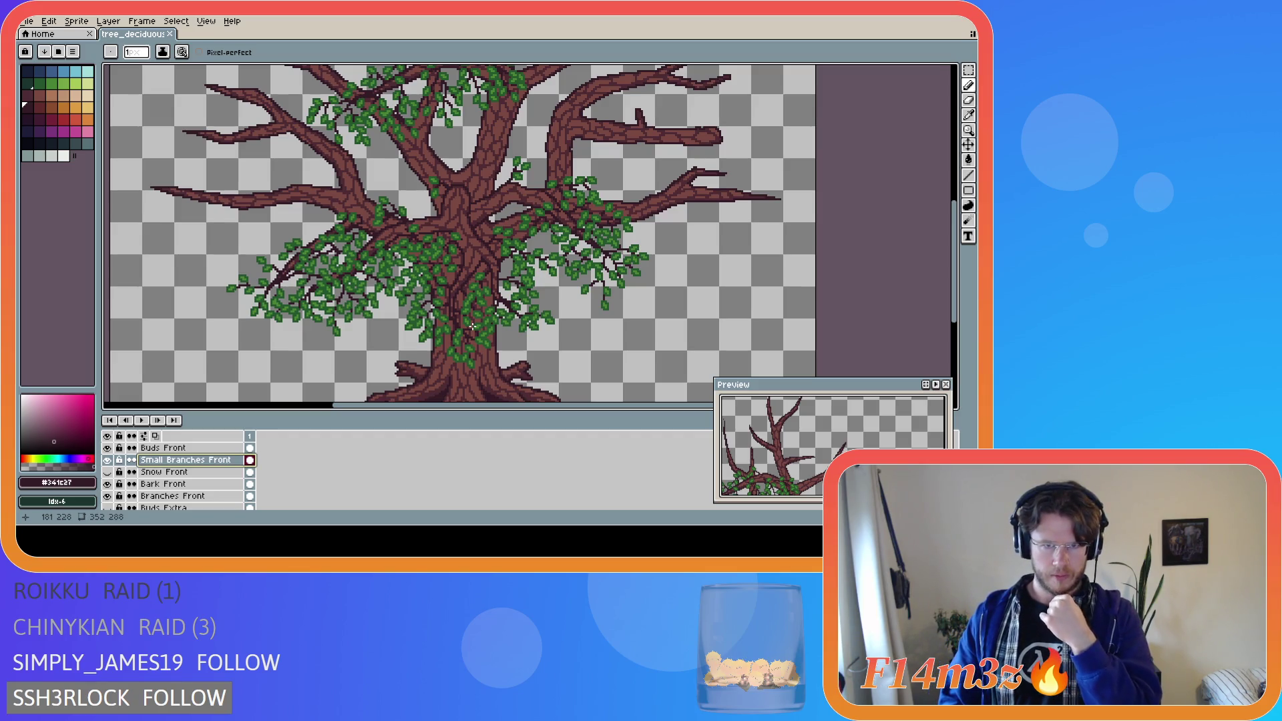
scroll(467, 317, up, 2)
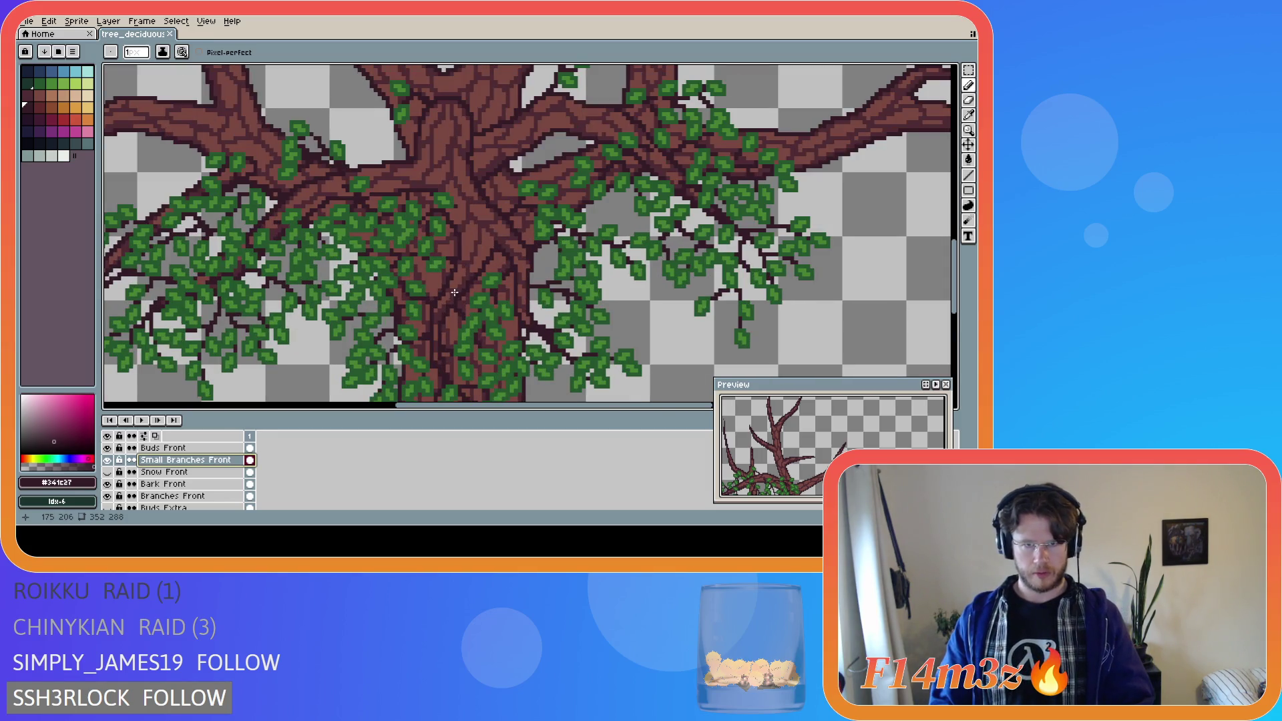
drag(453, 287, 434, 346)
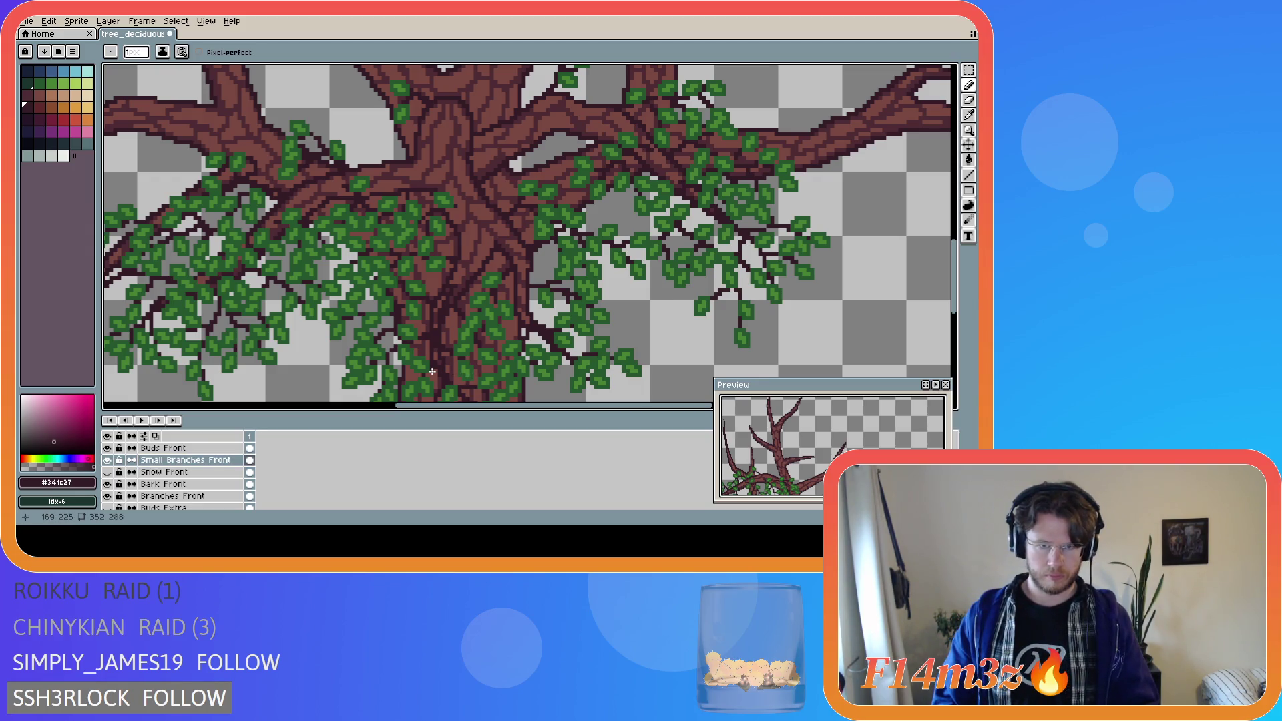
- Hide the Bark Front, Branches Front and Tree layers to inspect the small twigs
click(107, 483)
click(108, 496)
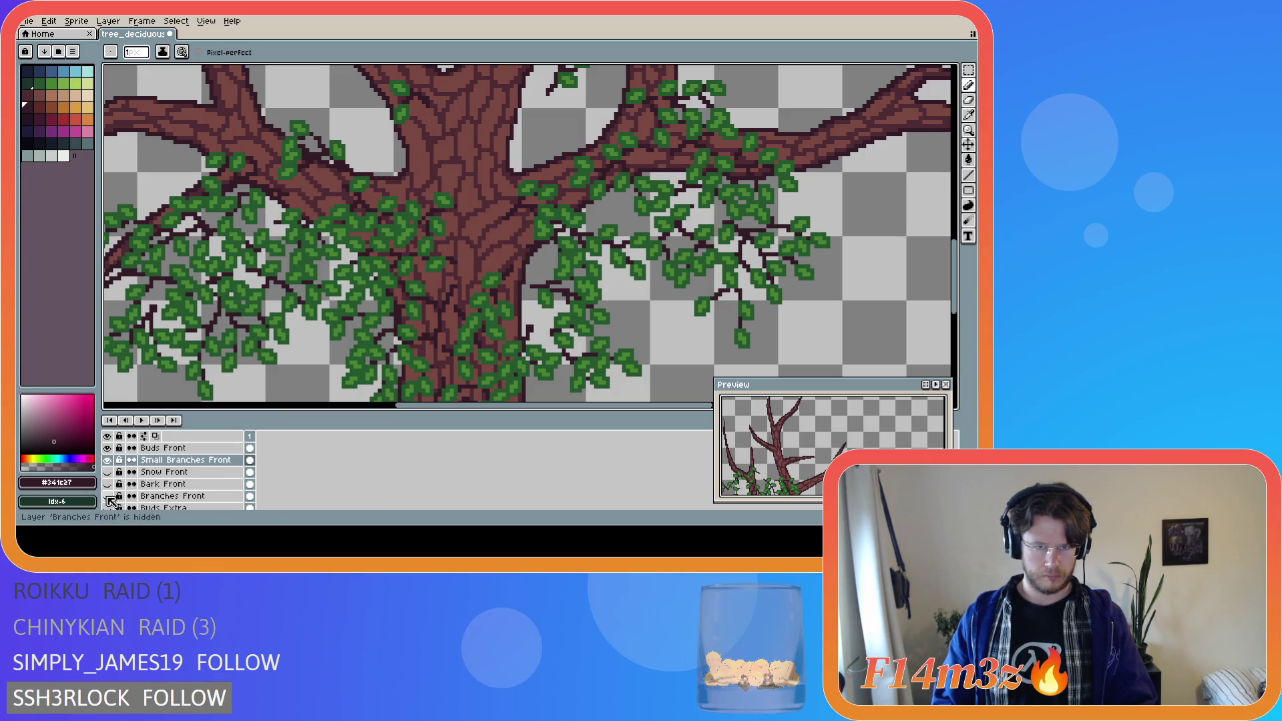
scroll(115, 495, down, 5)
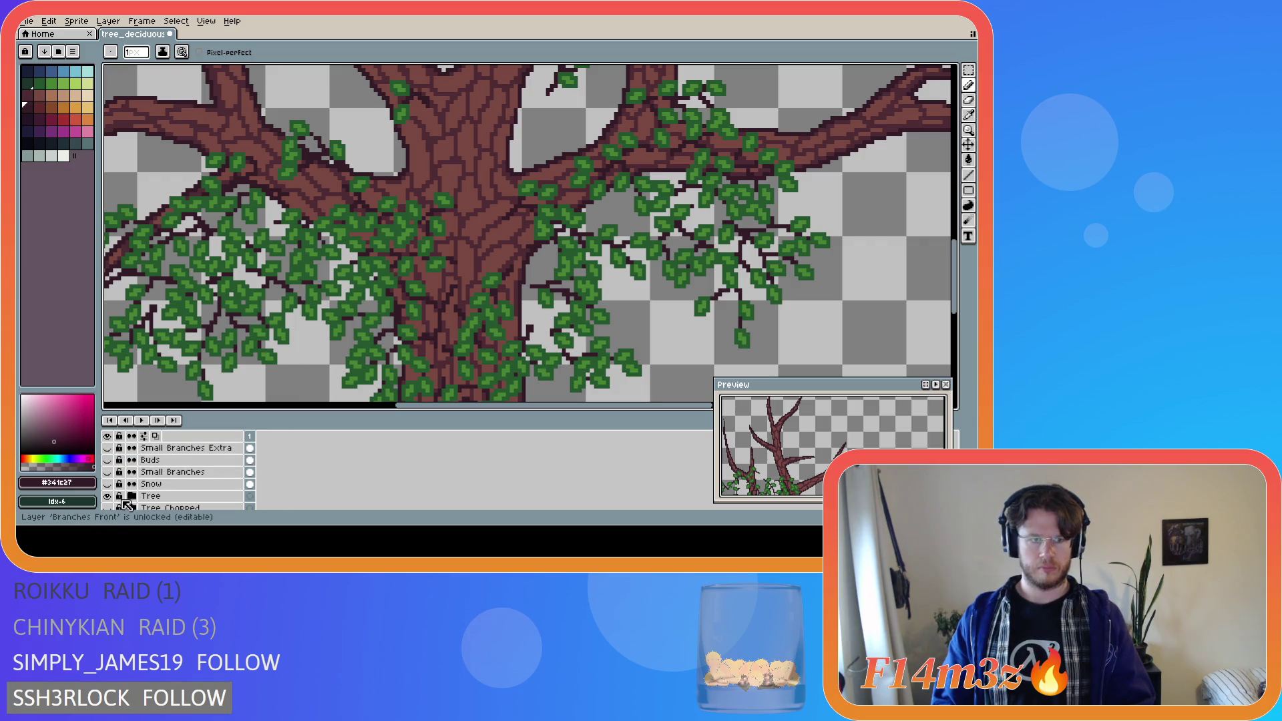
click(109, 496)
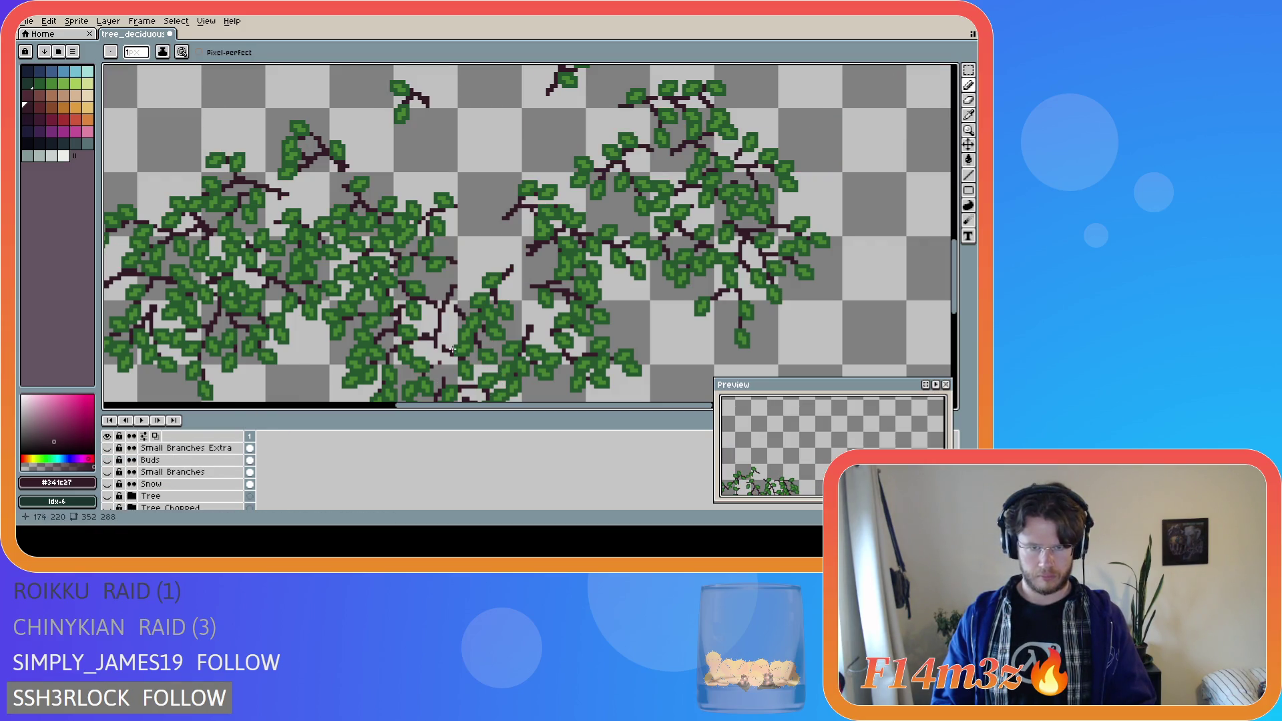
scroll(440, 371, up, 4)
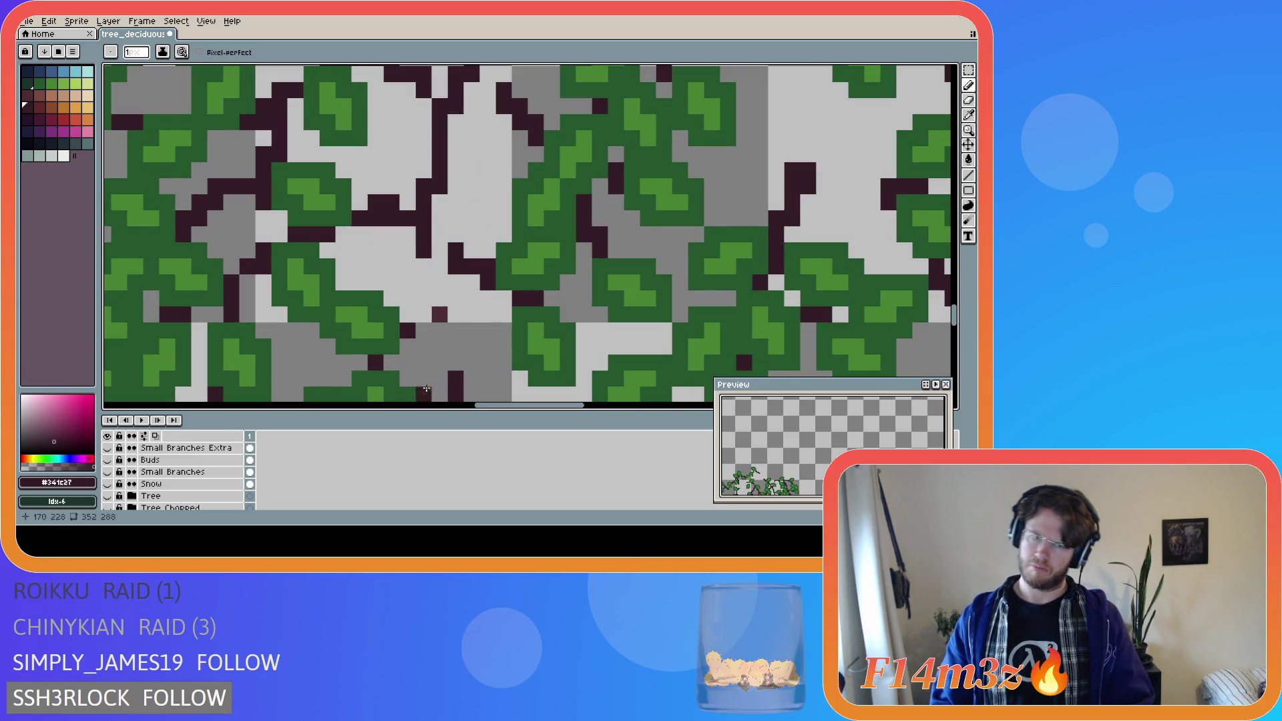
scroll(139, 483, up, 4)
click(108, 473)
click(108, 473)
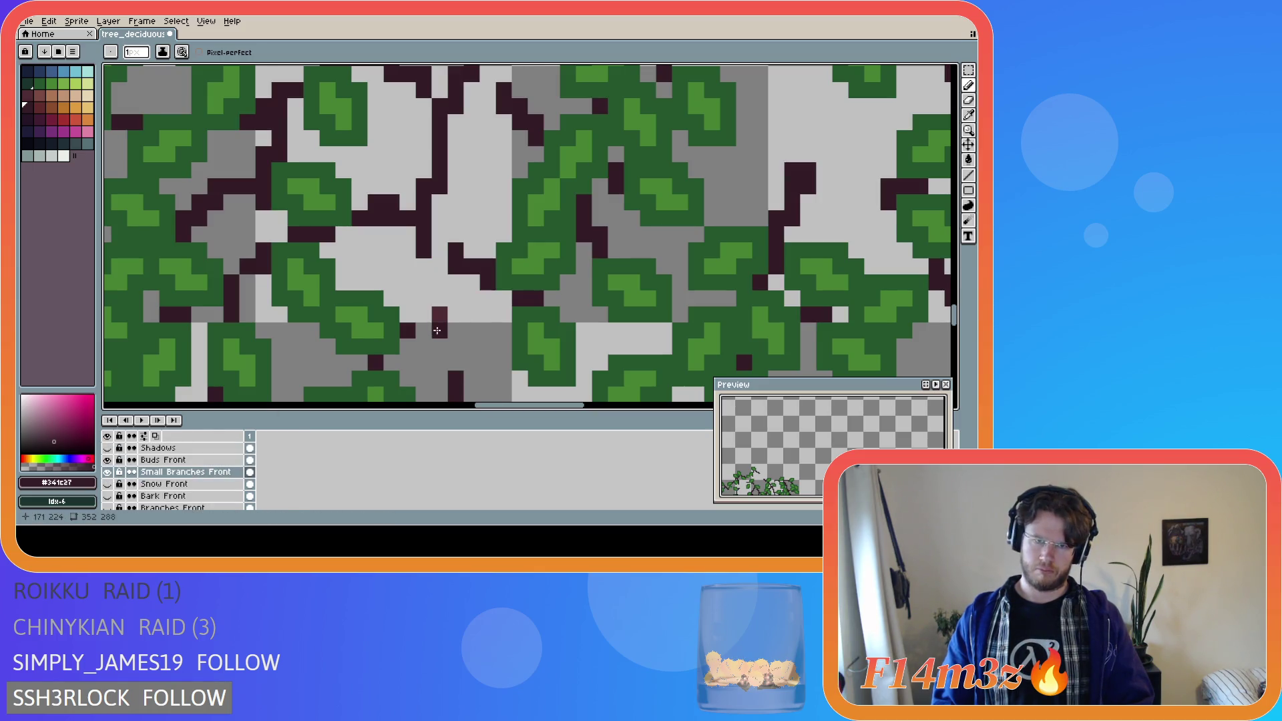
- Delete the stray dark pixel on the Bark Front layer using a Magic Wand selection
key(w)
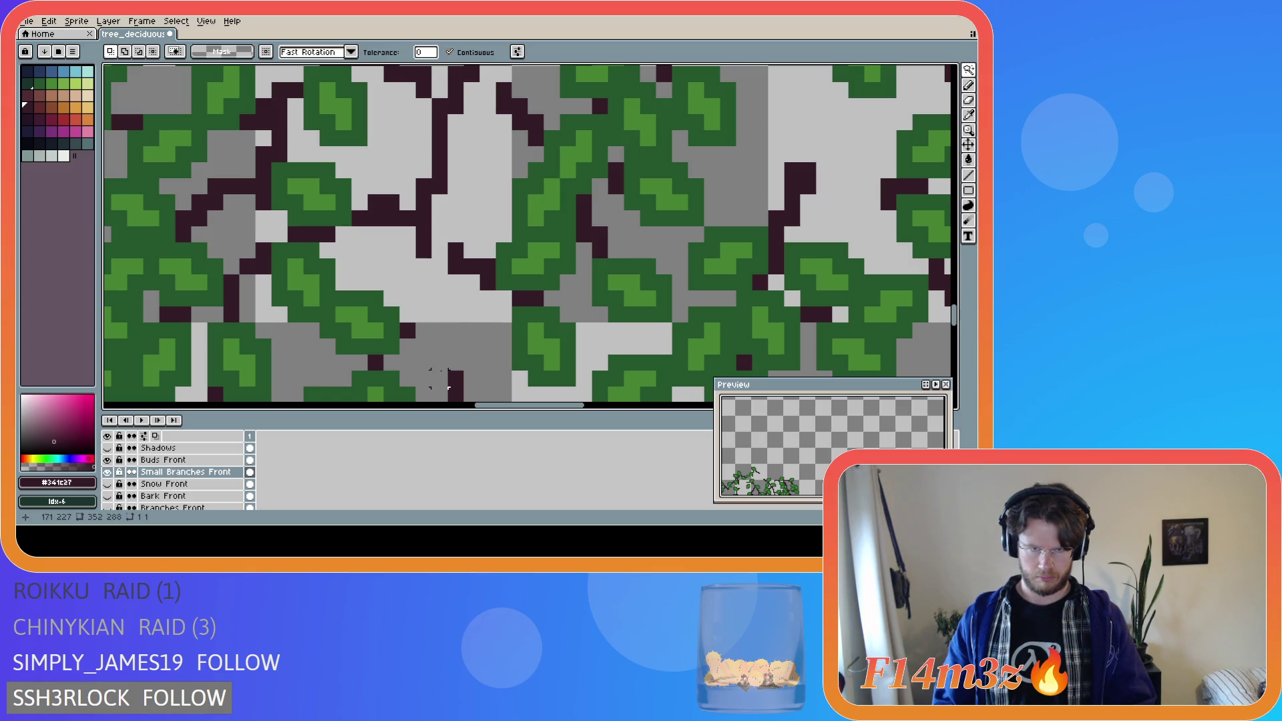
click(108, 496)
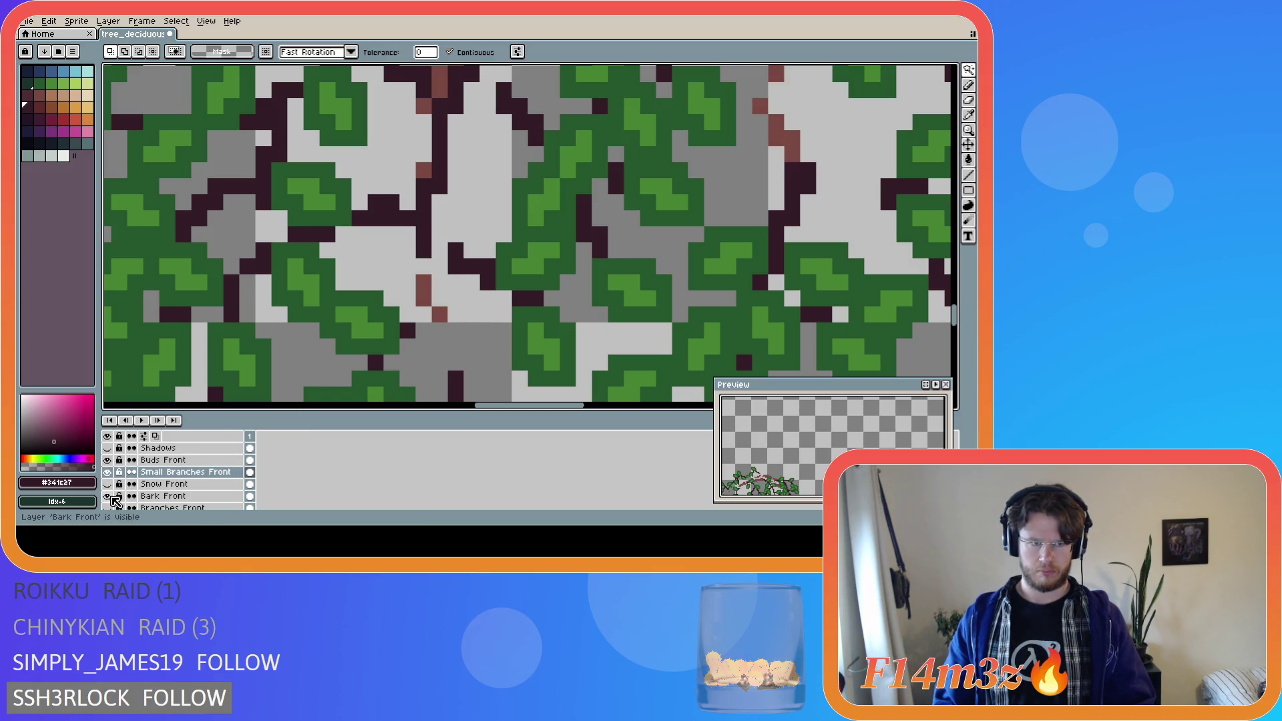
click(167, 496)
click(440, 314)
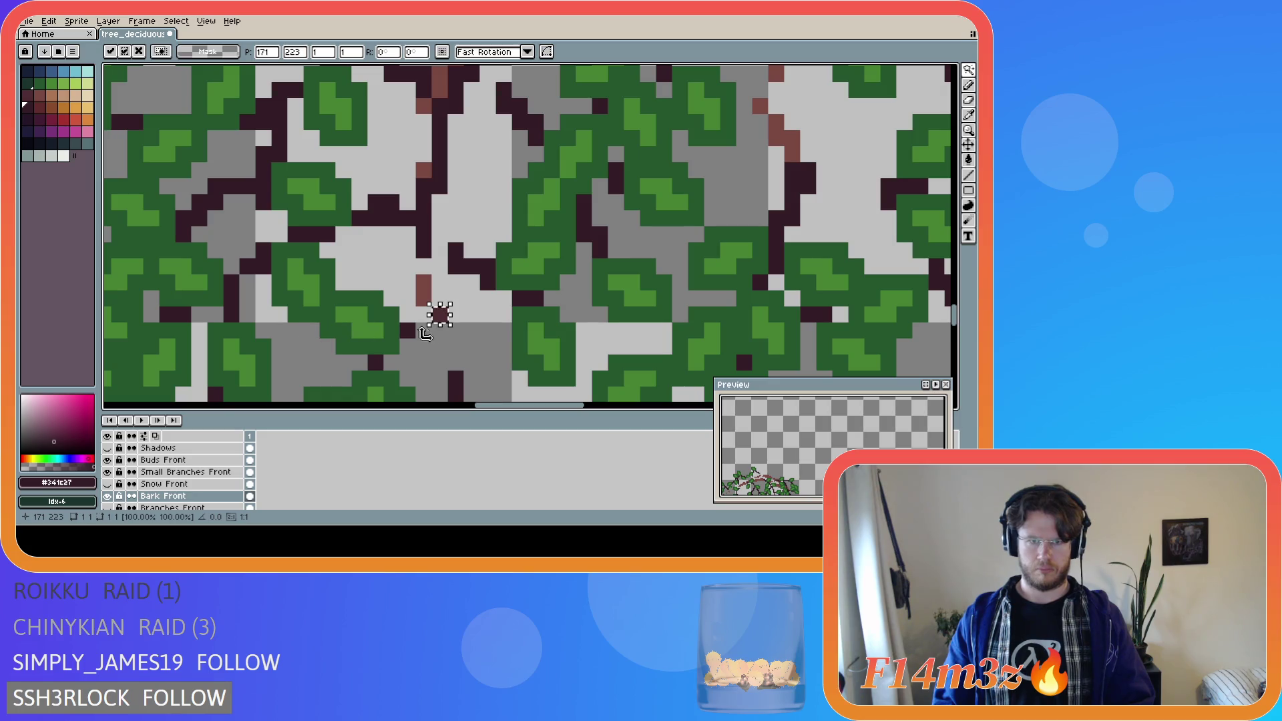
scroll(456, 358, down, 1)
scroll(455, 358, up, 2)
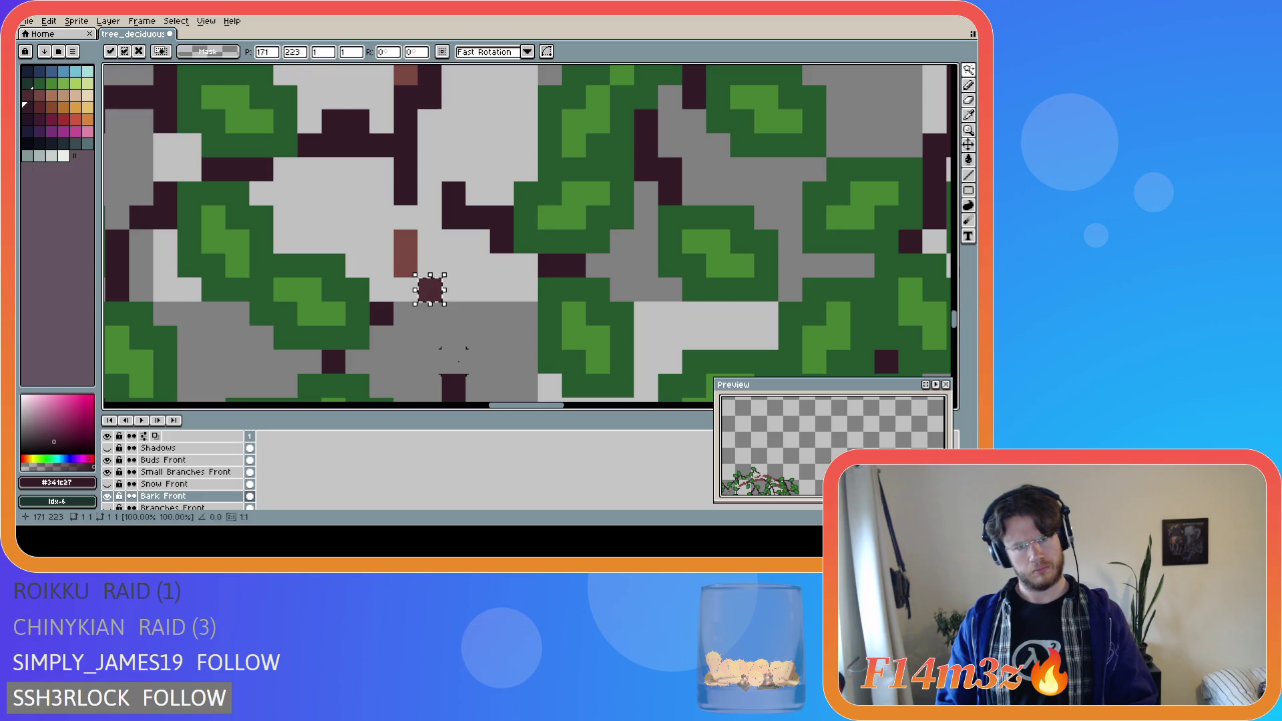
key(Delete)
- Check the trunk area on Branches Front, then hide both Bark Front and Branches Front
scroll(200, 489, down, 2)
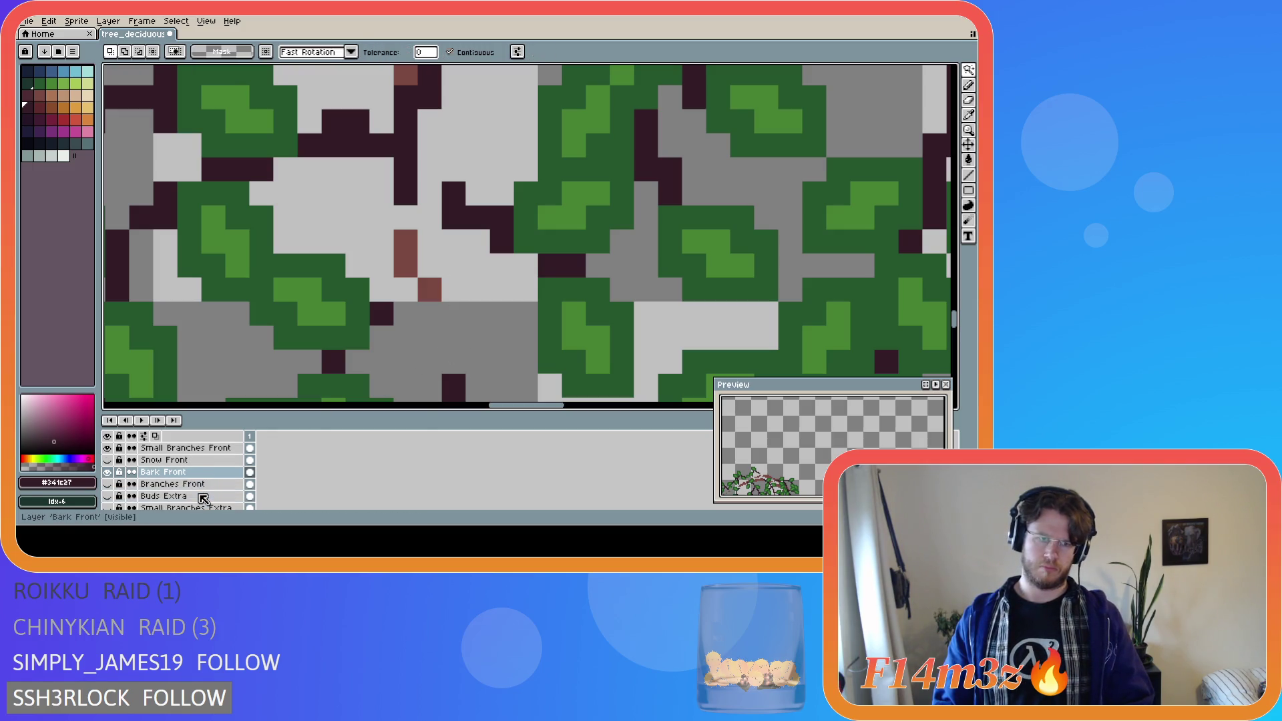
click(107, 484)
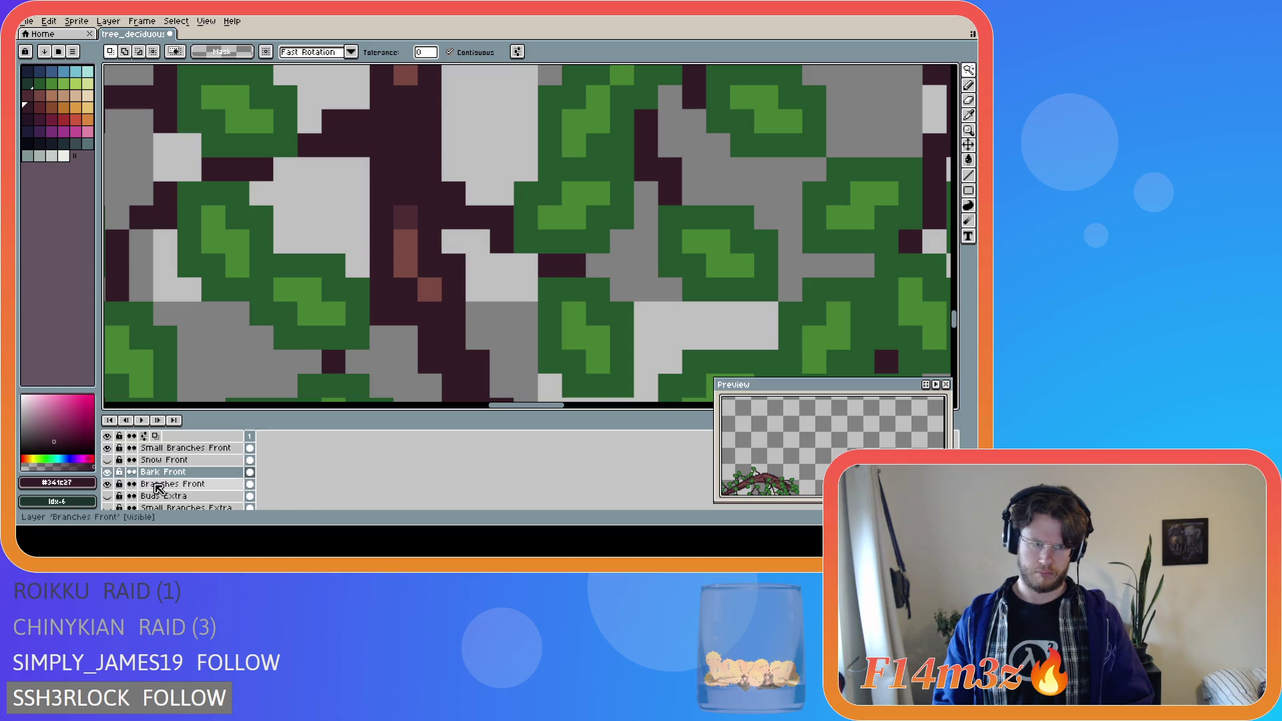
click(172, 483)
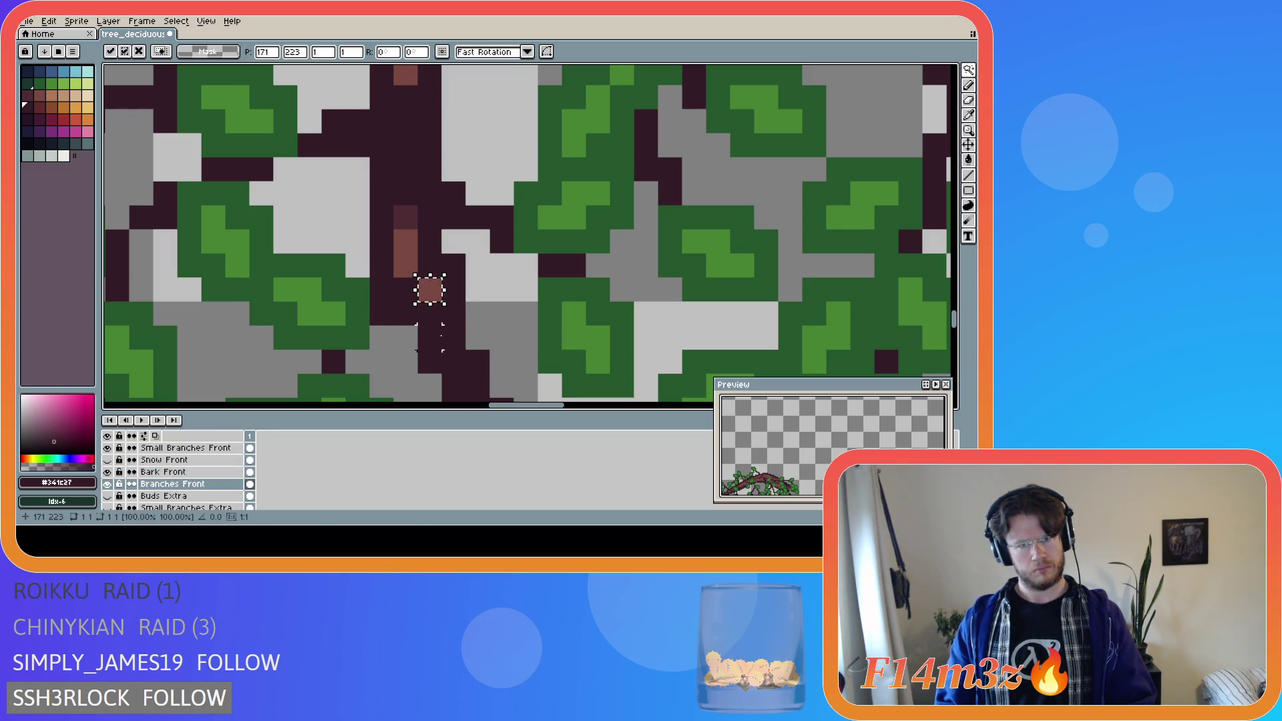
click(483, 311)
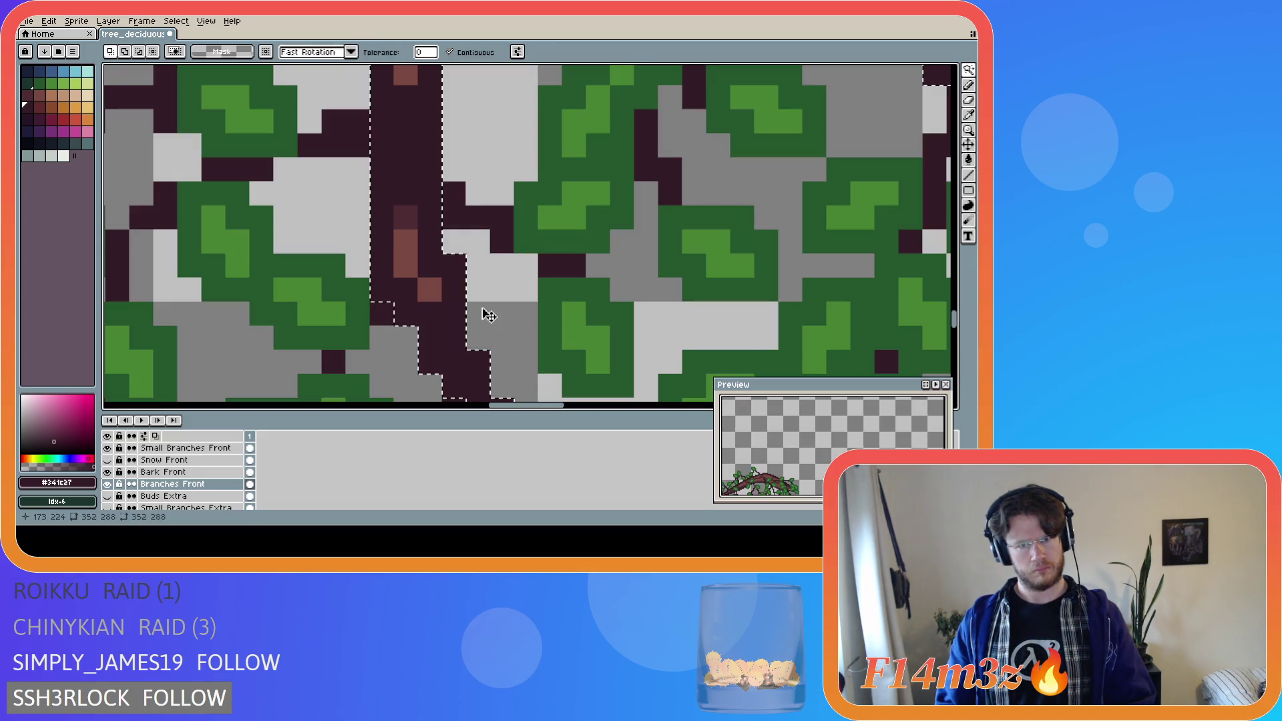
key(m)
click(454, 314)
scroll(142, 476, down, 1)
click(107, 460)
click(107, 473)
scroll(332, 334, down, 3)
scroll(332, 334, down, 1)
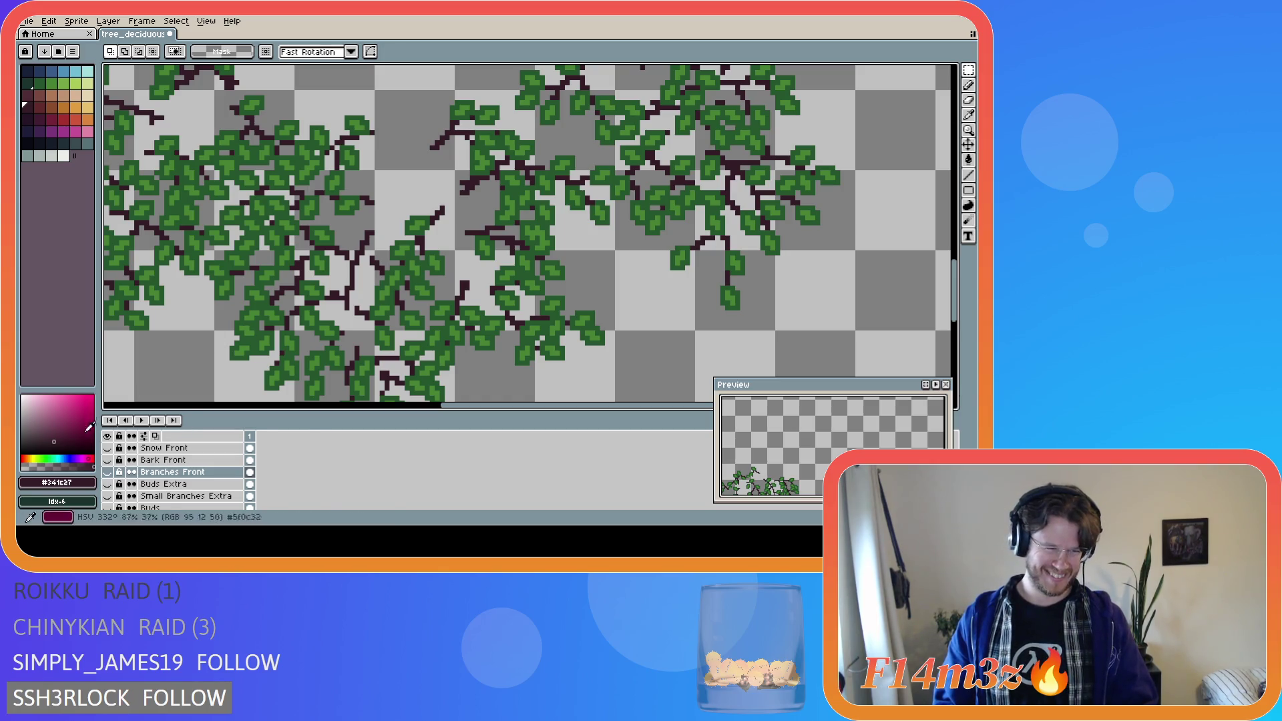
- Compare twigs against Branches Front, then make Small Branches Front the active Pencil layer
click(108, 472)
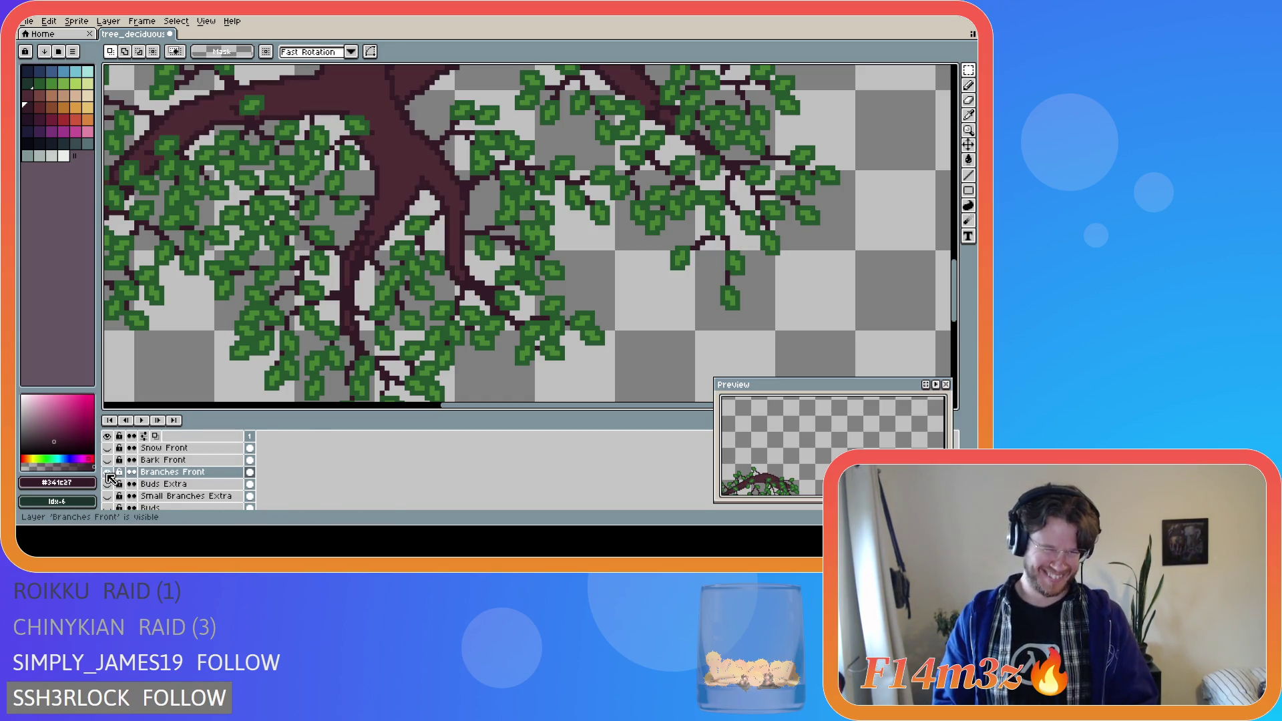
click(107, 473)
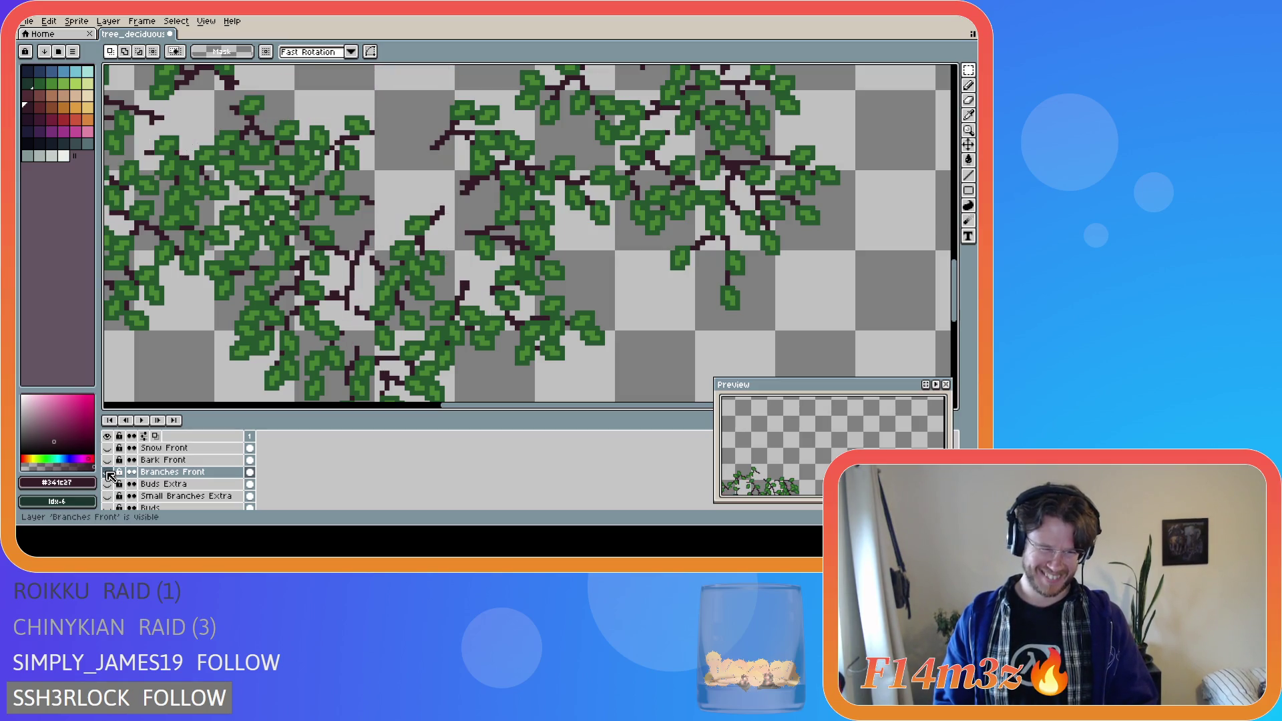
scroll(170, 486, up, 3)
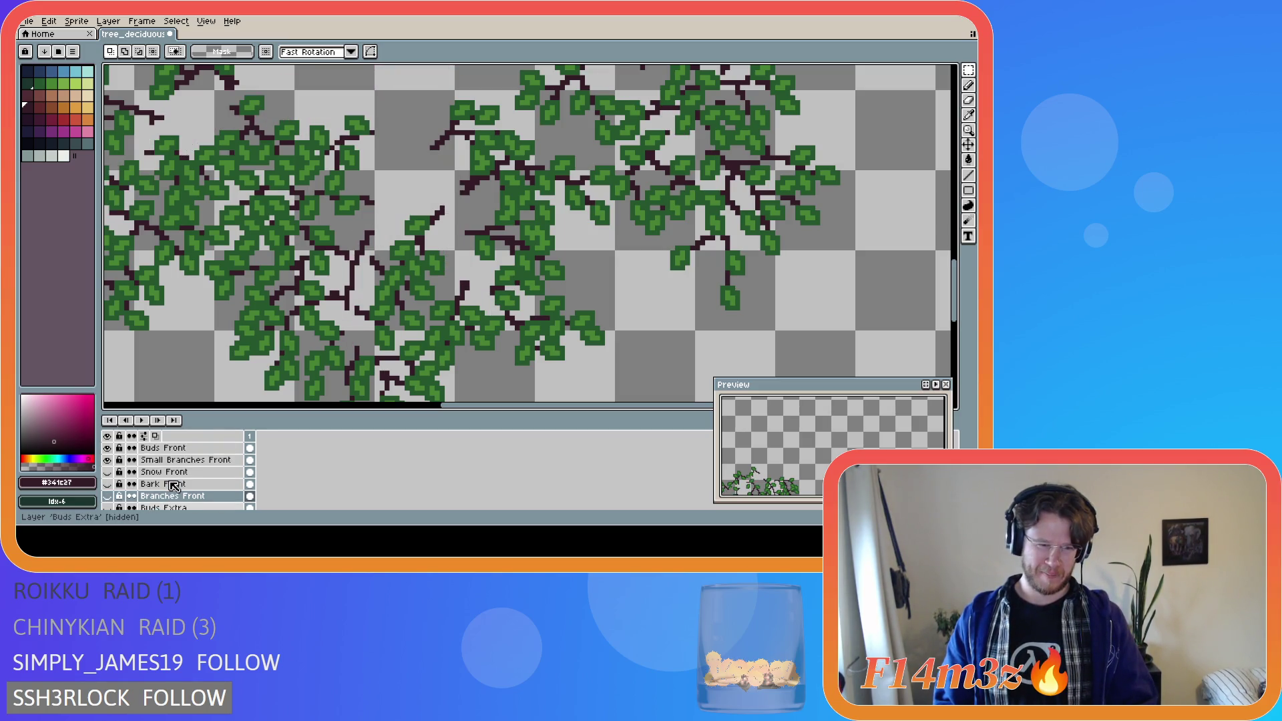
click(183, 469)
key(b)
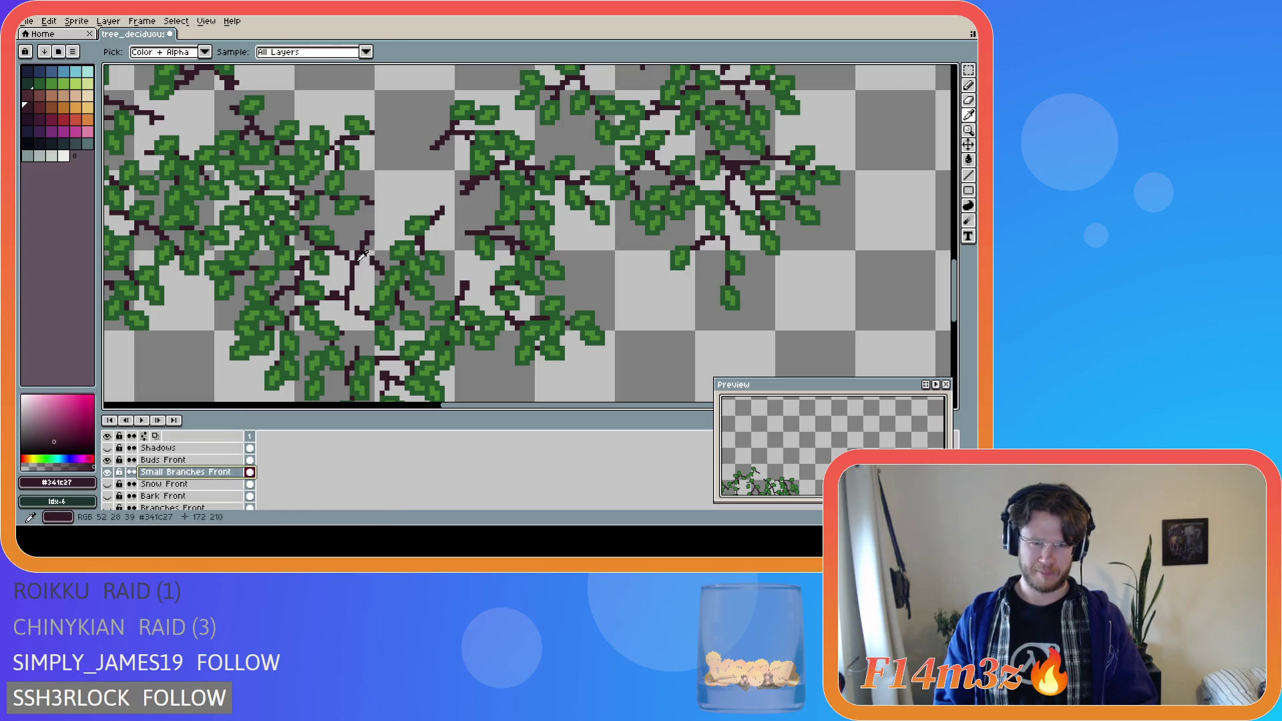
- Check the twigs against Bark Front, then set the drawing colour to leaf green #468232
scroll(357, 255, up, 1)
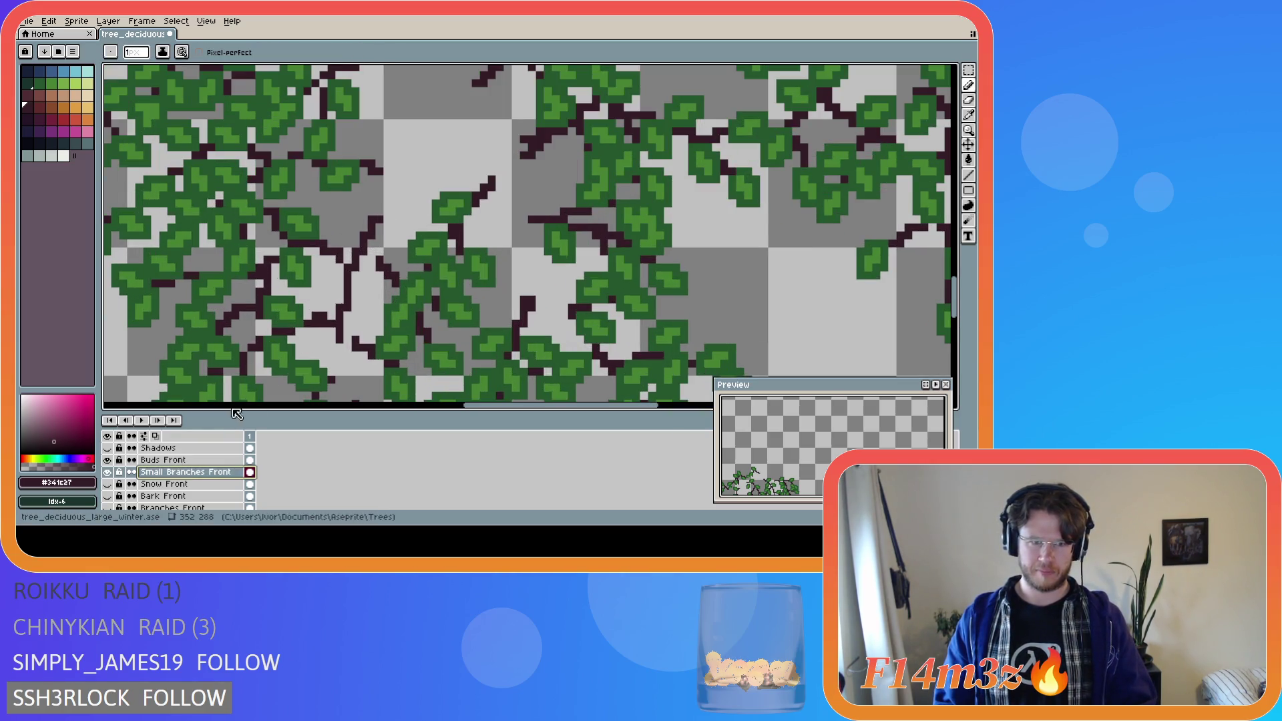
scroll(120, 489, down, 3)
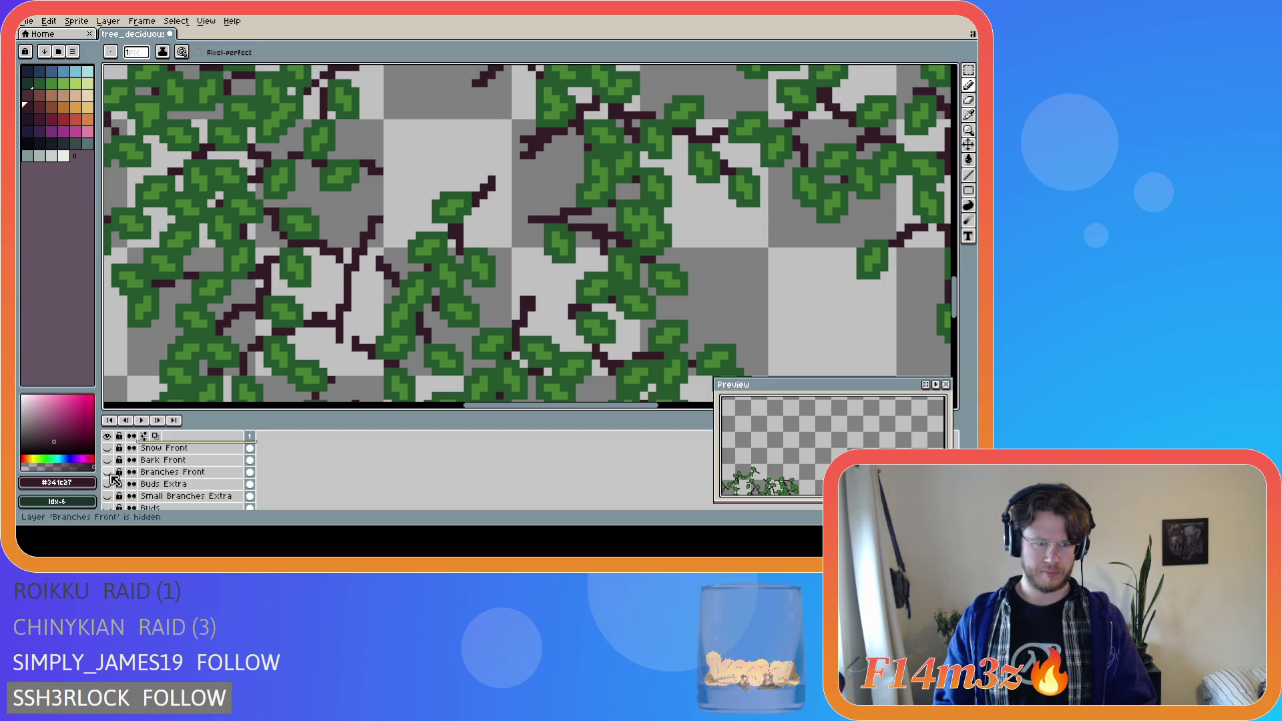
click(108, 460)
click(108, 460)
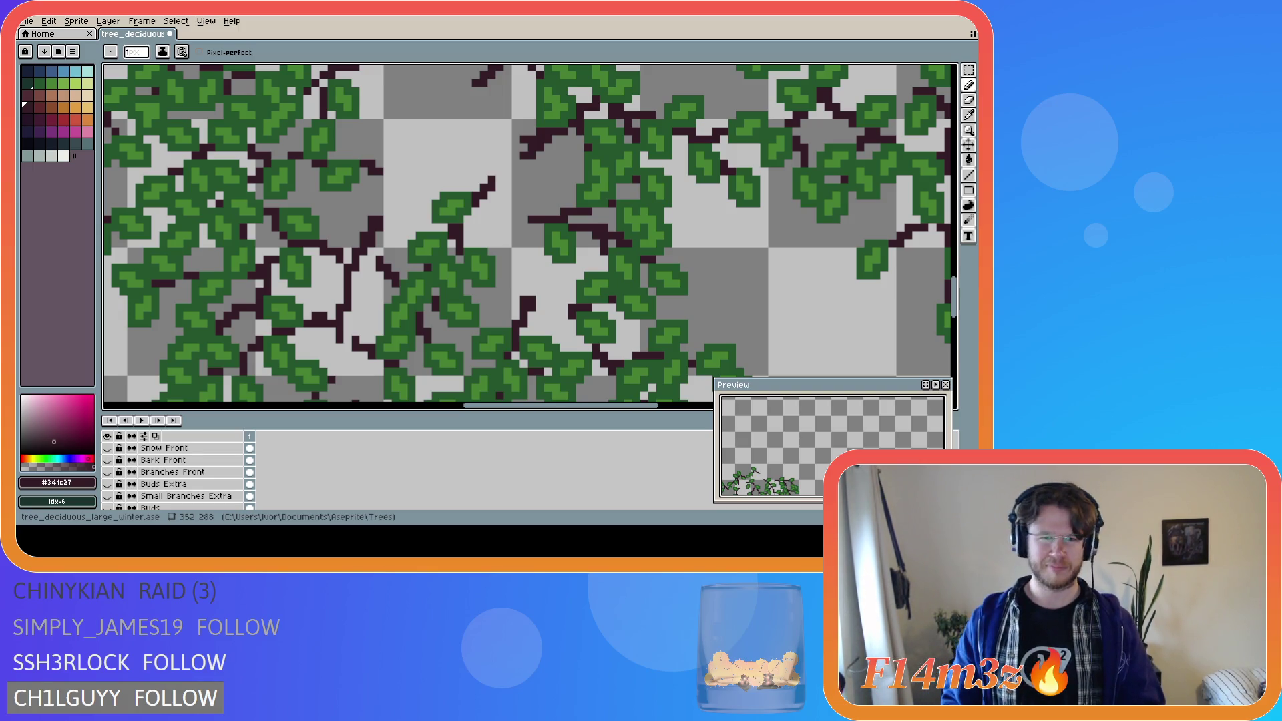
alt+click(271, 374)
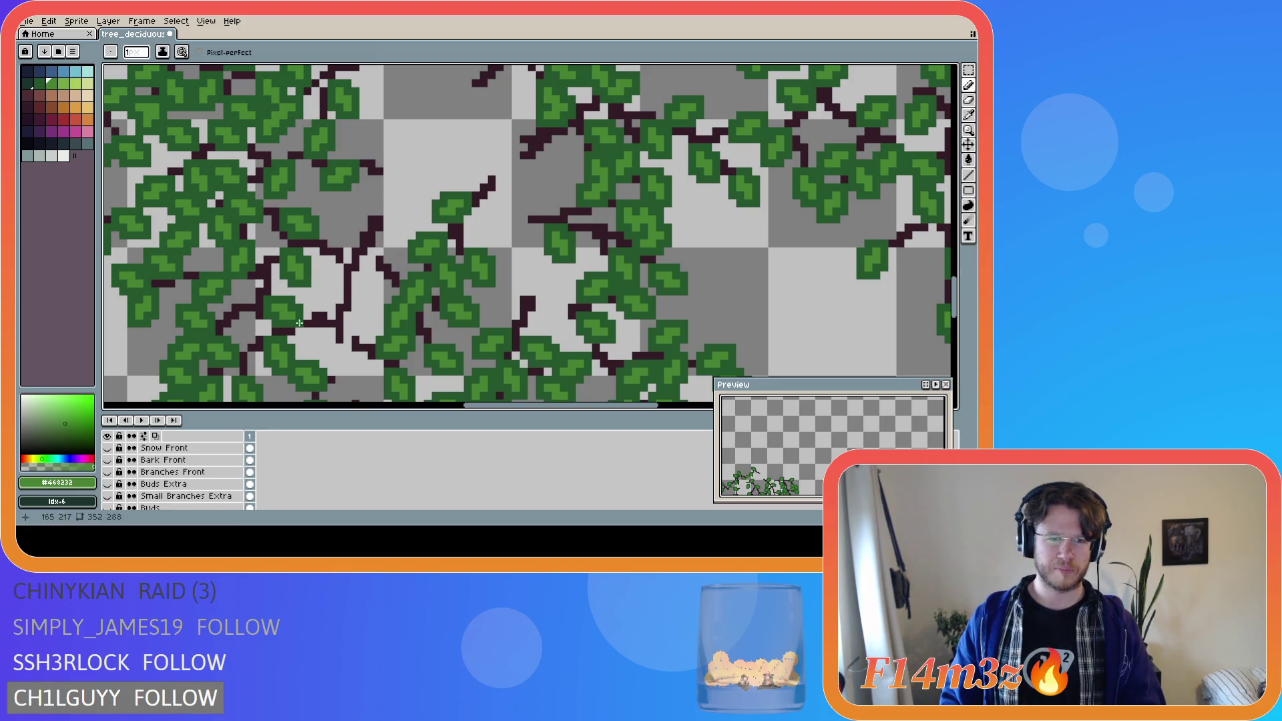
- On Buds Front, paint light-green bud and leaf pixels among the twigs left of centre
scroll(180, 485, up, 1)
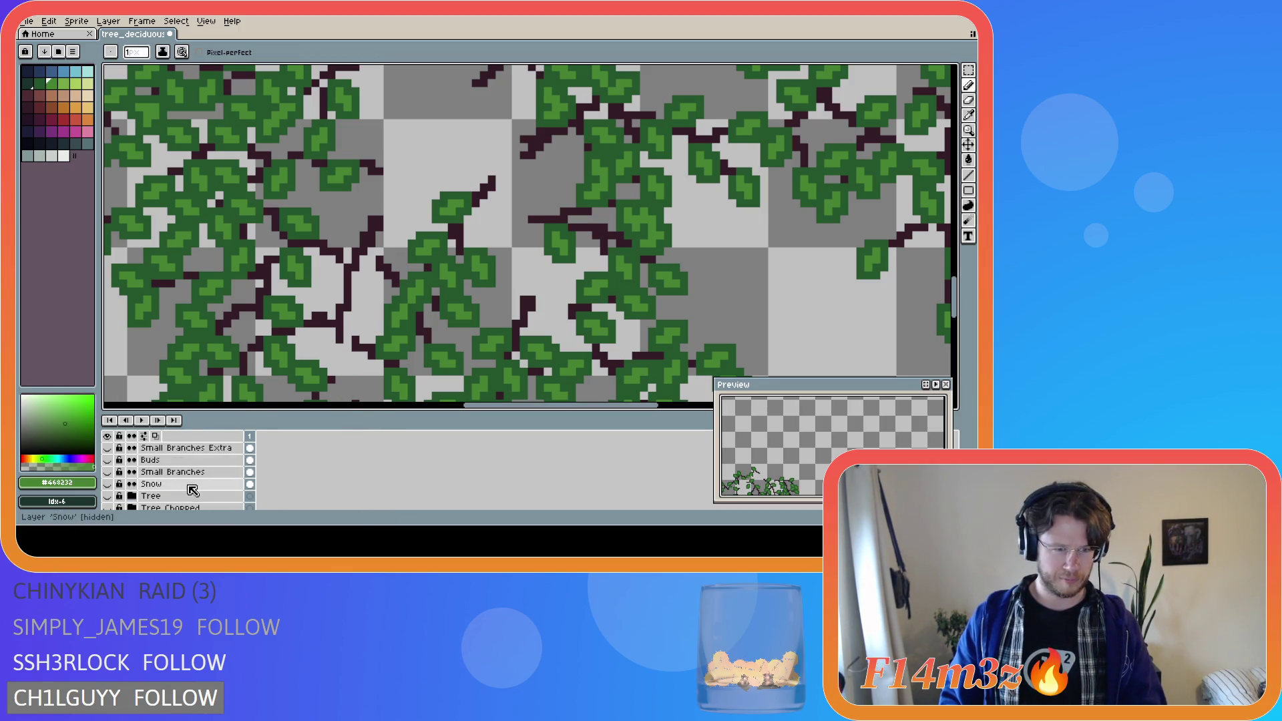
scroll(203, 472, up, 3)
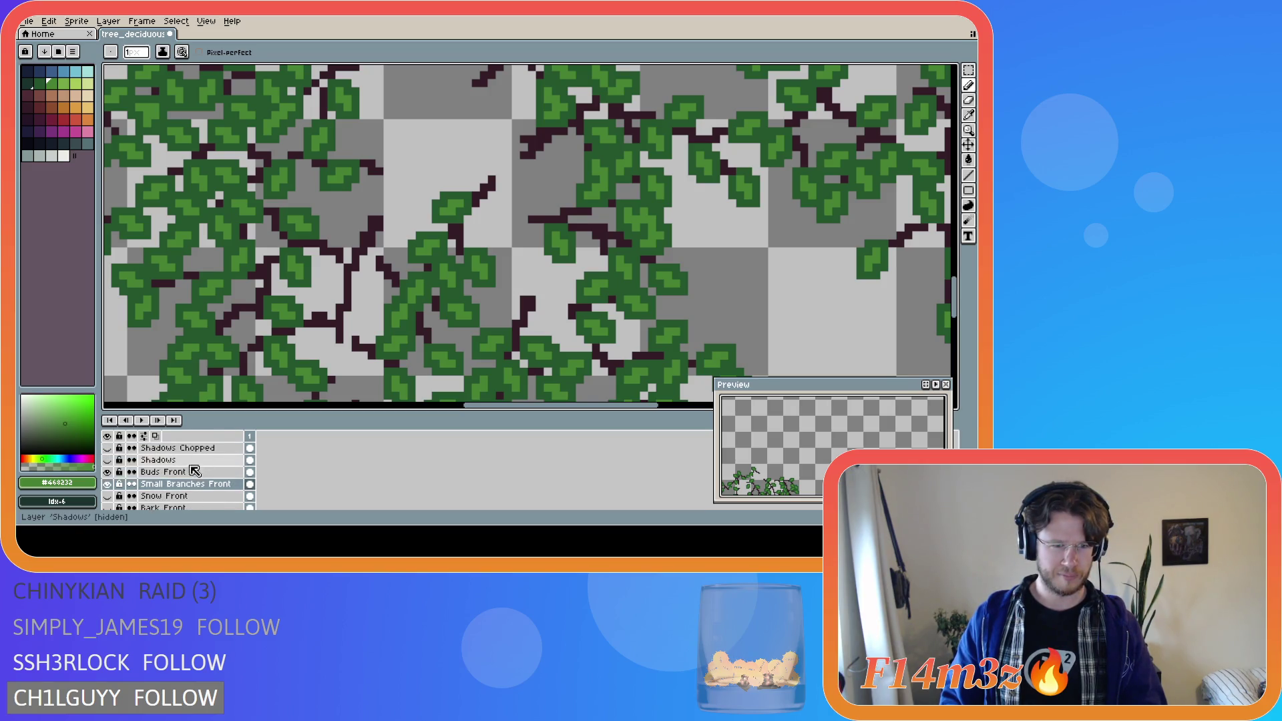
click(180, 472)
drag(338, 351, 331, 360)
click(329, 308)
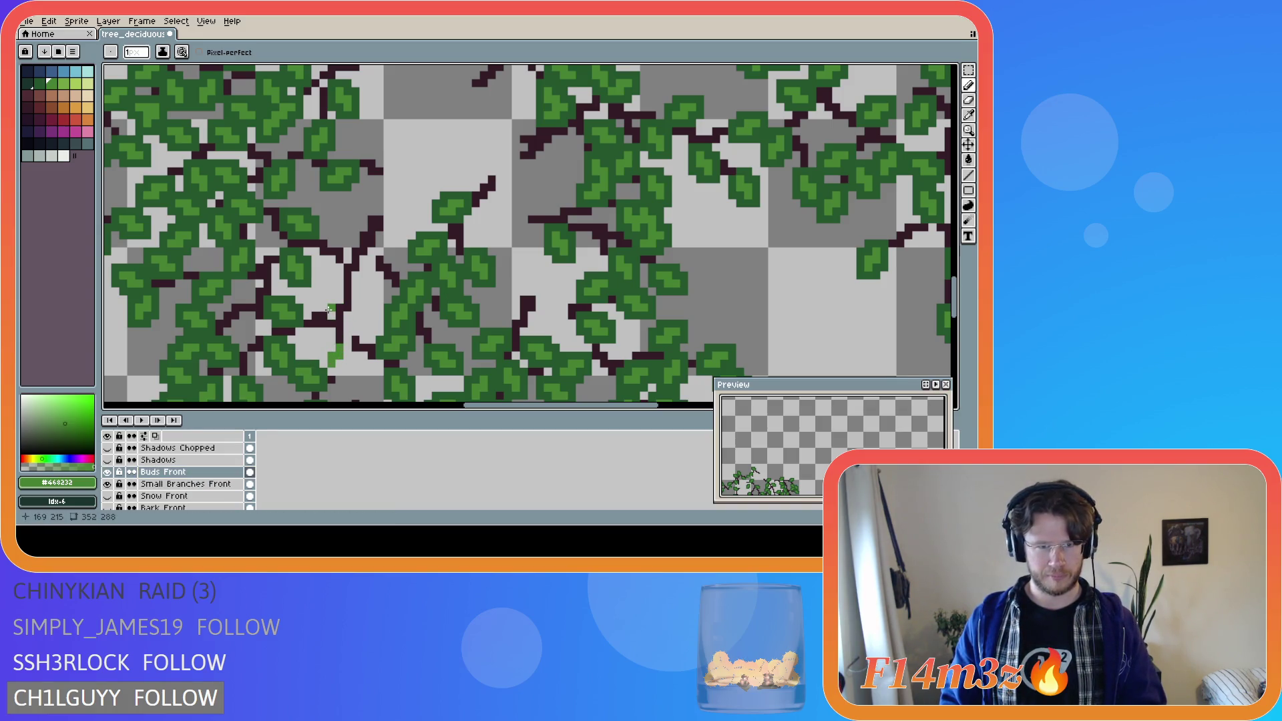
key(ctrl+z)
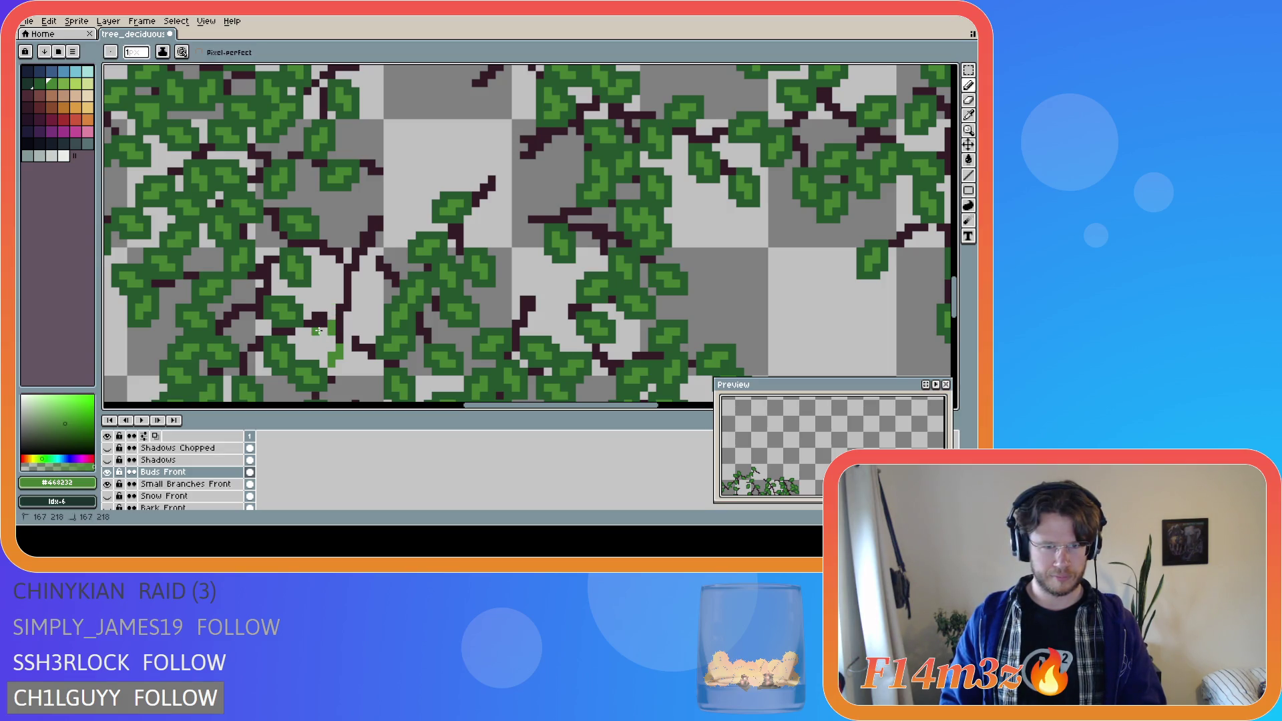
drag(325, 330, 323, 338)
key(ctrl+z)
click(325, 323)
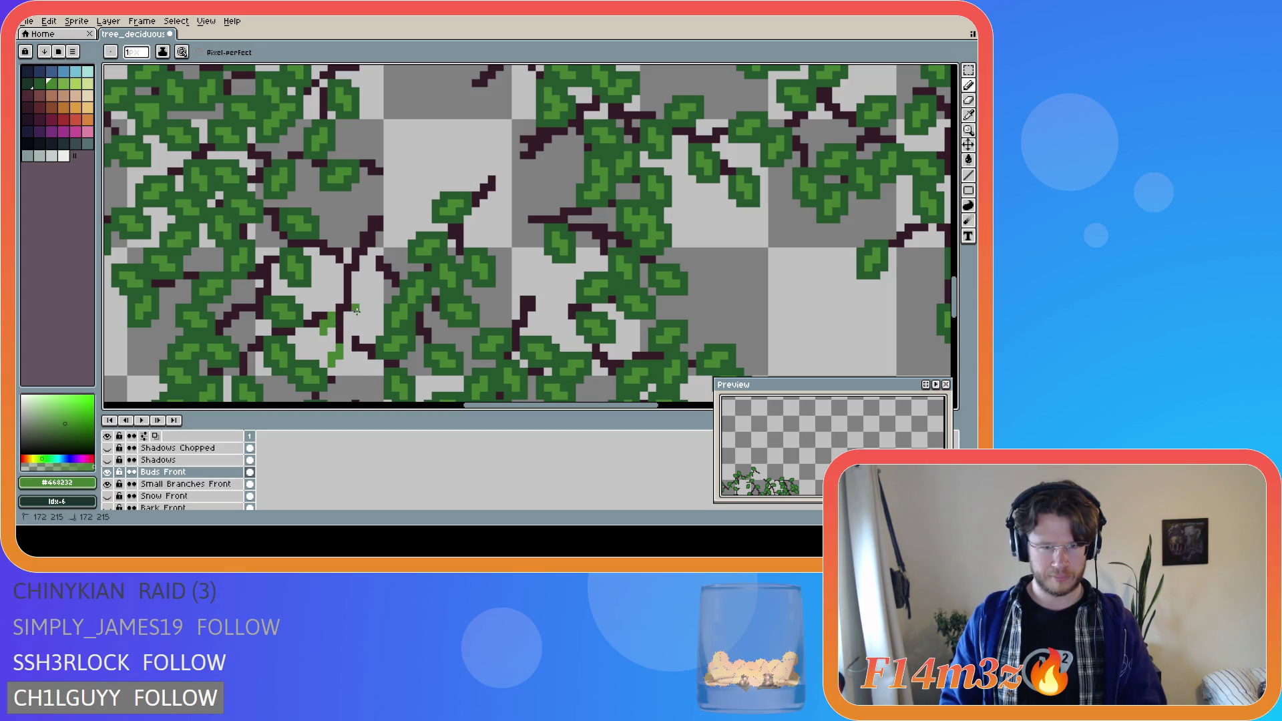
click(361, 315)
click(364, 322)
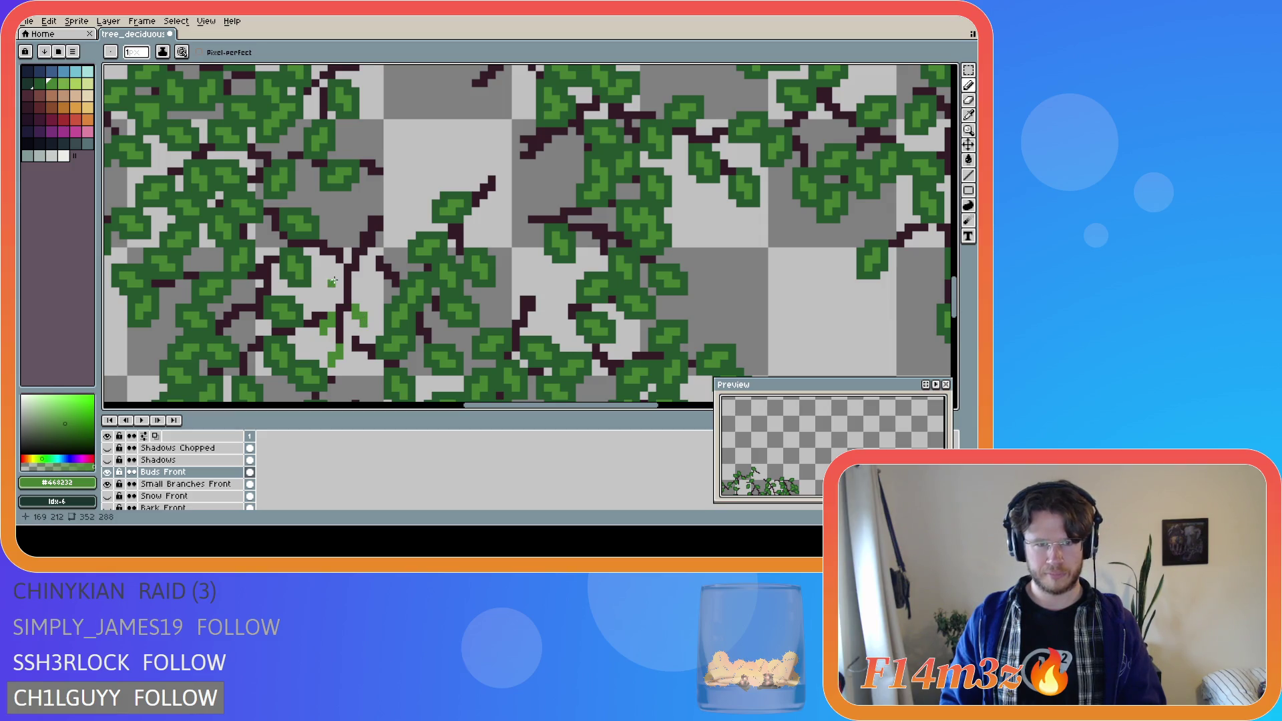
mouse_move(334, 286)
mouse_down()
mouse_move(323, 292)
mouse_move(372, 285)
mouse_up()
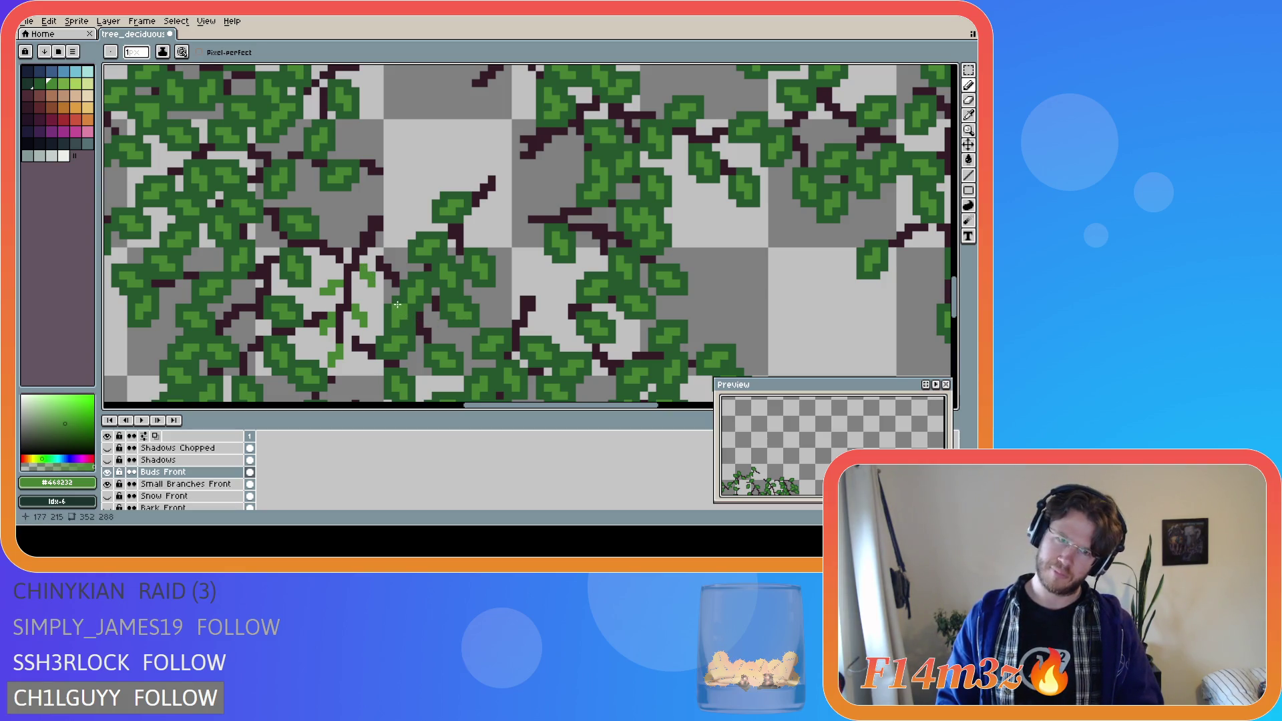
click(355, 243)
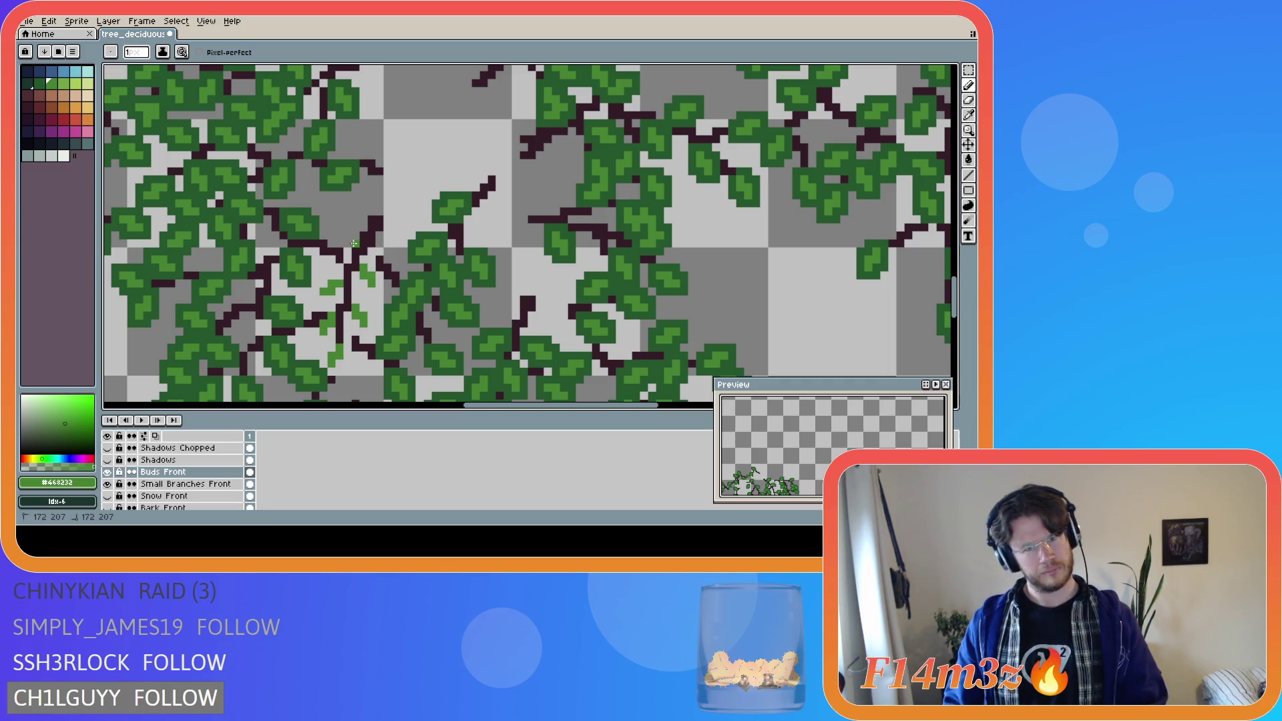
drag(354, 243, 340, 235)
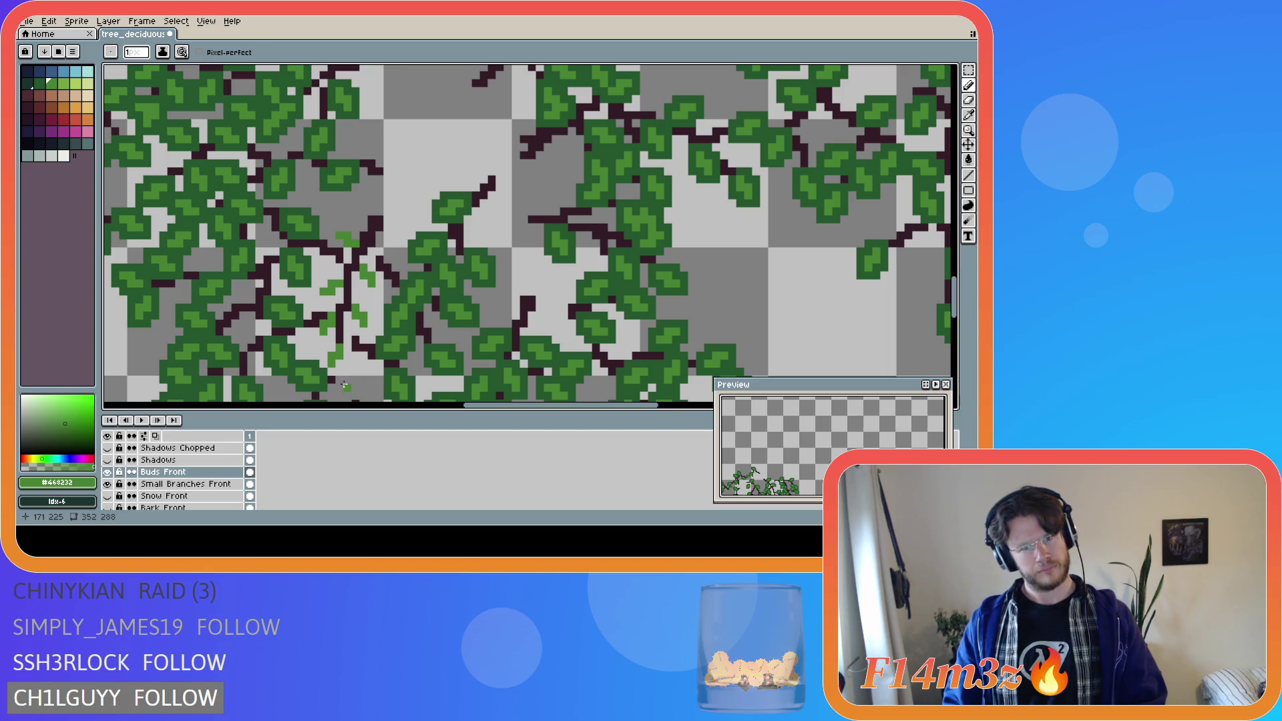
- Shade the new bud leaves with darker green #25562e
alt+click(347, 339)
mouse_move(351, 371)
mouse_down()
mouse_move(328, 364)
mouse_move(331, 347)
mouse_up()
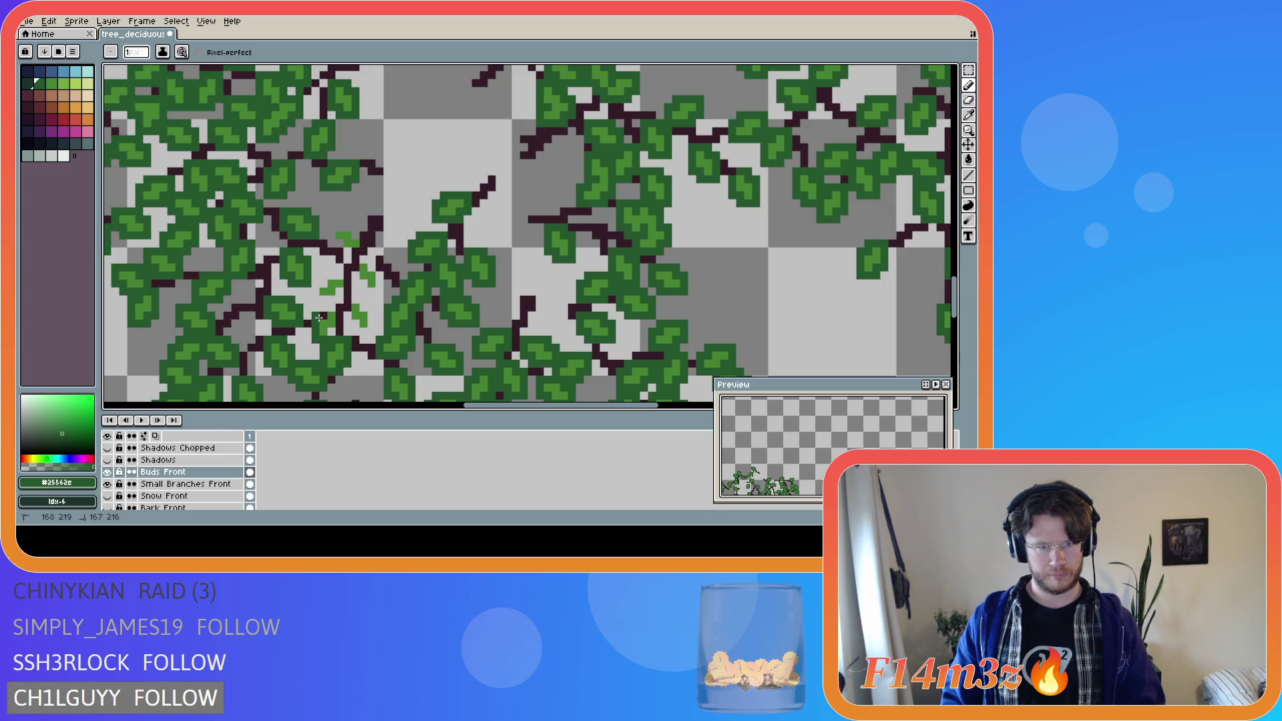
mouse_move(338, 308)
mouse_down()
mouse_move(339, 322)
mouse_move(372, 331)
mouse_move(356, 300)
mouse_up()
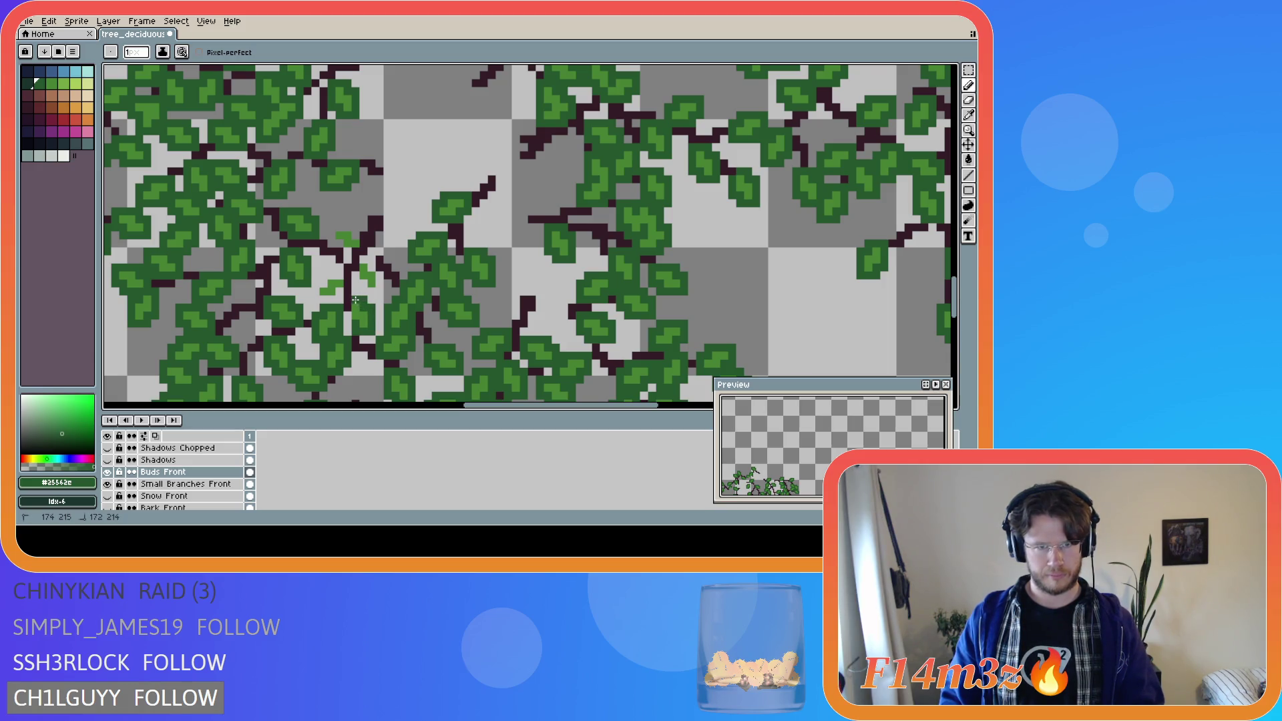
key(v)
key(b)
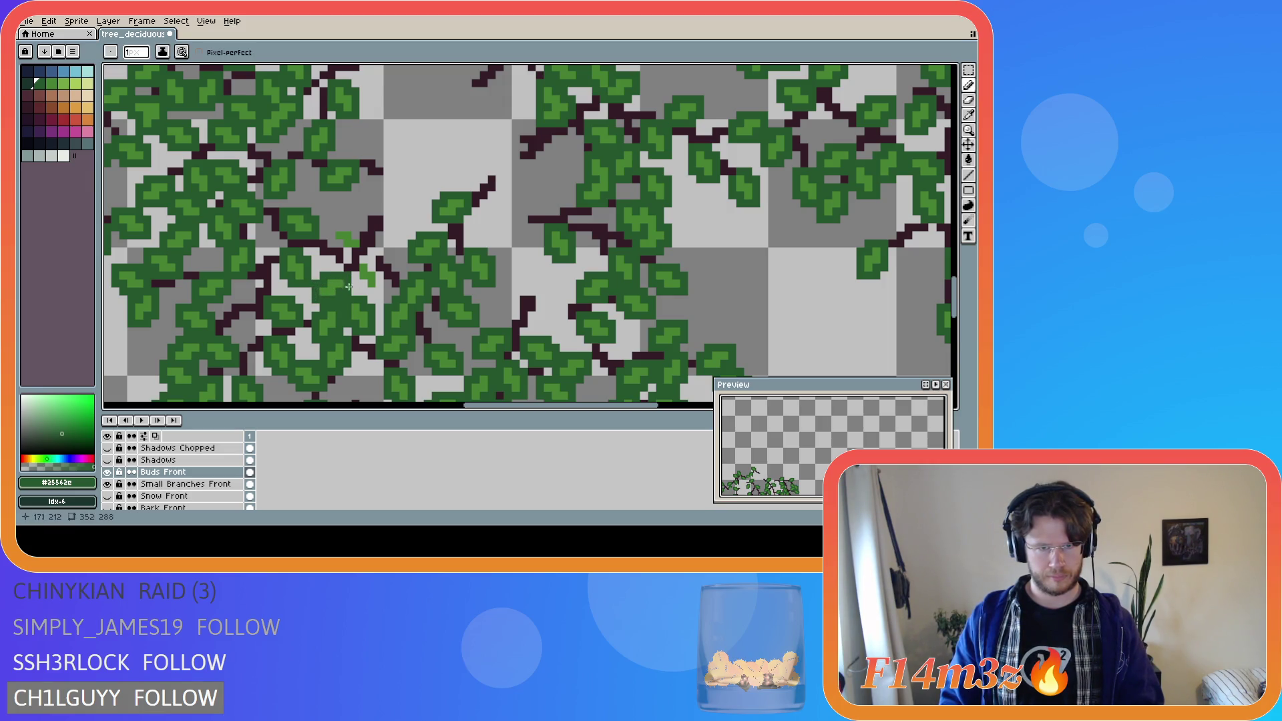
drag(378, 290, 372, 269)
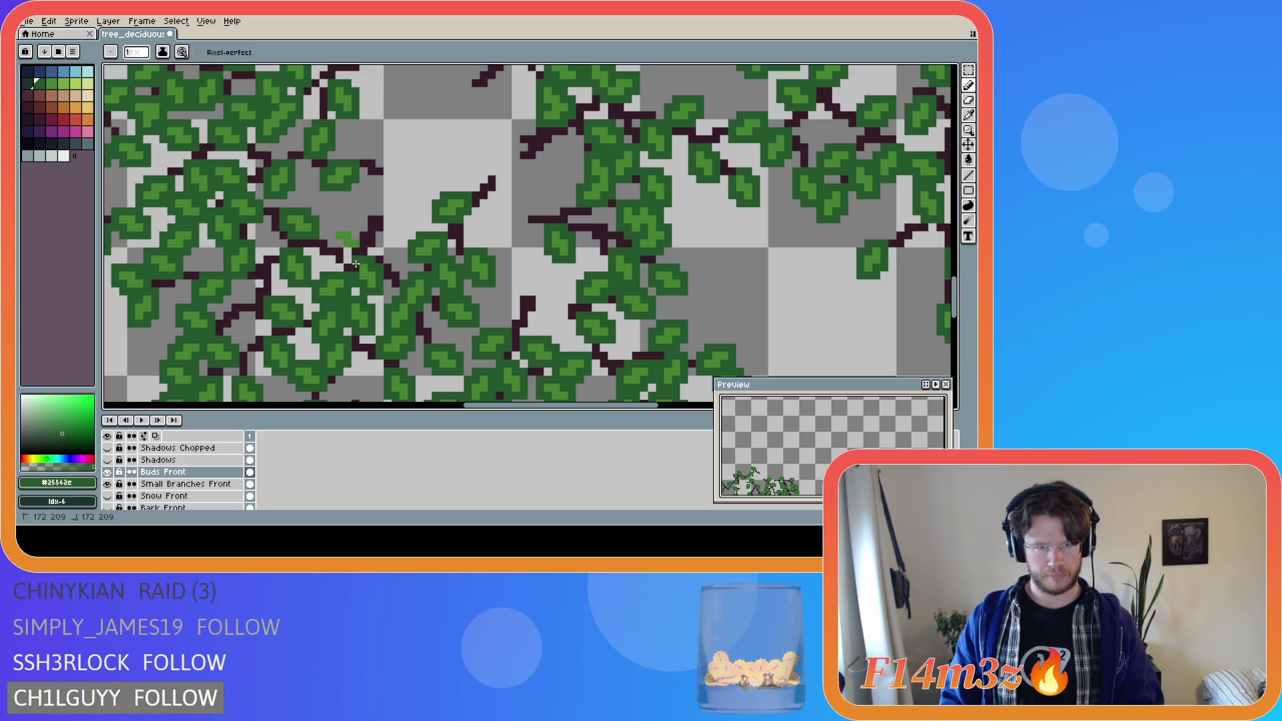
click(351, 251)
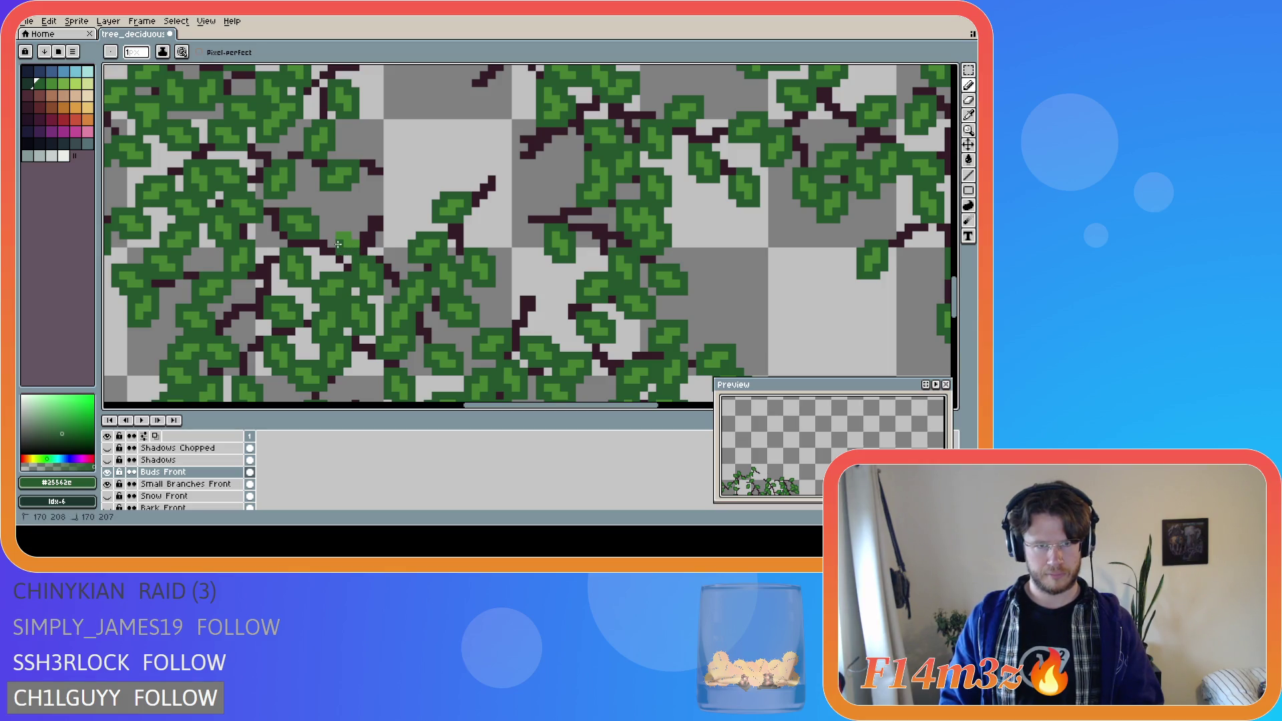
click(357, 236)
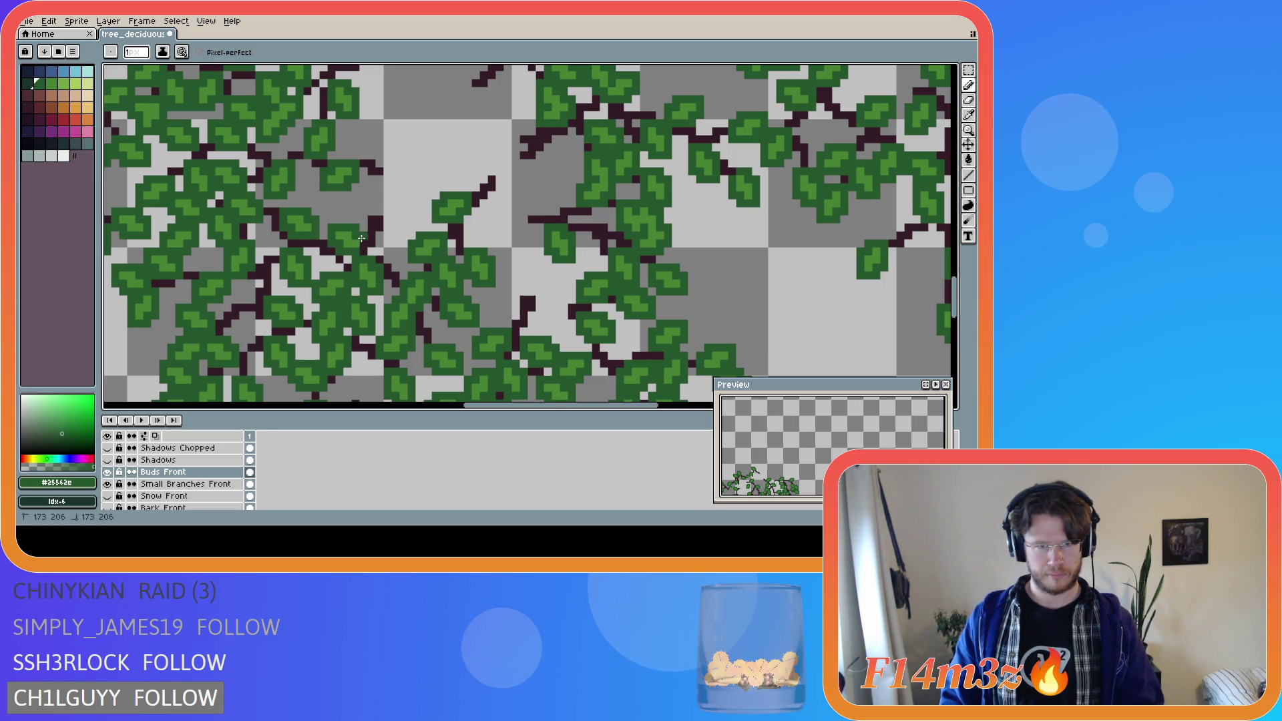
scroll(387, 261, down, 2)
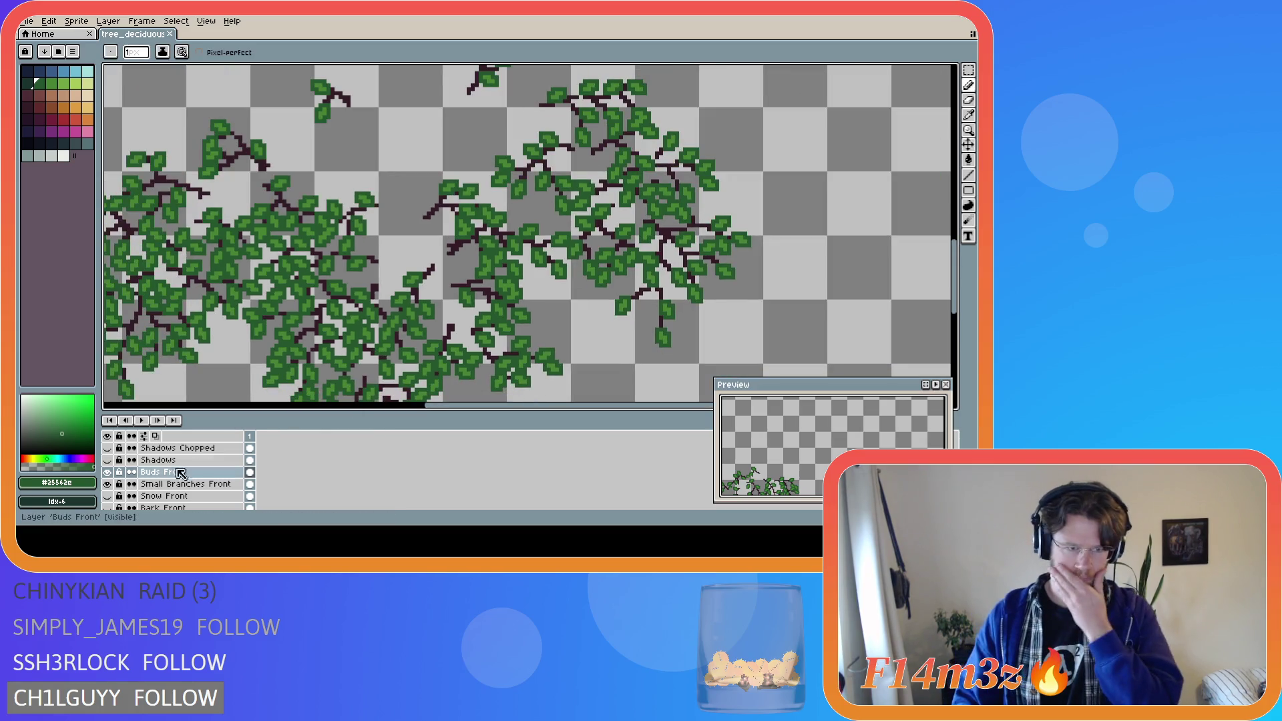
scroll(173, 478, down, 2)
click(108, 497)
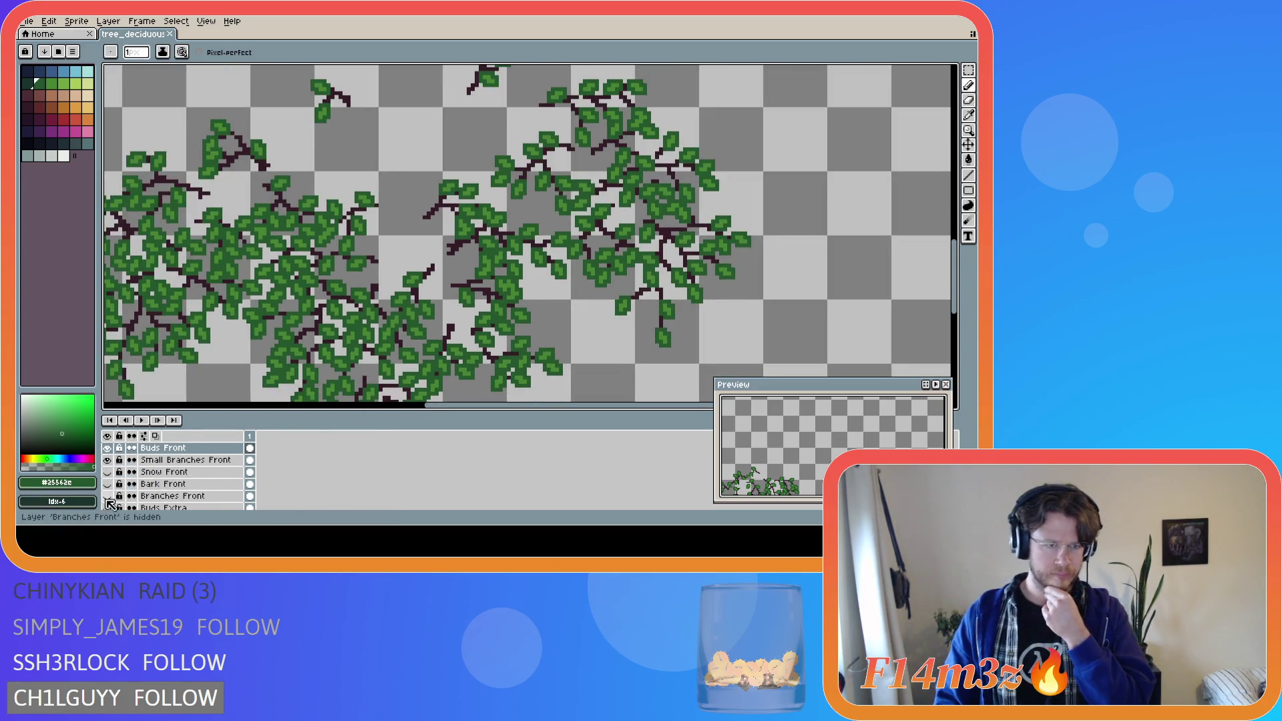
- Show the Branches Front and Bark Front layers and zoom around to inspect the trunk under the leaves
drag(108, 496, 107, 484)
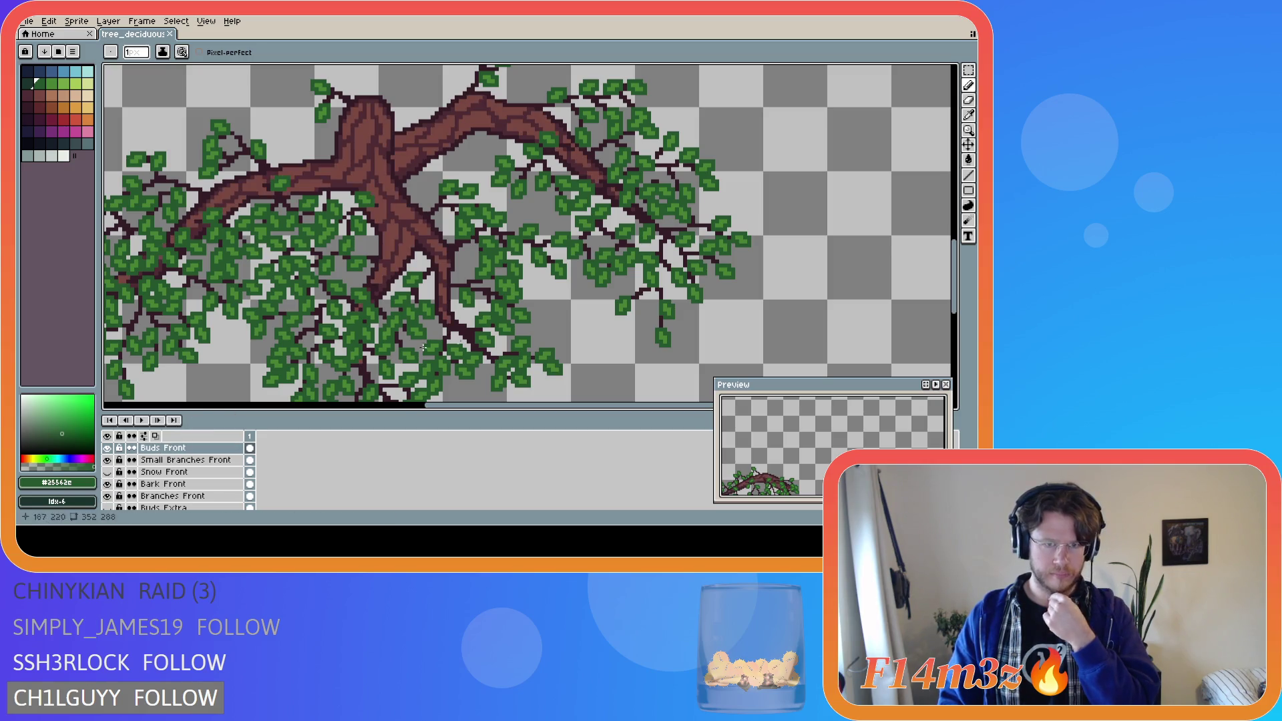
scroll(542, 267, down, 4)
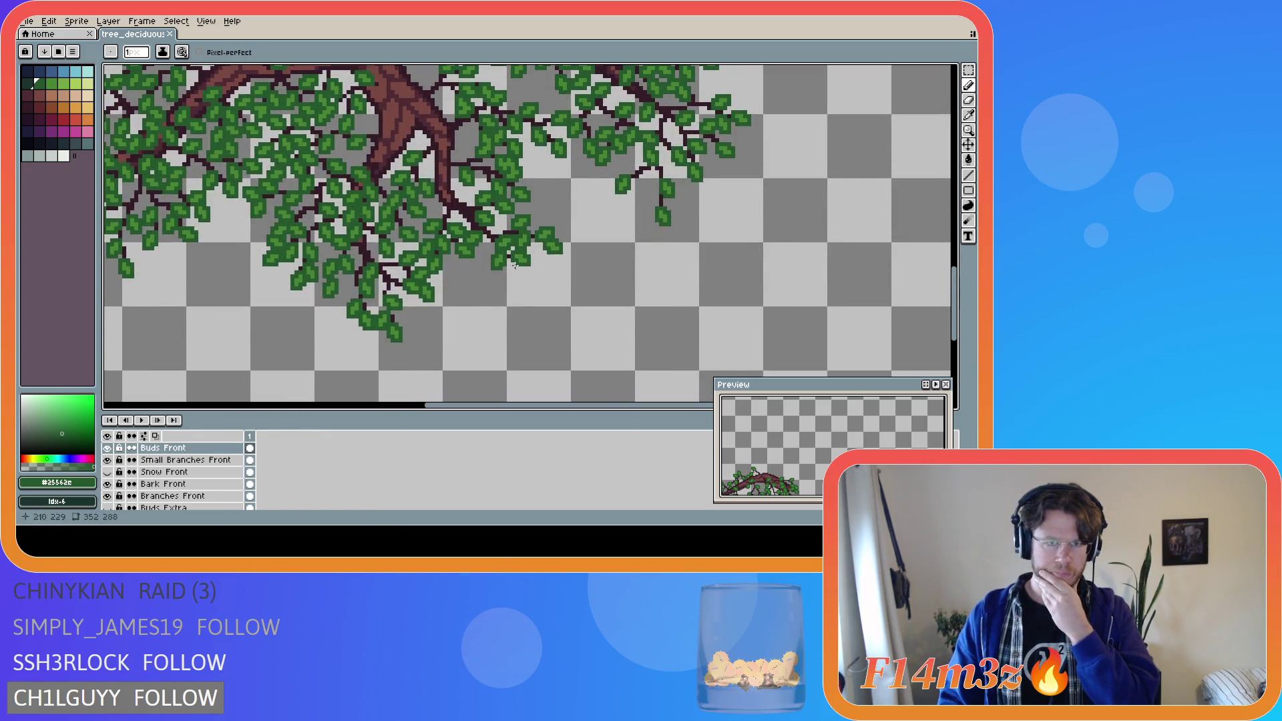
scroll(380, 263, up, 2)
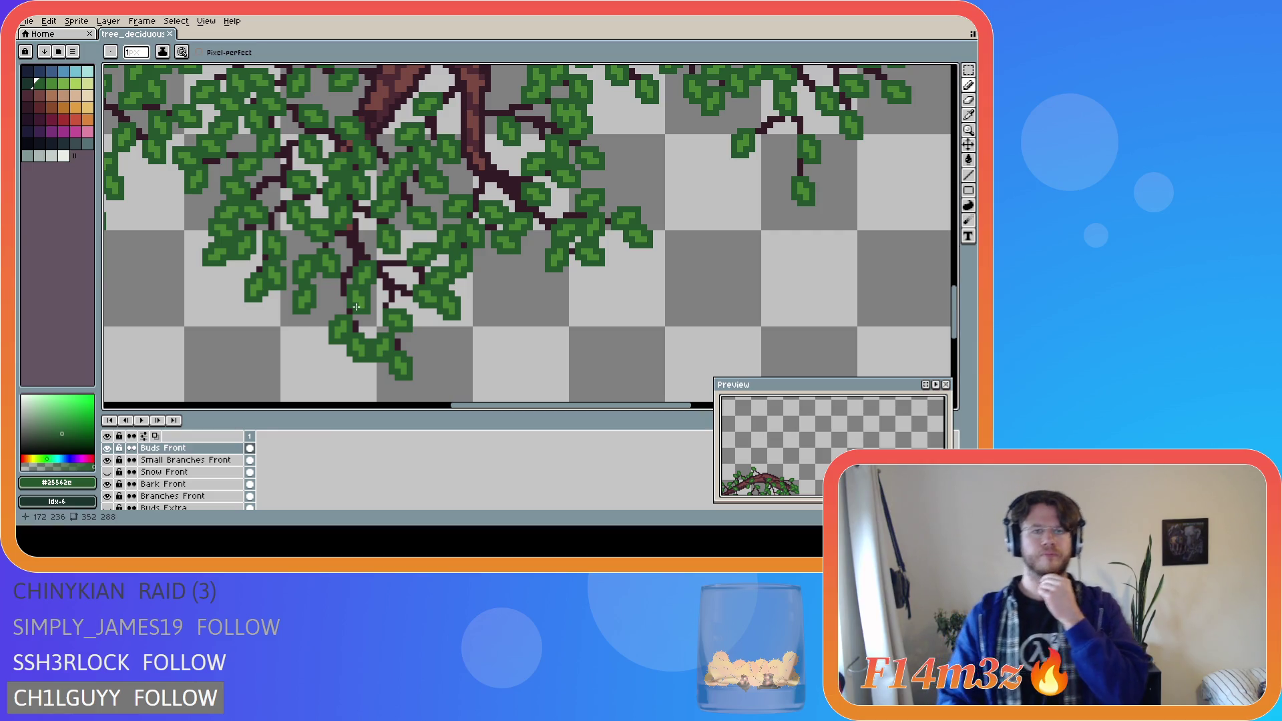
scroll(341, 286, down, 2)
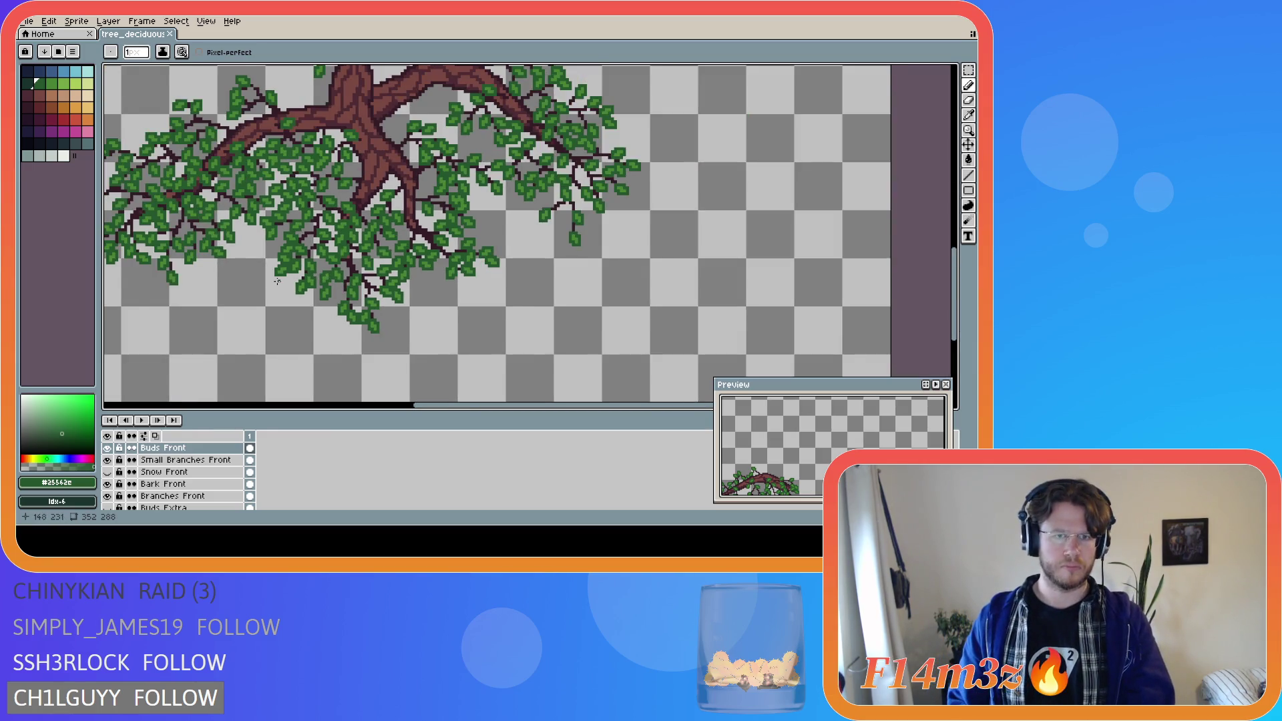
scroll(277, 282, down, 1)
scroll(341, 313, up, 3)
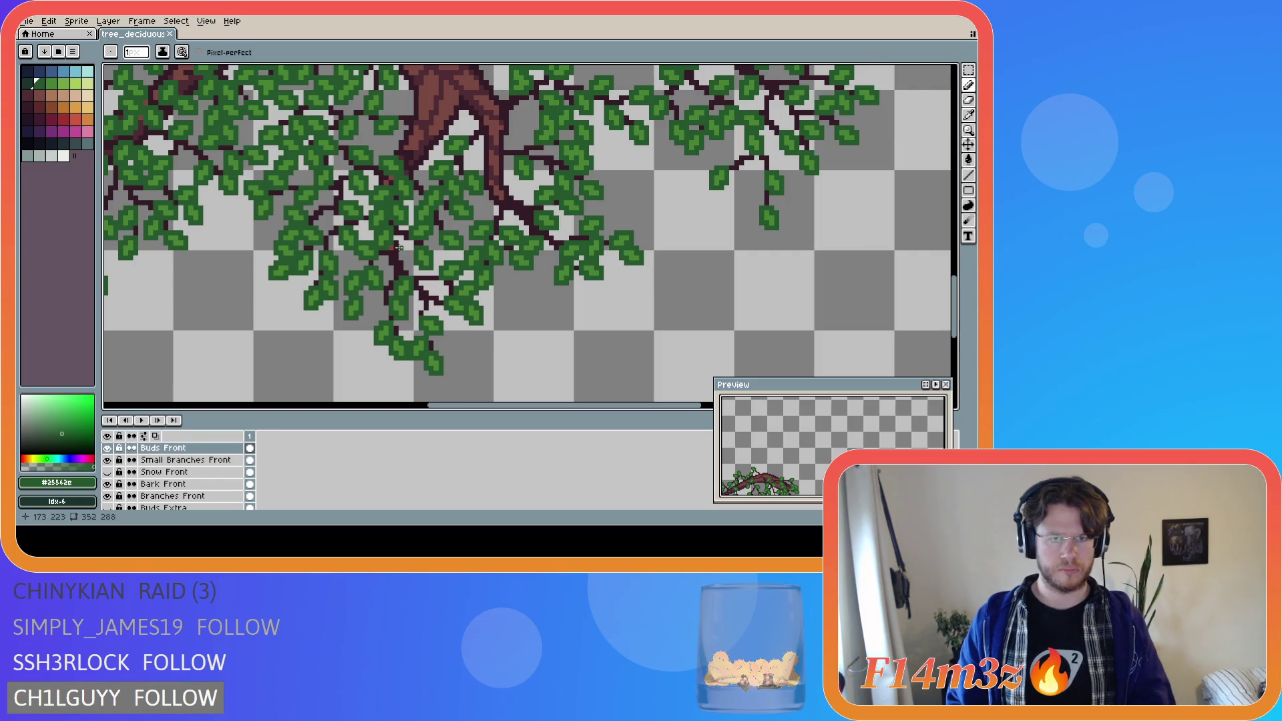
scroll(399, 248, up, 3)
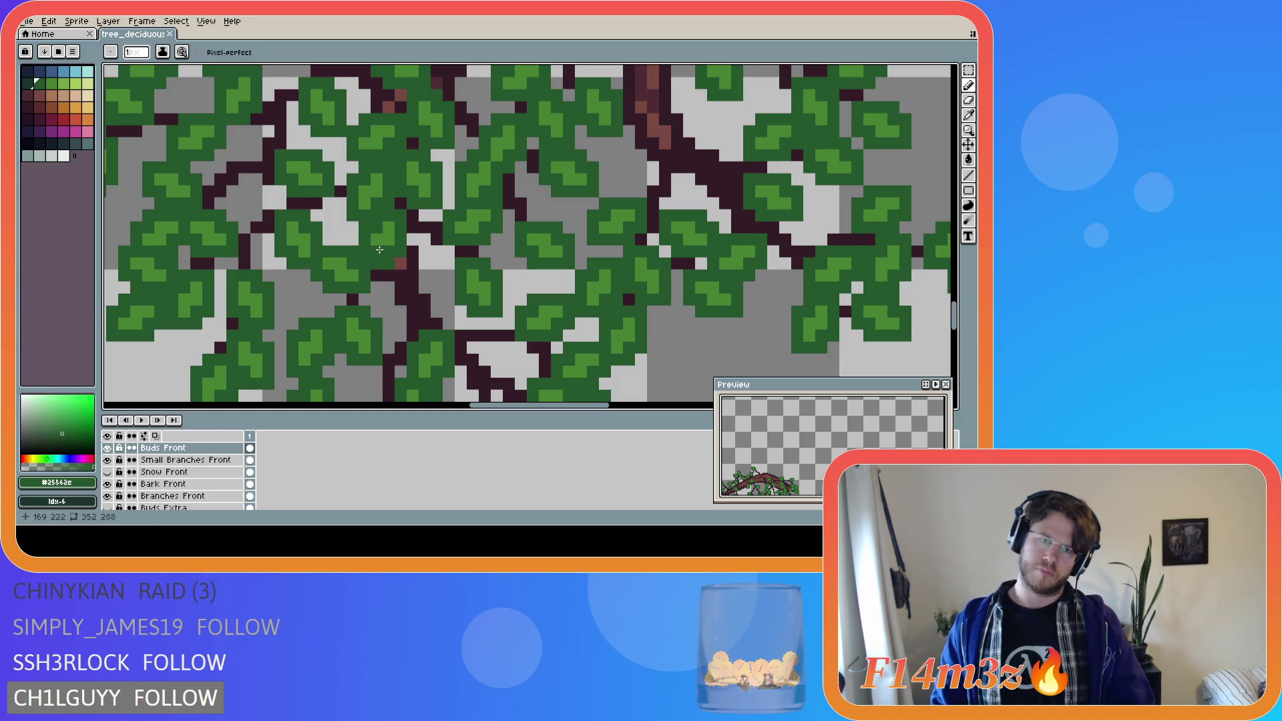
- Nudge a 3x5 leaf patch down one pixel and clear the selection
key(m)
drag(374, 211, 400, 267)
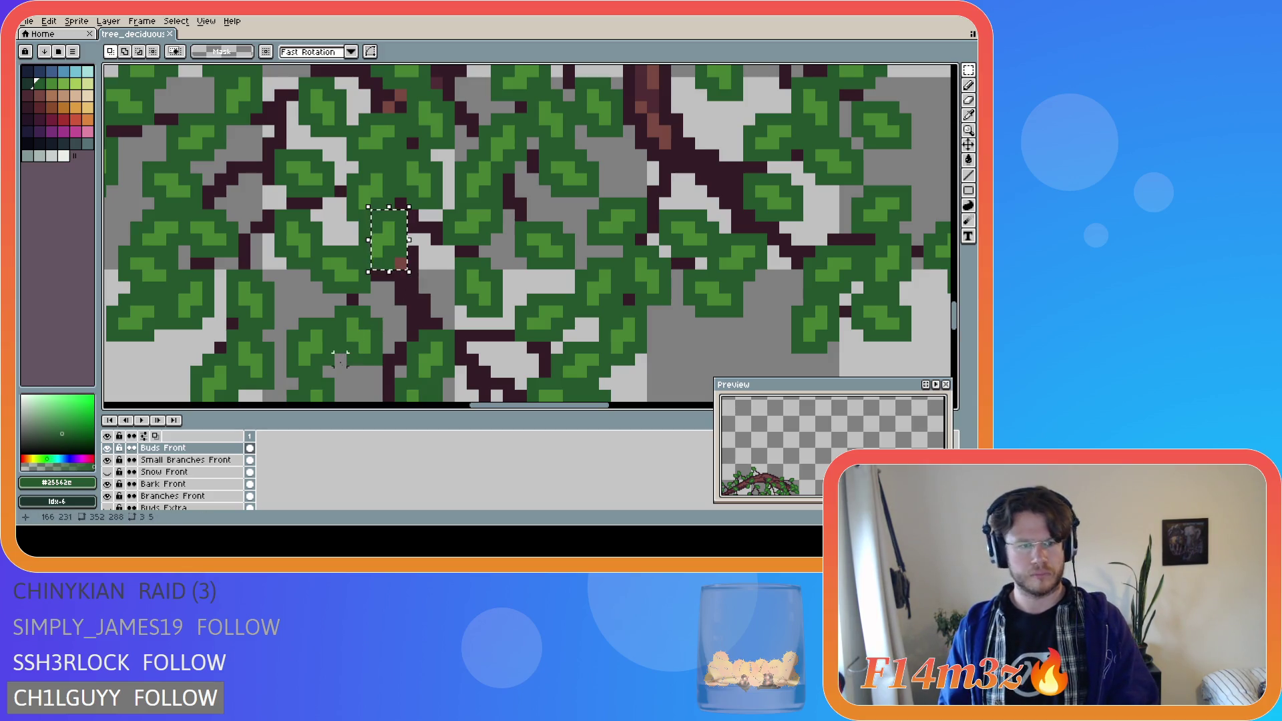
key(Down)
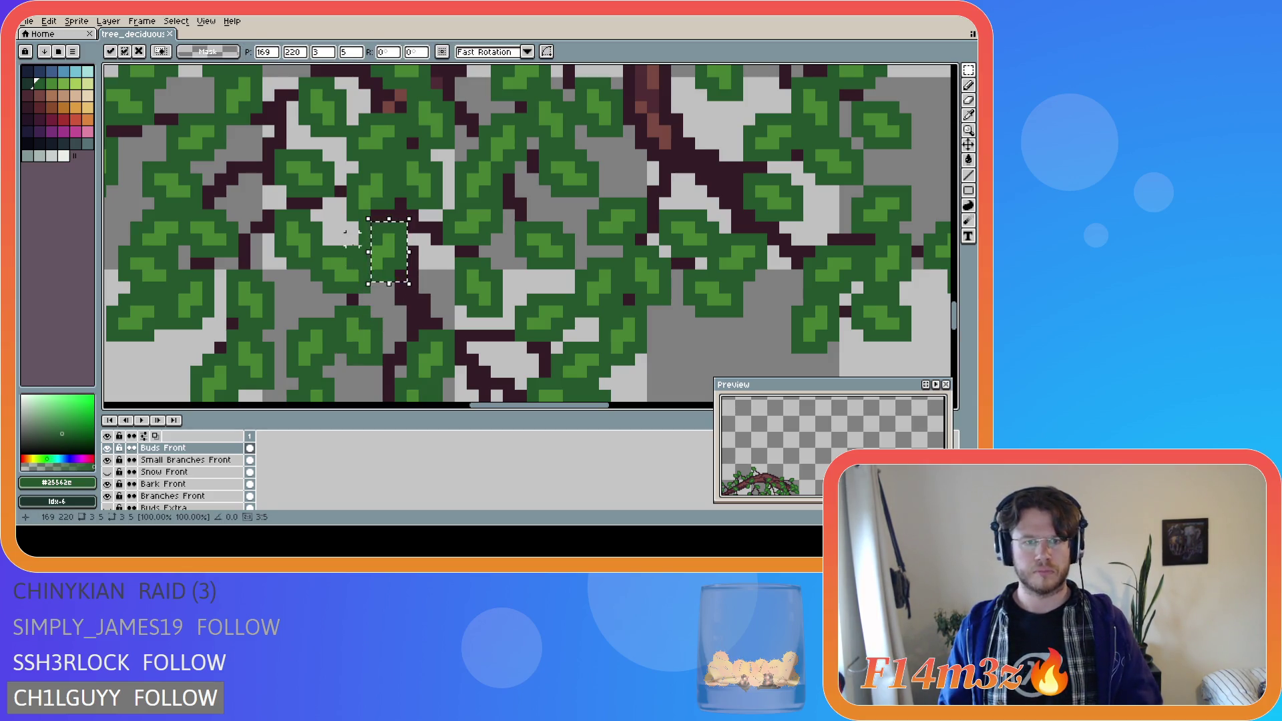
key(e)
key(ctrl+d)
key(b)
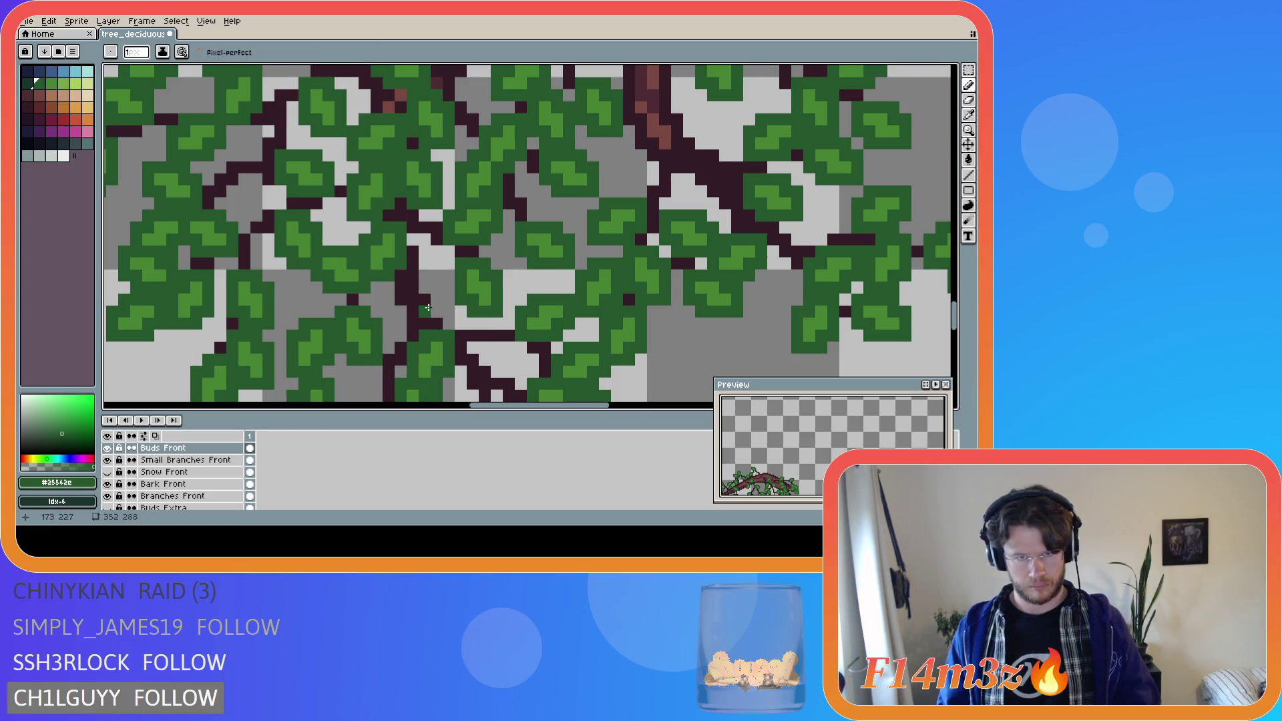
- Hide bark, branches and leaves to check twigs, sampling twig colour #341c27 on Small Branches Front
scroll(428, 307, down, 1)
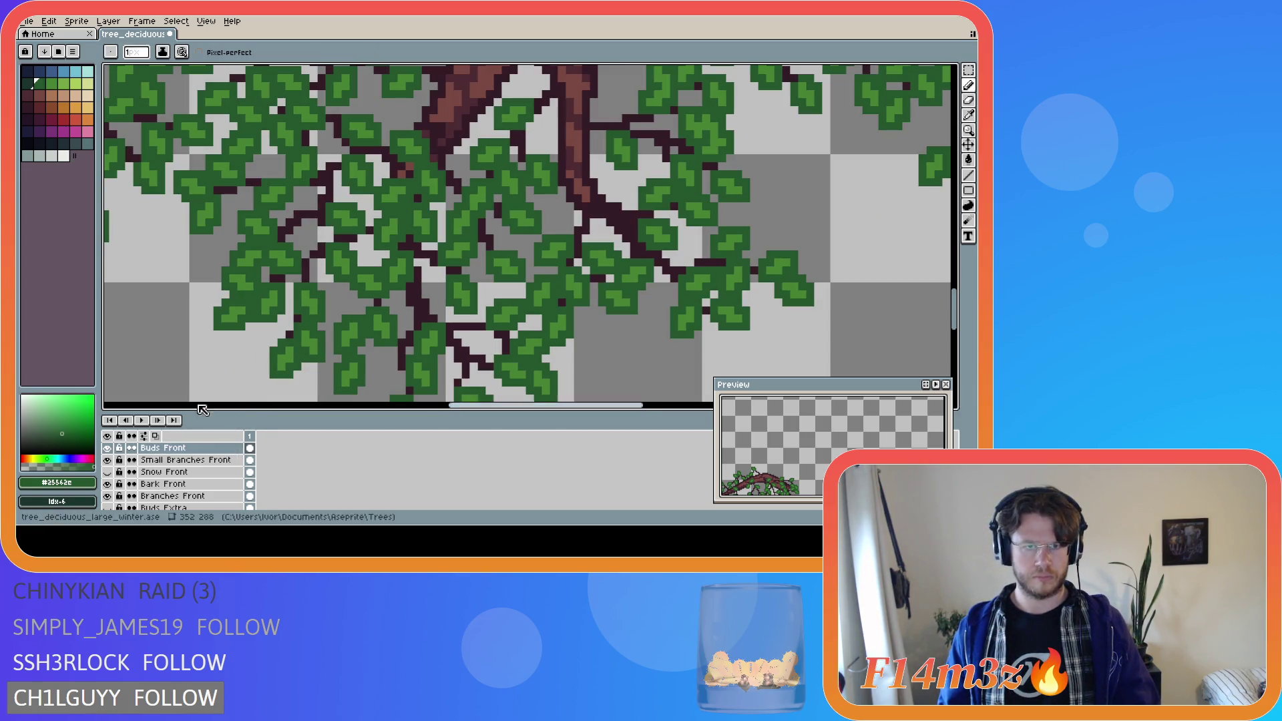
drag(107, 483, 107, 495)
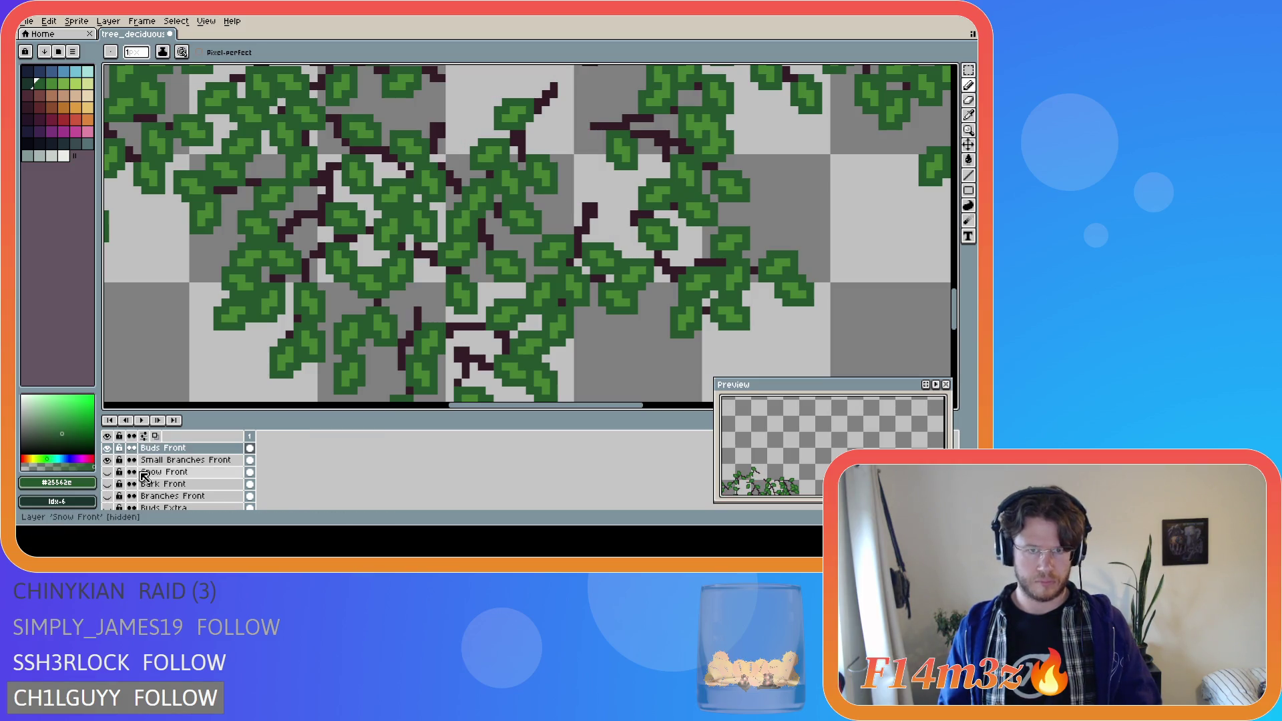
click(108, 448)
click(108, 449)
click(108, 449)
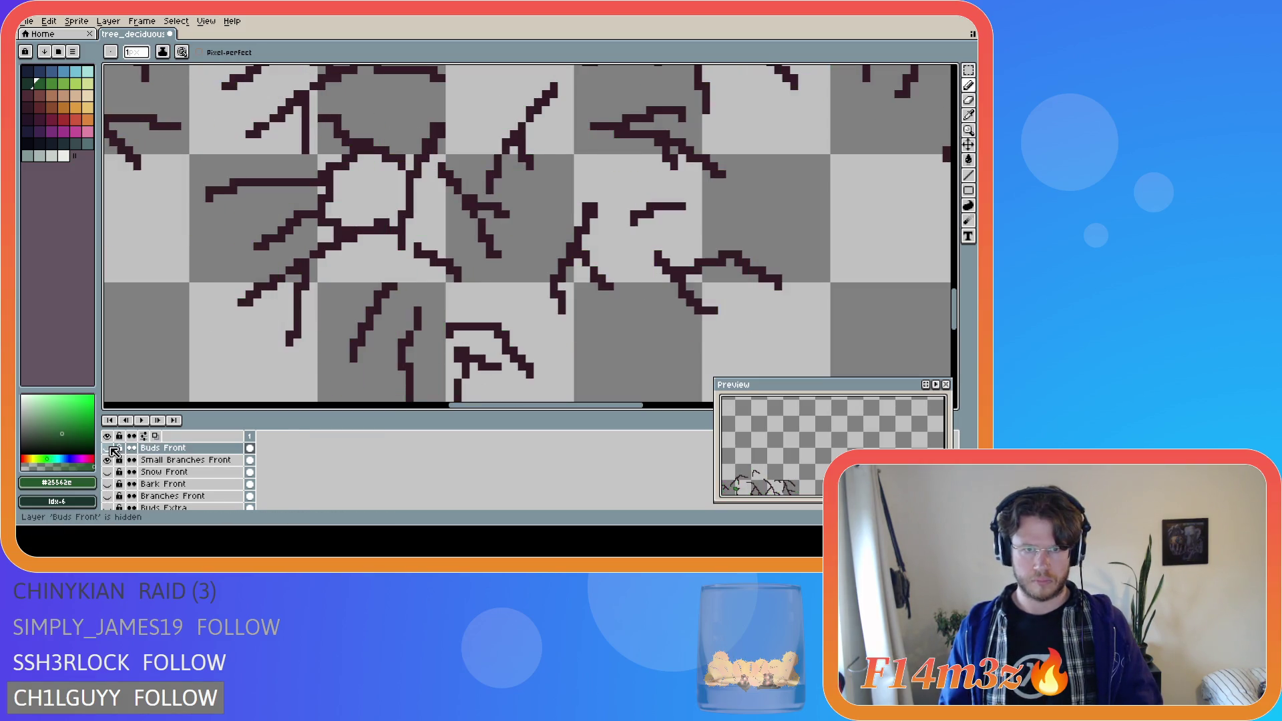
alt+click(408, 235)
key(alt+Down)
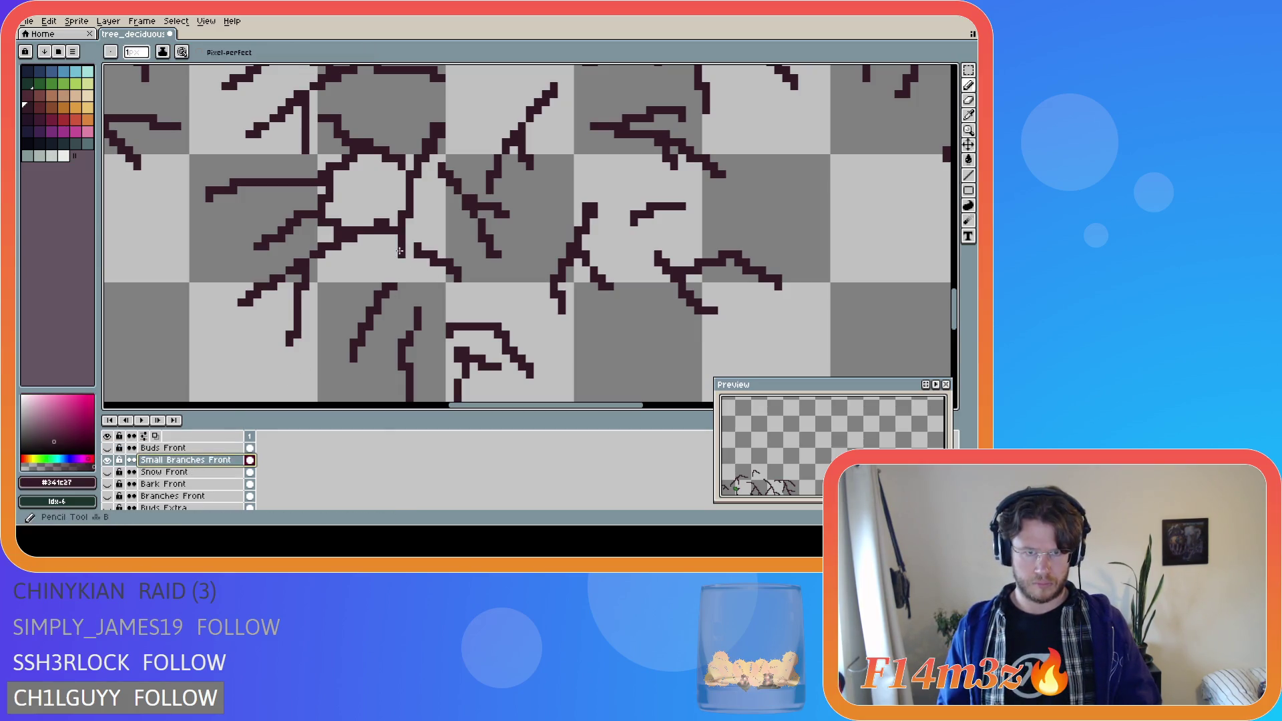
key(minus)
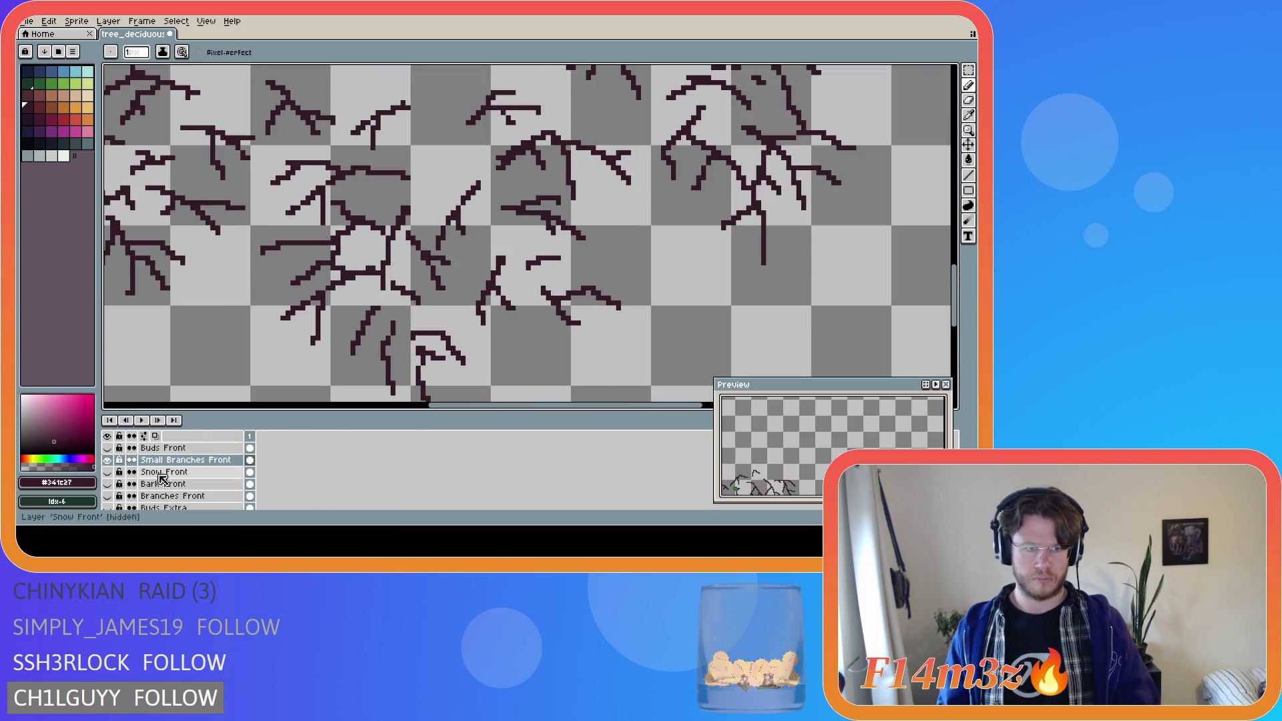
- Show Bark Front and Buds Front again and save tree_deciduous_large_winter.ase
click(108, 484)
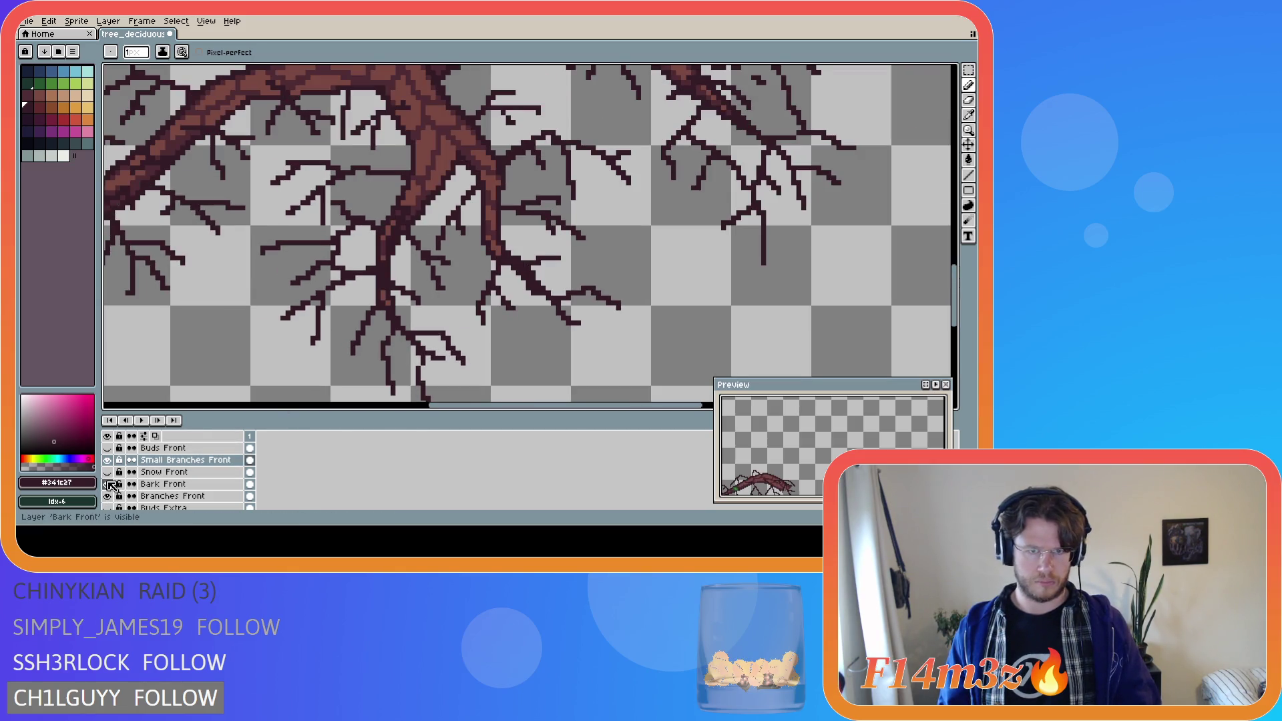
scroll(107, 486, up, 2)
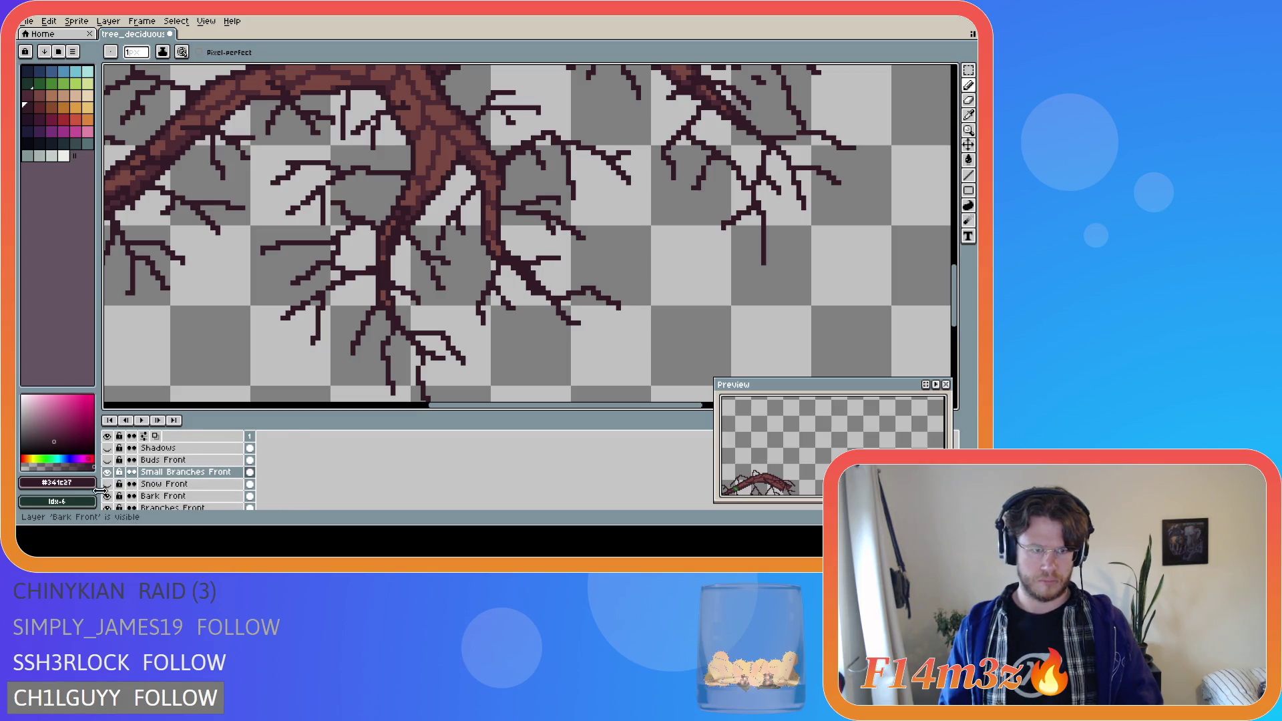
click(107, 460)
scroll(294, 305, down, 2)
key(ctrl+s)
scroll(378, 316, up, 2)
scroll(314, 320, down, 2)
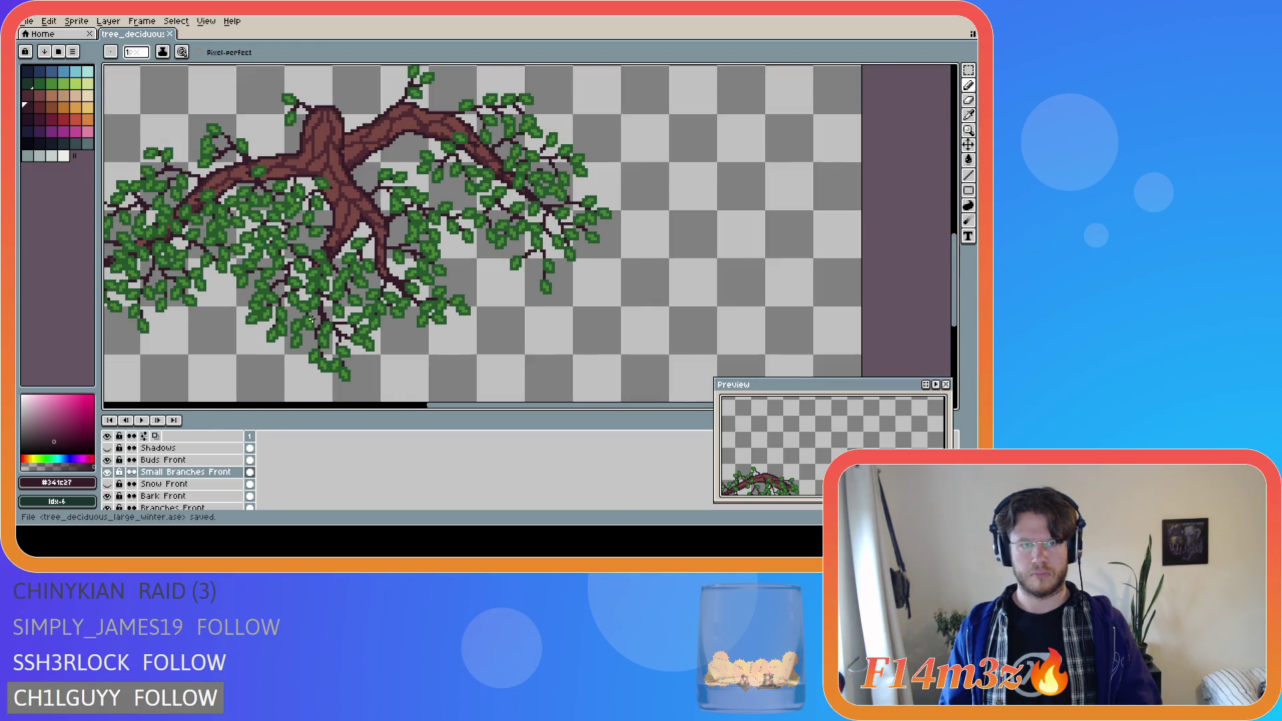
- Paint leaf-green pixels over a branch gap using a green sampled from the canvas
scroll(329, 304, up, 4)
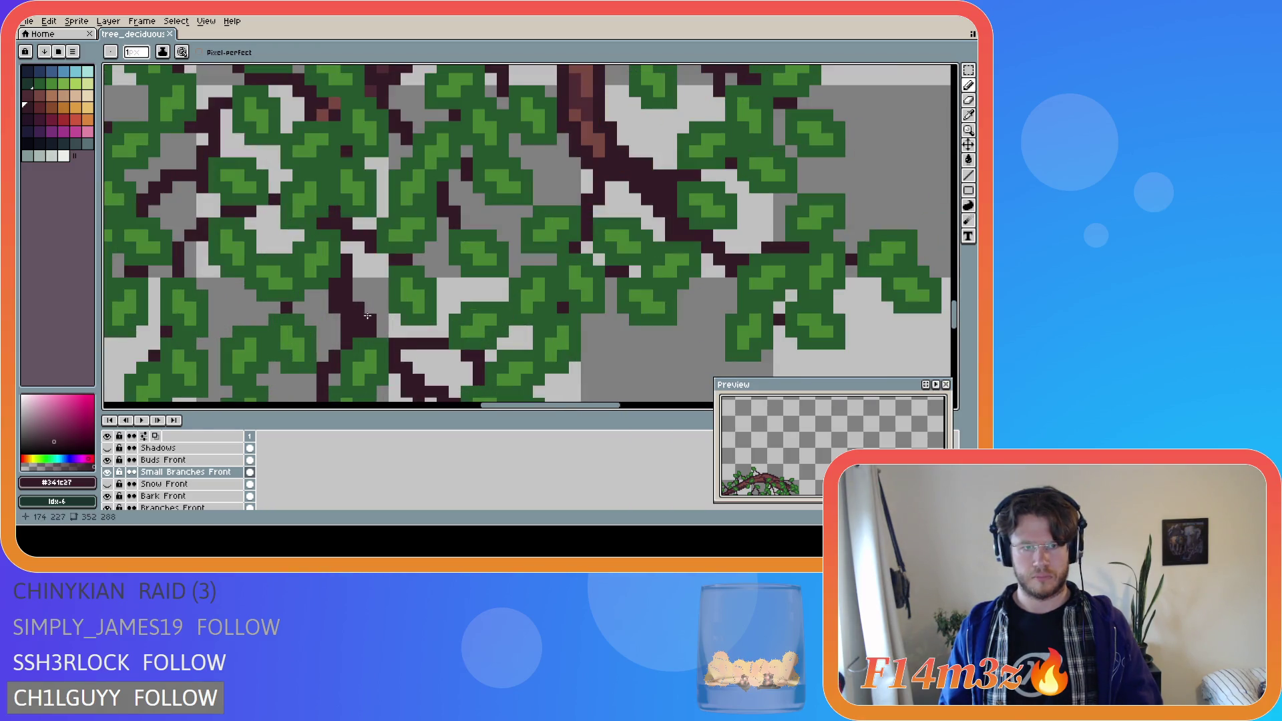
alt+click(365, 290)
click(359, 284)
click(366, 300)
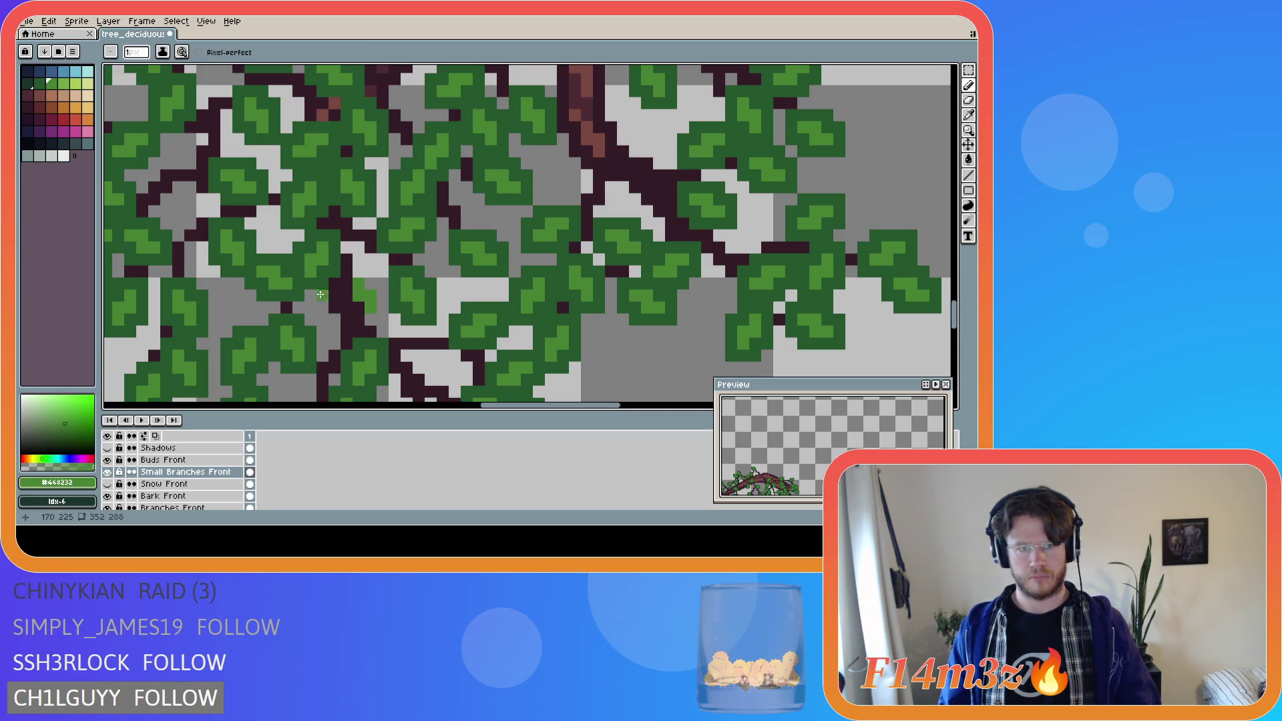
scroll(321, 332, down, 3)
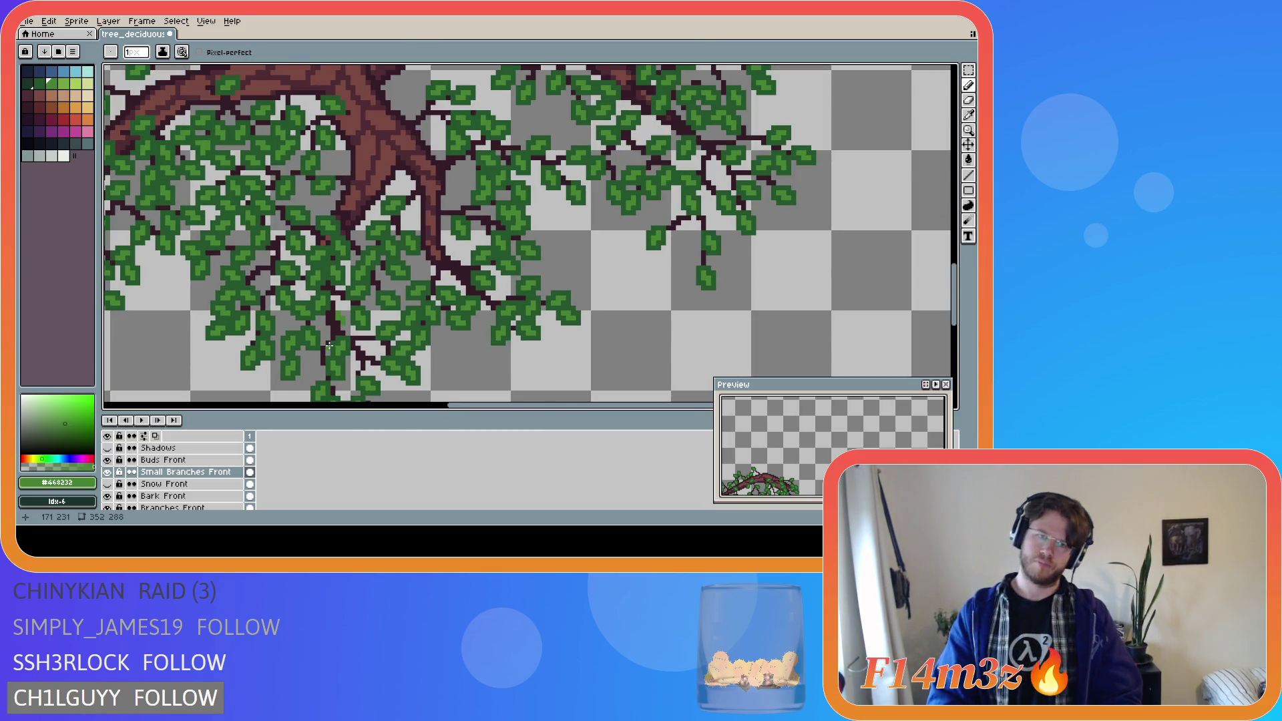
scroll(328, 342, up, 1)
alt+click(338, 304)
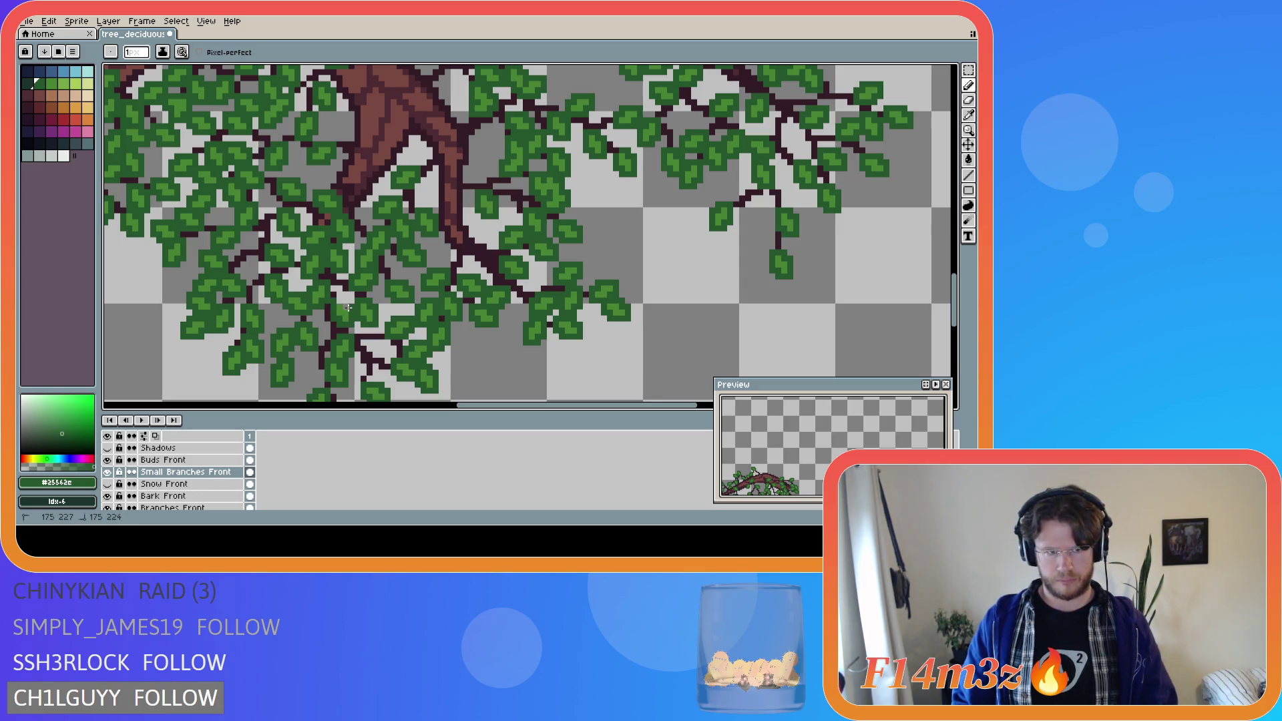
- Add more light-green leaf pixels on the Buds Front layer and save the sprite
click(163, 460)
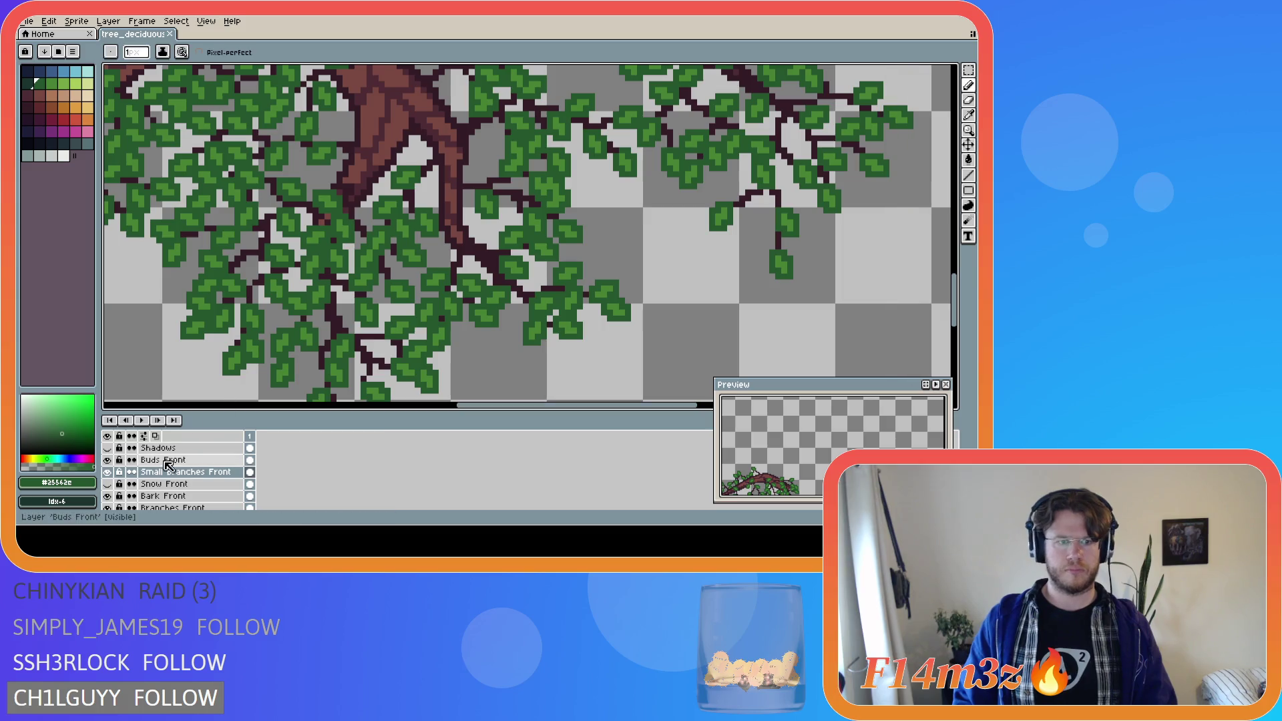
alt+click(341, 313)
click(340, 311)
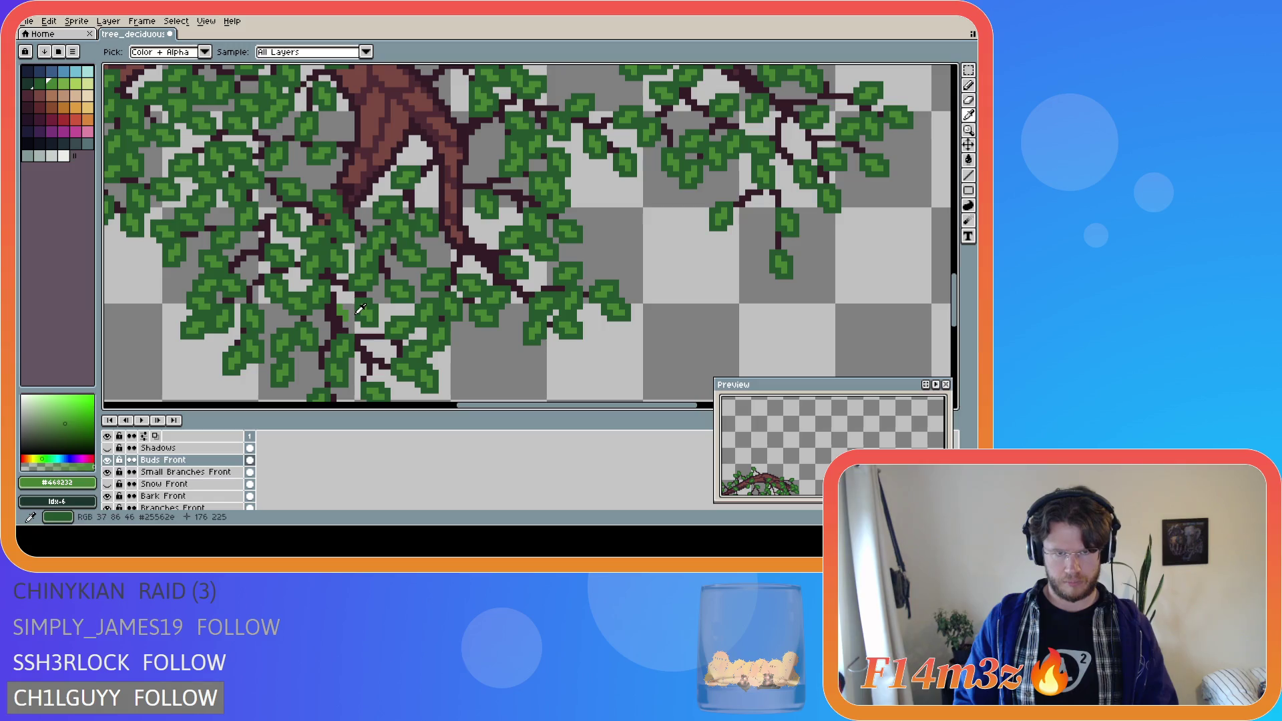
alt+click(348, 319)
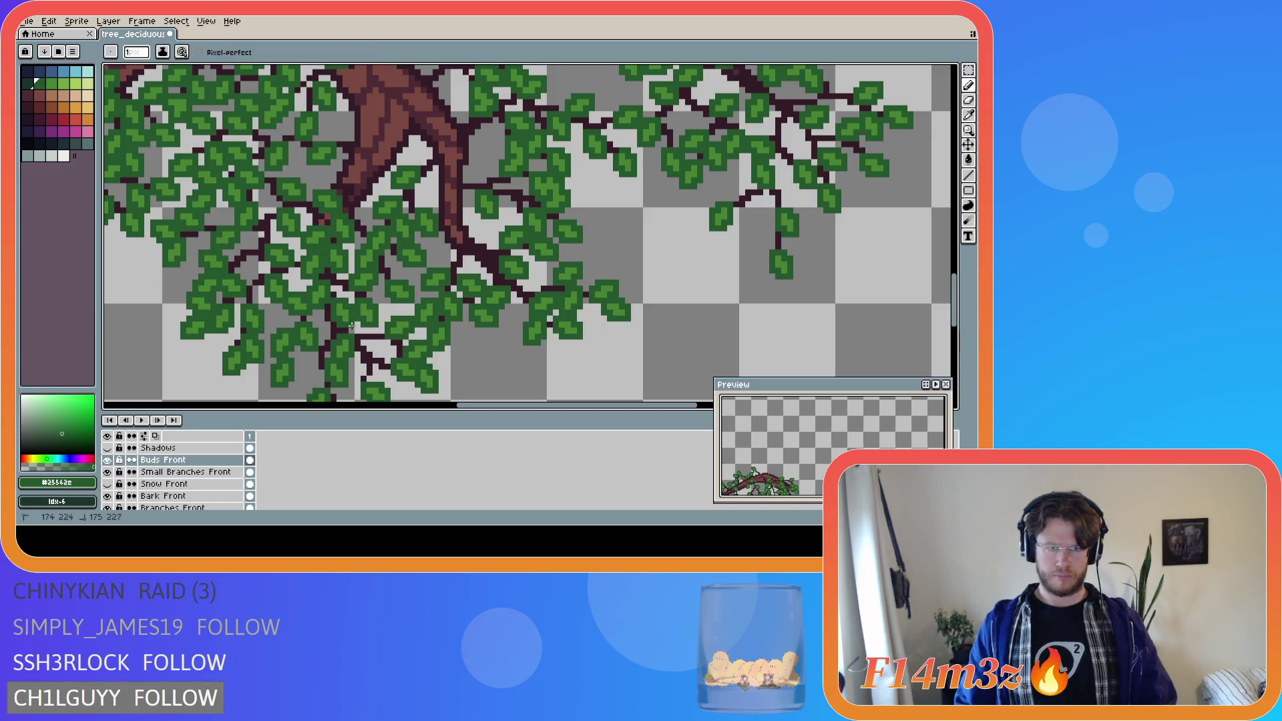
key(v)
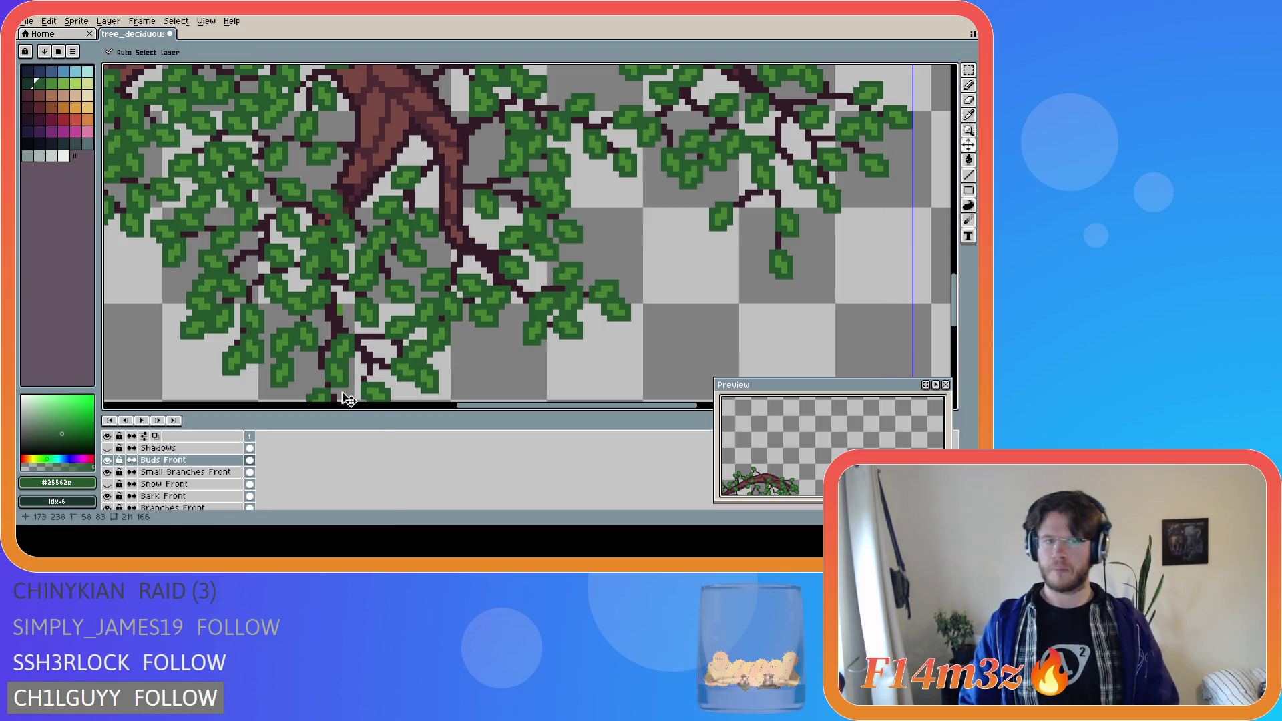
key(i)
click(368, 306)
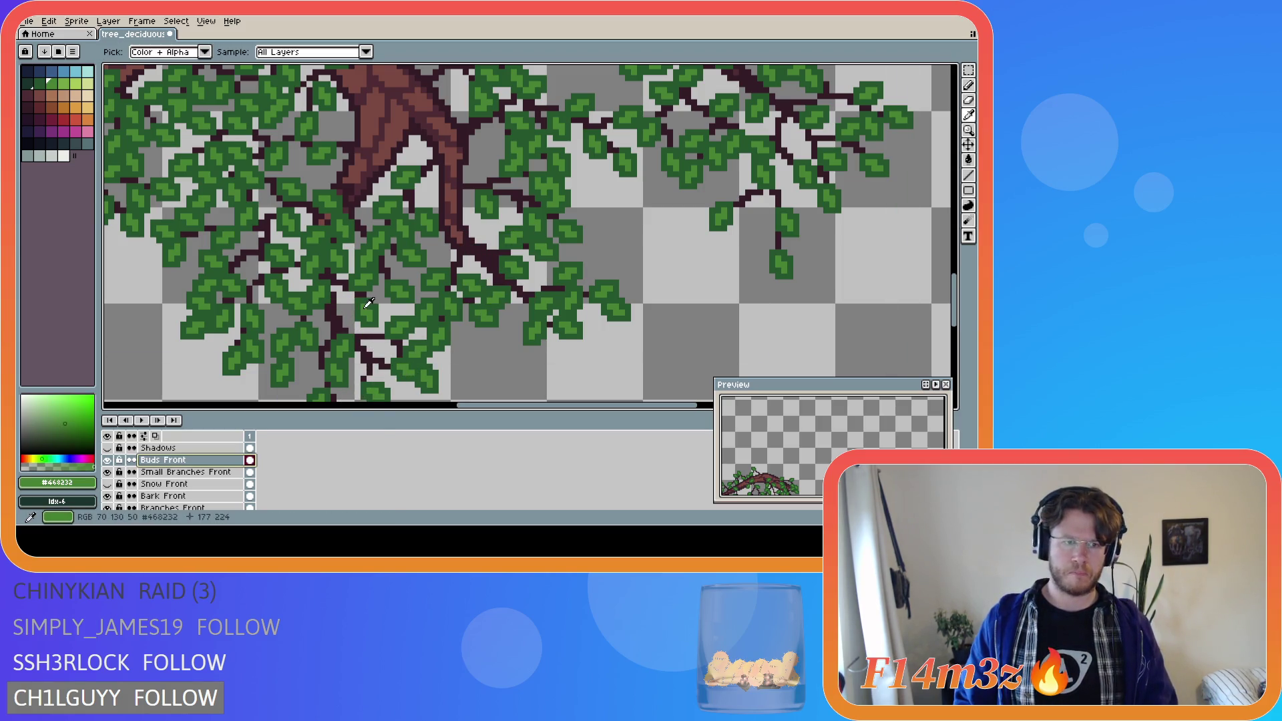
key(b)
click(344, 313)
alt+click(356, 319)
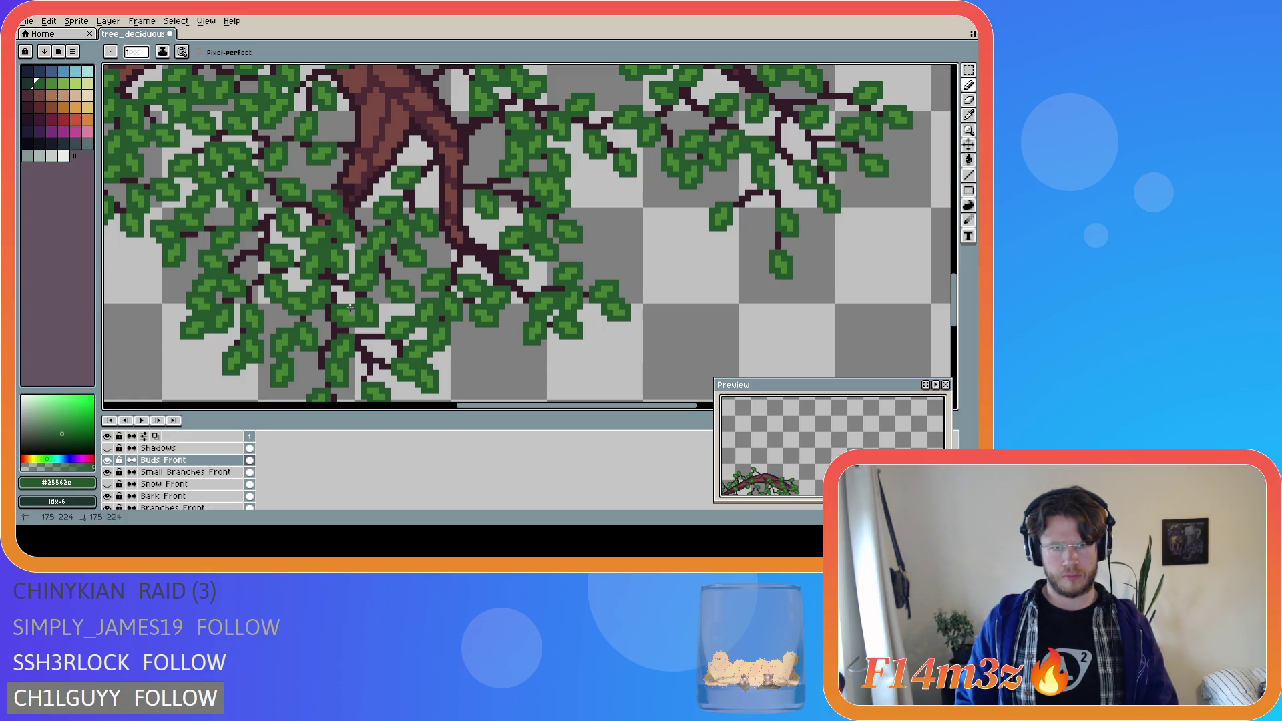
key(ctrl+s)
scroll(385, 347, down, 3)
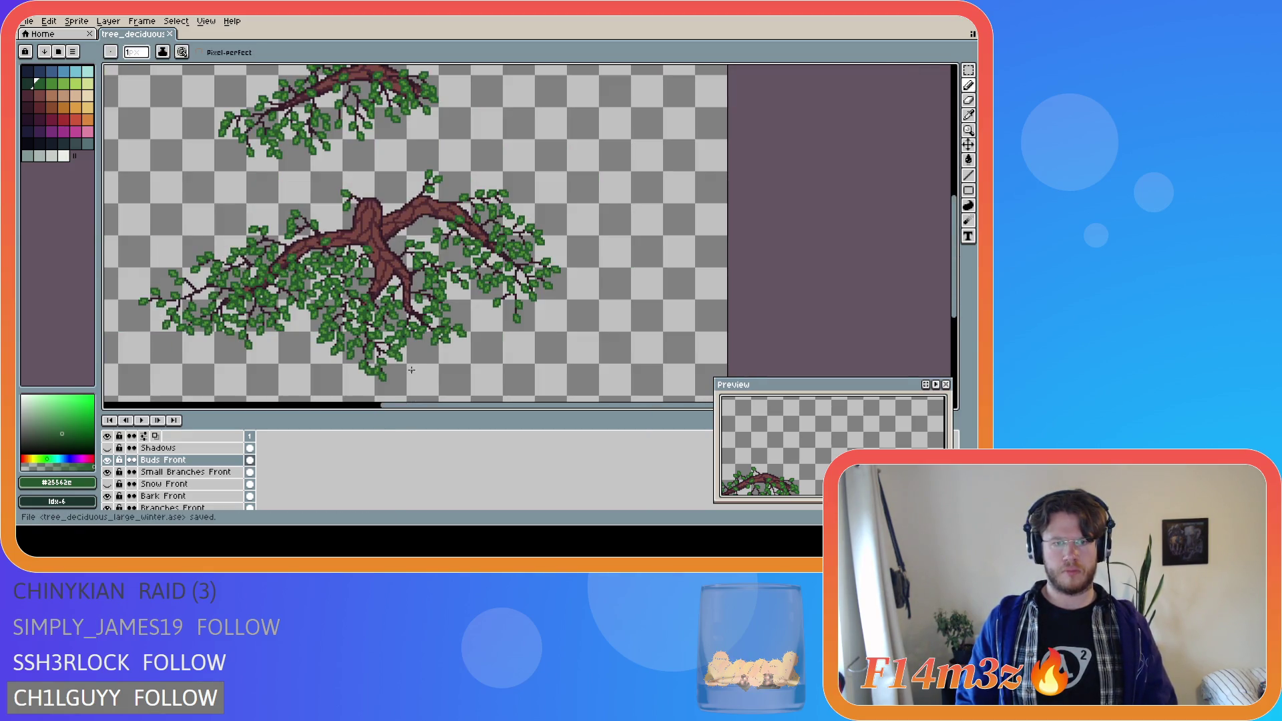
scroll(411, 369, down, 2)
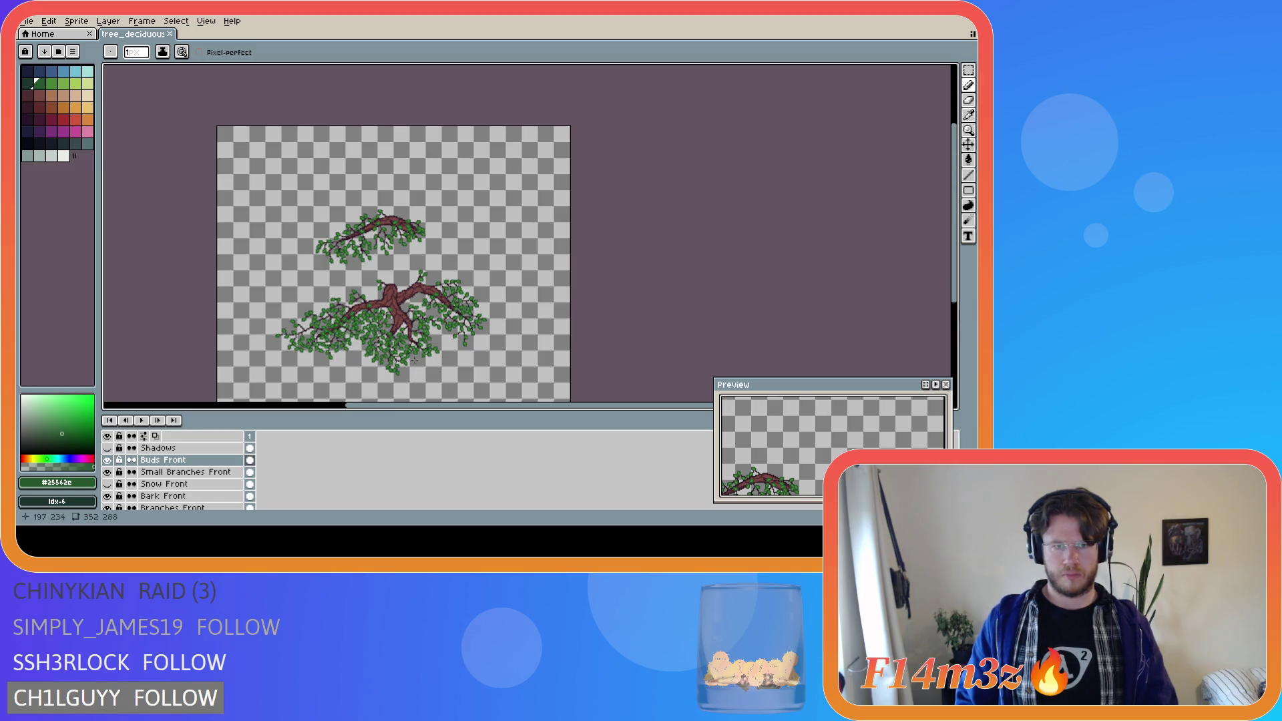
scroll(411, 347, up, 1)
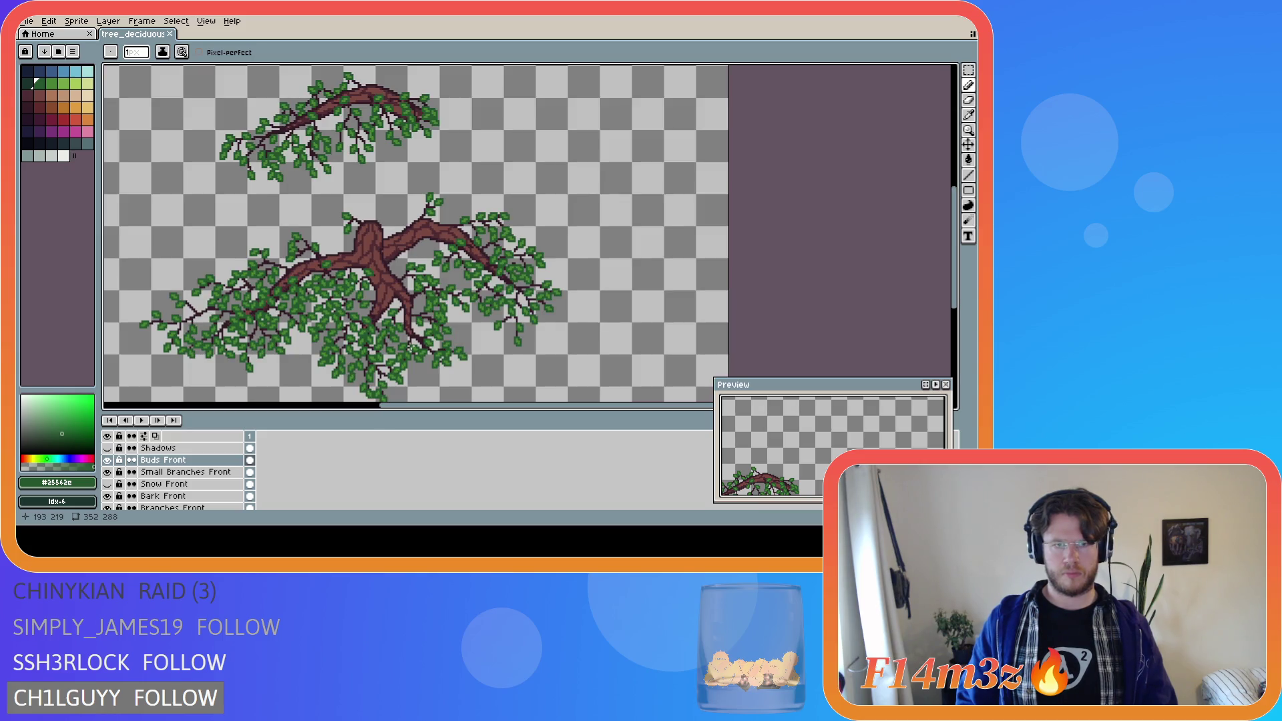
scroll(409, 345, up, 1)
scroll(427, 344, down, 2)
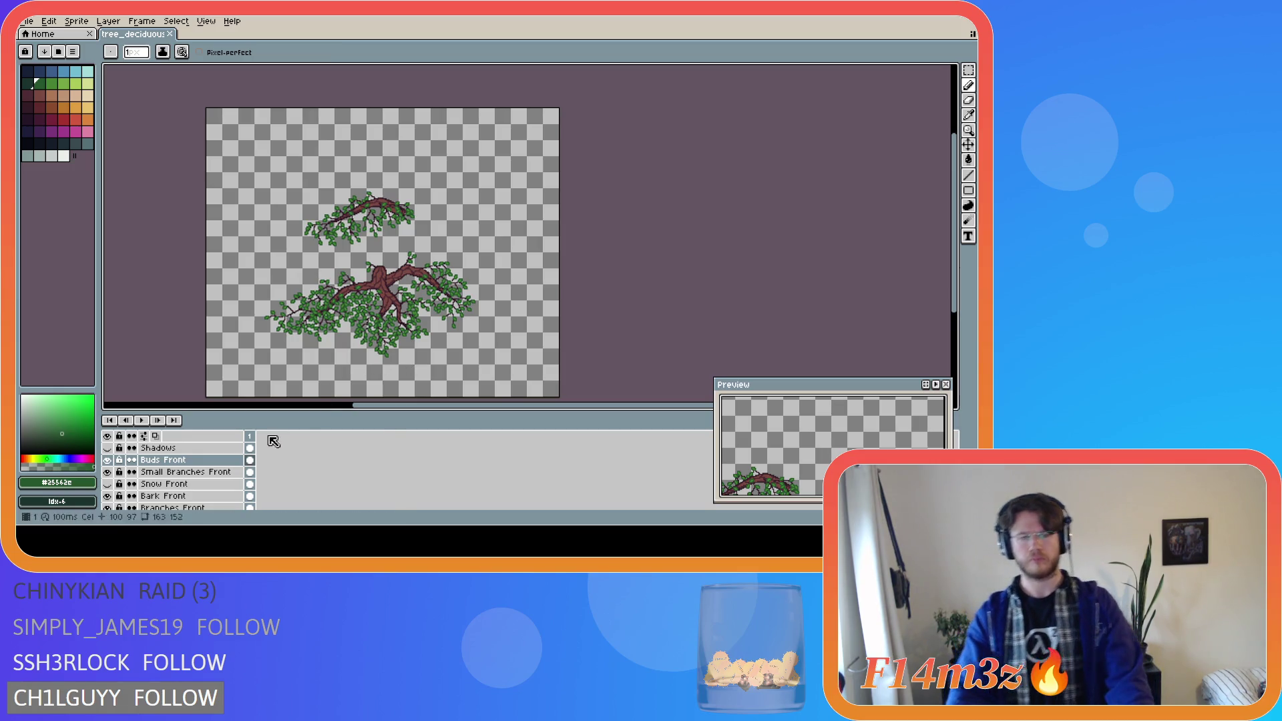
scroll(130, 488, down, 5)
scroll(134, 491, down, 1)
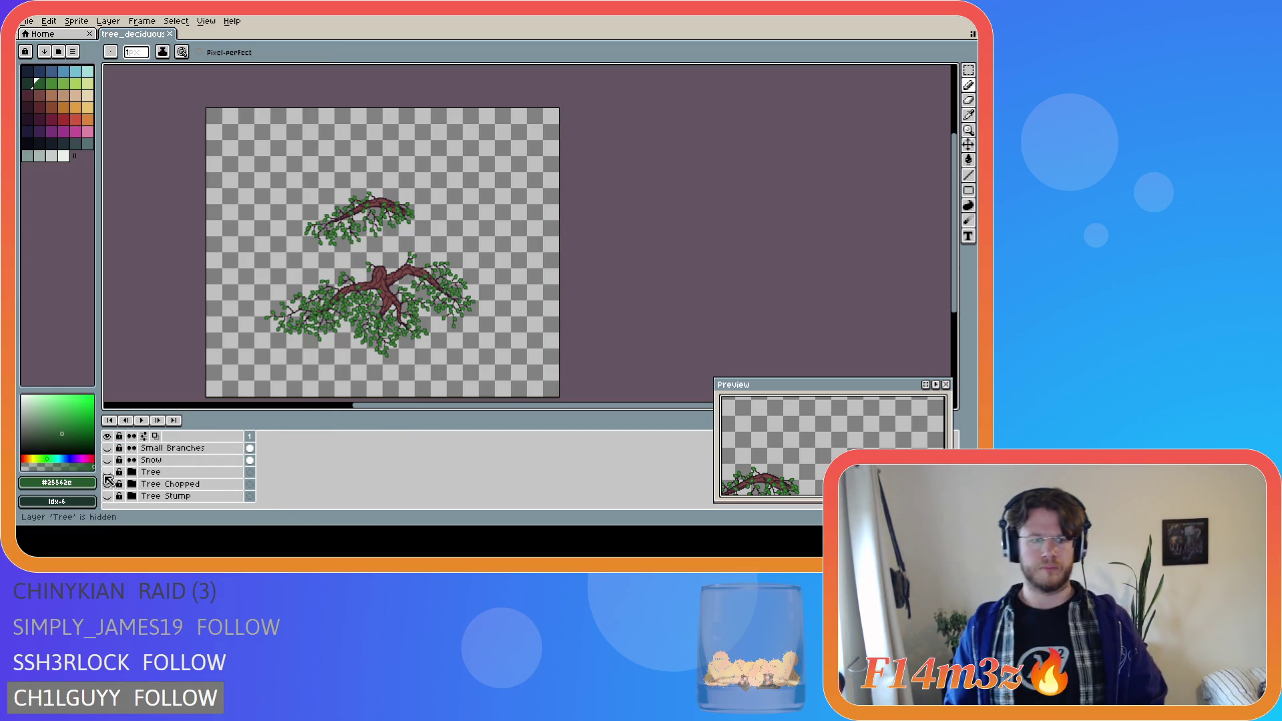
click(108, 473)
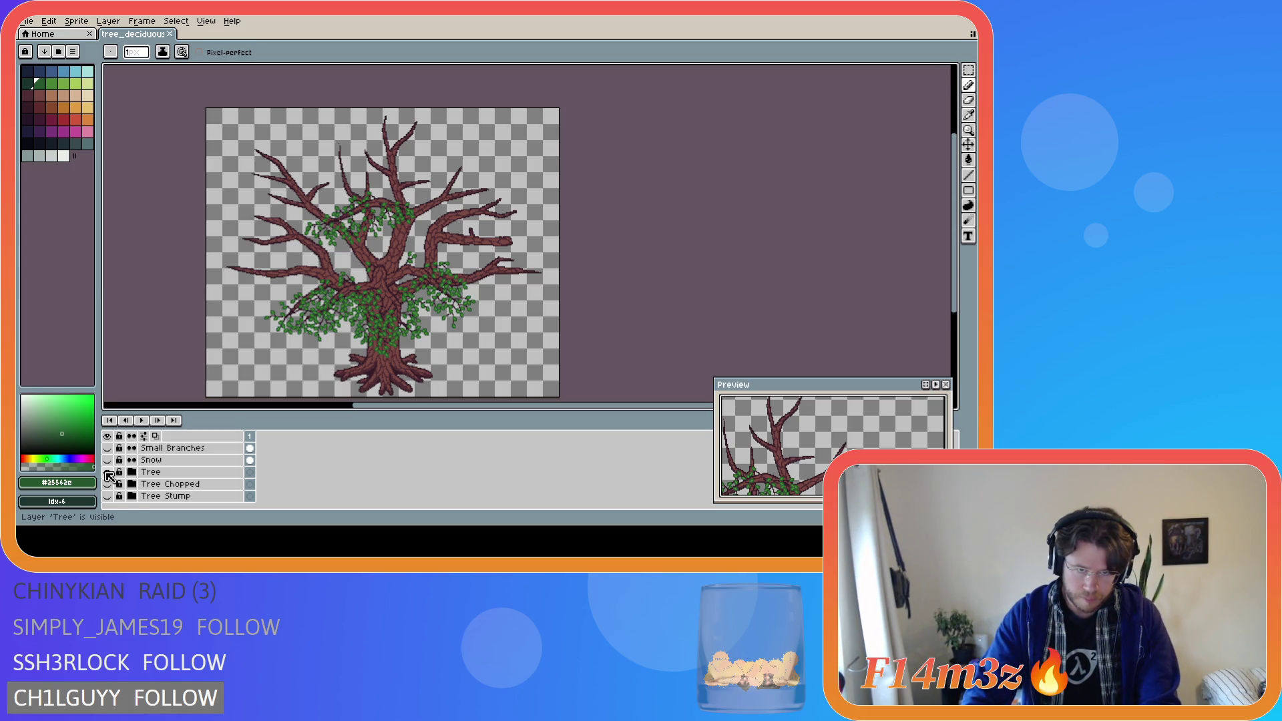
click(107, 472)
scroll(384, 302, up, 6)
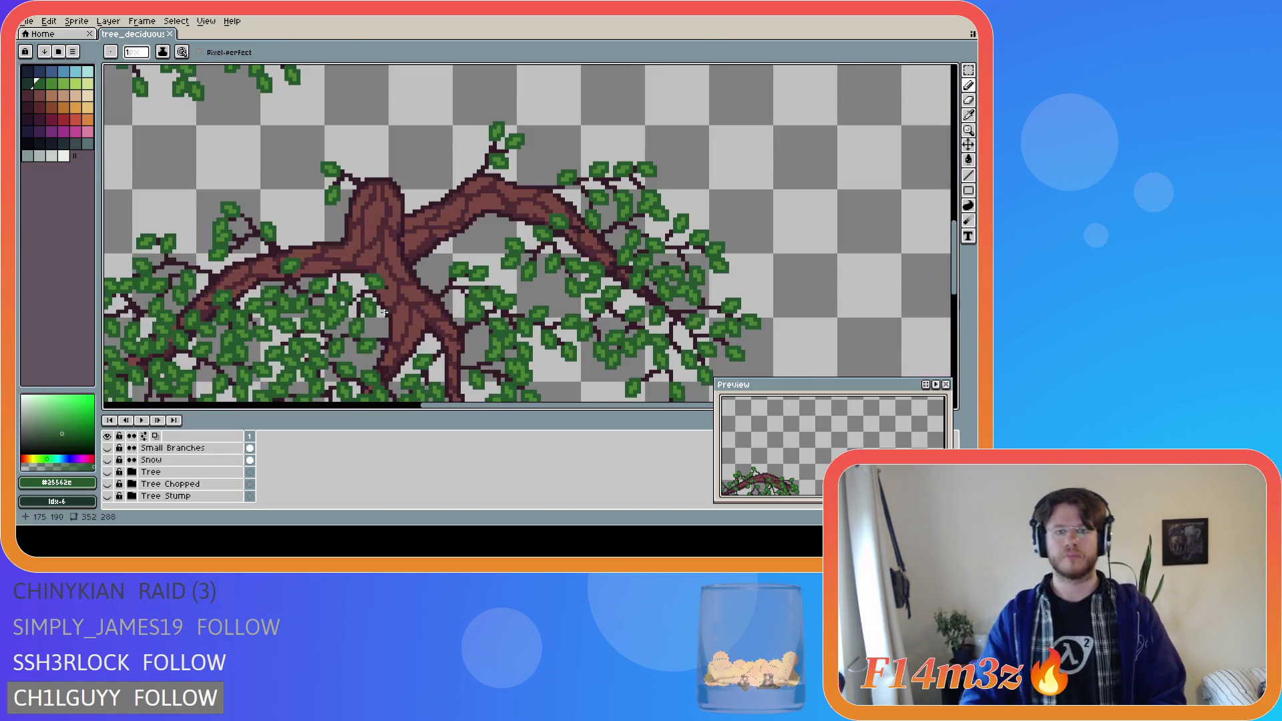
- Sample the dark trunk outline colour #341c27 and add a twig pixel beneath the fork
key(i)
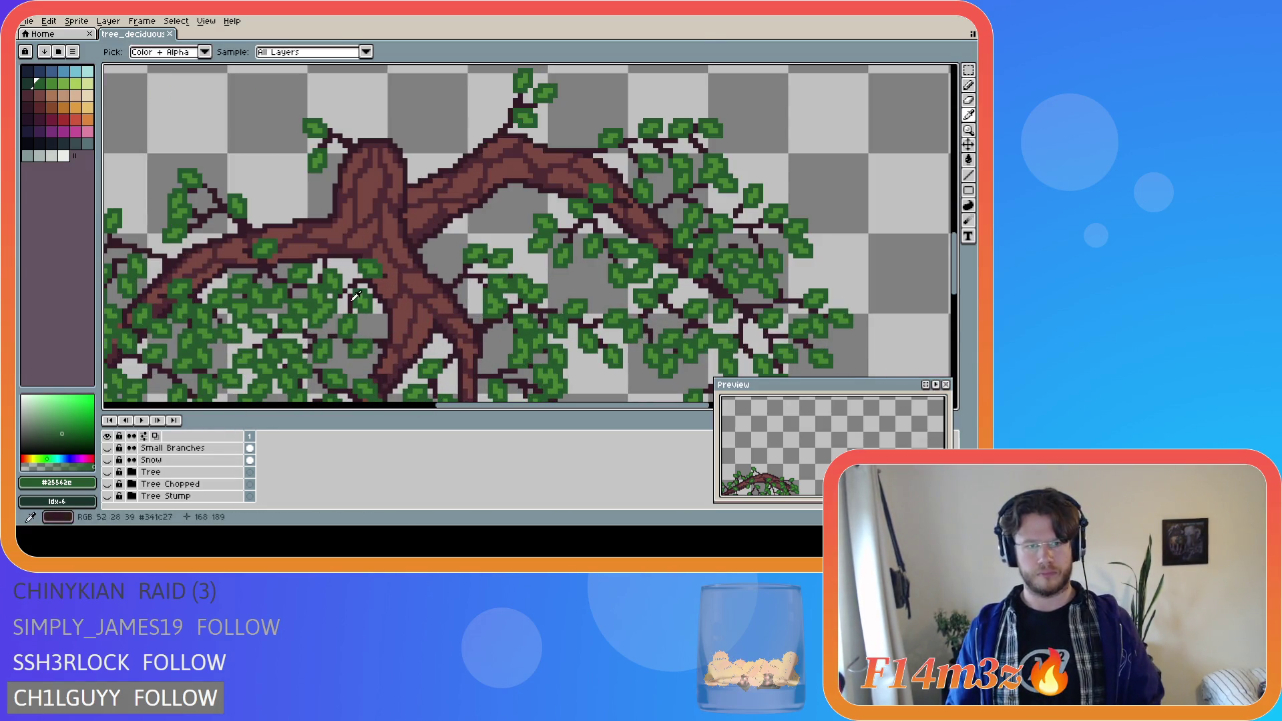
click(384, 337)
key(b)
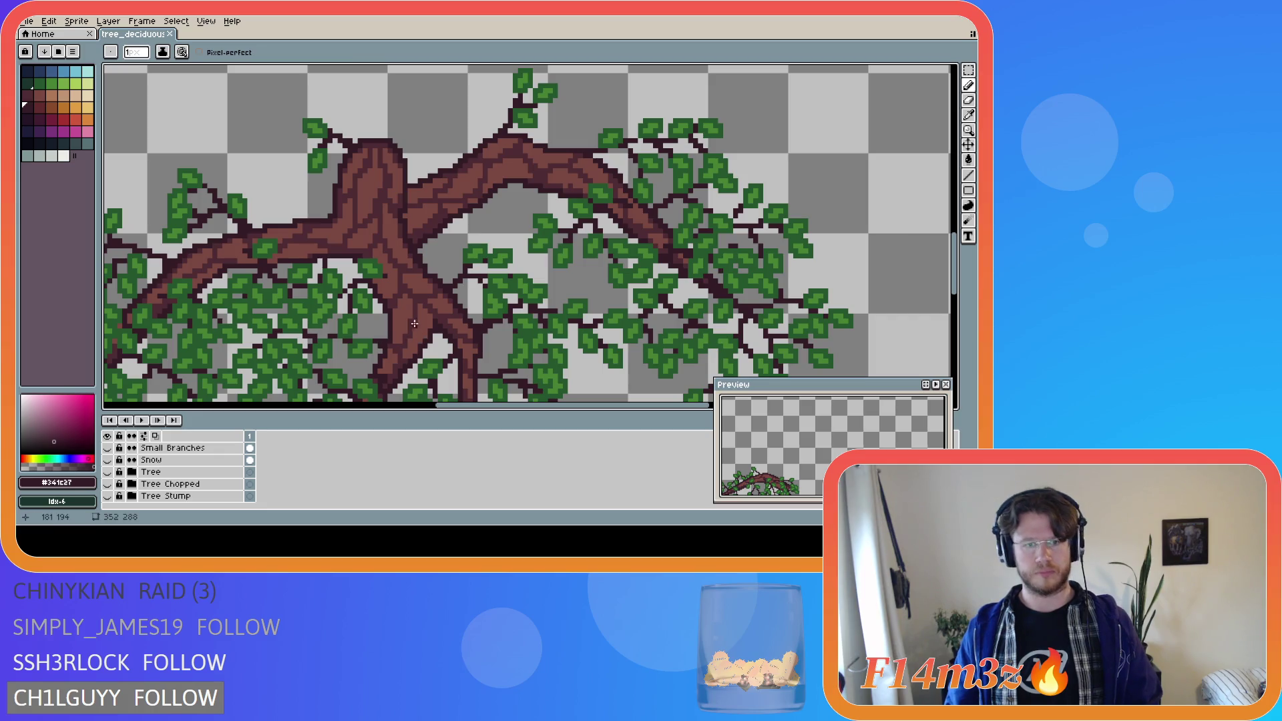
drag(408, 338, 419, 213)
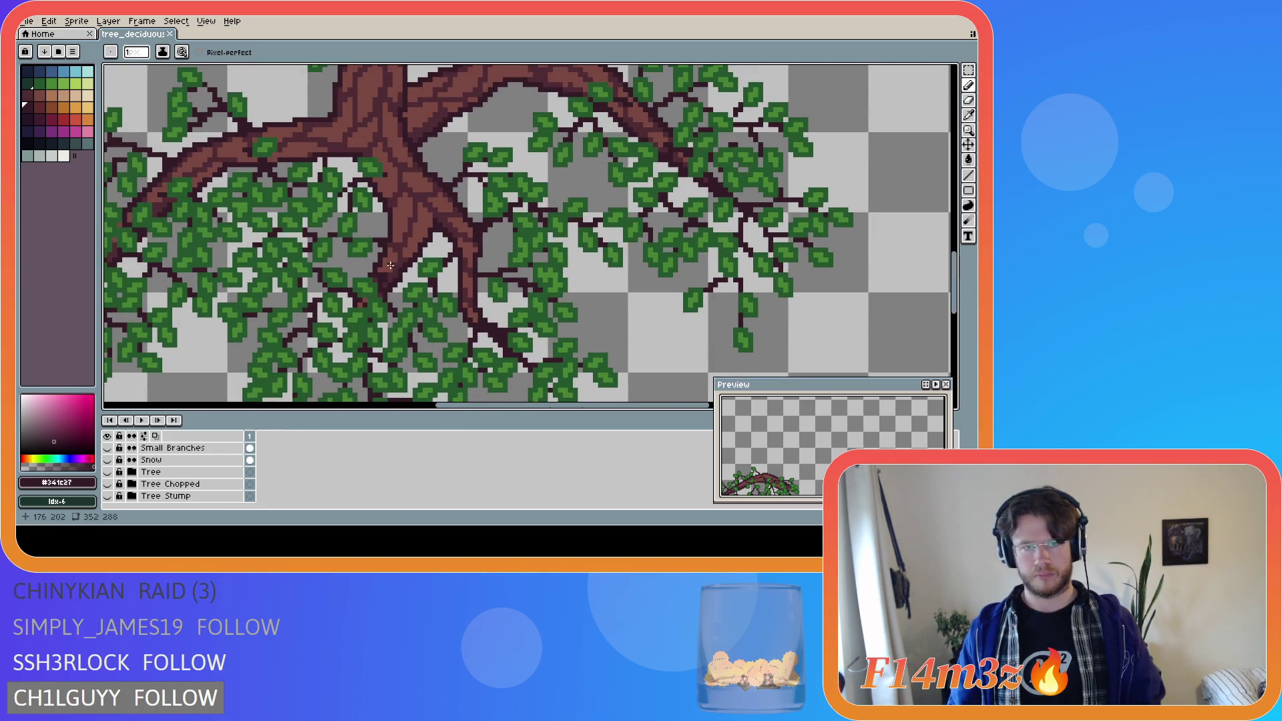
scroll(419, 212, up, 1)
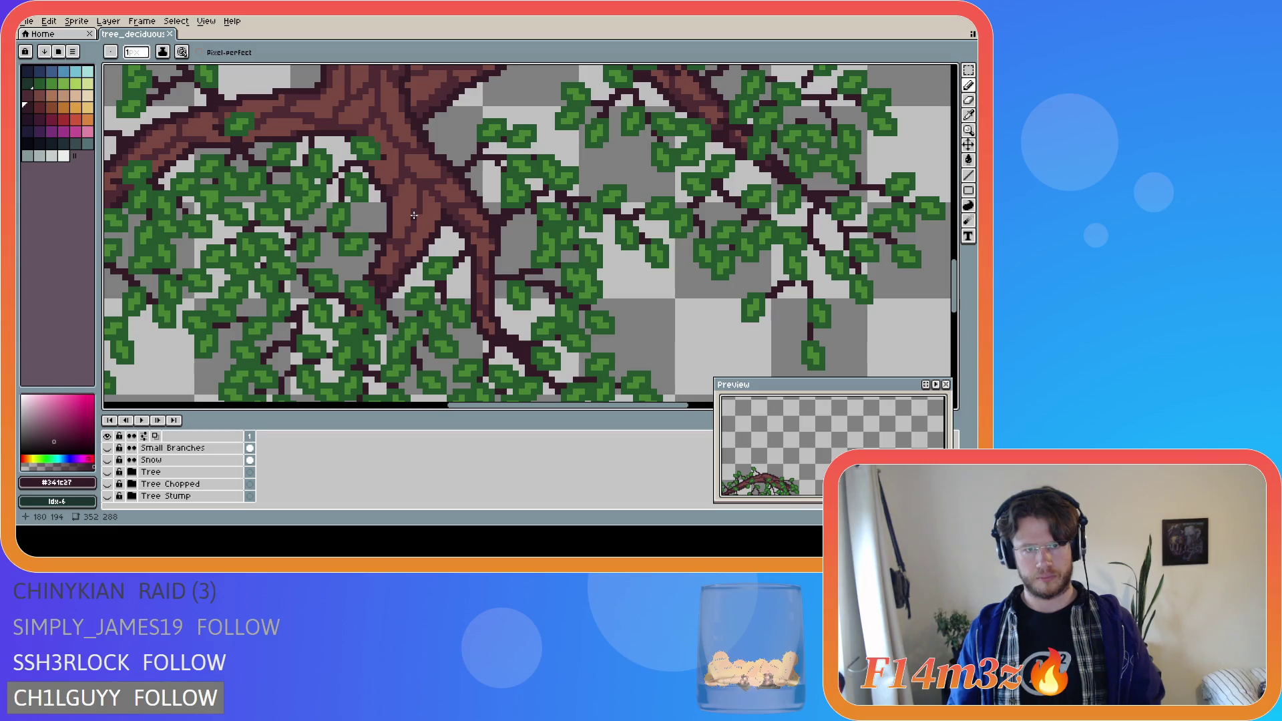
key(ctrl)
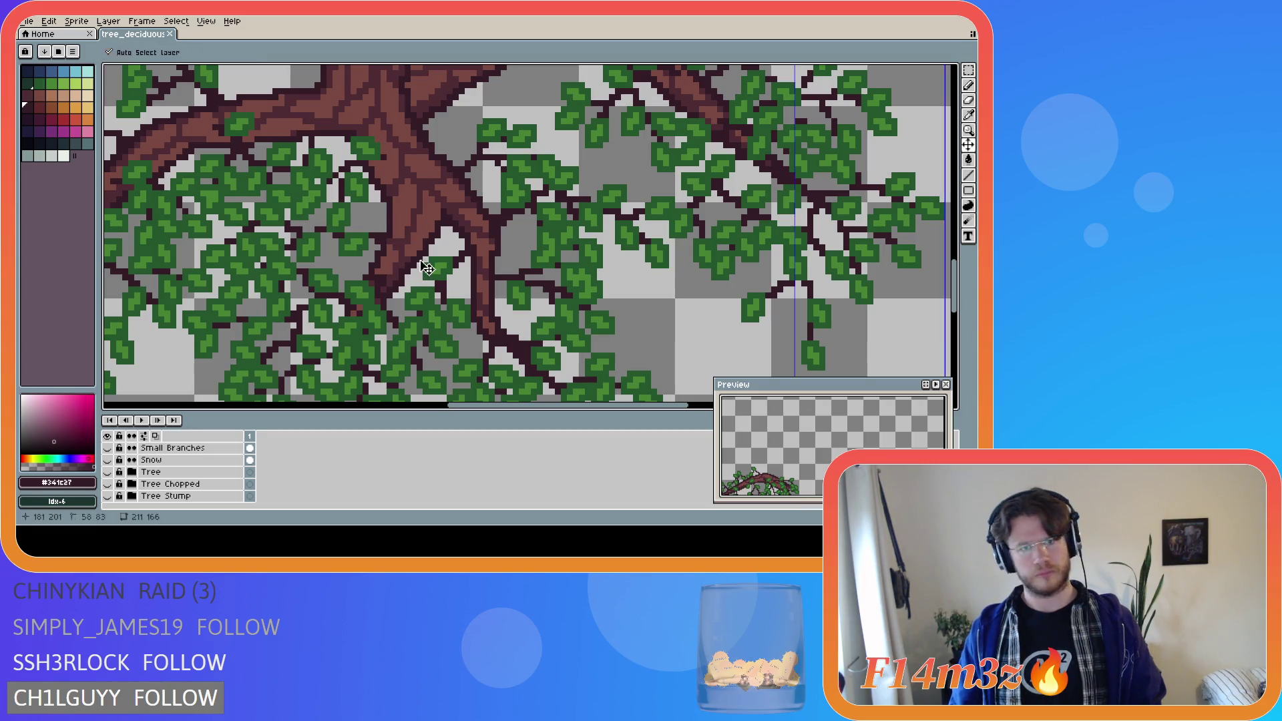
ctrl+click(428, 268)
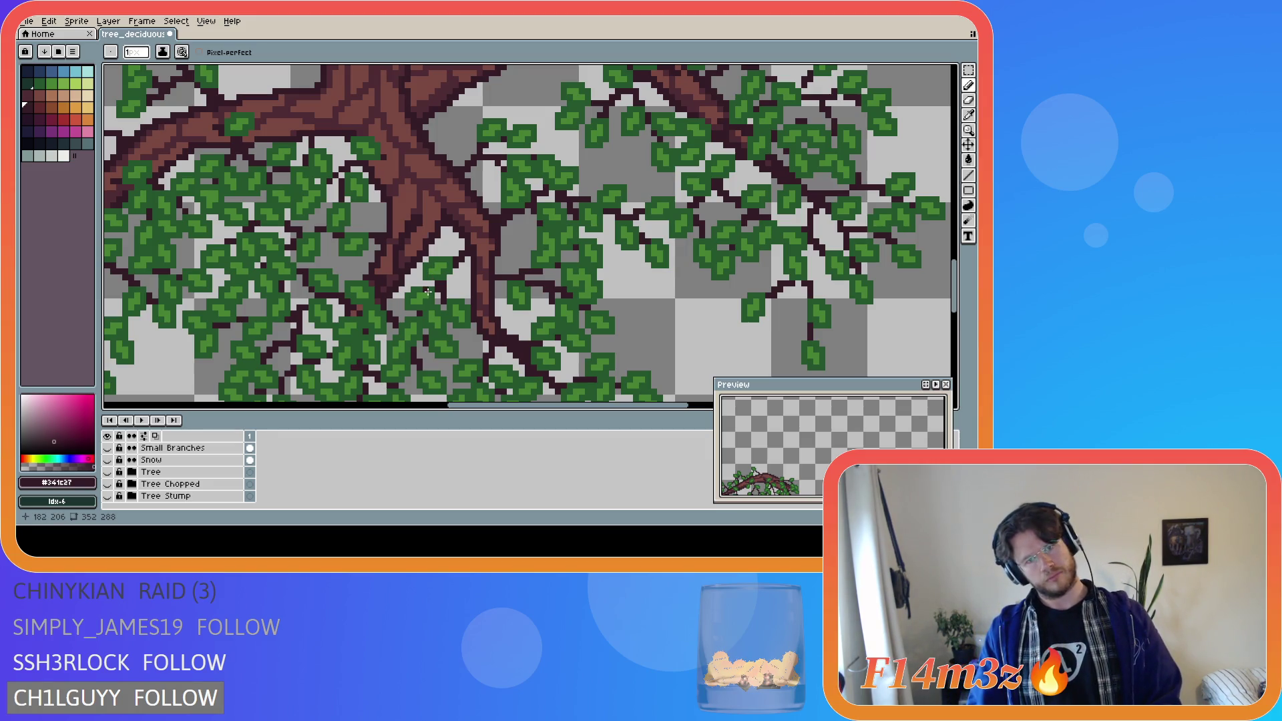
- Draw several more short dark twig strokes and pixels among the leaves below the fork
scroll(432, 296, down, 4)
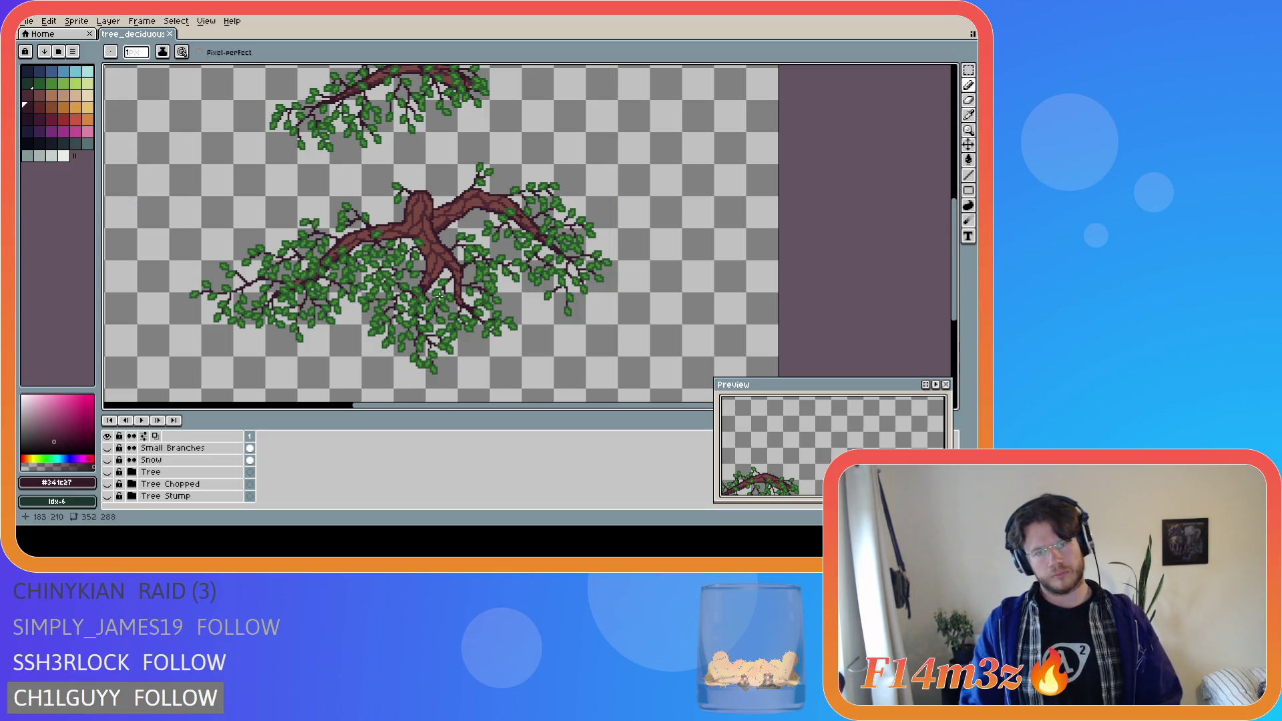
scroll(458, 364, up, 3)
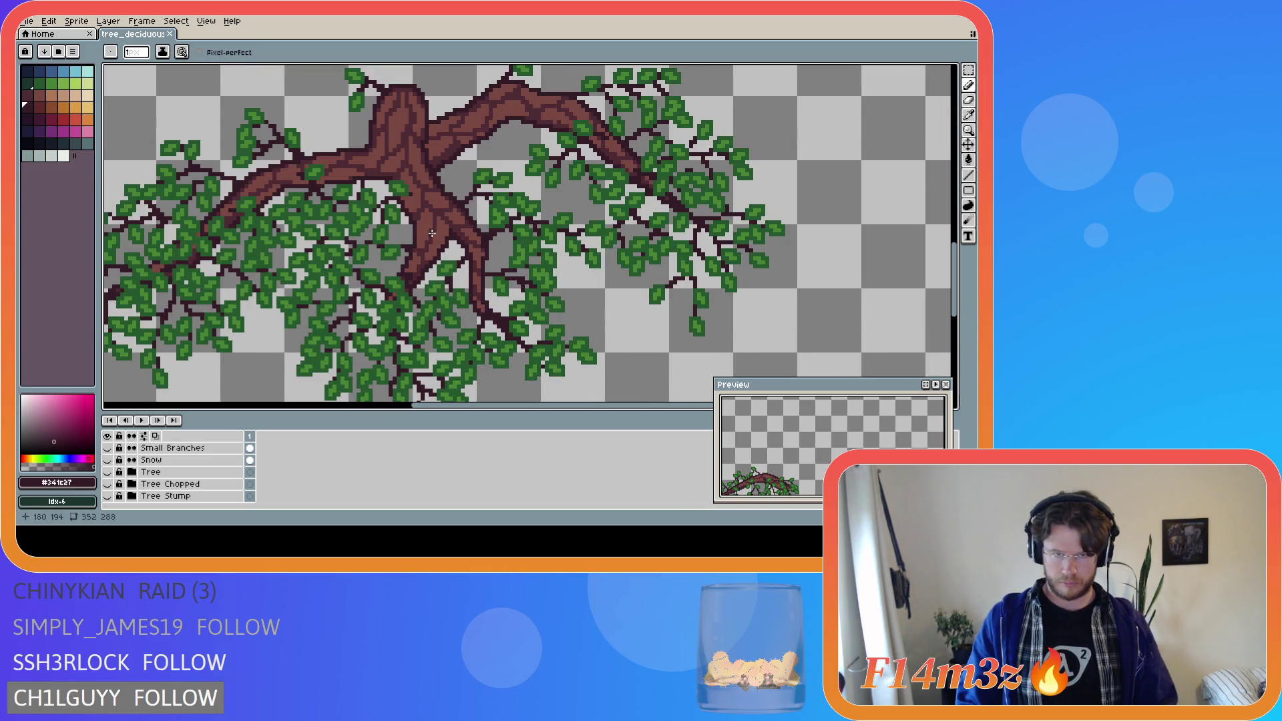
drag(433, 236, 414, 268)
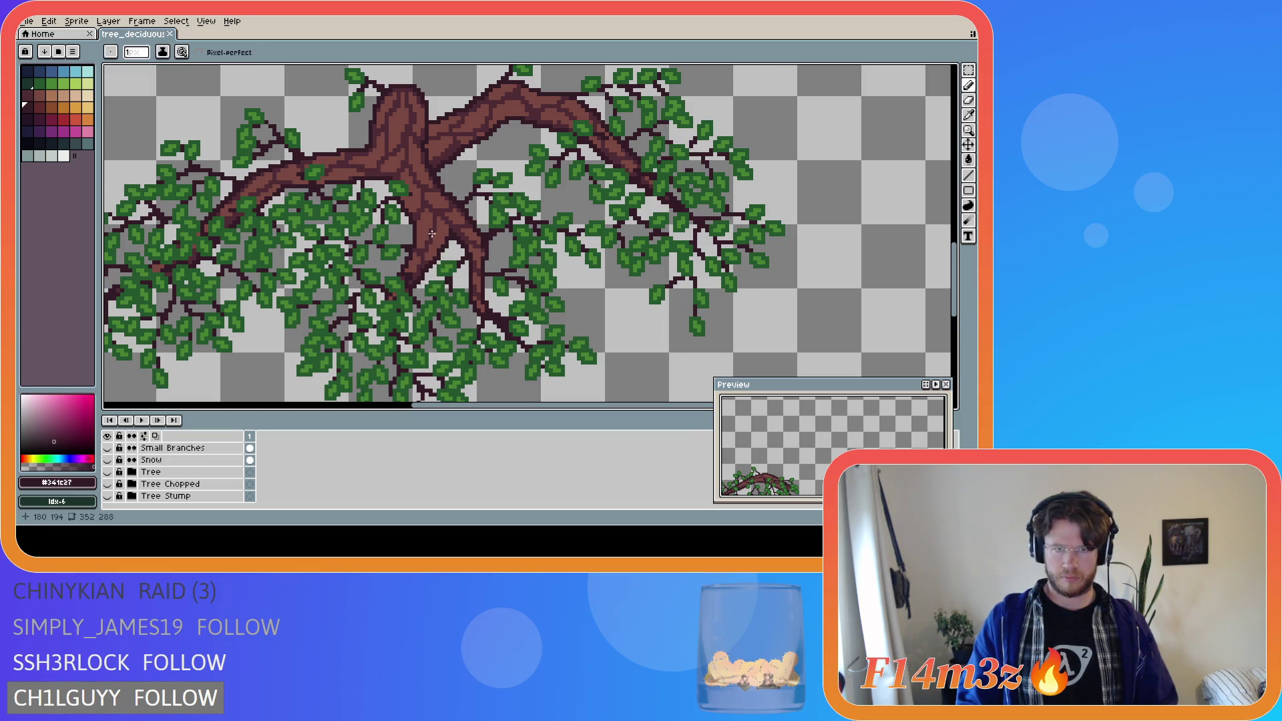
drag(434, 237, 429, 245)
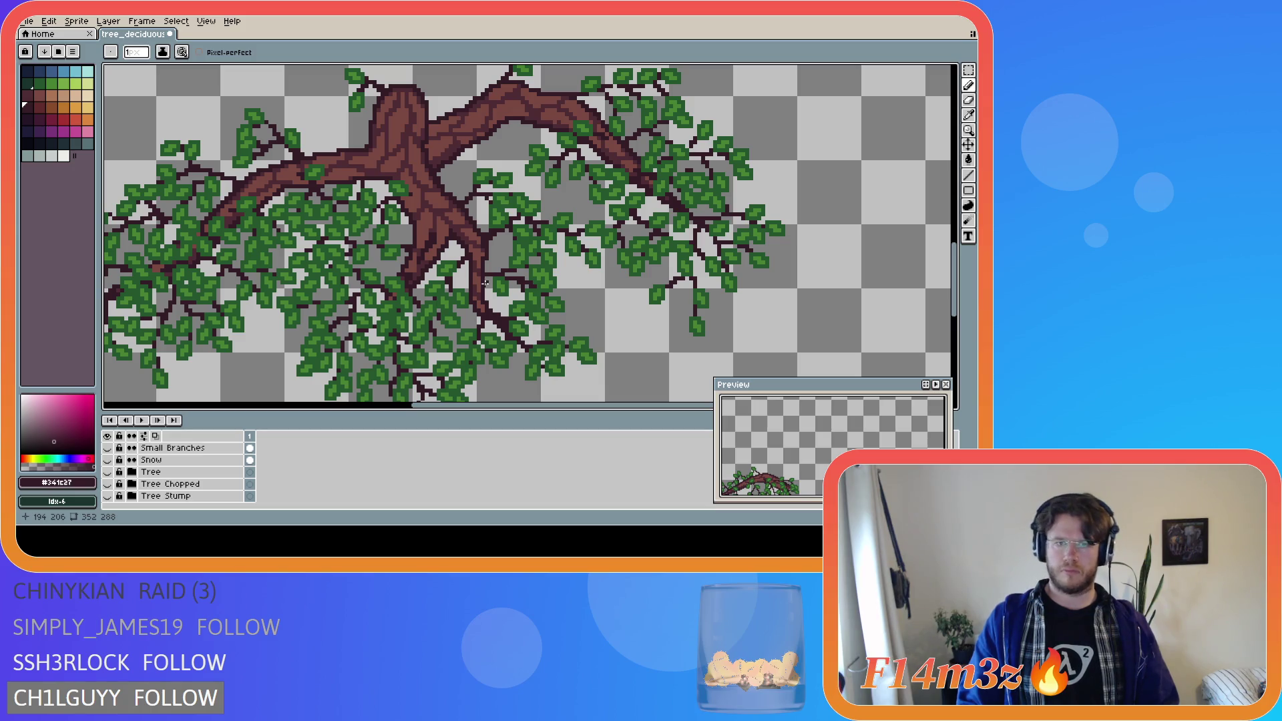
scroll(472, 287, down, 2)
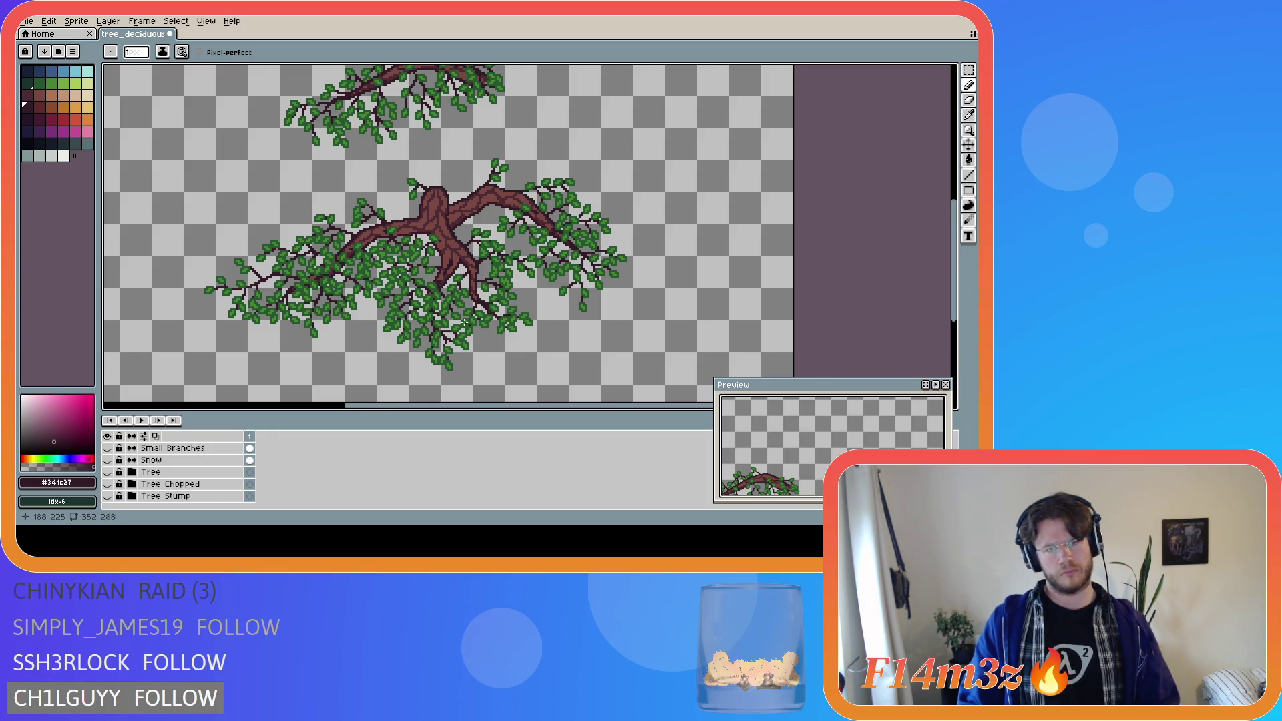
scroll(465, 322, up, 1)
scroll(465, 322, up, 1)
scroll(421, 204, up, 1)
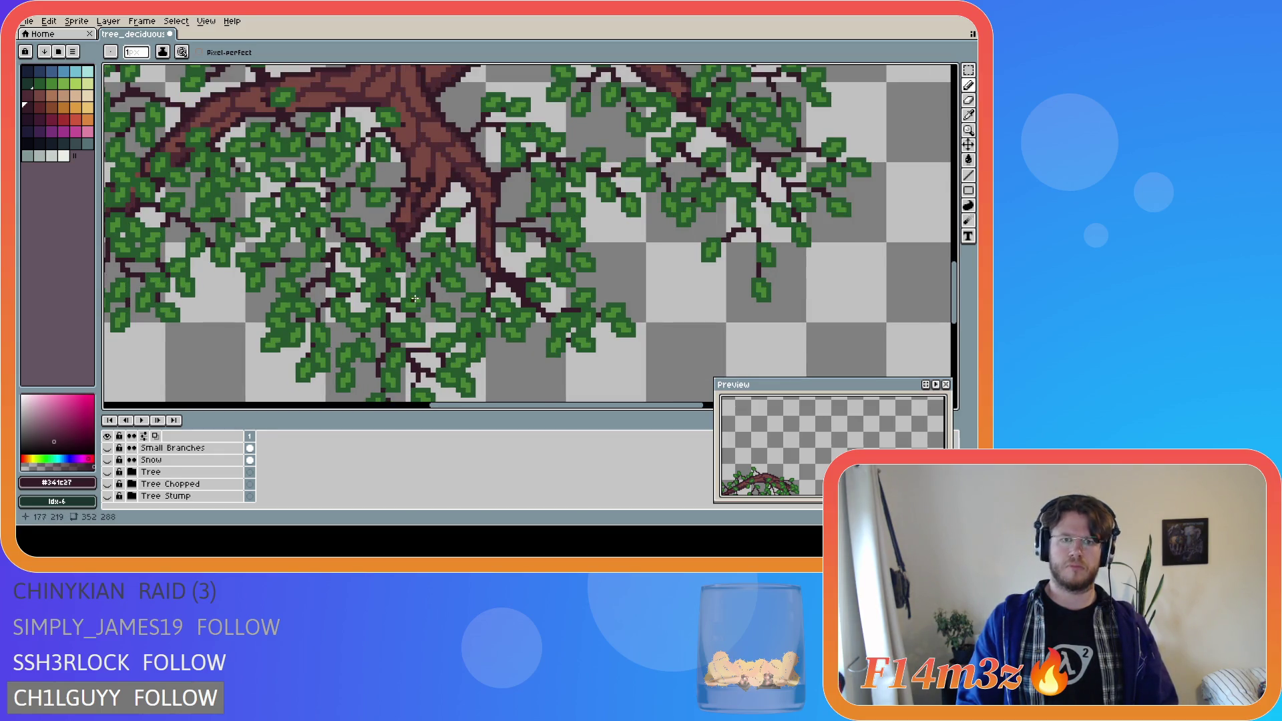
click(429, 184)
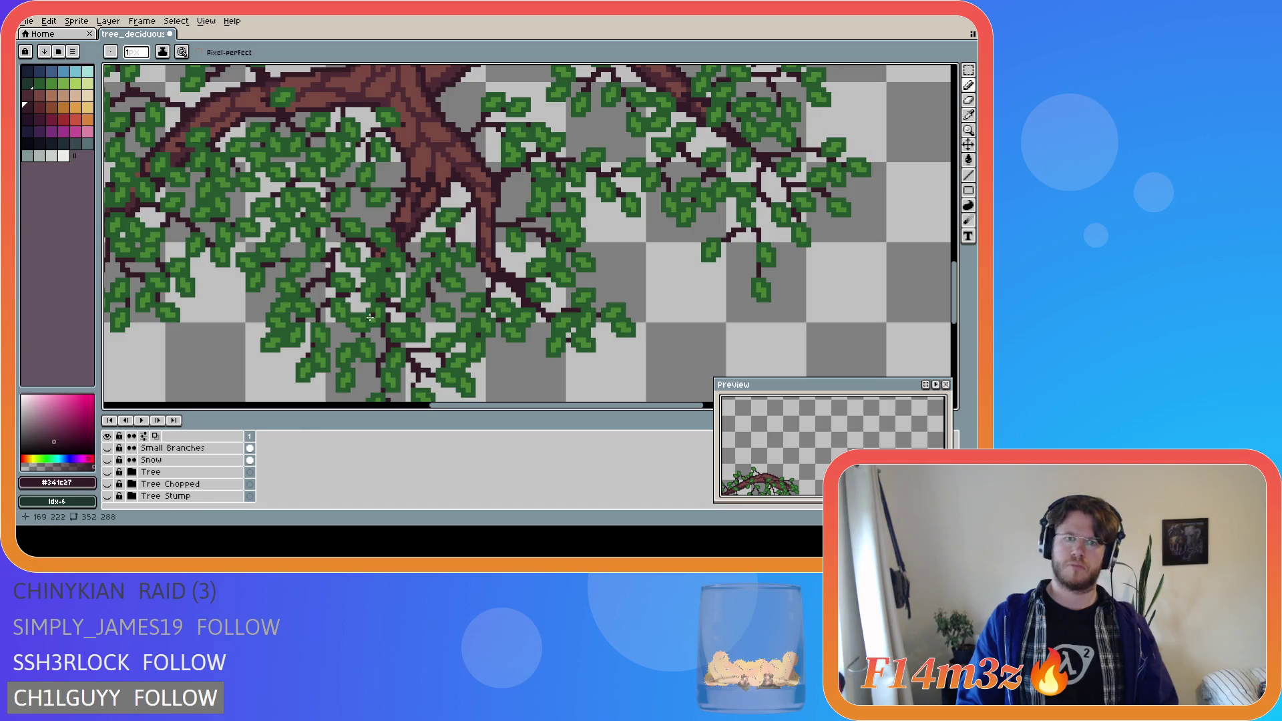
- Hide Bark Front and Branches Front, leaving just the green leaf clusters and thin dark twigs
scroll(160, 488, up, 5)
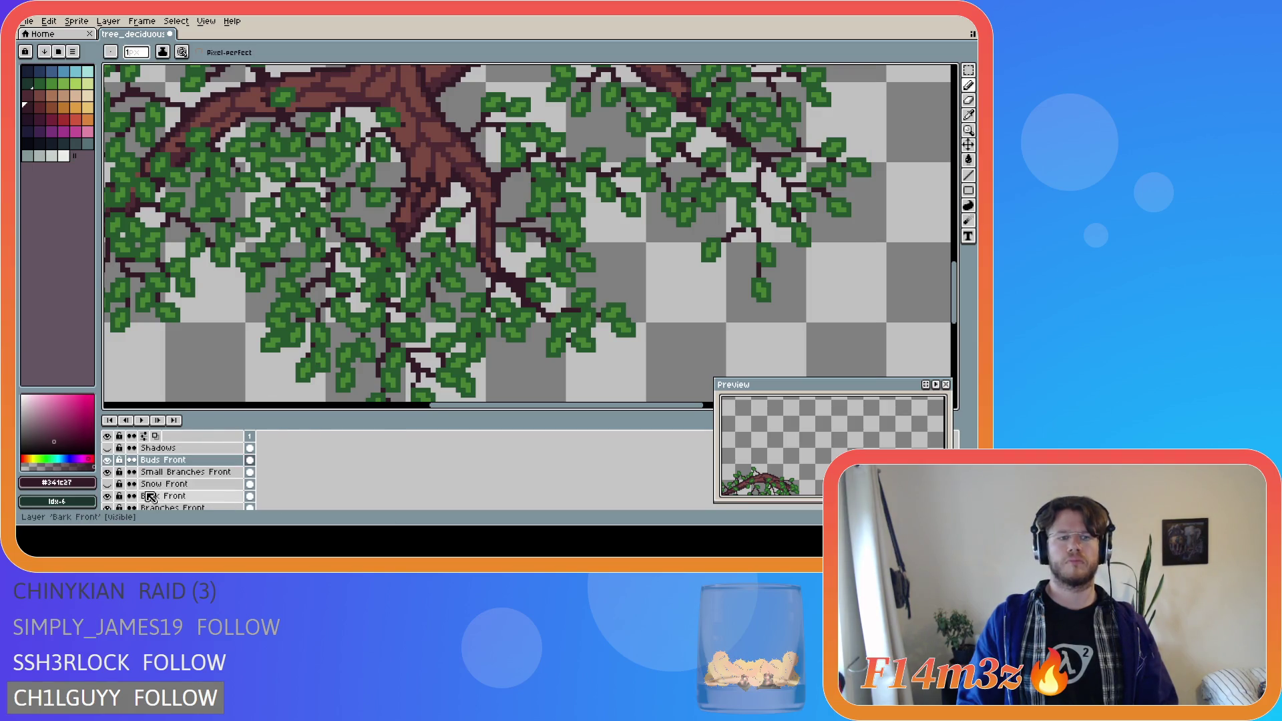
scroll(150, 498, down, 2)
click(107, 472)
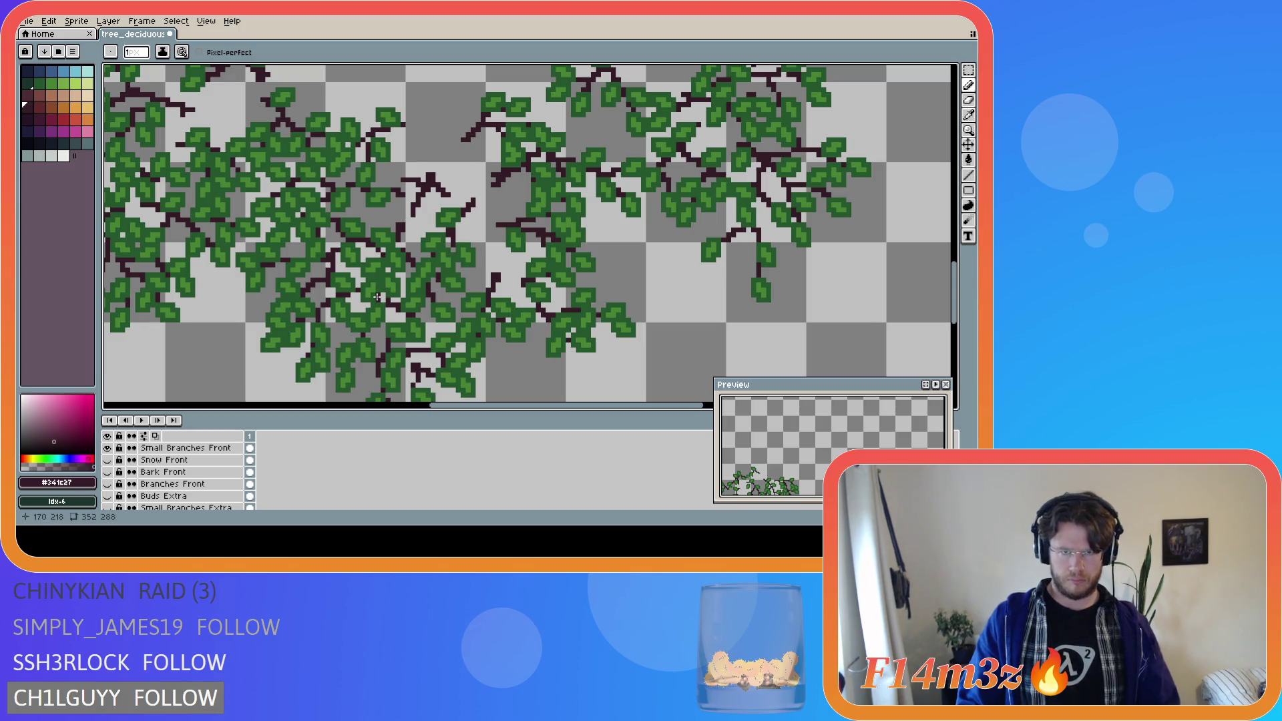
click(107, 472)
drag(109, 473, 109, 482)
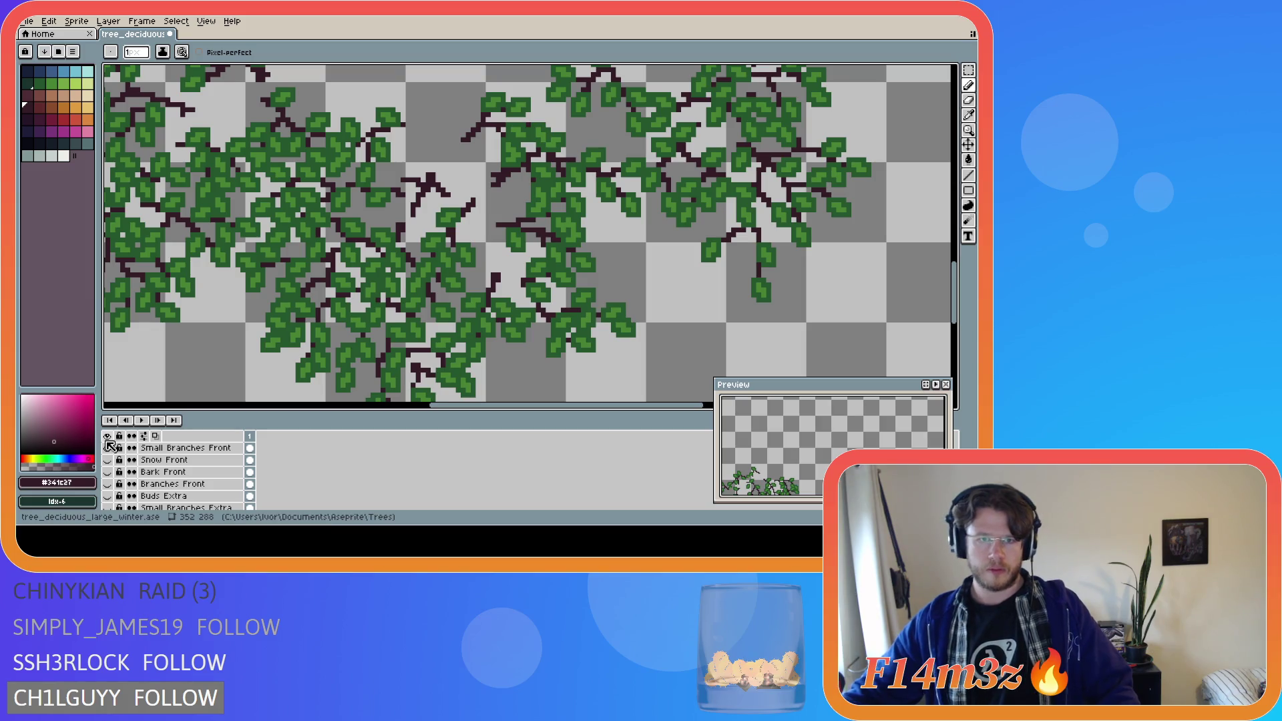
scroll(418, 219, up, 1)
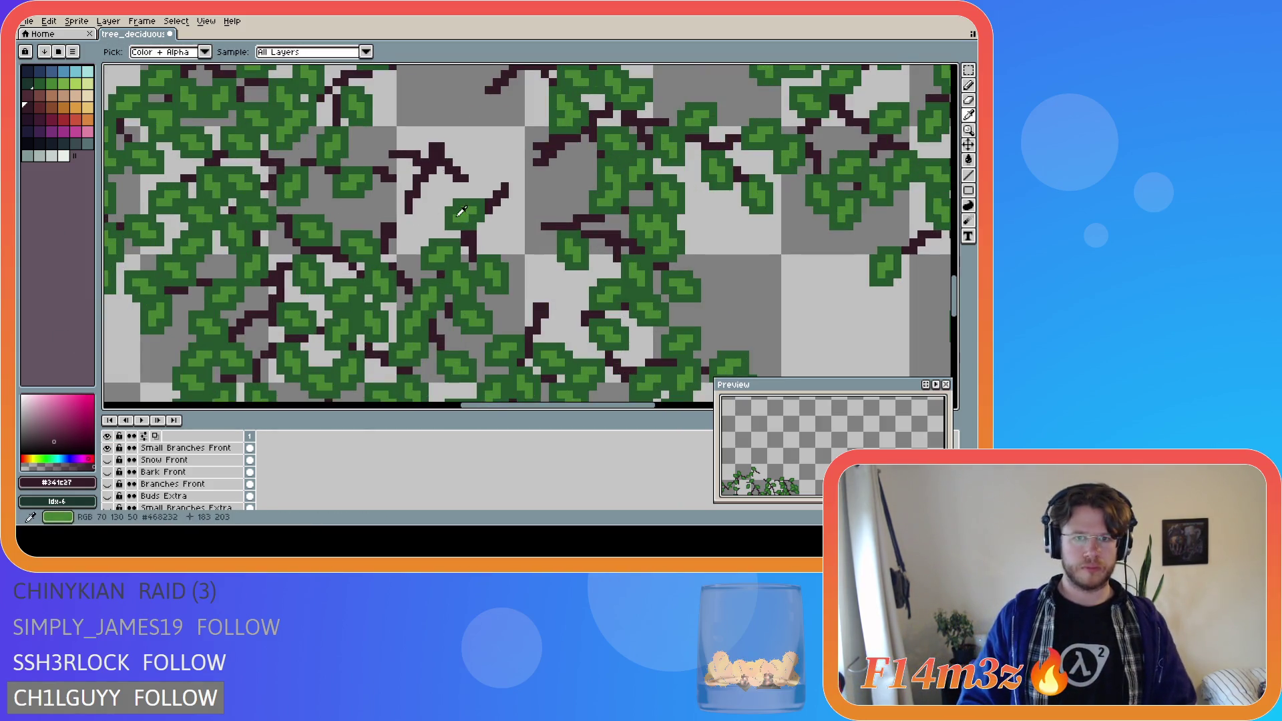
- Sample the leaf green from the canvas and make Buds Front the working layer
alt+click(463, 213)
scroll(191, 486, up, 2)
click(191, 485)
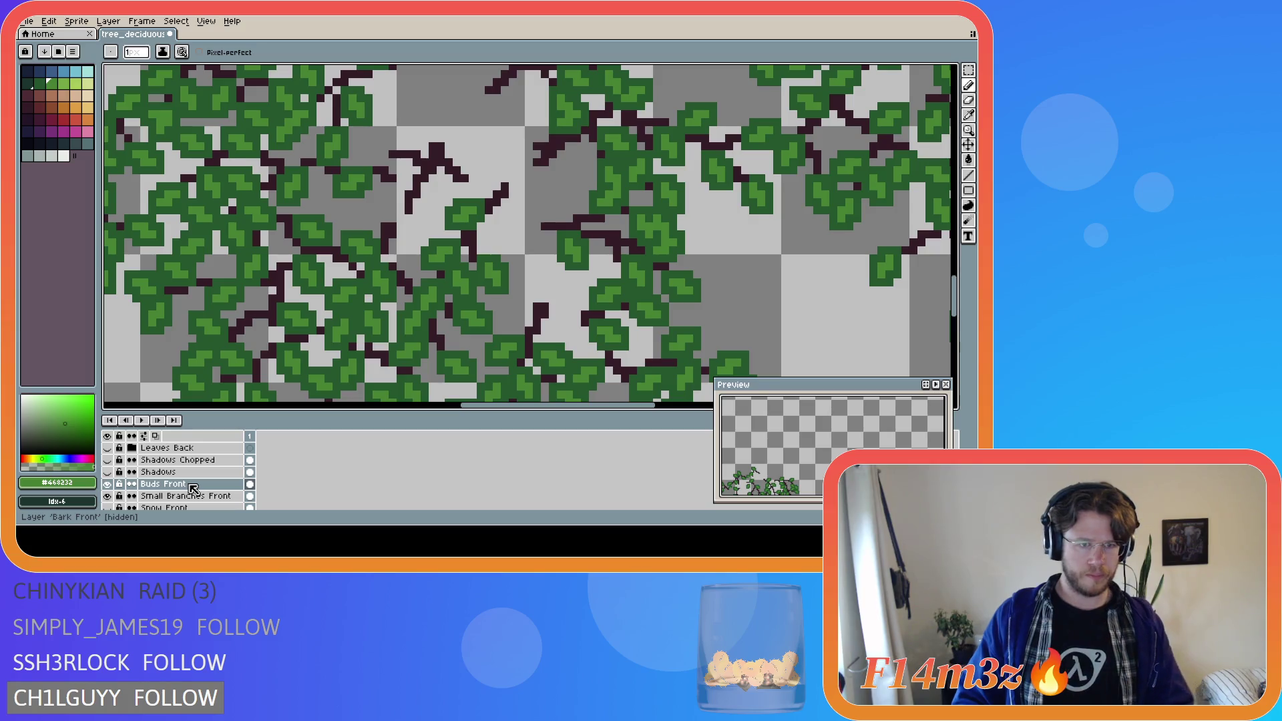
click(118, 486)
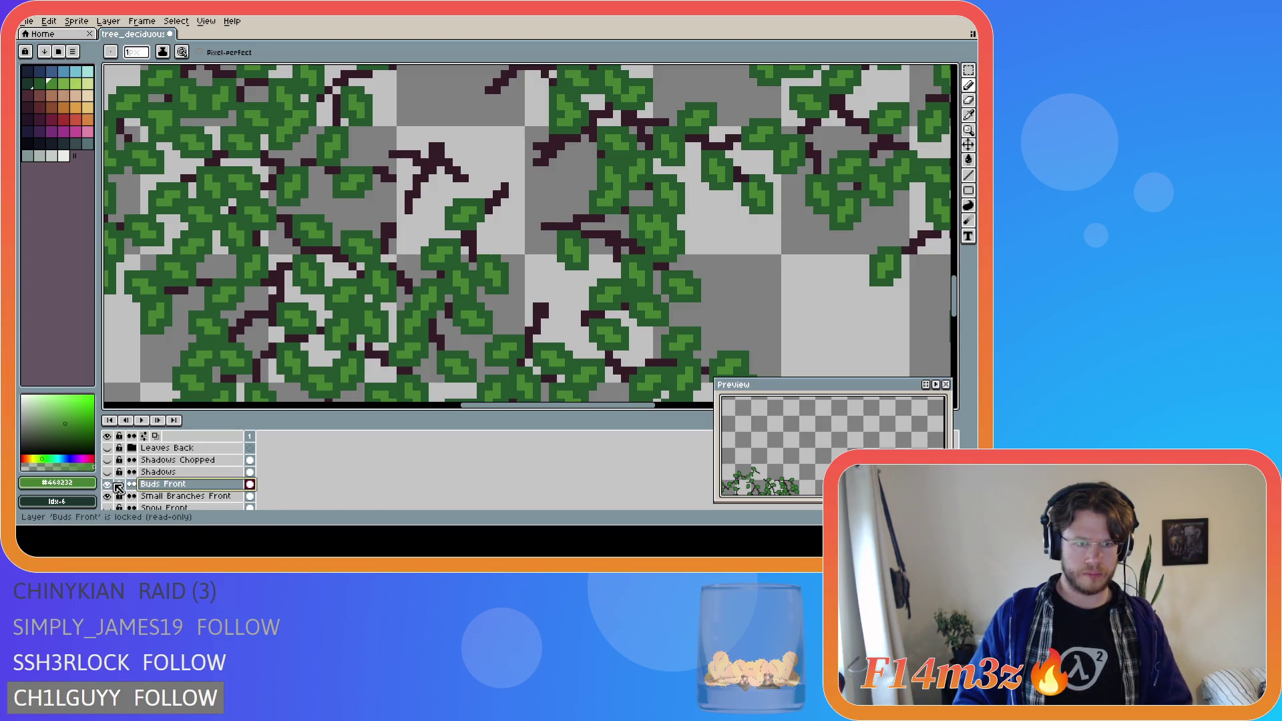
alt+click(107, 484)
alt+click(107, 484)
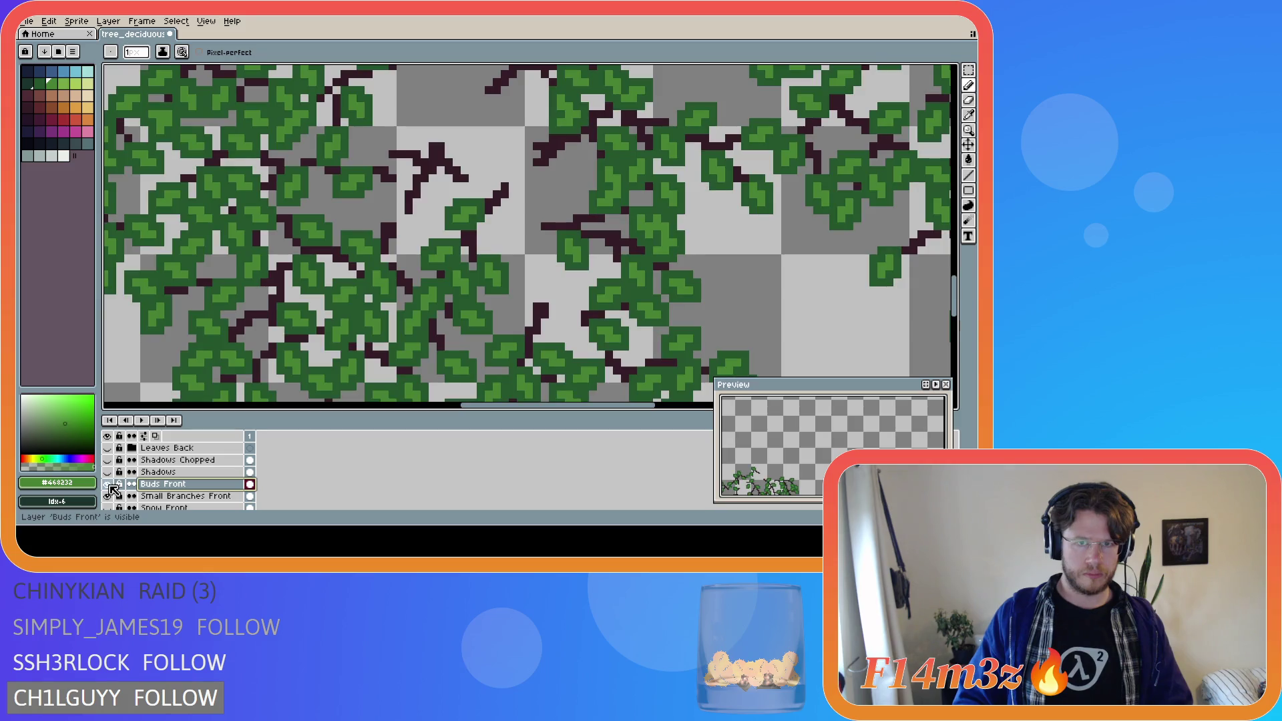
- Magic Wand the dark twig above the canopy centre, then cut and paste it onto Buds Front
key(w)
click(436, 152)
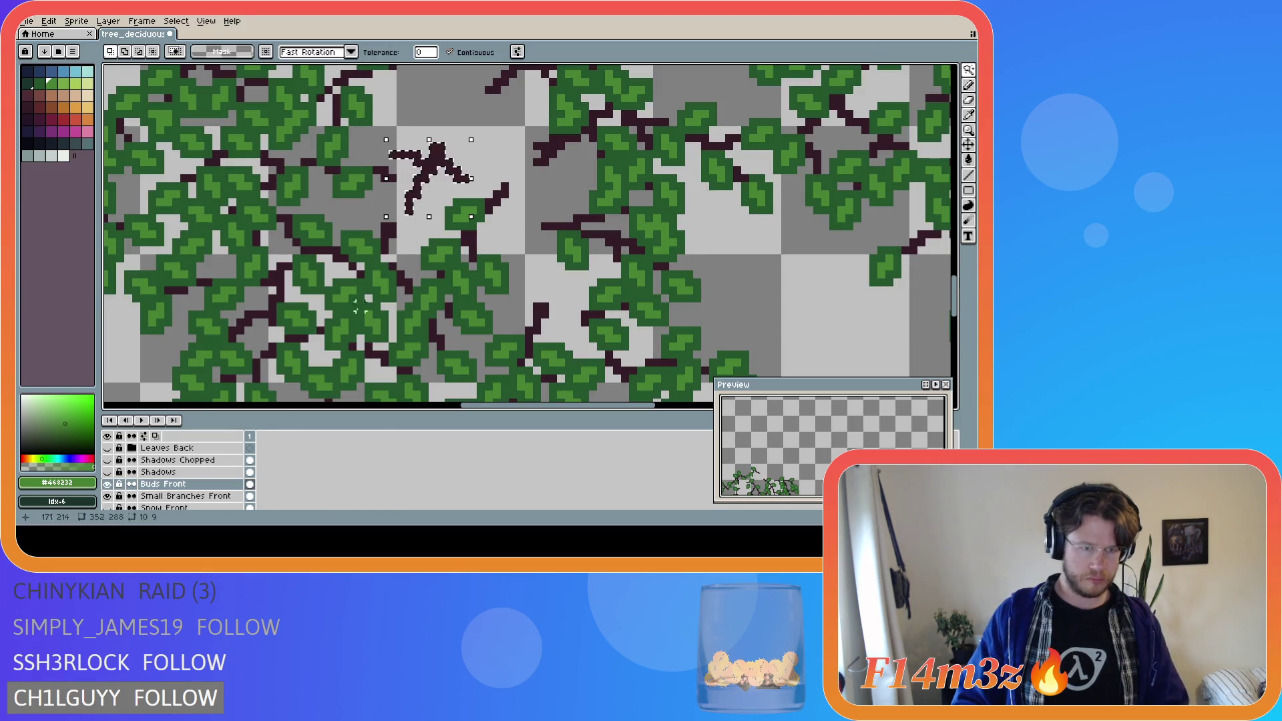
key(Delete)
key(ctrl+v)
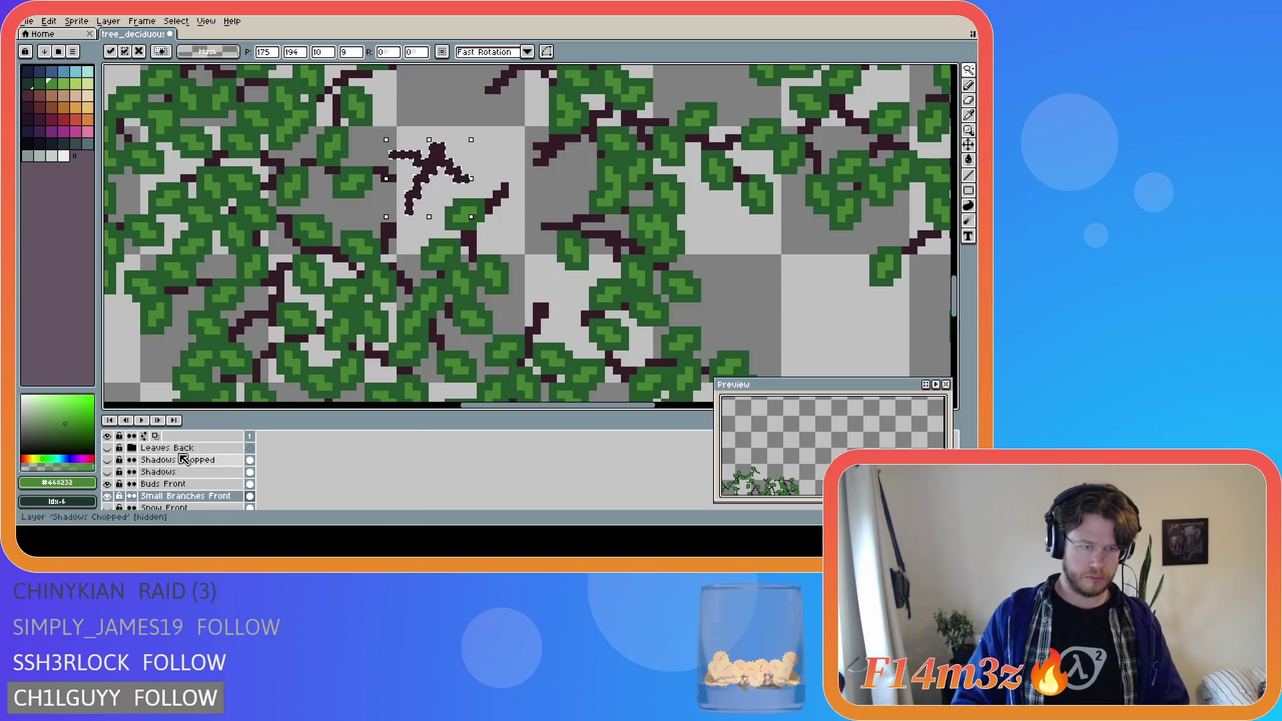
key(Return)
- Pencil small green buds along and around the pasted twig
key(i)
key(b)
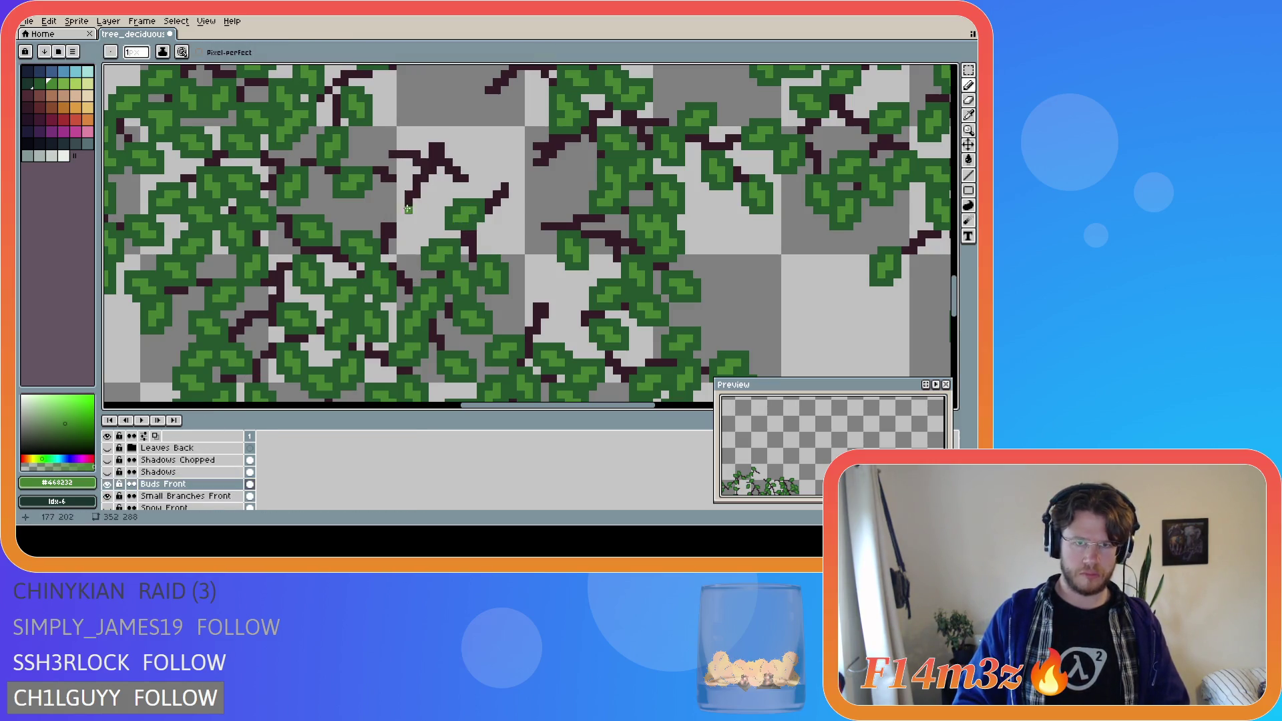
drag(399, 213, 393, 222)
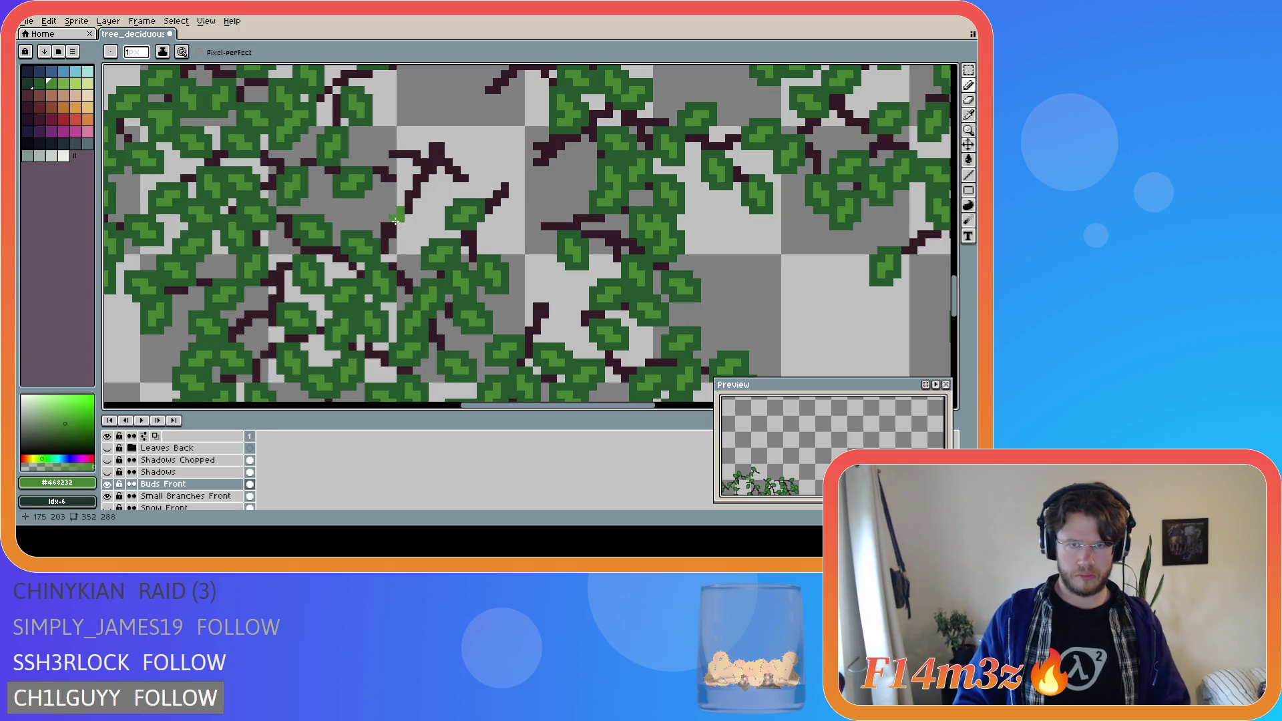
click(429, 200)
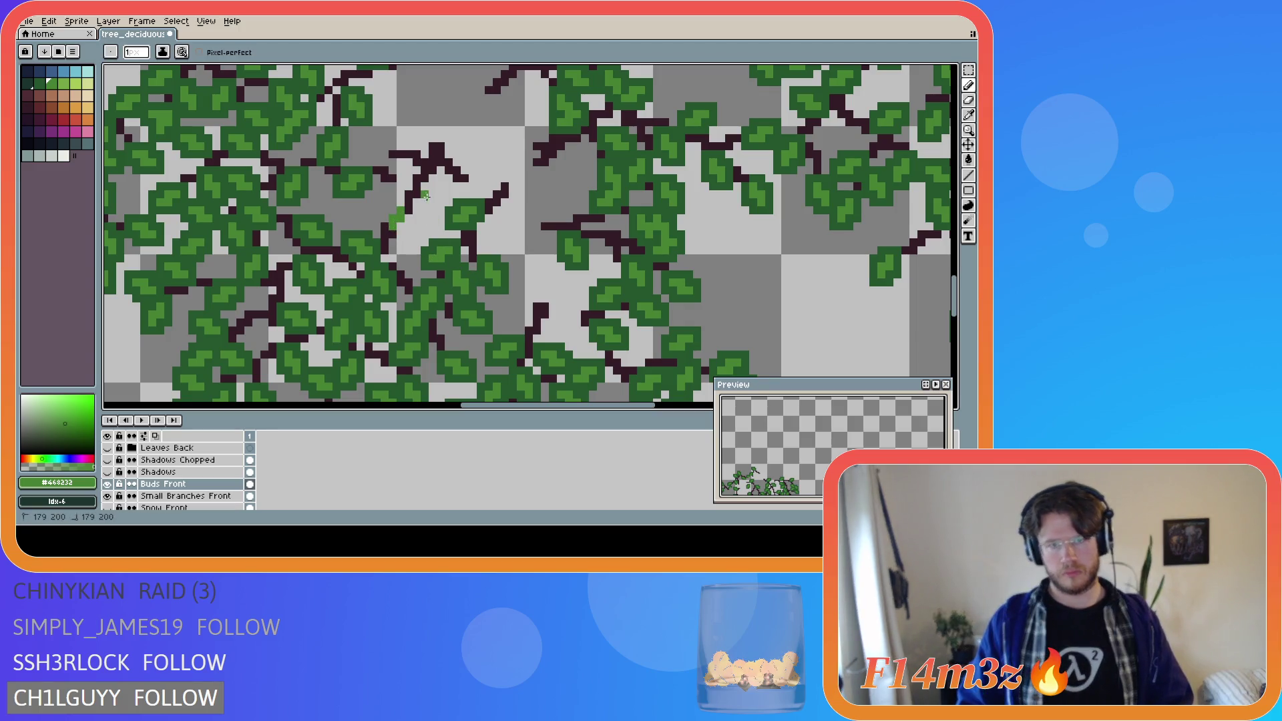
mouse_move(401, 186)
mouse_down()
mouse_move(384, 186)
mouse_move(400, 187)
mouse_up()
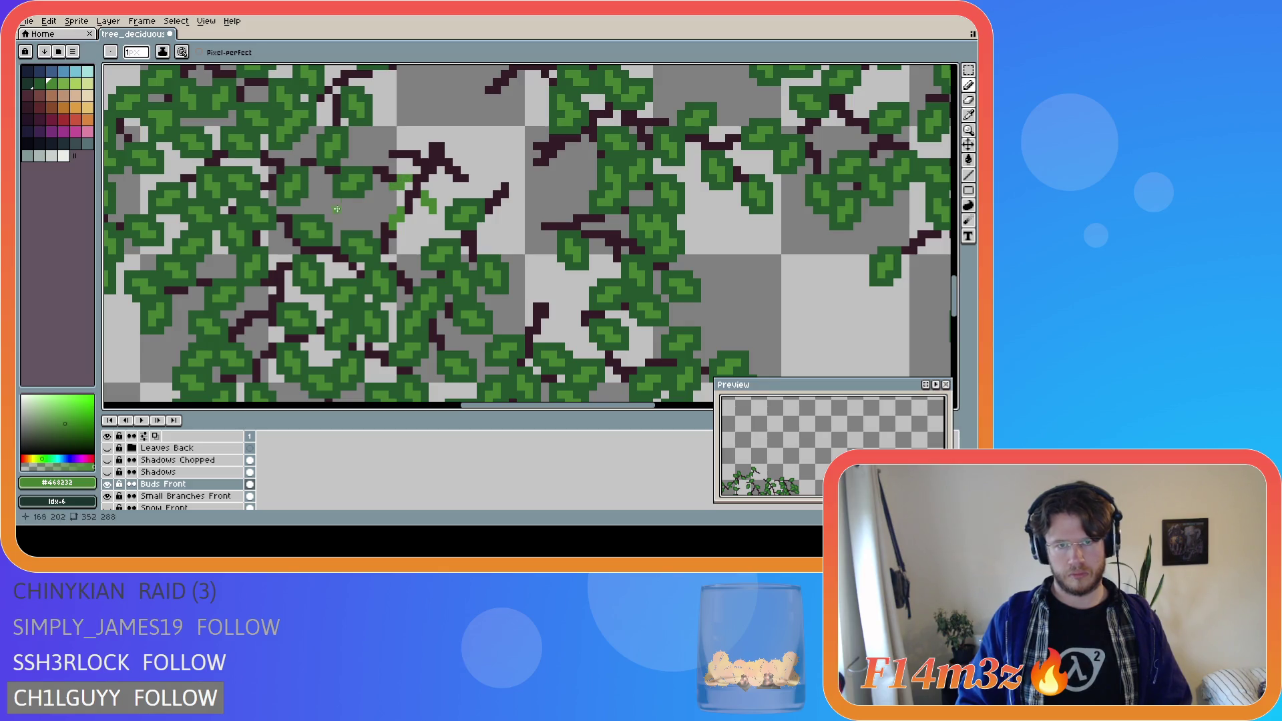
drag(393, 147, 374, 135)
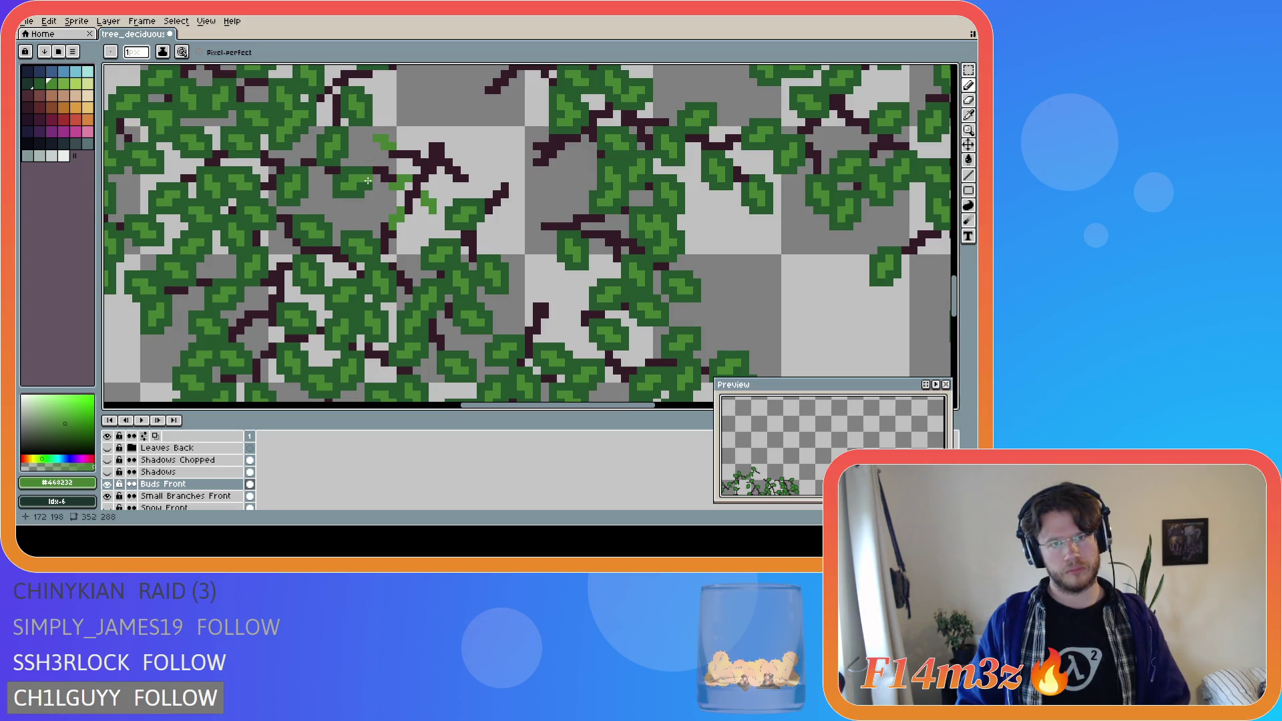
mouse_move(466, 187)
mouse_down()
mouse_move(478, 193)
mouse_move(460, 158)
mouse_up()
click(473, 153)
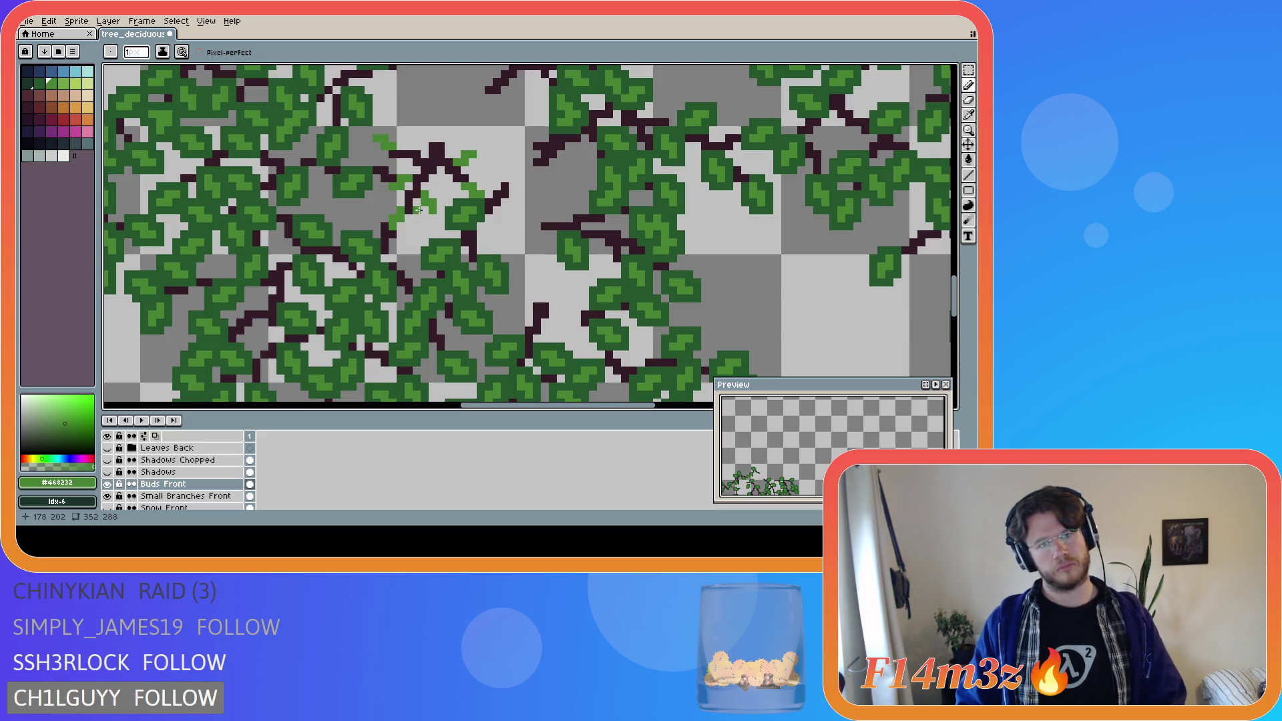
scroll(134, 481, down, 3)
- Show the Branches Front and Bark Front layers again
click(109, 496)
click(107, 497)
click(108, 483)
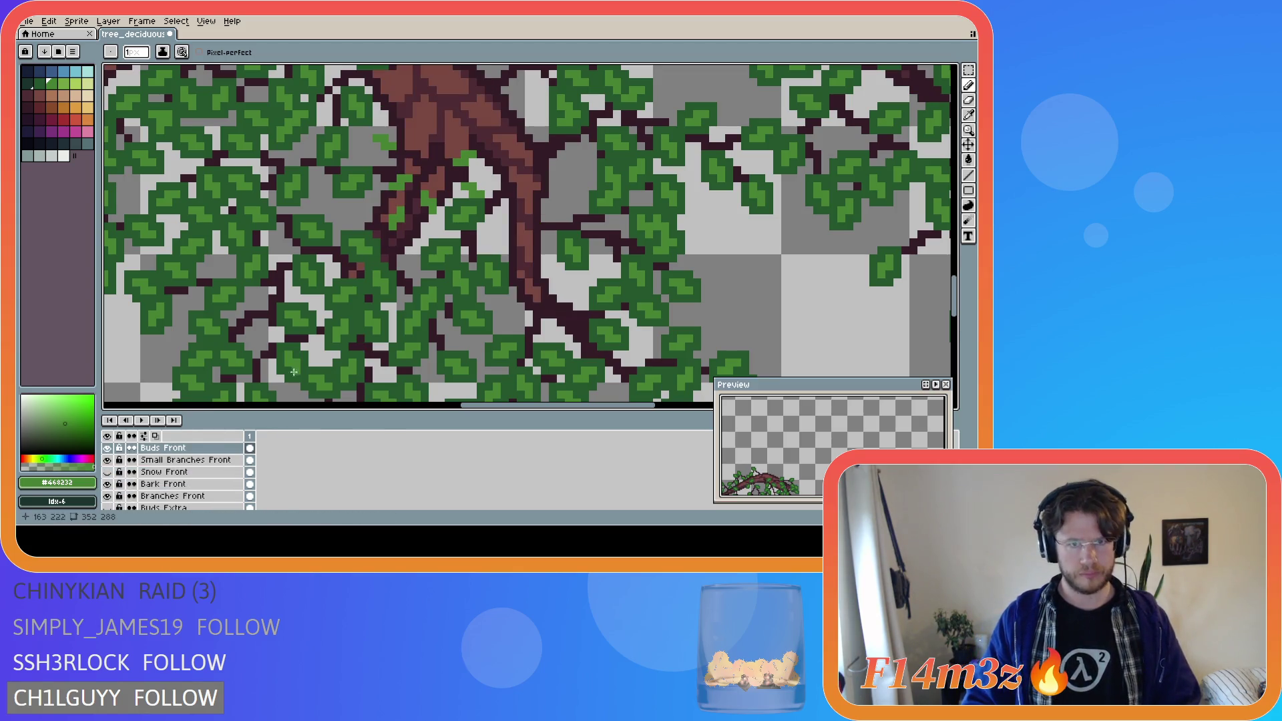
scroll(354, 201, down, 1)
scroll(396, 217, up, 2)
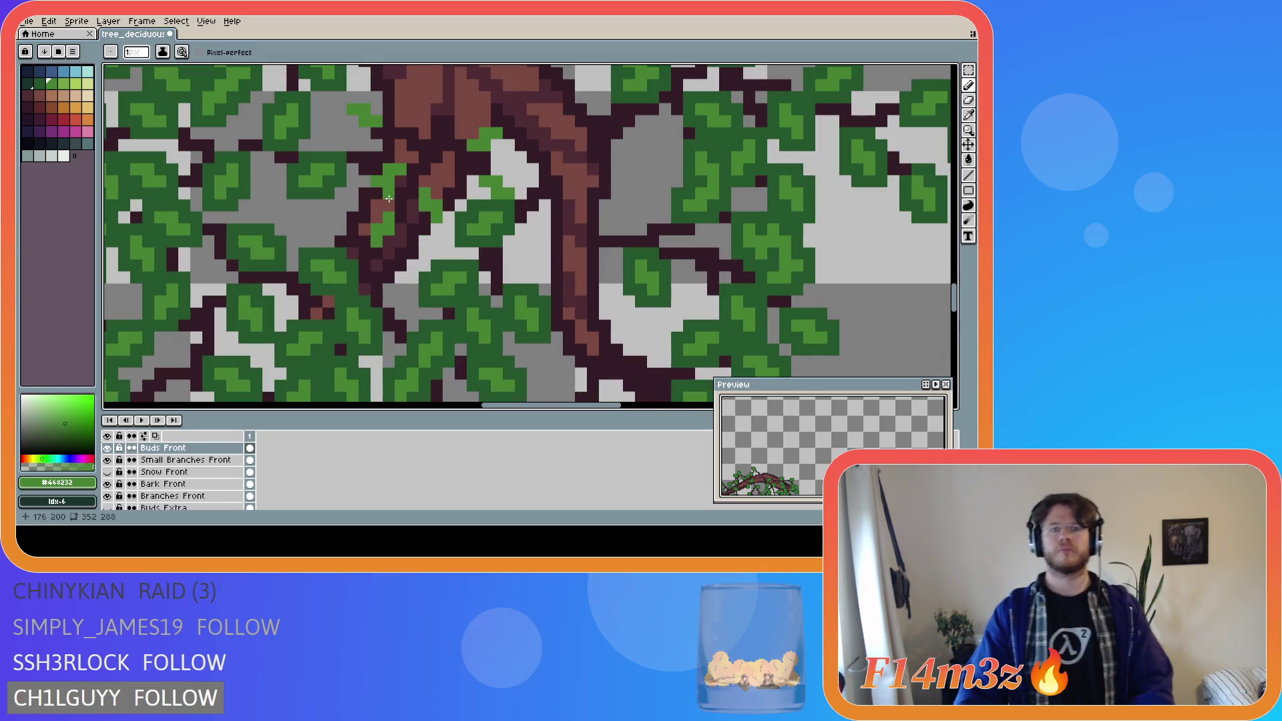
- Paint a few more green bud pixels on the twig and save tree_deciduous_large_winter.ase
mouse_move(396, 217)
mouse_down()
mouse_move(418, 193)
mouse_move(412, 210)
mouse_move(448, 229)
mouse_move(445, 194)
mouse_move(411, 180)
mouse_move(366, 194)
mouse_move(380, 161)
mouse_move(414, 164)
mouse_move(465, 137)
mouse_move(491, 157)
mouse_move(509, 128)
mouse_move(361, 137)
mouse_move(388, 112)
mouse_move(337, 97)
mouse_move(351, 130)
mouse_up()
mouse_move(365, 203)
mouse_down()
mouse_move(377, 219)
mouse_move(364, 254)
mouse_move(401, 221)
mouse_up()
scroll(380, 205, down, 5)
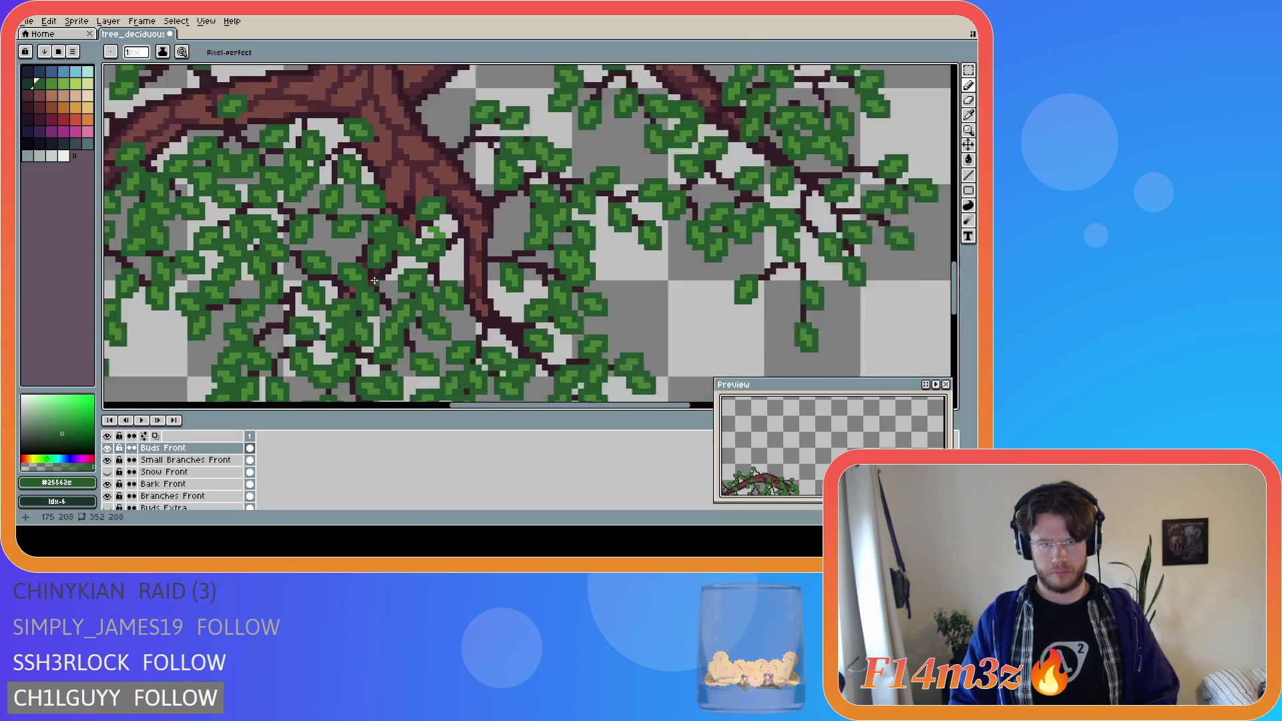
key(ctrl+s)
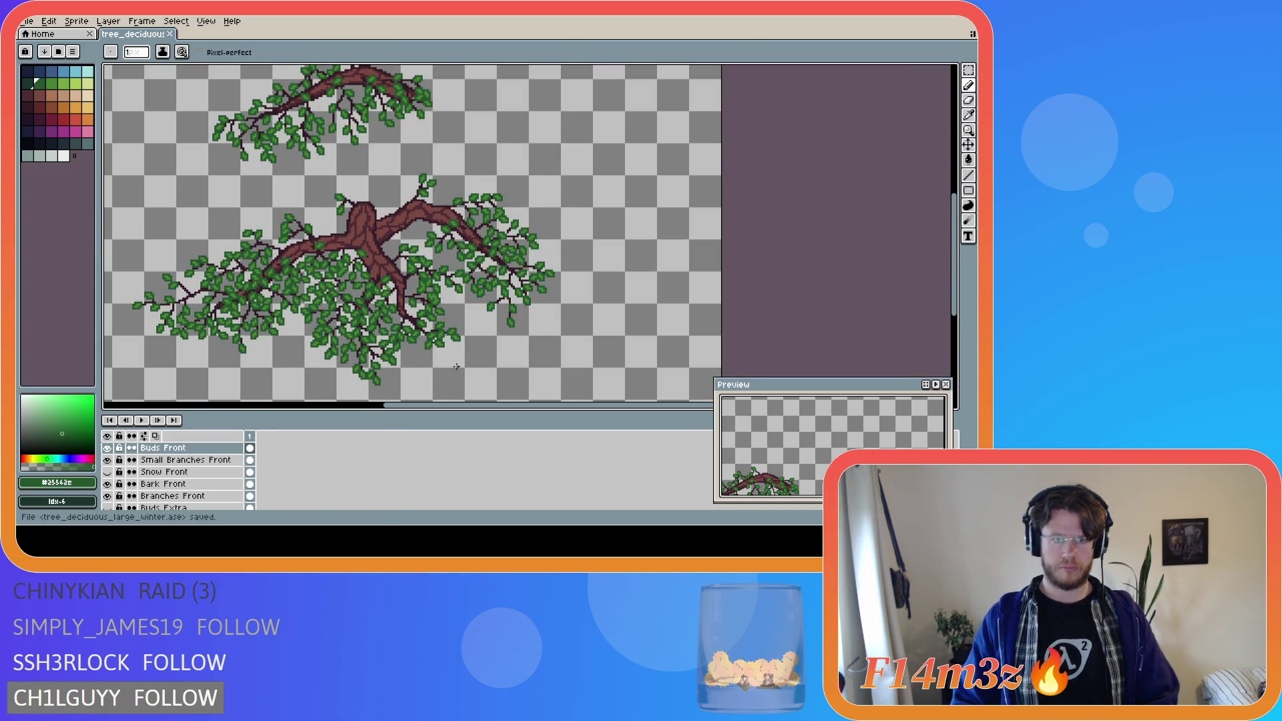
- Zoom into the trunk, pick the dark twig colour #341c27 from a branch, and save
scroll(487, 369, down, 2)
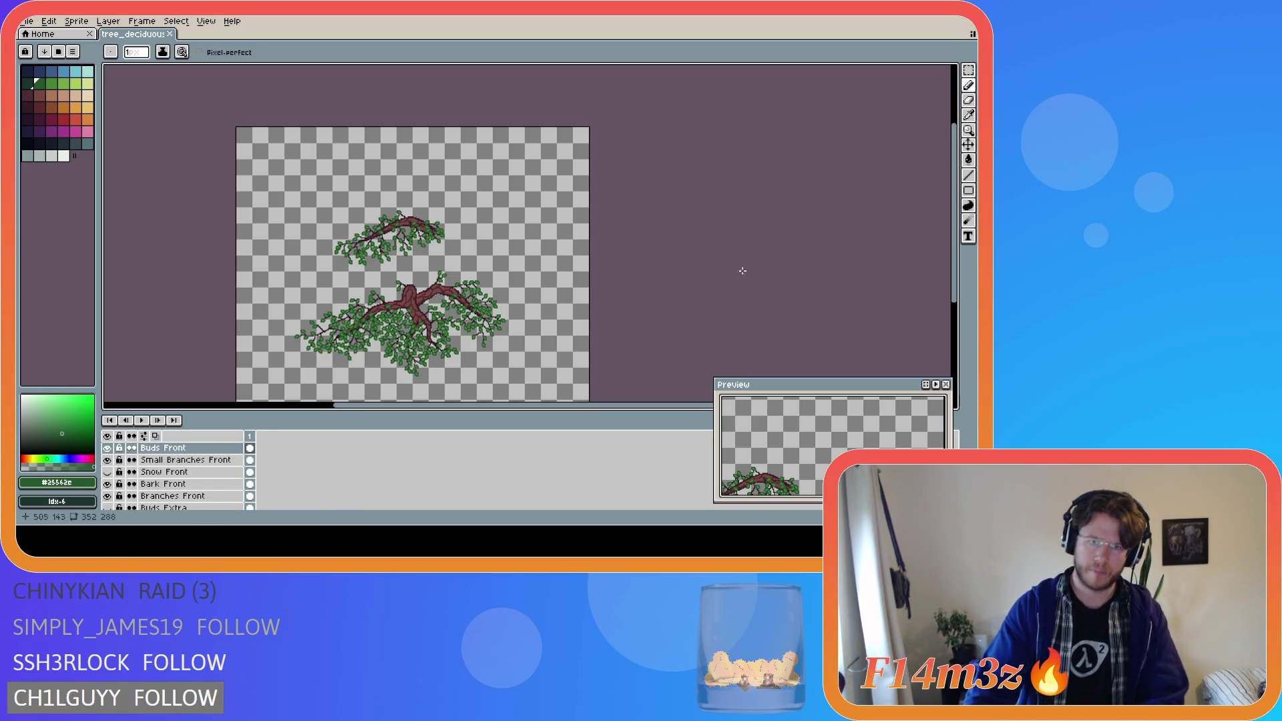
drag(955, 270, 956, 294)
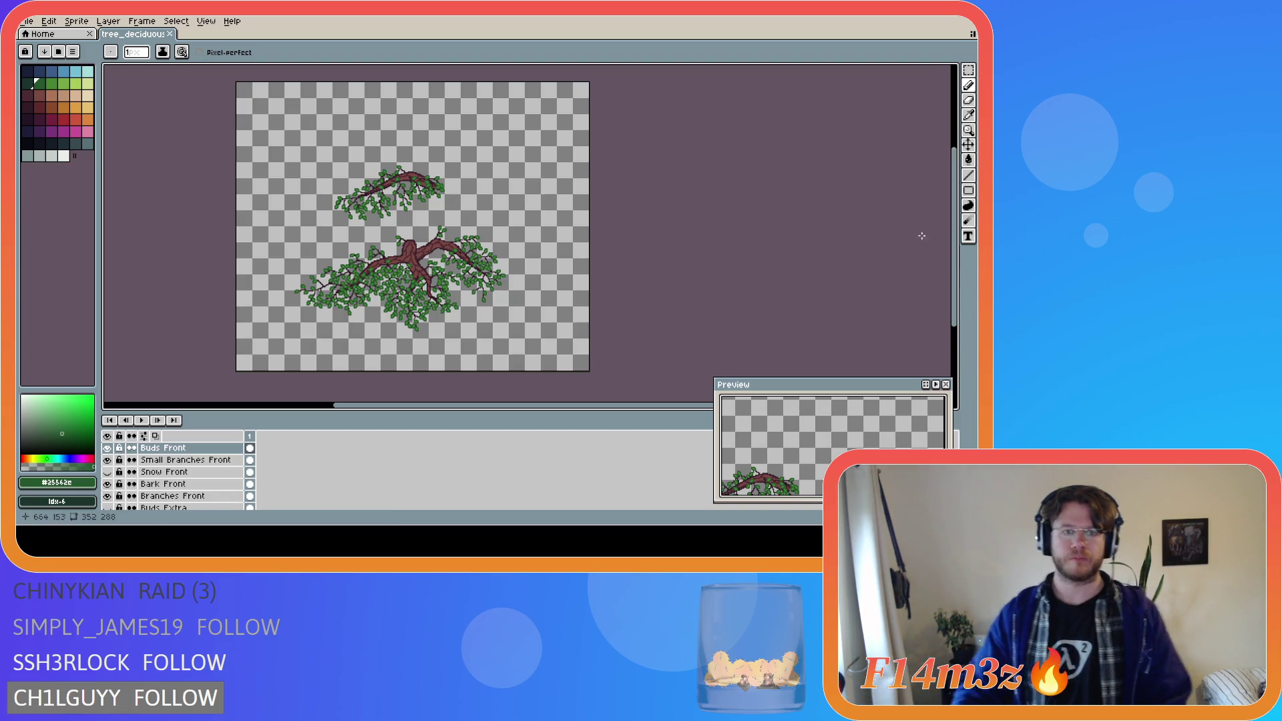
scroll(444, 284, up, 2)
scroll(366, 338, up, 1)
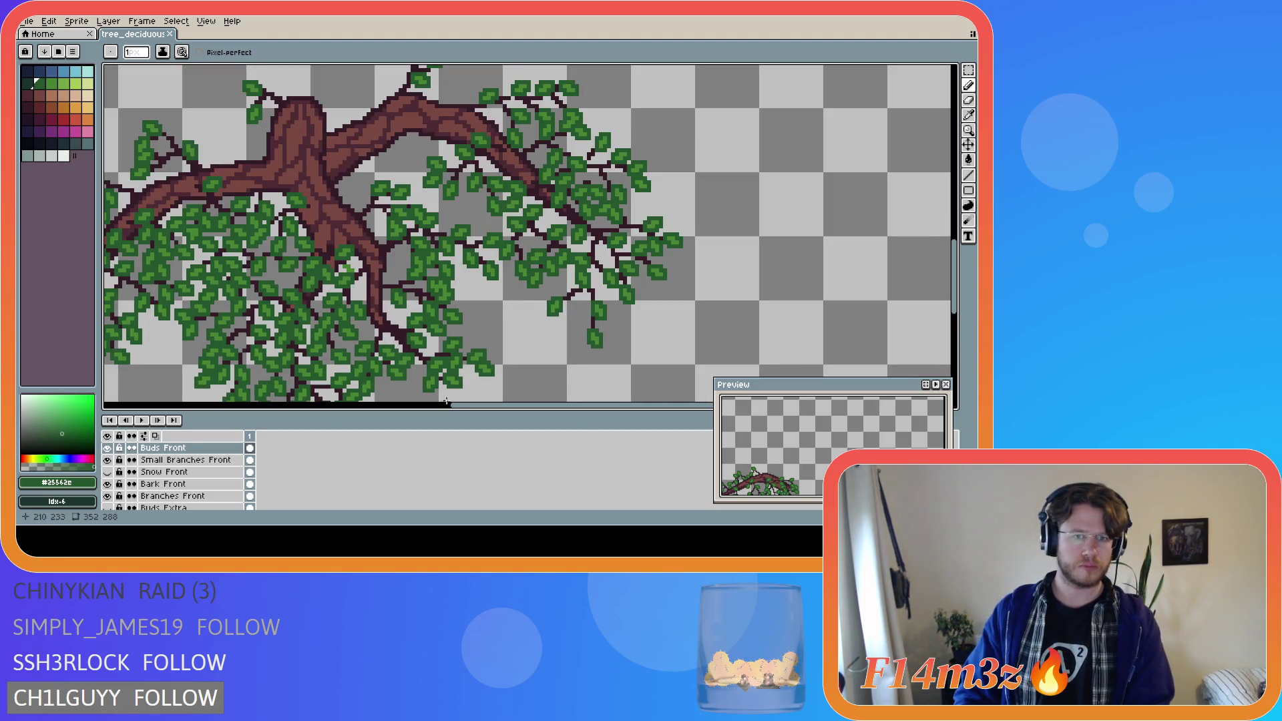
scroll(736, 267, left, 3)
drag(956, 266, 956, 274)
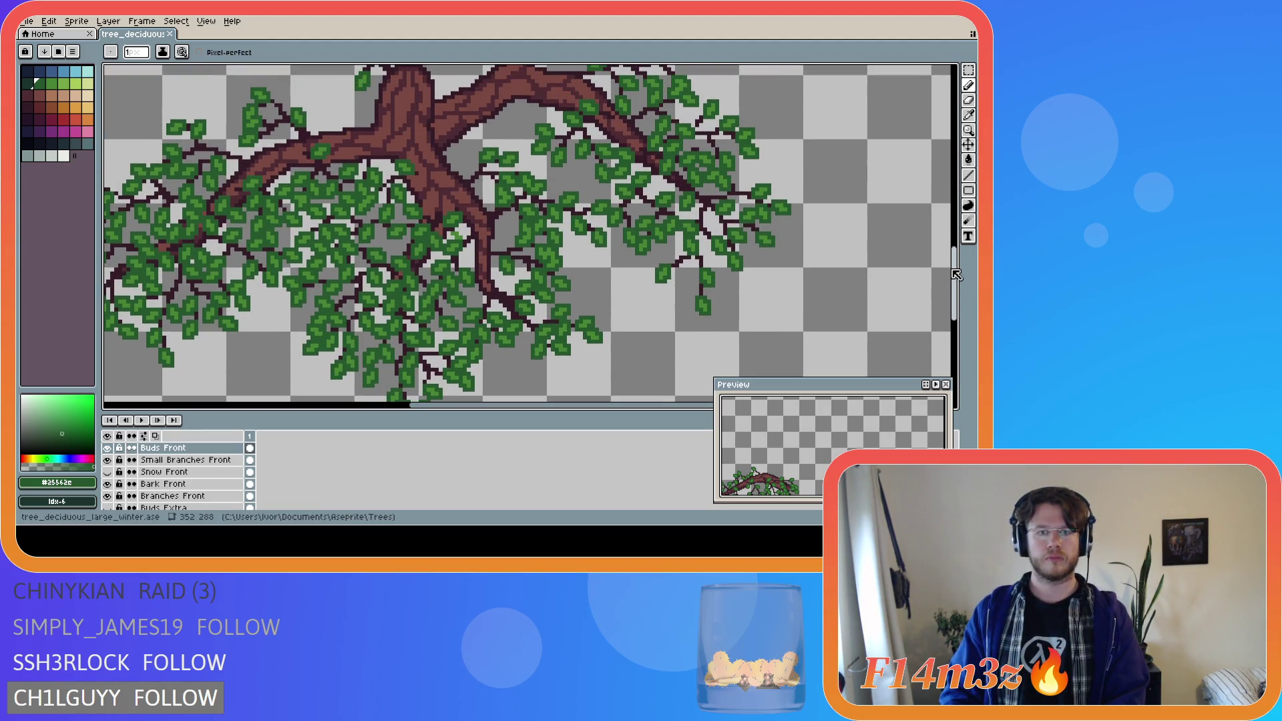
alt+click(495, 251)
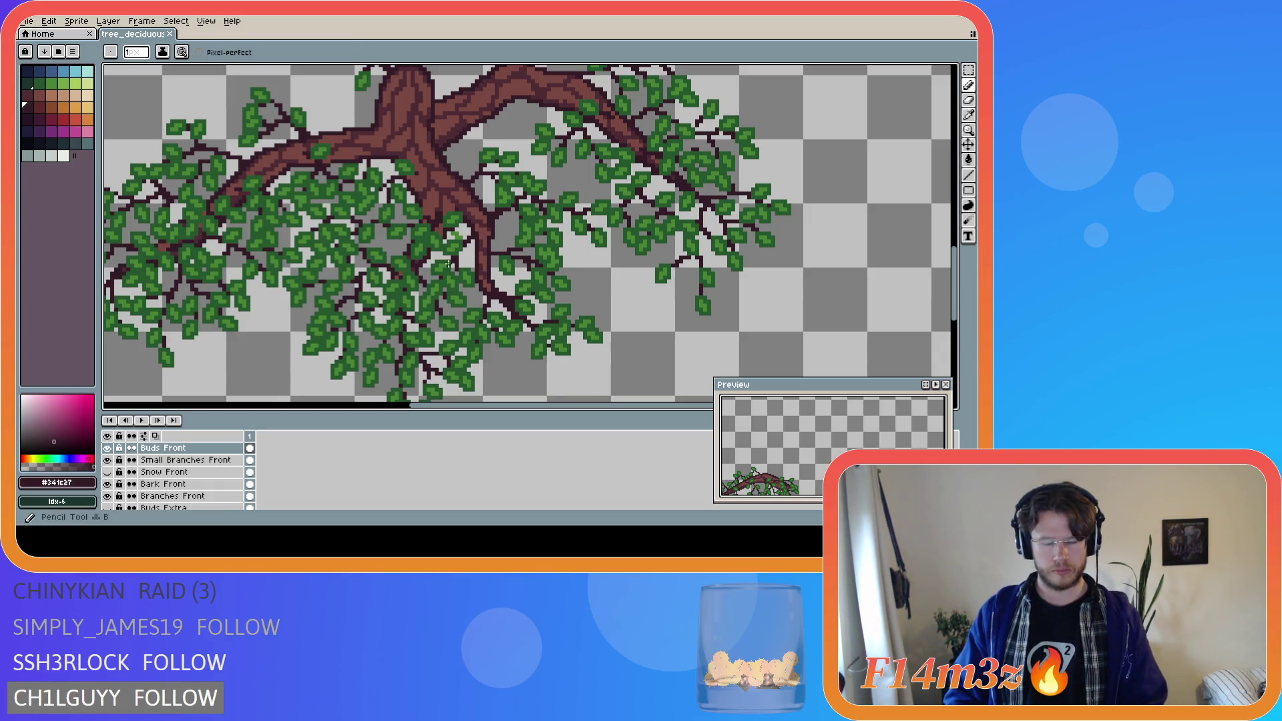
key(1)
key(ctrl+s)
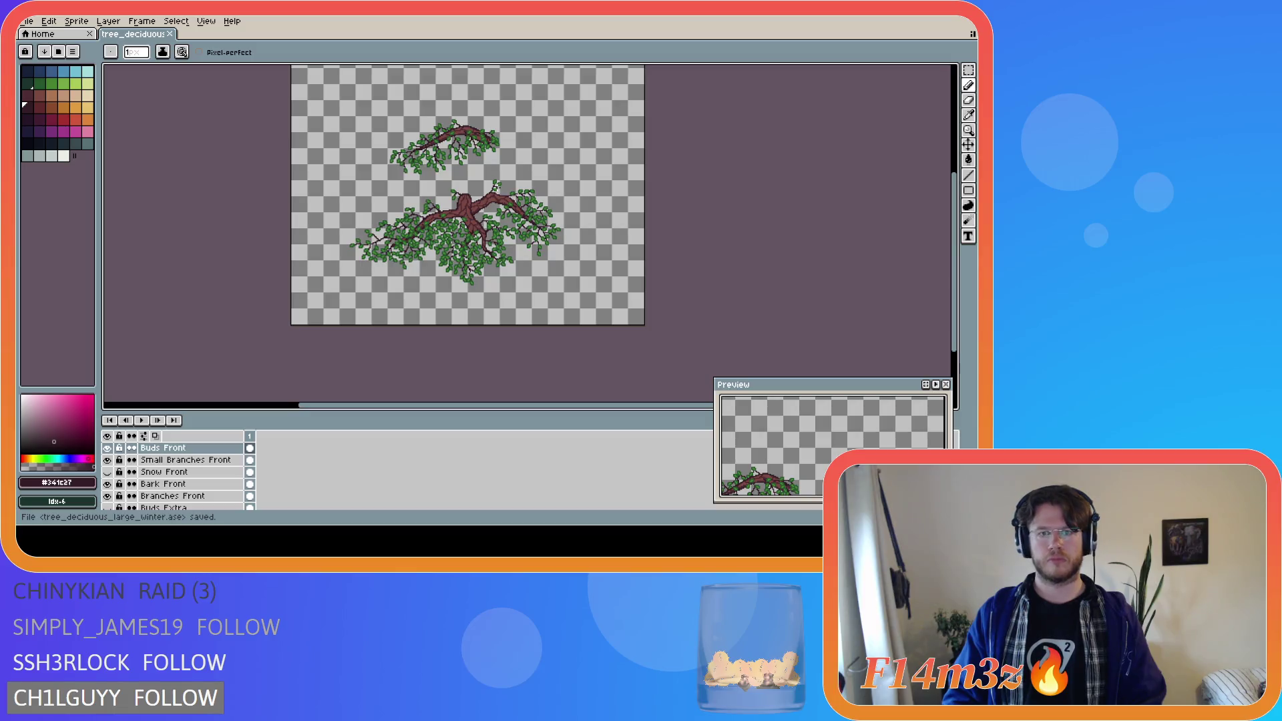
- Touch up a dark pixel on the branch below the fork and save
scroll(499, 325, up, 3)
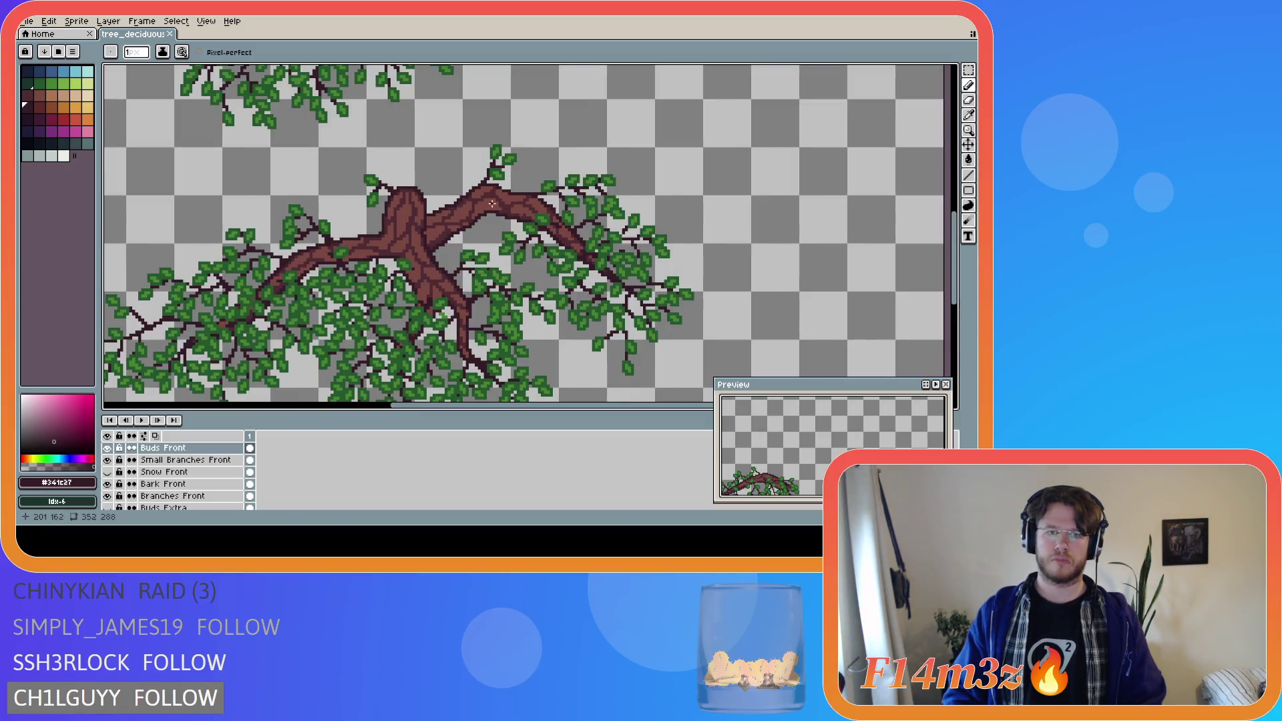
scroll(517, 284, down, 3)
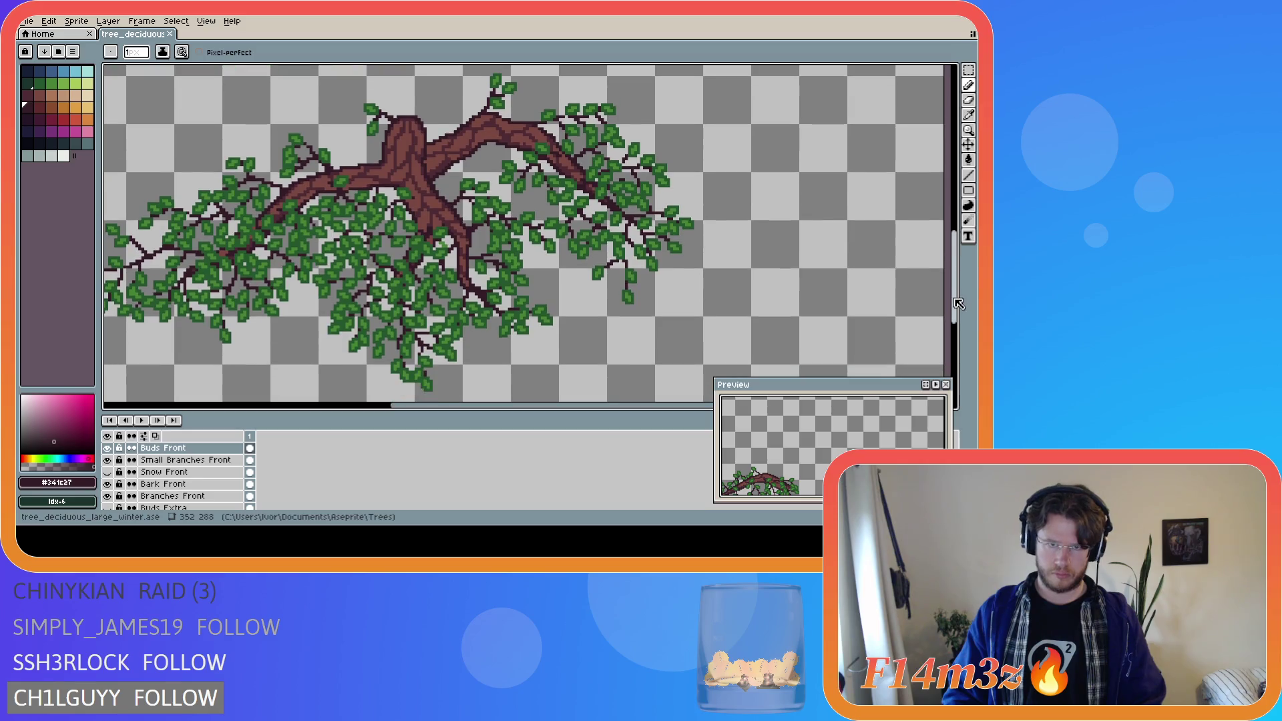
scroll(462, 244, up, 1)
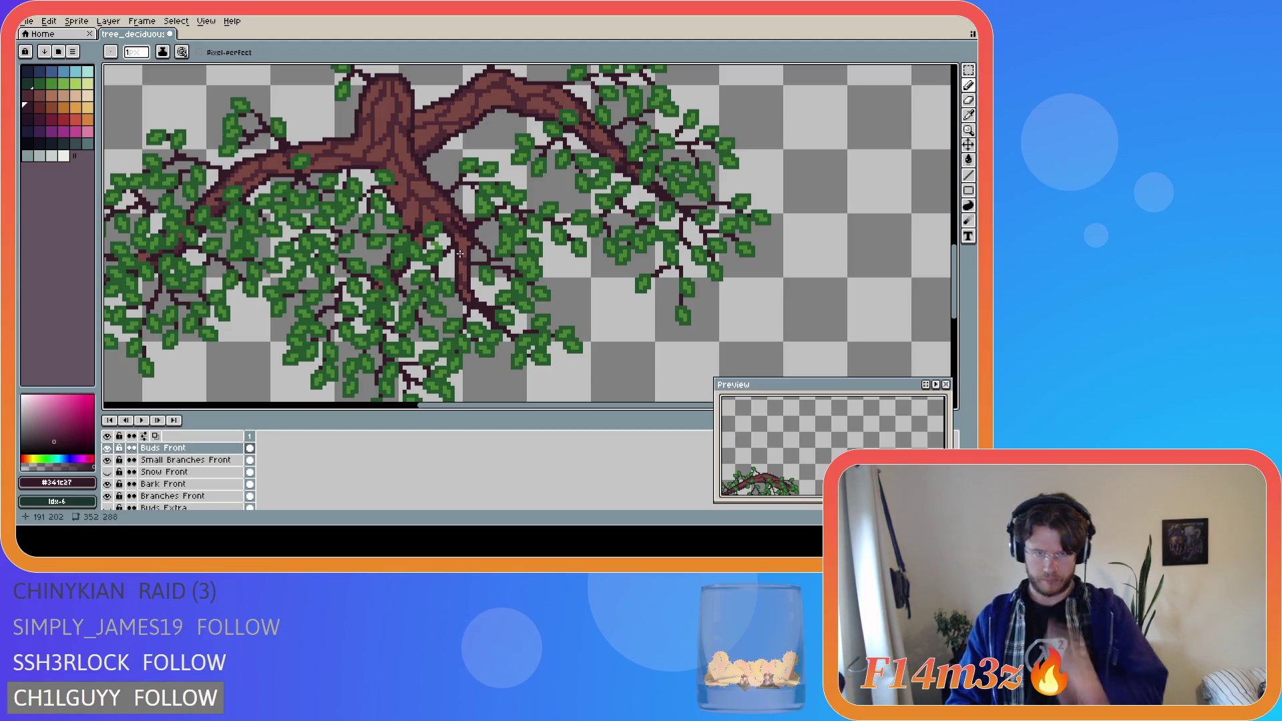
click(487, 247)
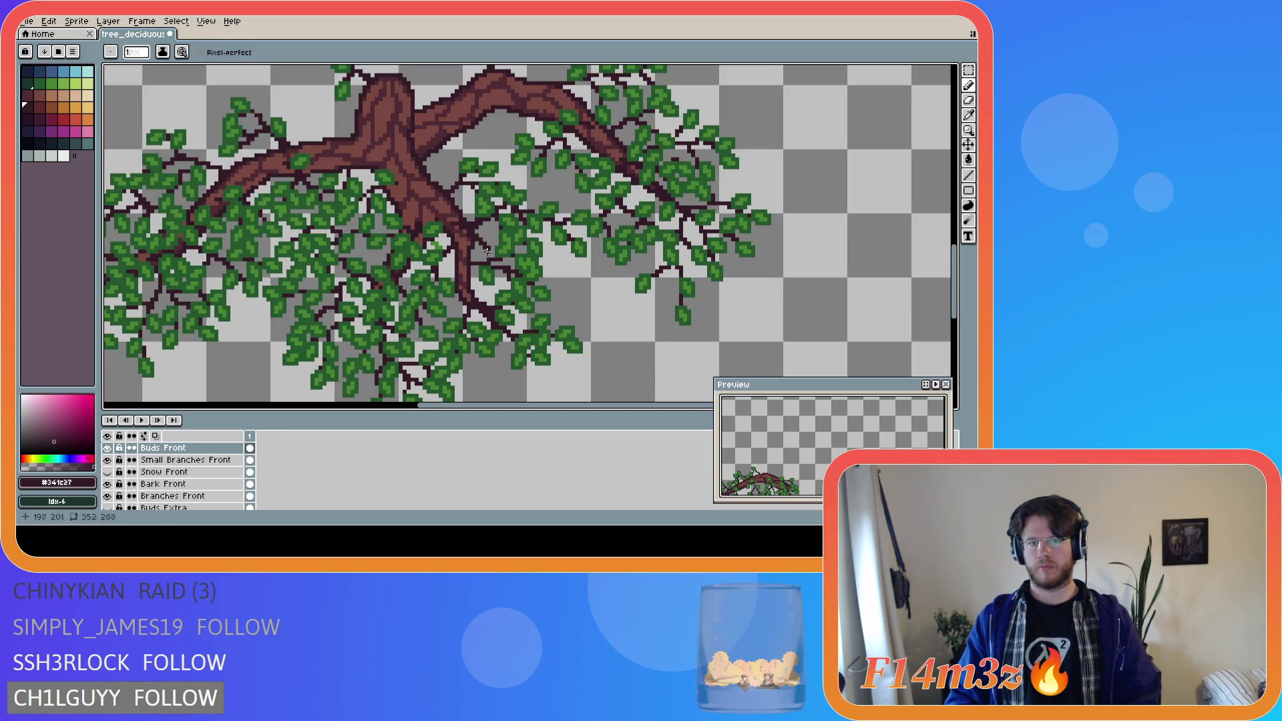
key(ctrl+s)
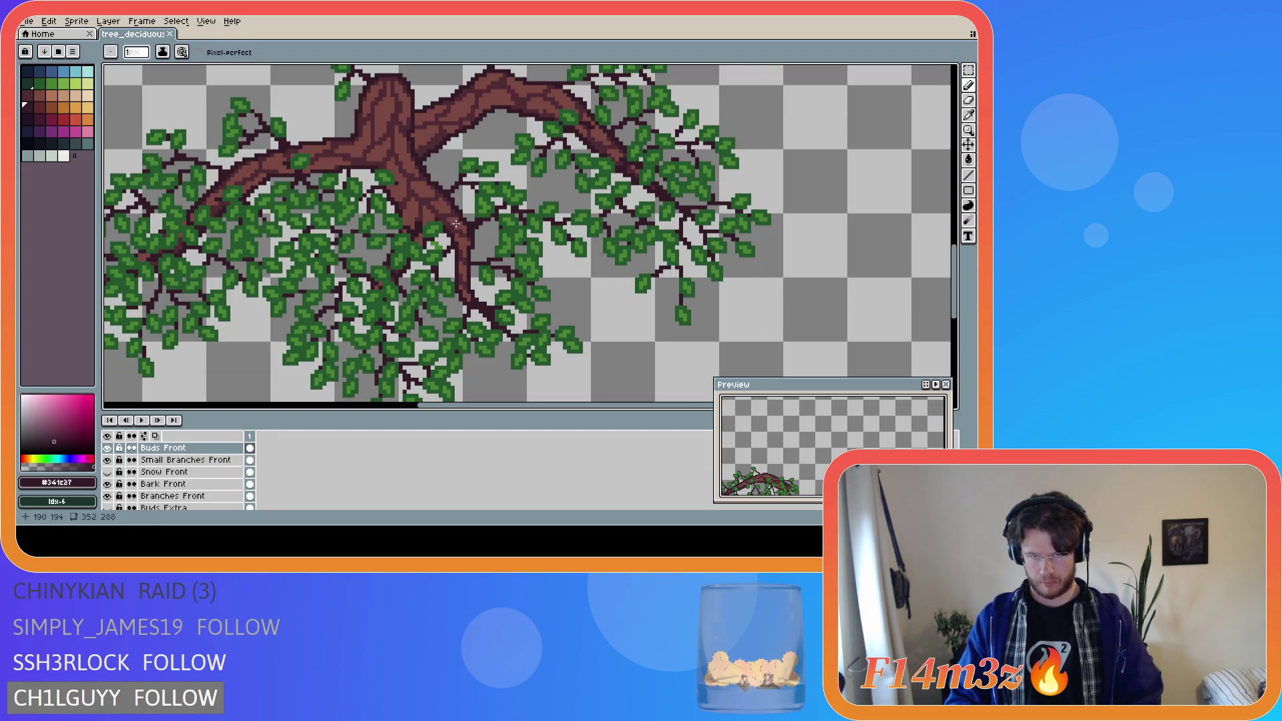
- Add dark pixels and a short twig off the branch, then save
click(456, 224)
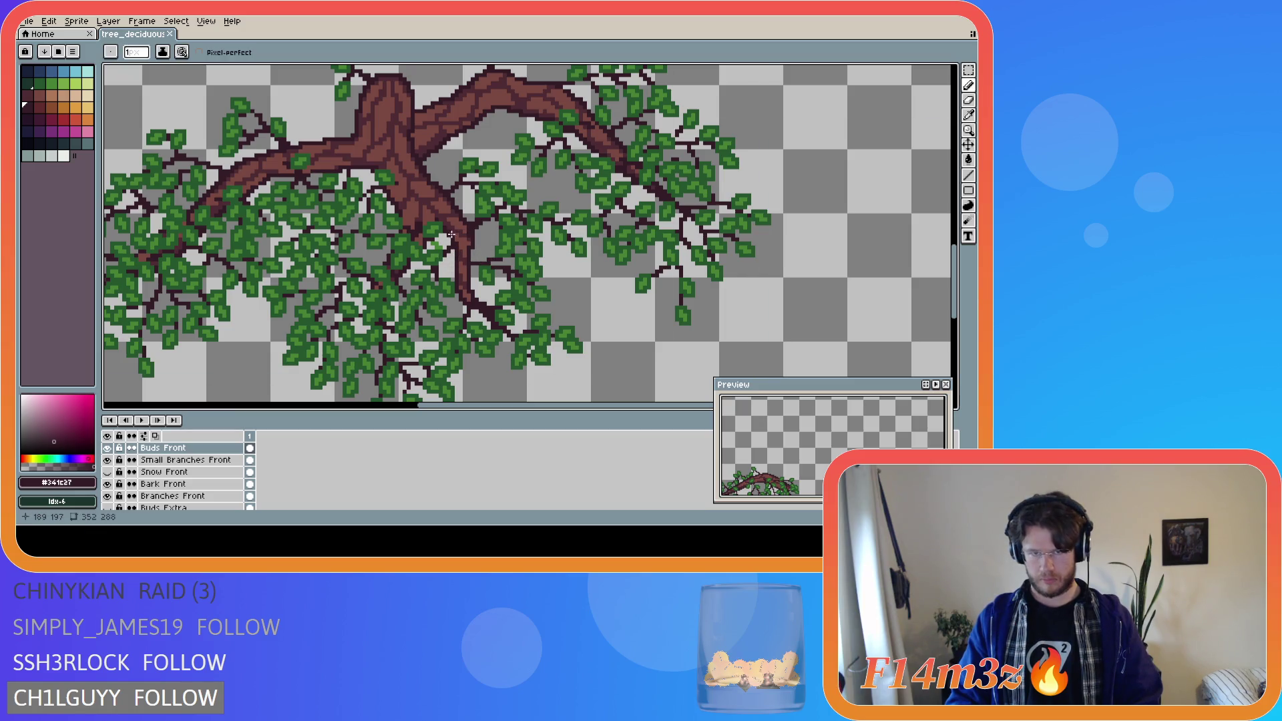
click(462, 240)
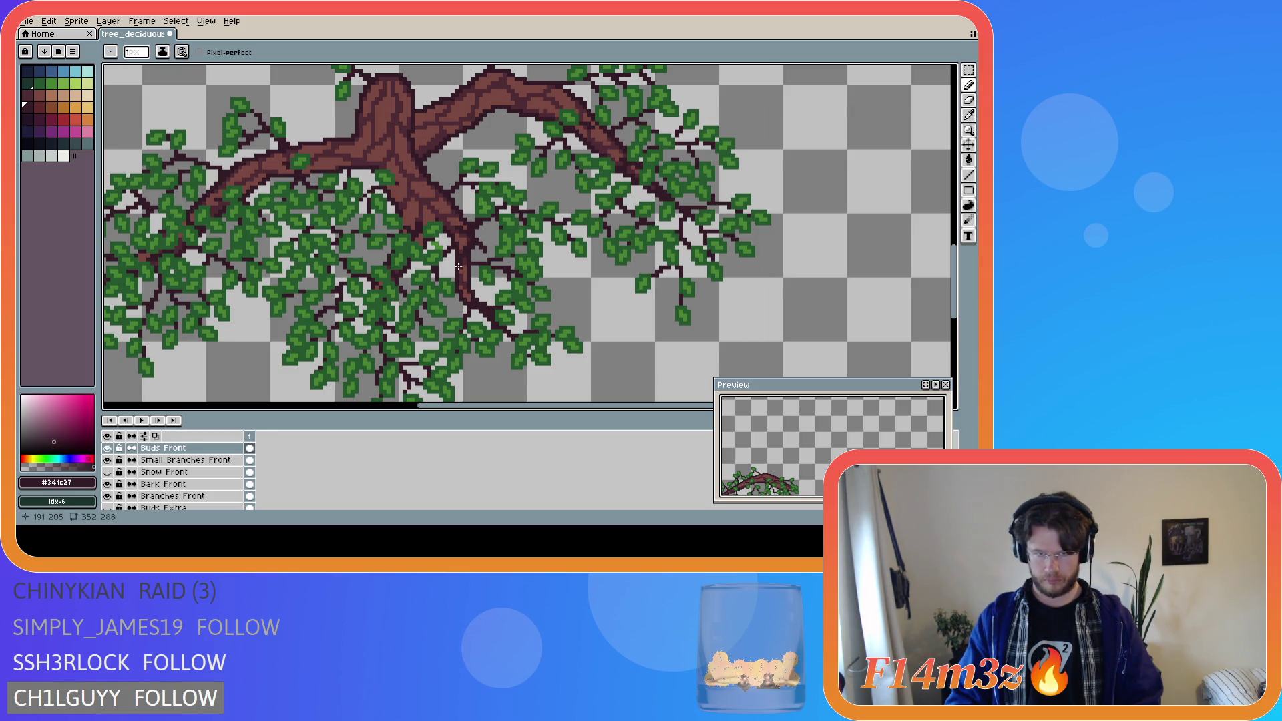
drag(466, 255, 465, 267)
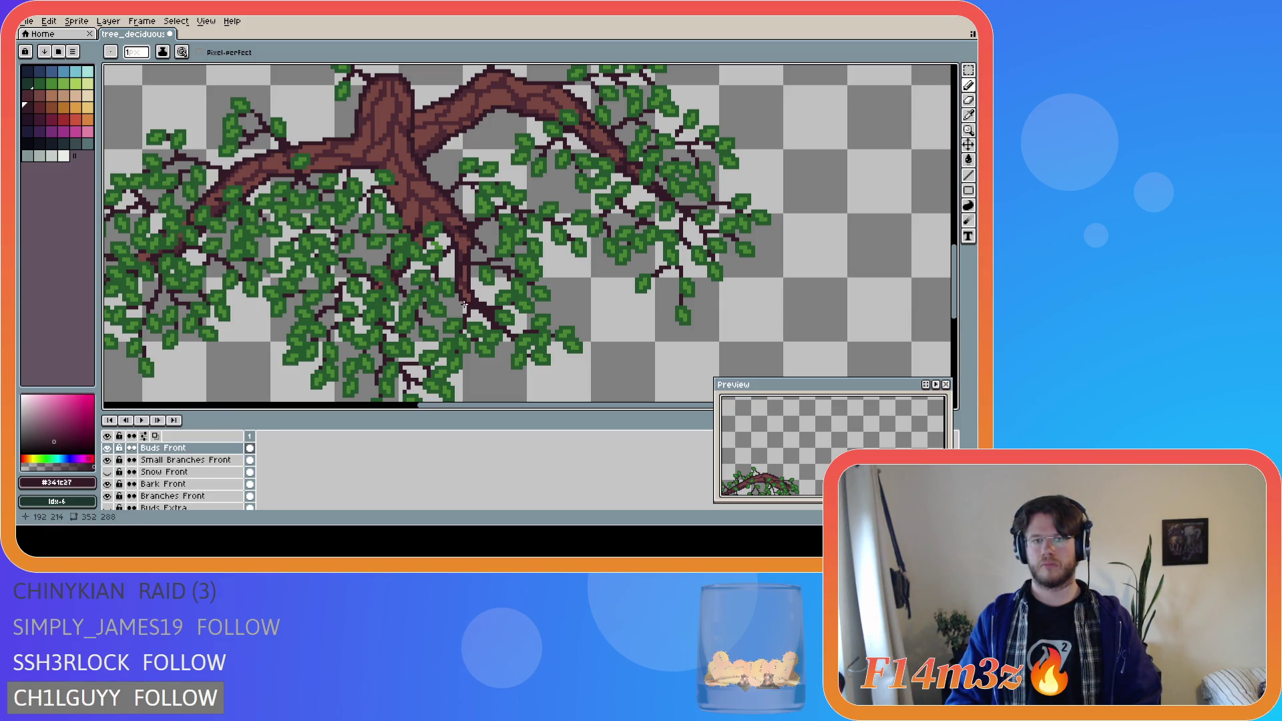
key(ctrl)
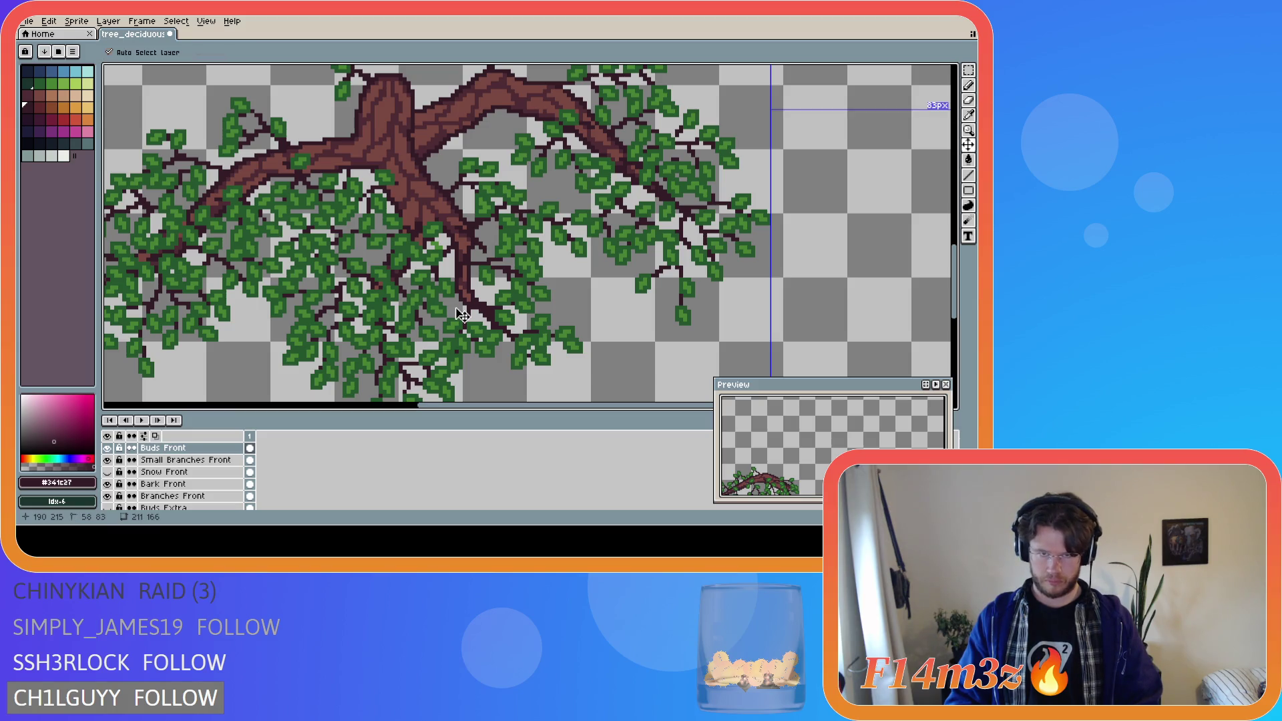
key(ctrl+s)
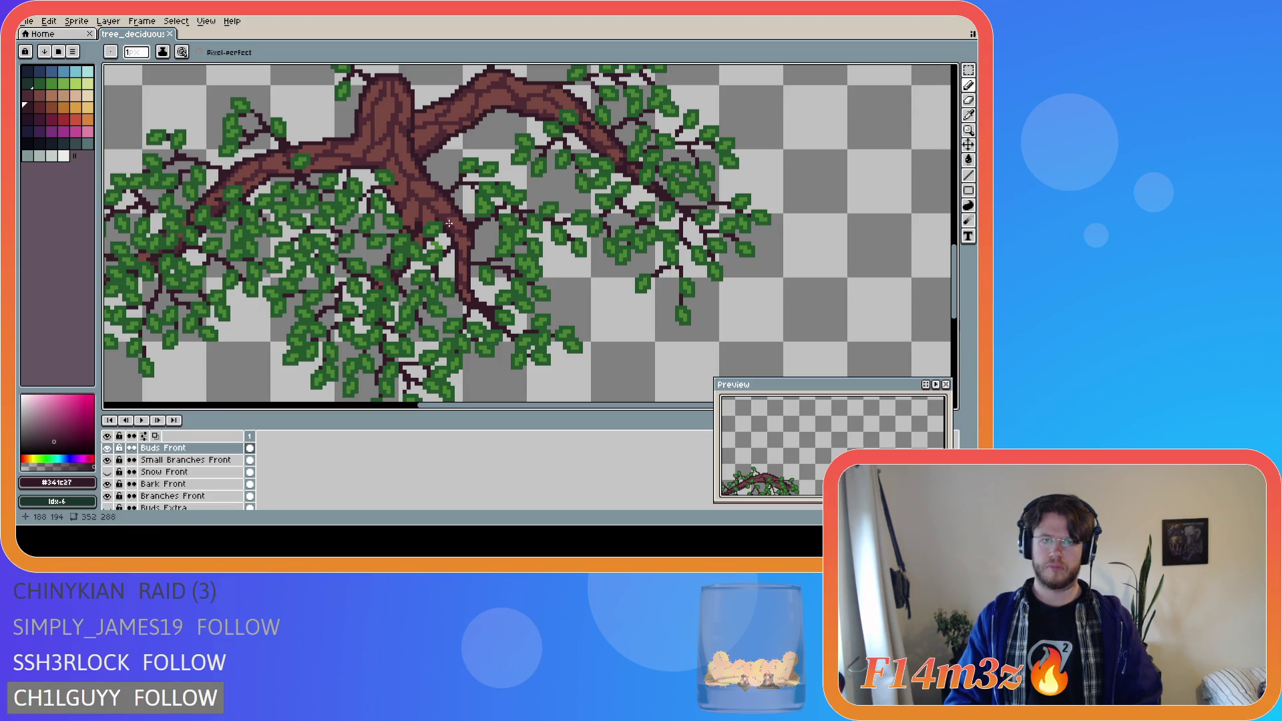
- Draw dark pixels and a short twig down along the branch, saving repeatedly
mouse_move(450, 219)
mouse_down()
mouse_move(479, 243)
mouse_move(449, 220)
mouse_move(466, 229)
mouse_up()
click(449, 218)
key(ctrl+s)
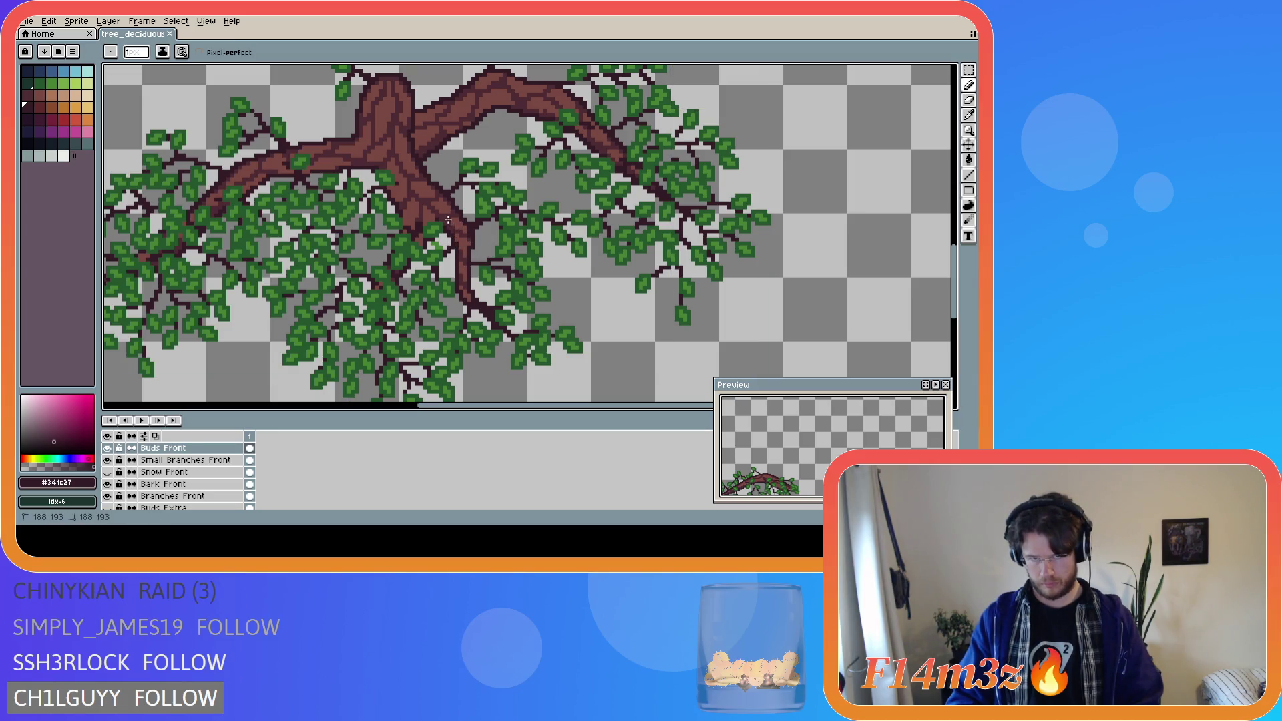
key(ctrl)
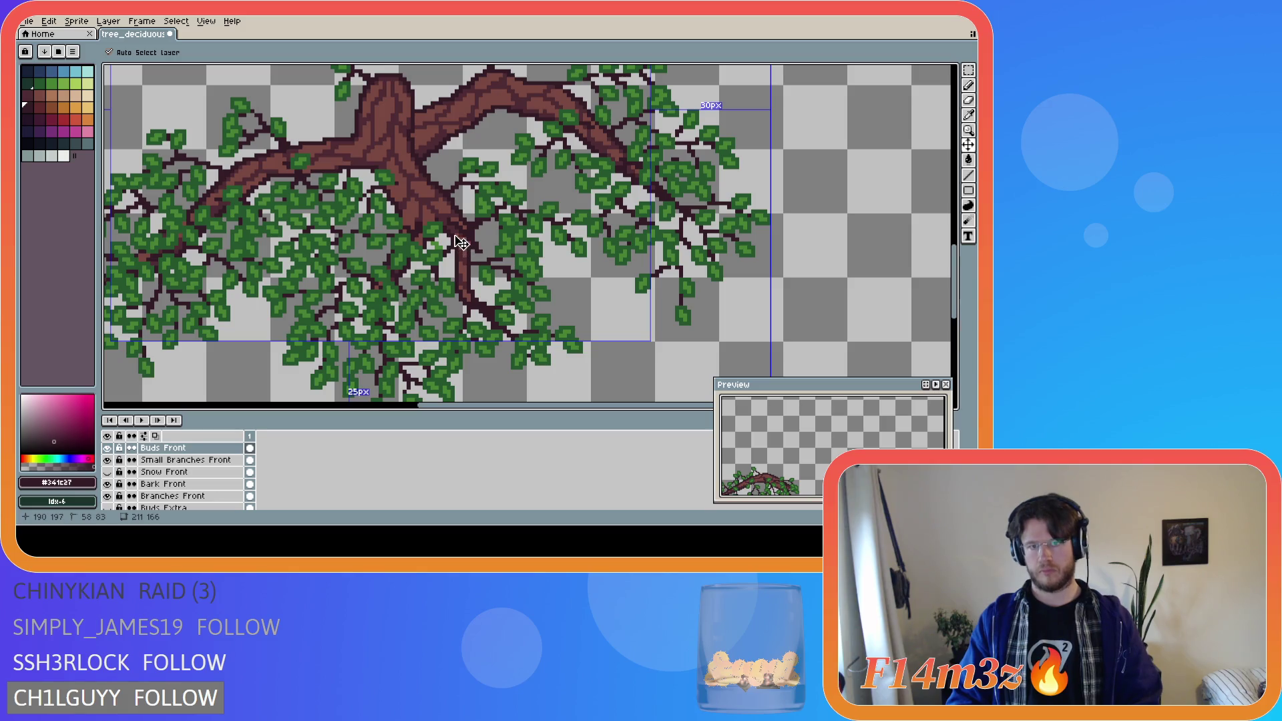
key(ctrl+s)
key(ctrl+s)
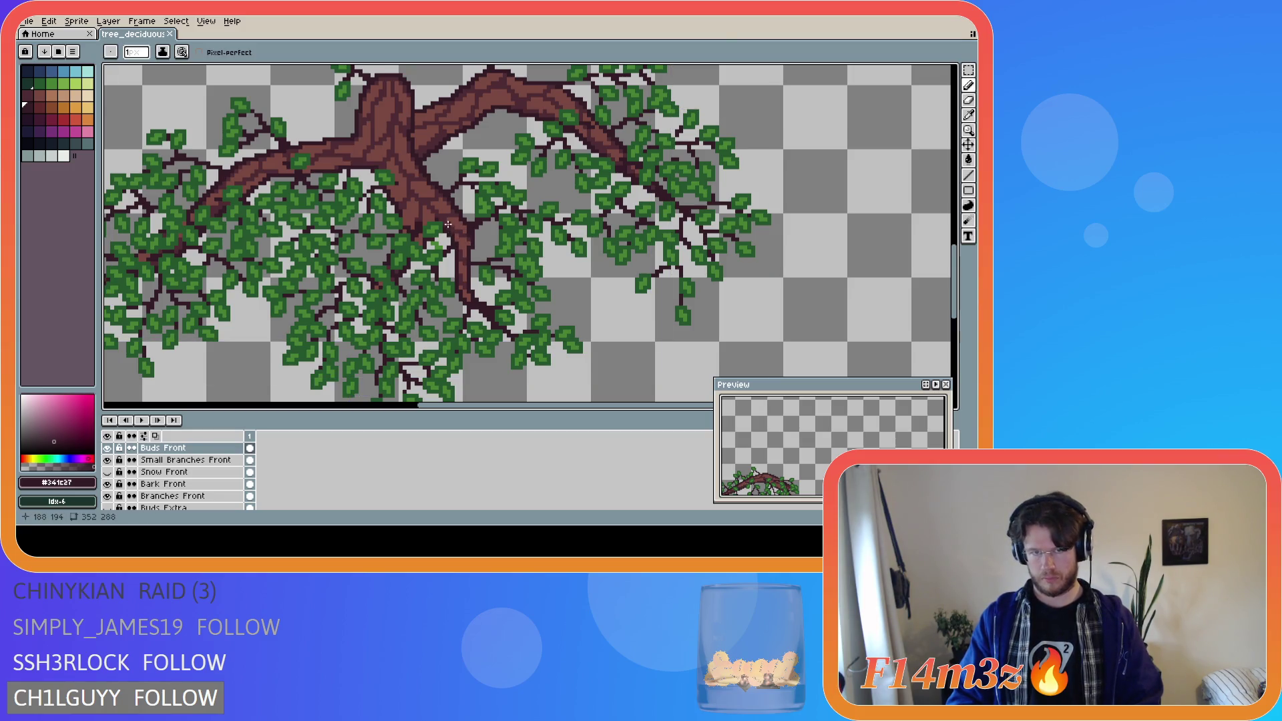
key(ctrl+s)
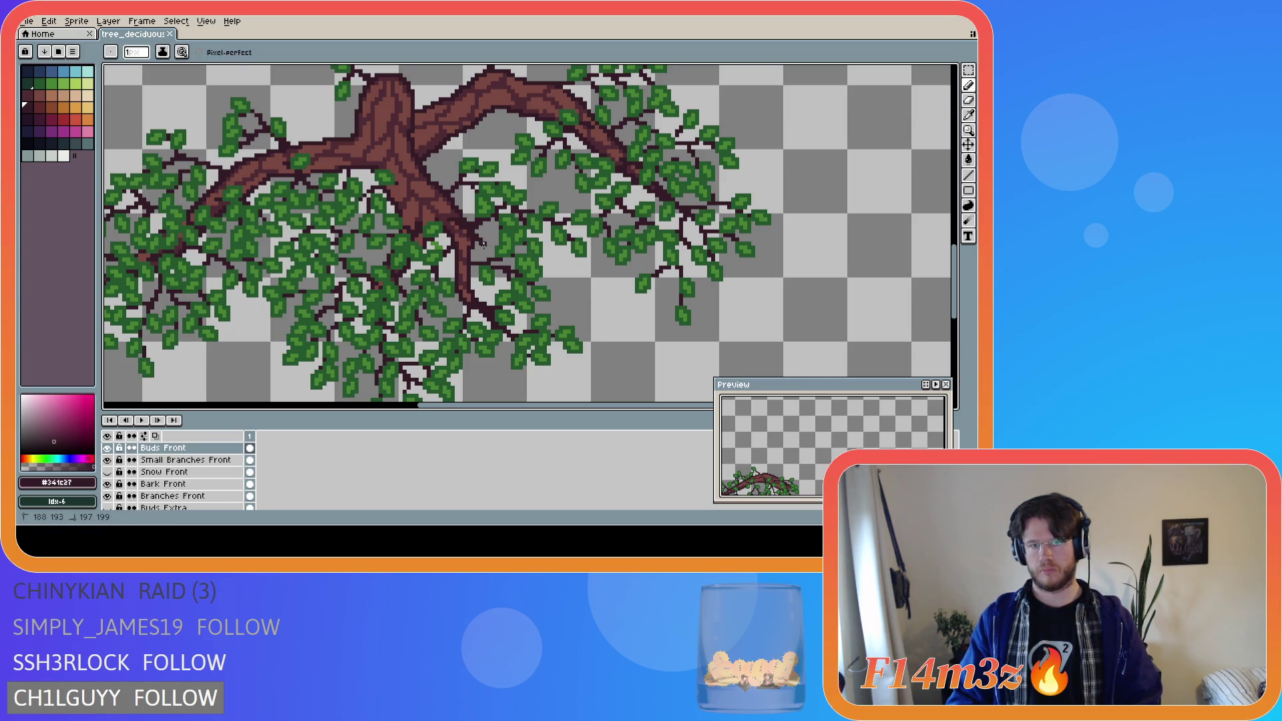
key(ctrl+s)
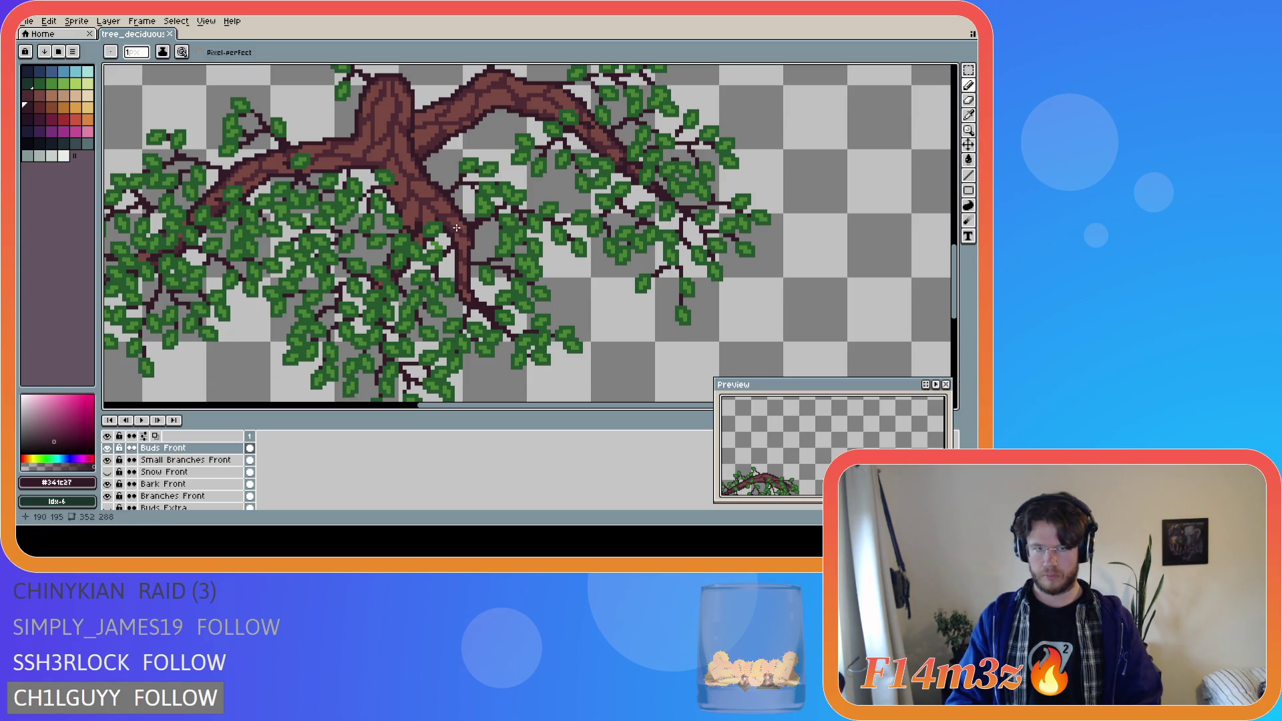
drag(448, 220, 479, 252)
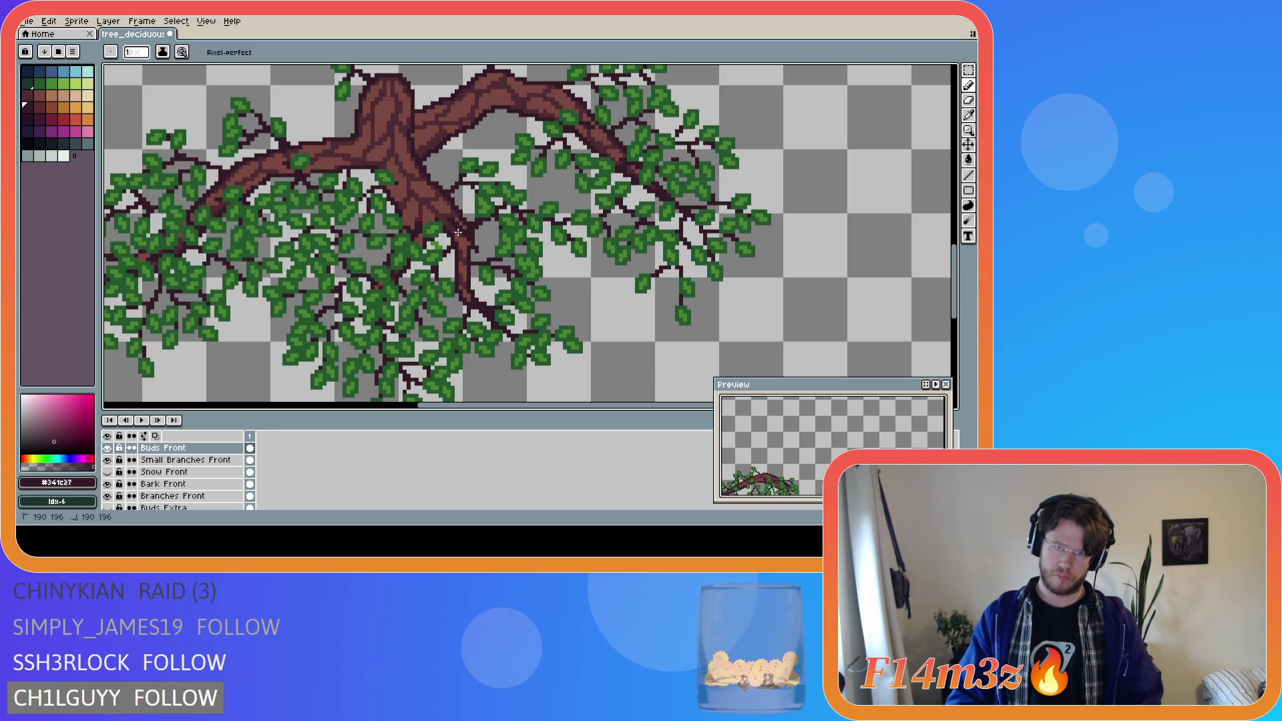
key(ctrl)
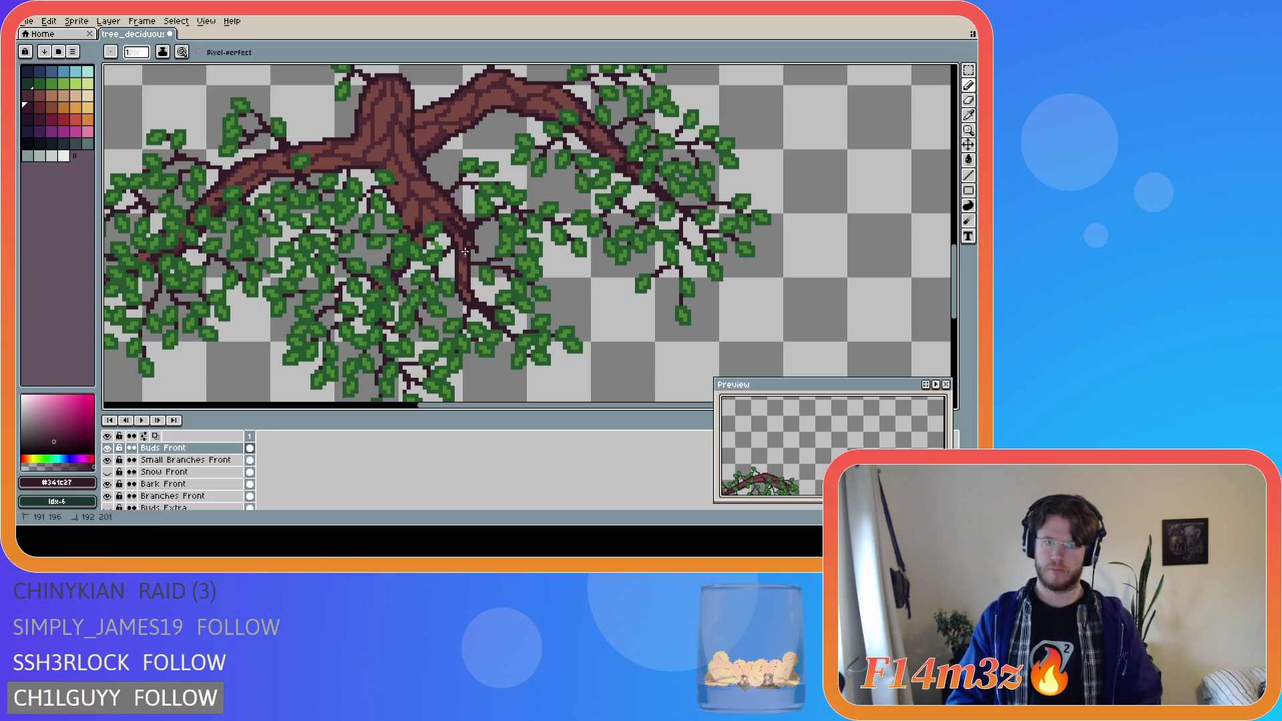
key(ctrl+s)
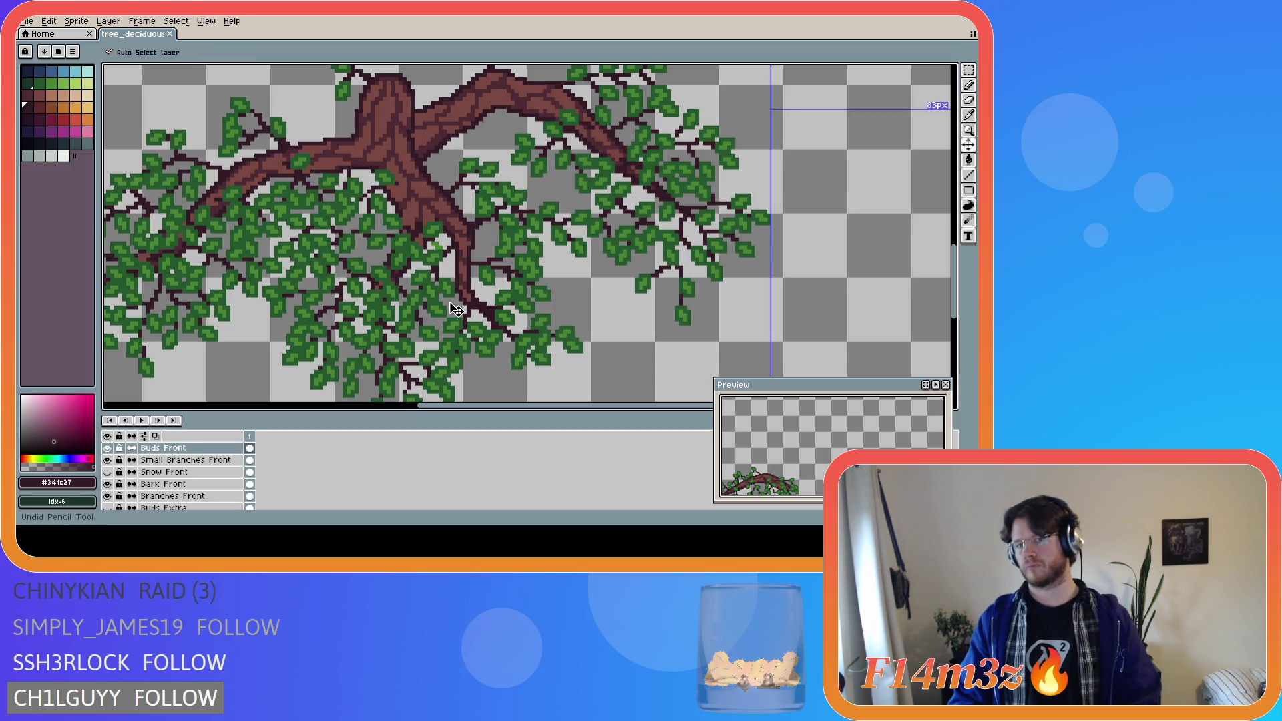
scroll(449, 302, down, 3)
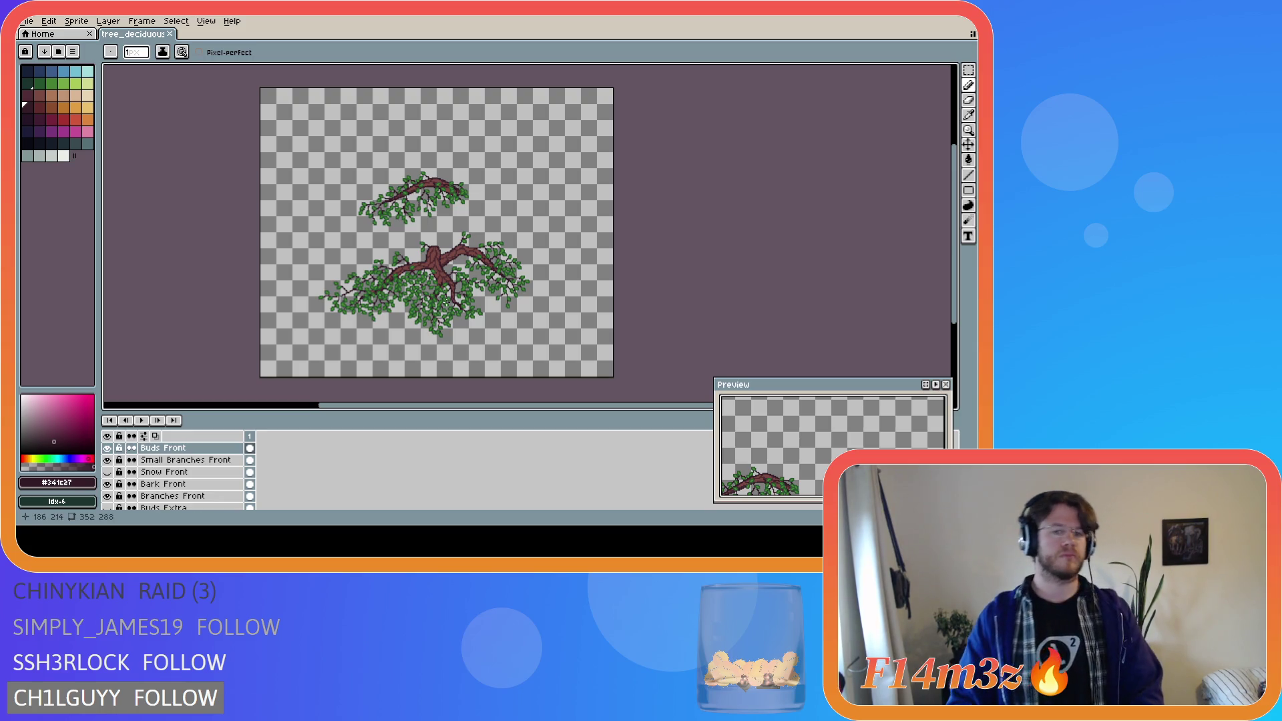
- Zoom in and draw a dark stroke extending the twig down the branch below the fork
scroll(441, 304, up, 2)
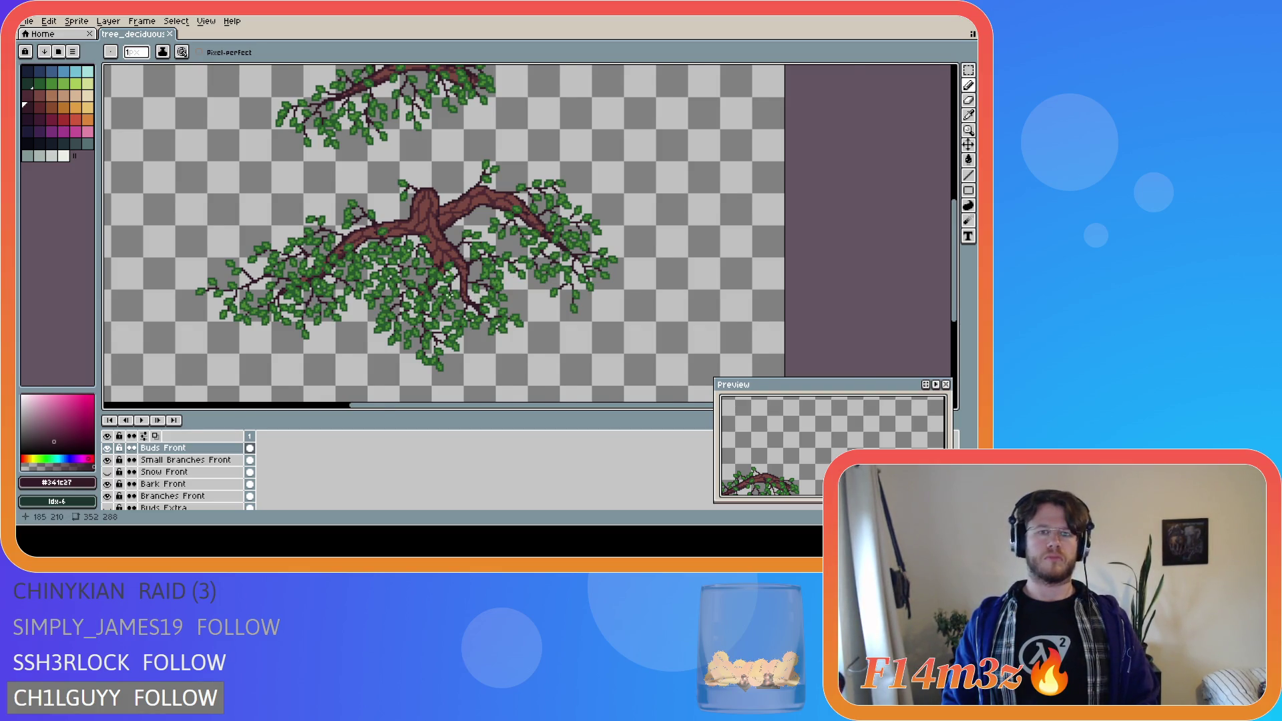
scroll(449, 294, up, 3)
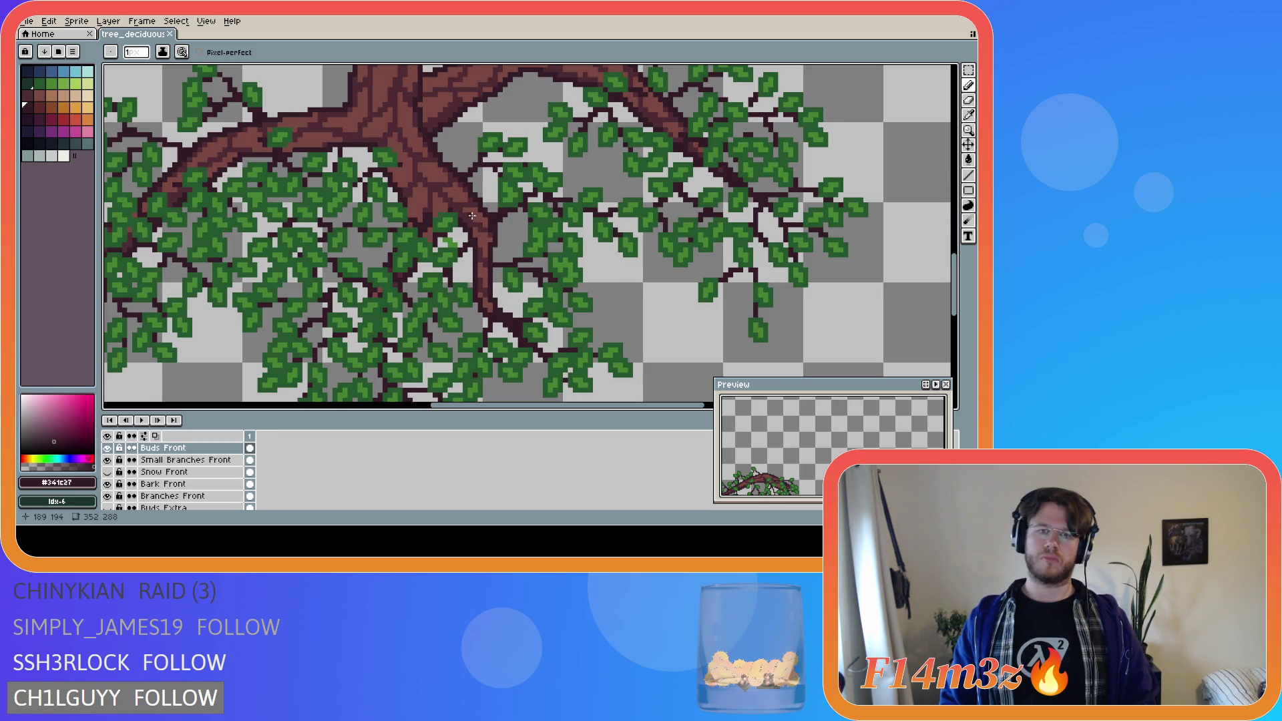
drag(473, 216, 490, 276)
key(v)
key(b)
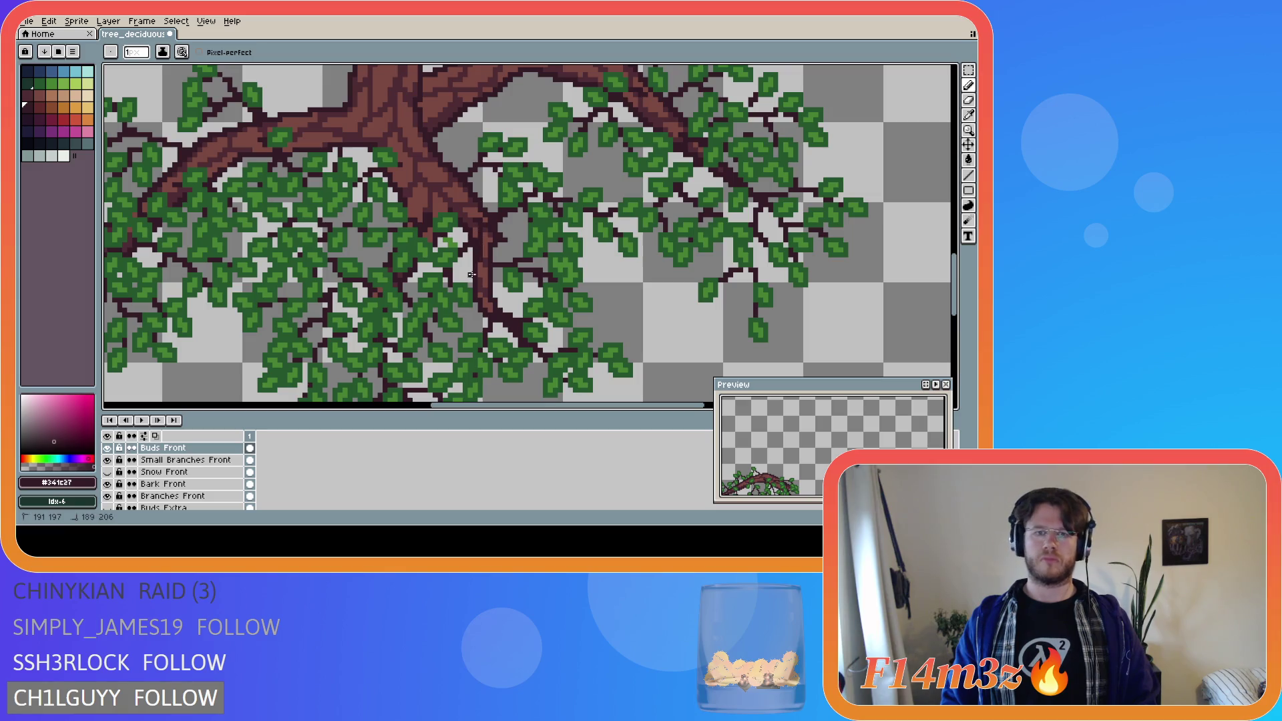
- Add a few more dark twig pixels along the branch, then hide the Bark Front layer
click(482, 226)
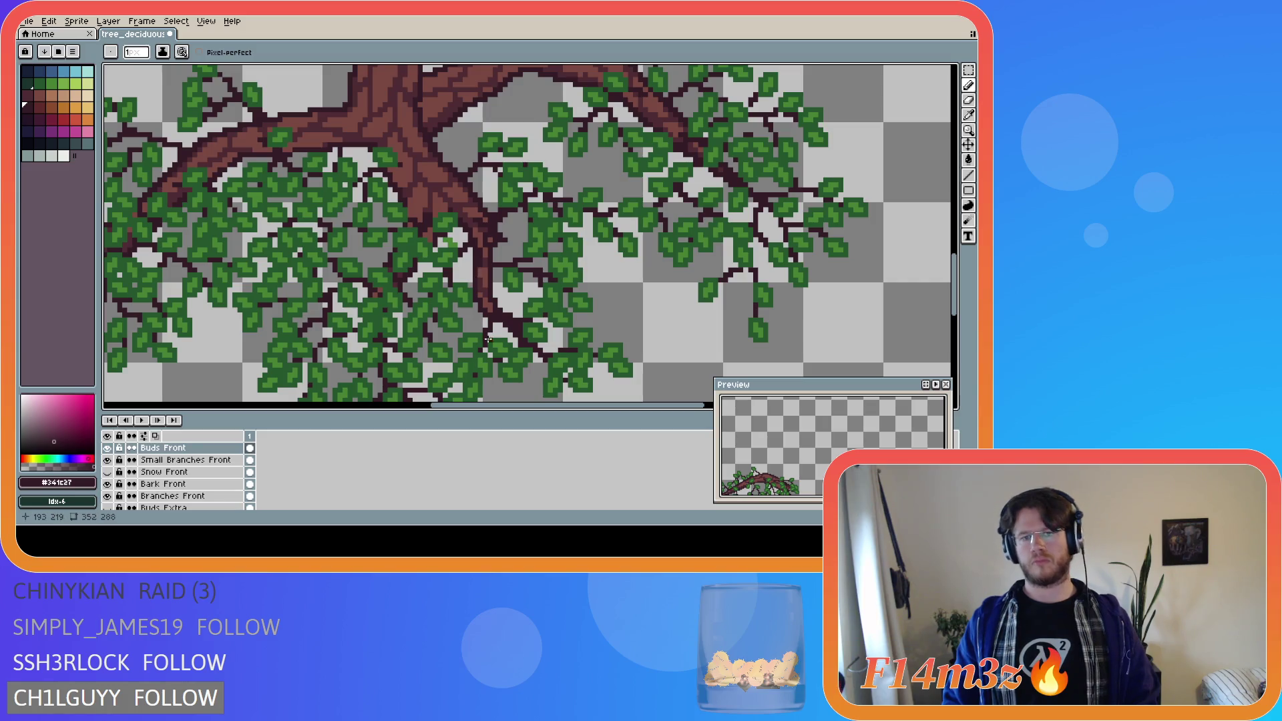
drag(490, 227, 472, 264)
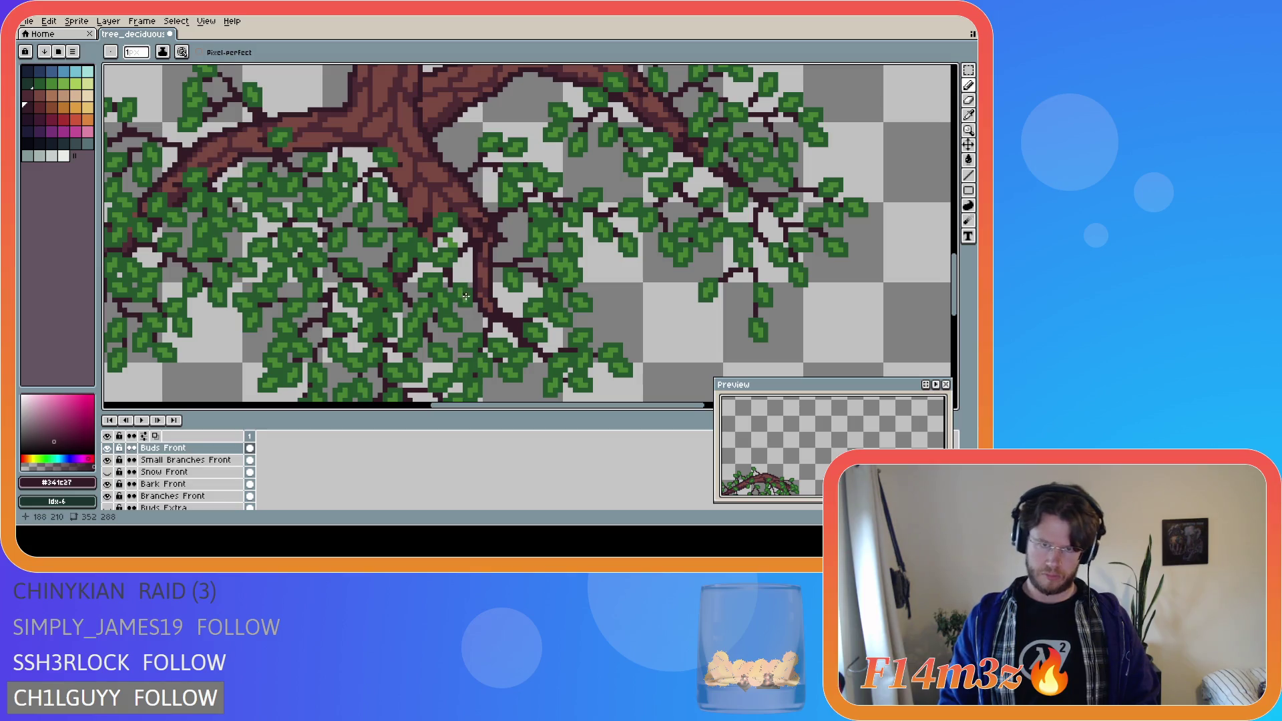
click(481, 281)
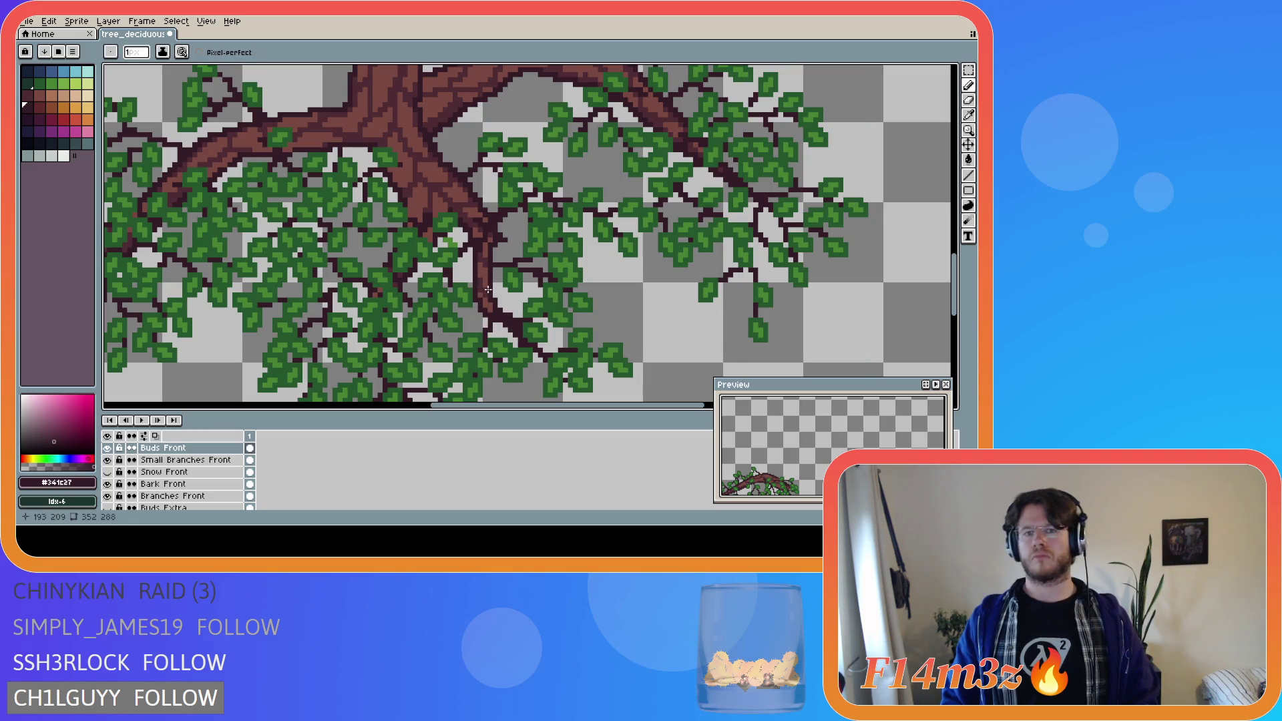
click(108, 484)
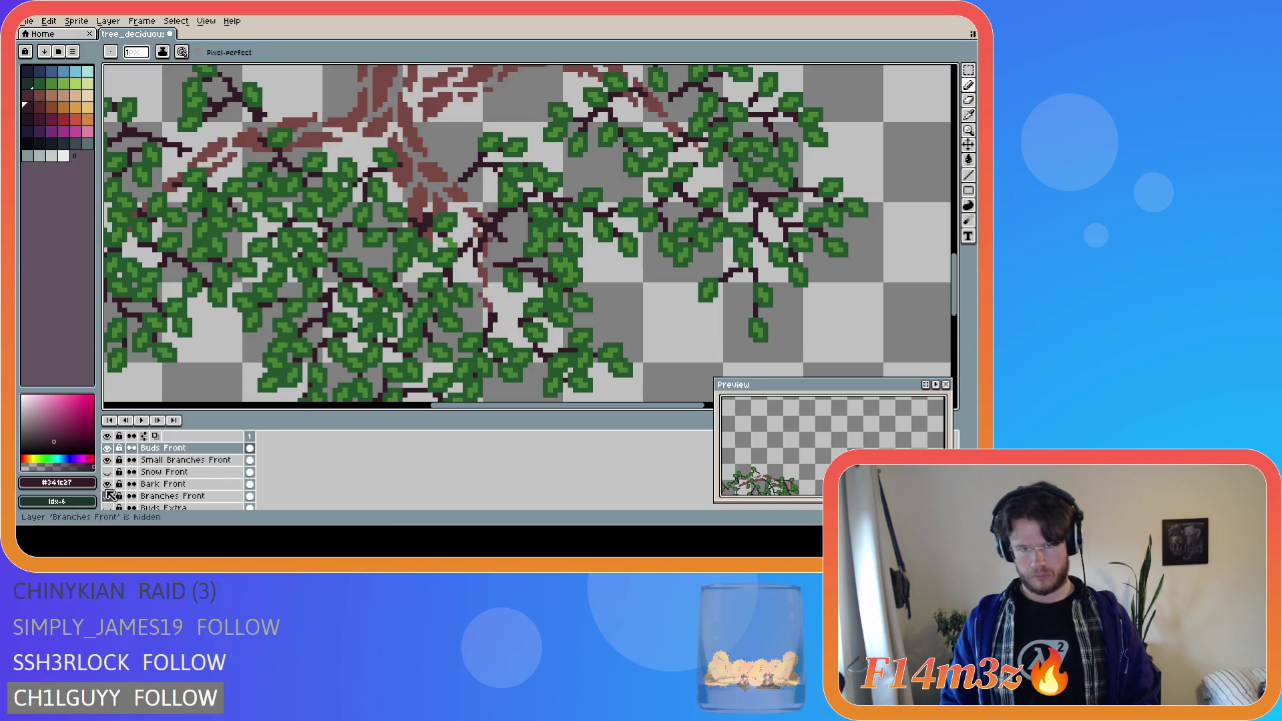
- Toggle Bark Front and Branches Front visibility to compare, ending with the bark shown
click(107, 485)
click(107, 485)
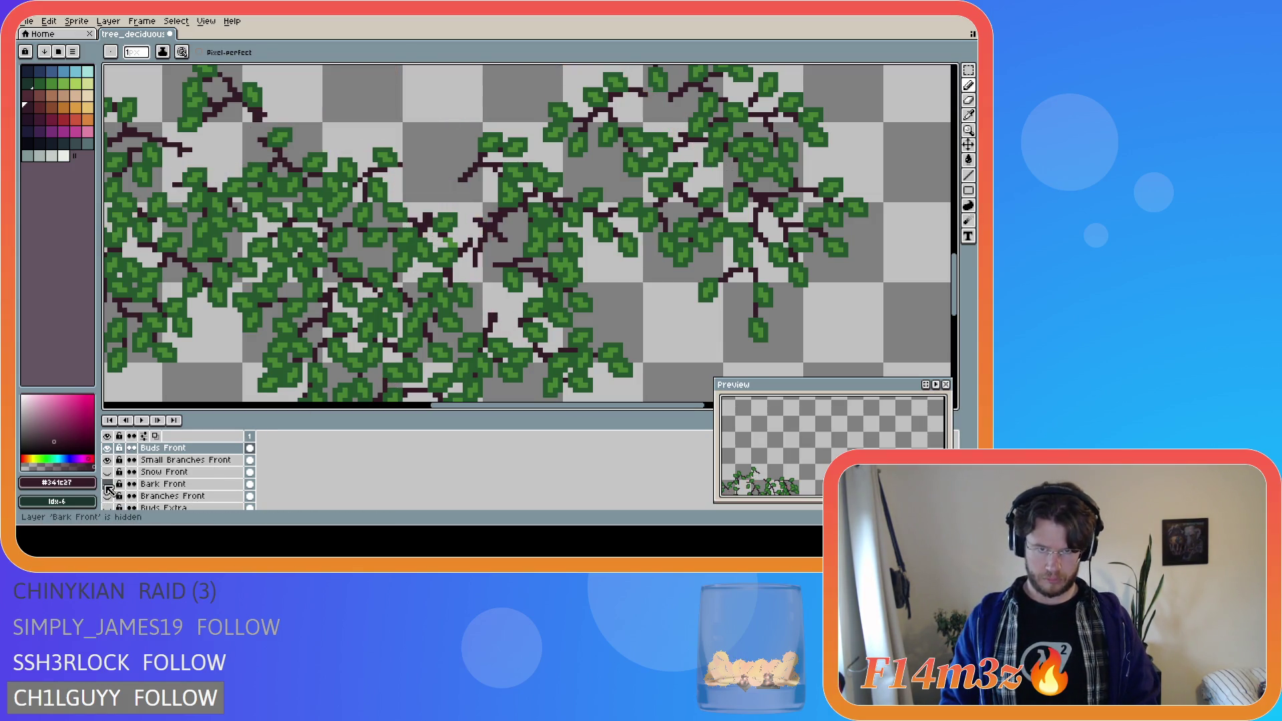
click(107, 485)
click(107, 497)
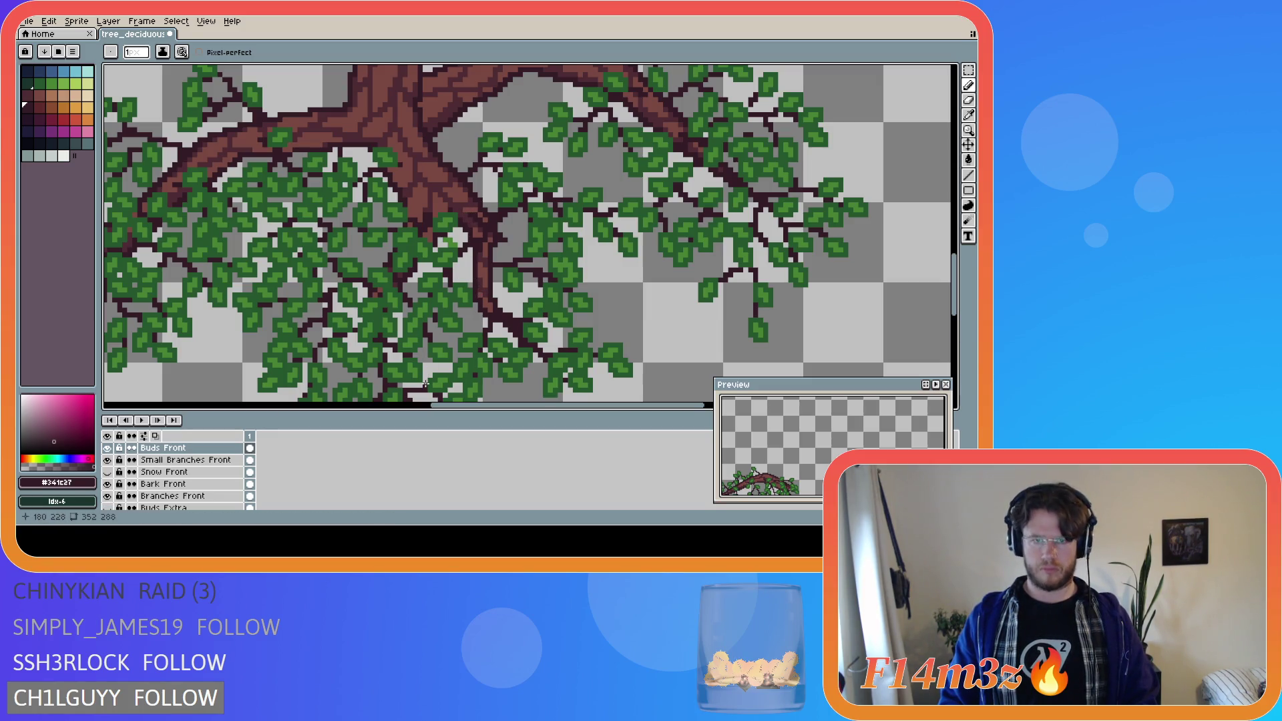
click(107, 496)
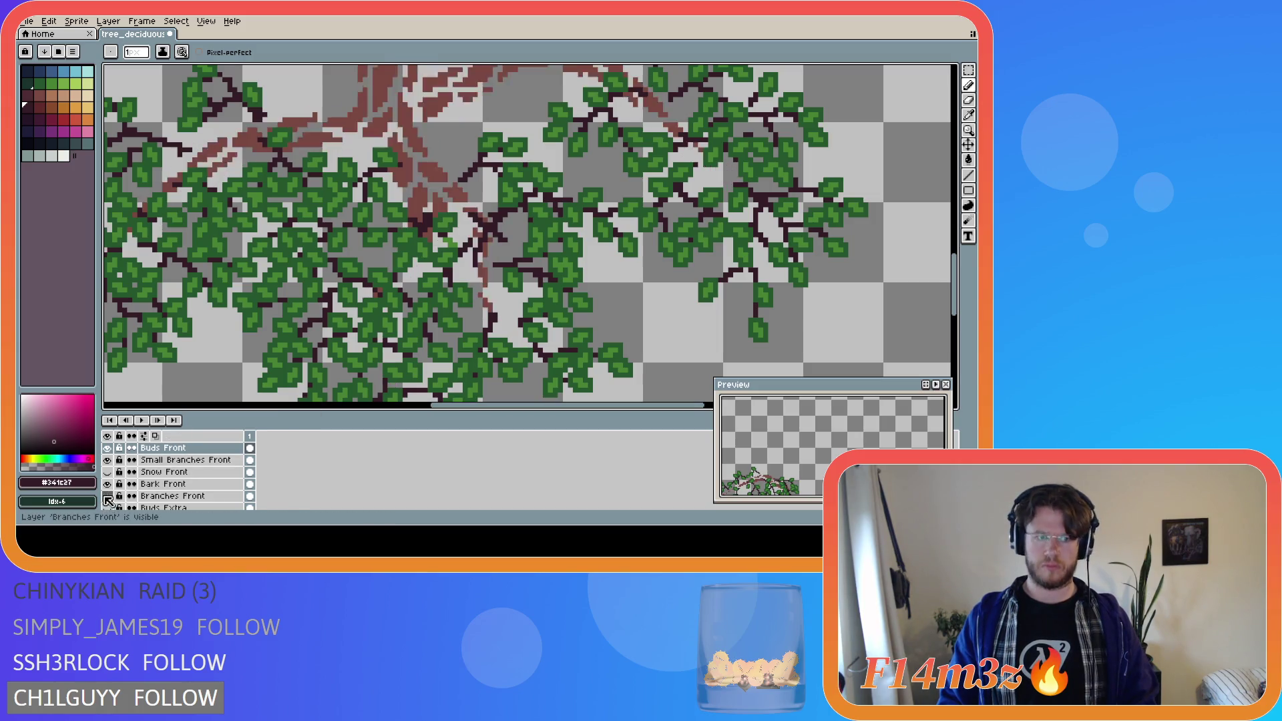
click(109, 484)
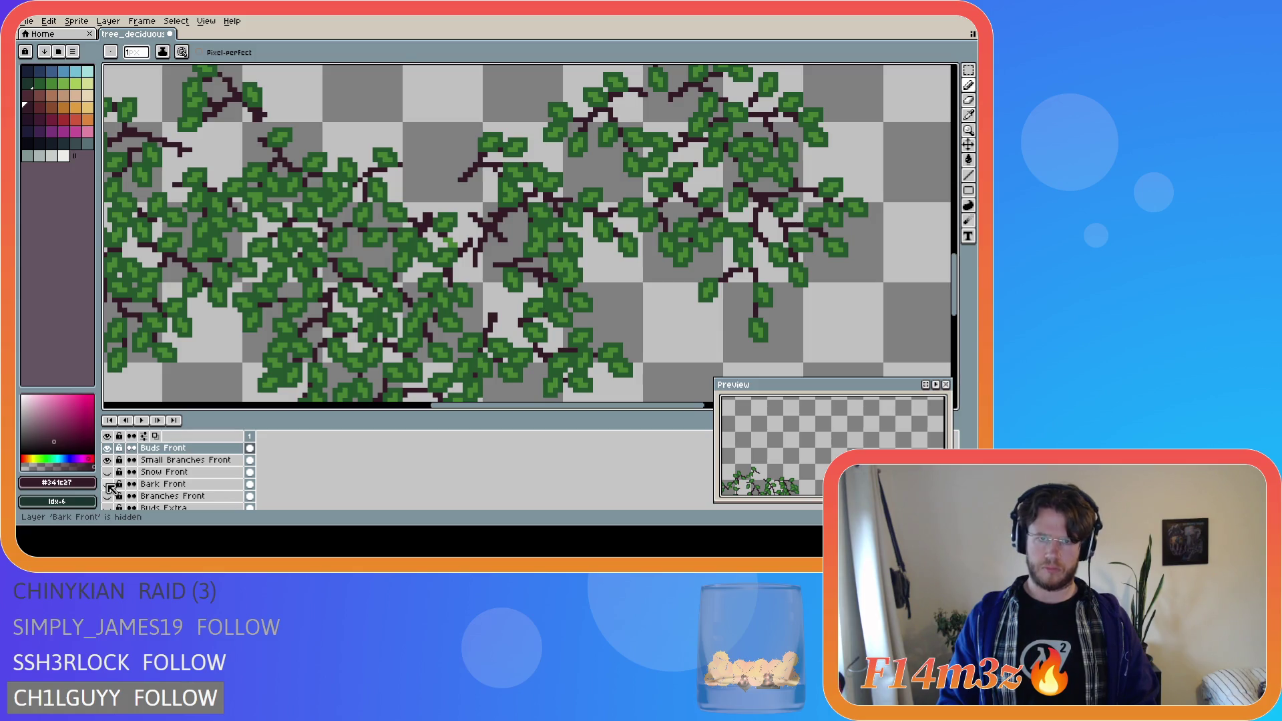
click(107, 484)
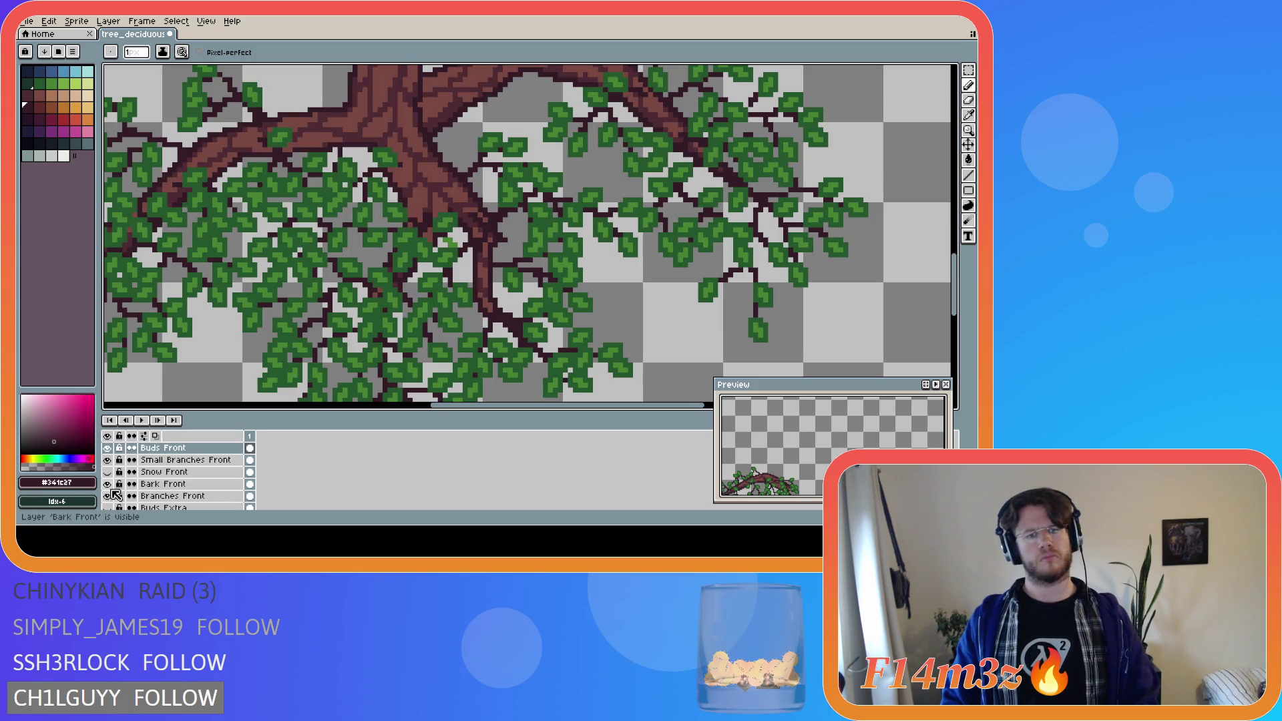
- Flick Buds Front off and on, then pick the dark leaf green #25562e
scroll(113, 493, up, 1)
click(108, 460)
click(111, 460)
alt+click(446, 248)
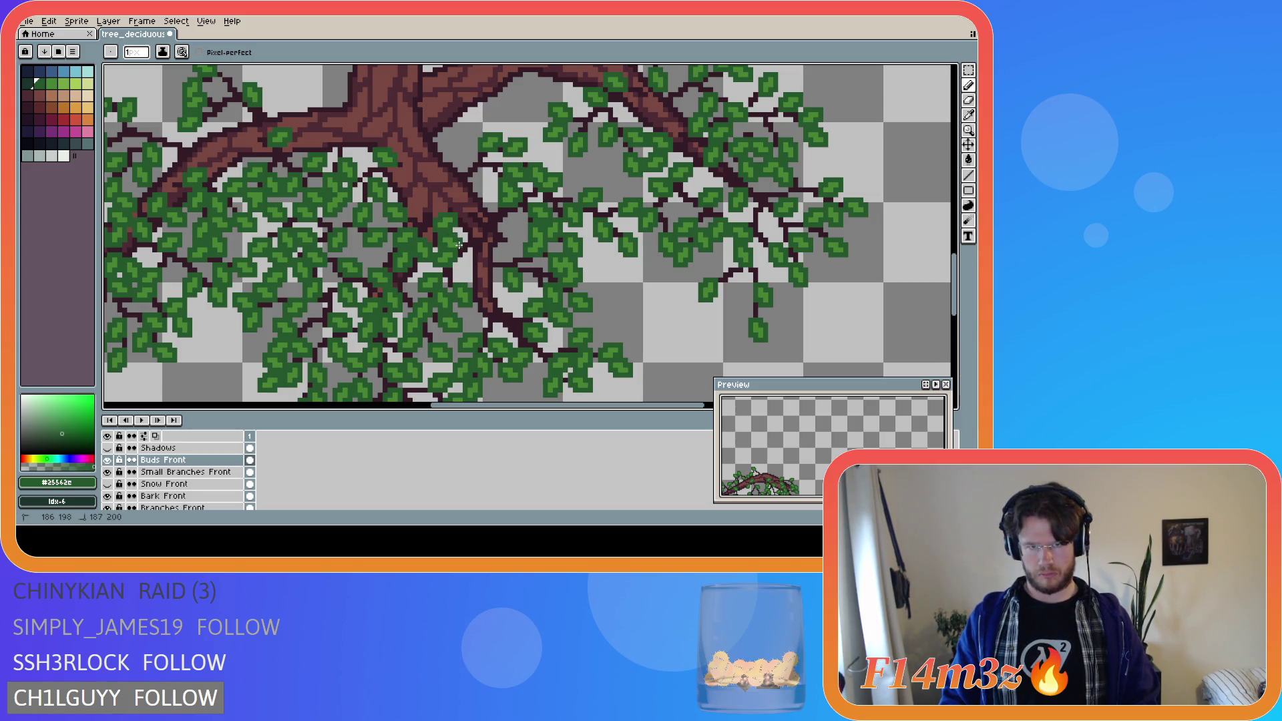
- Undo and redo the last twig stroke to check it, then hide the Bark Front layer
key(v)
key(b)
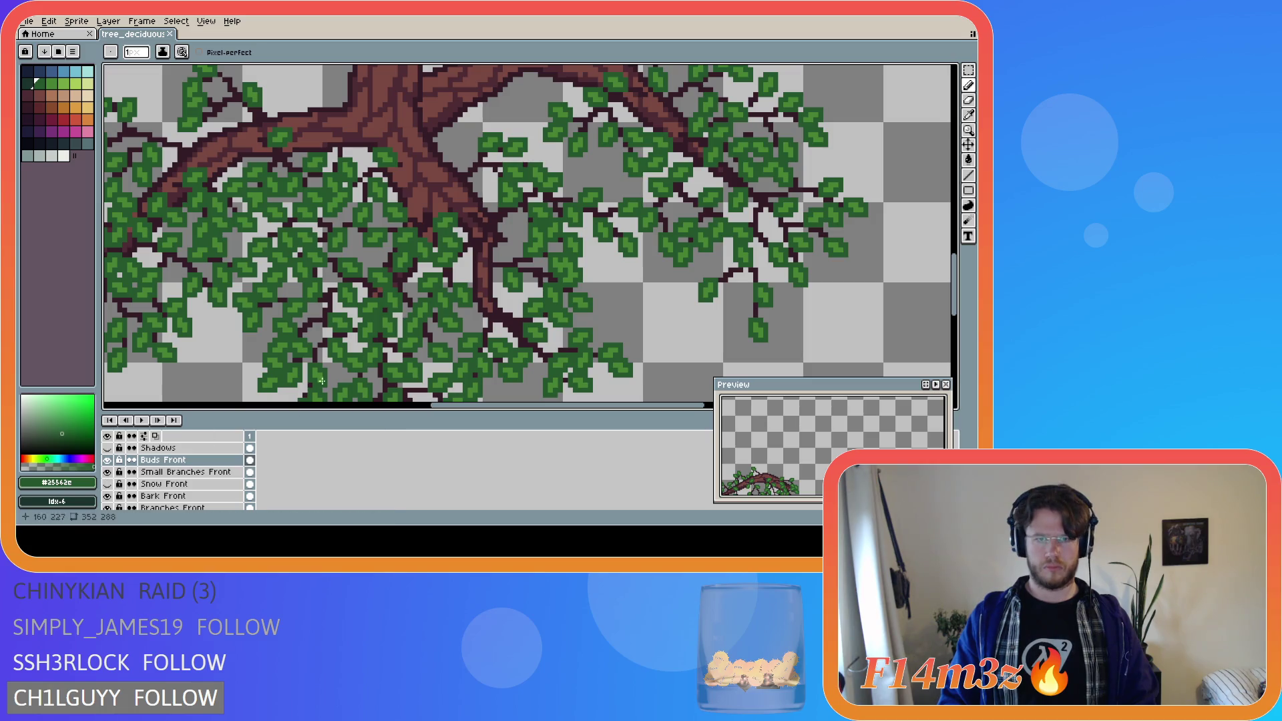
key(v)
key(ctrl+z)
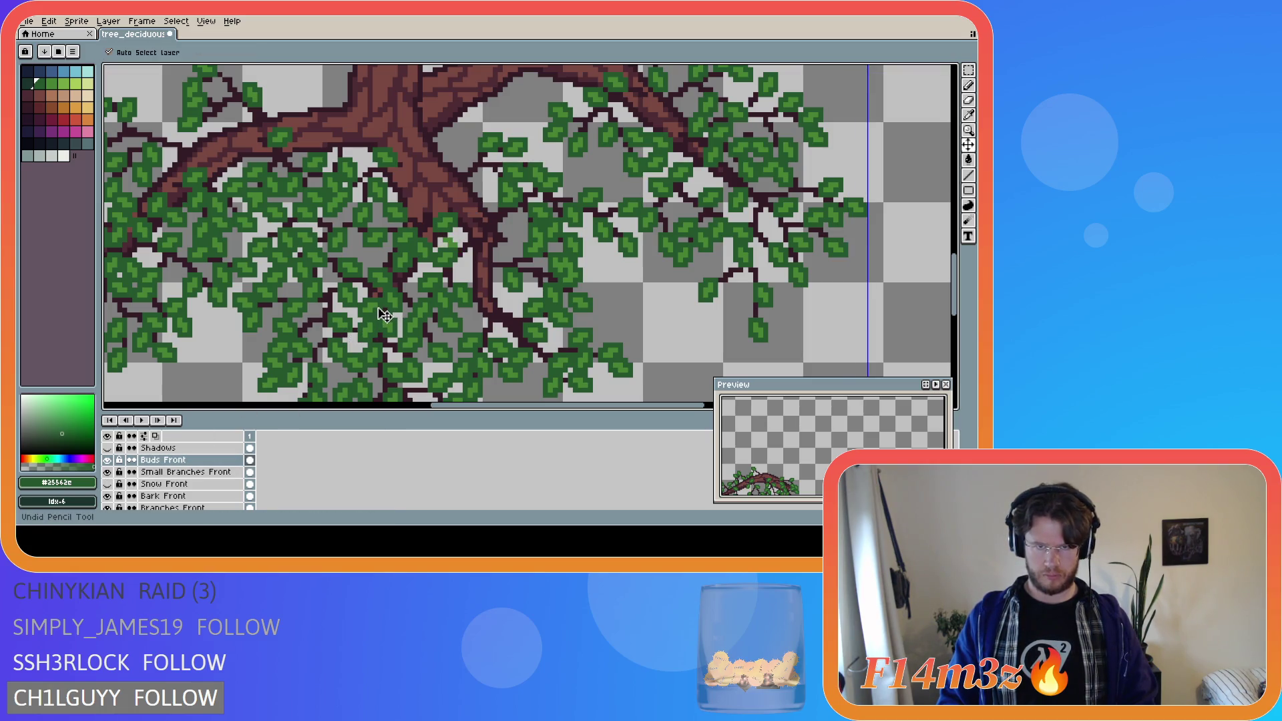
key(ctrl+y)
key(b)
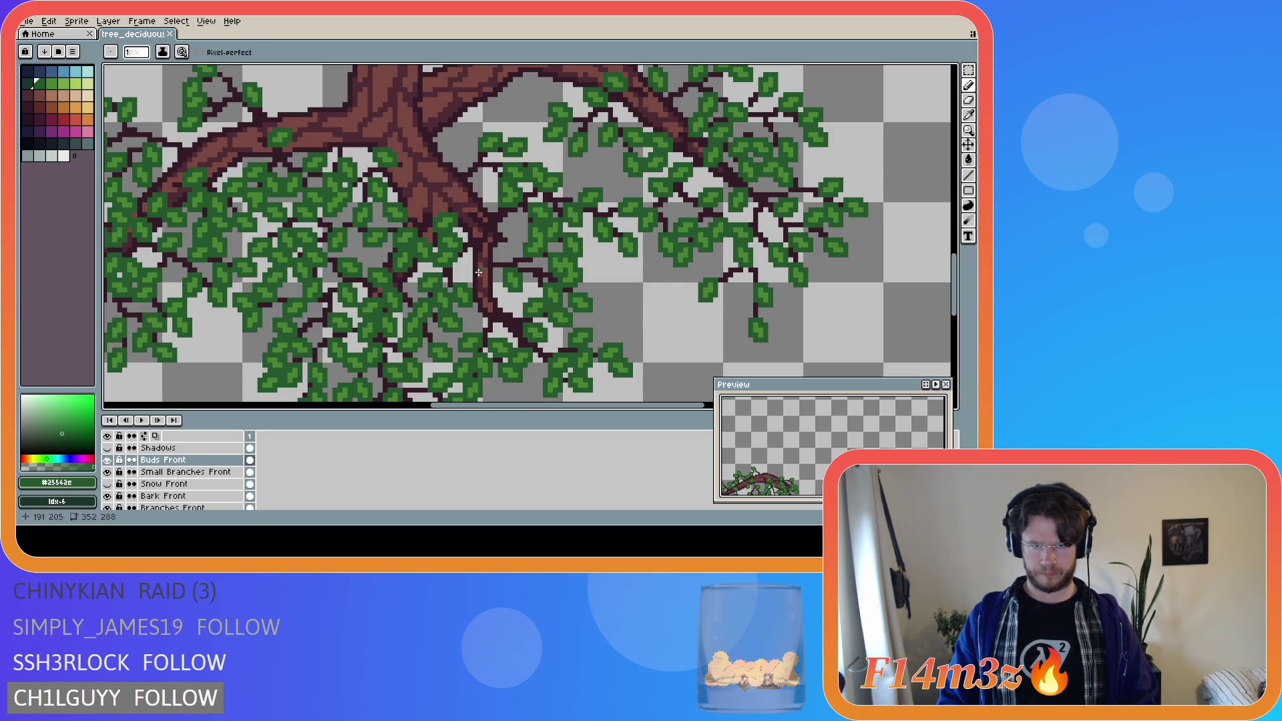
click(102, 495)
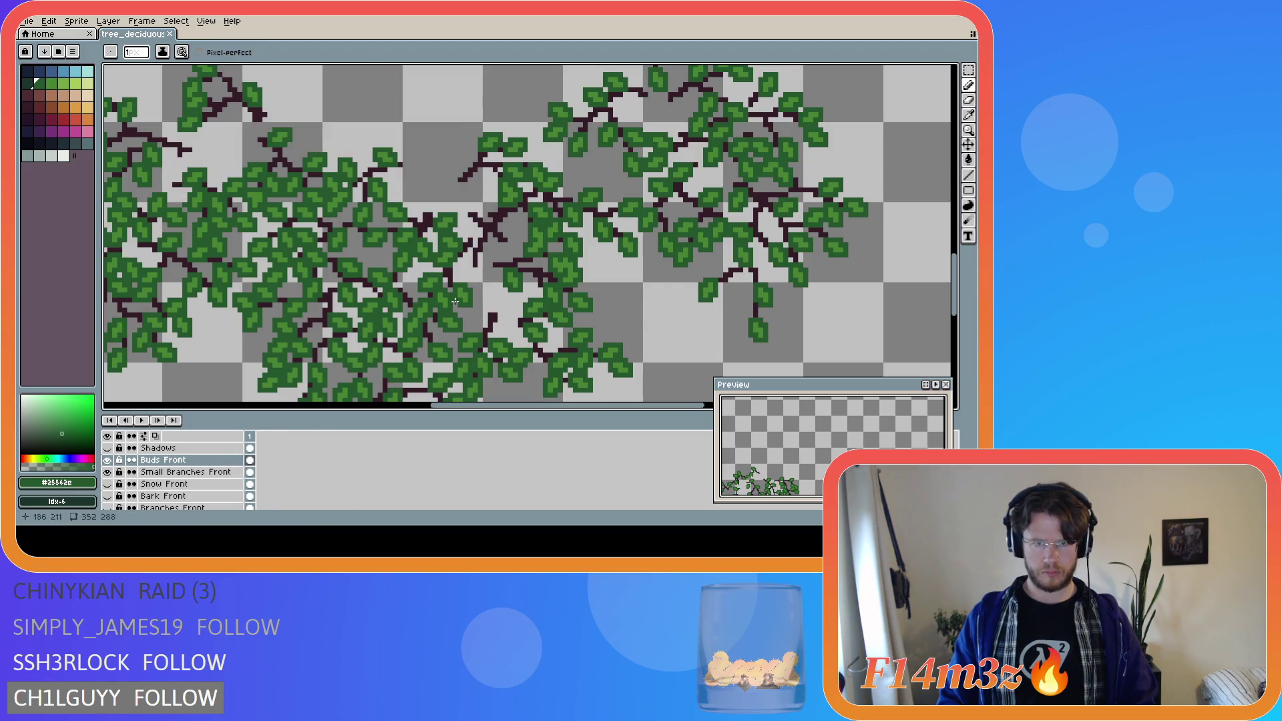
- Undo the last stroke and erase stray dark twig pixels along the branch
key(i)
click(480, 256)
key(ctrl+z)
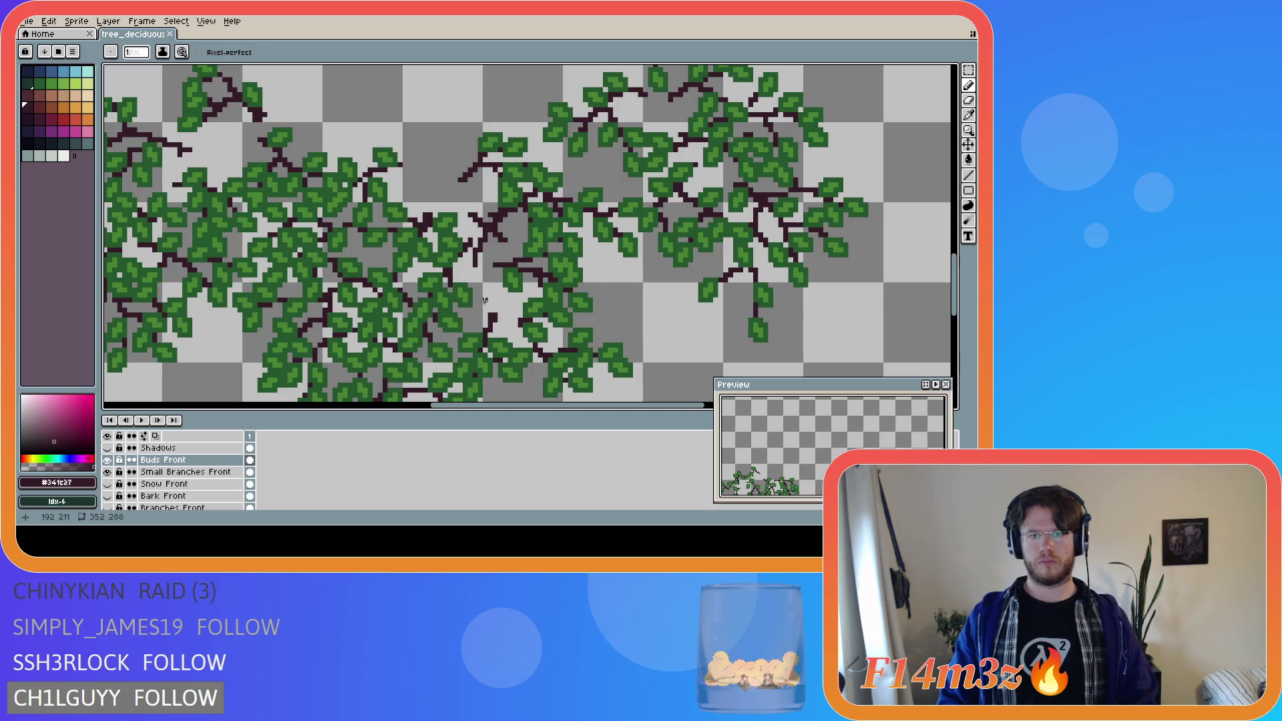
key(e)
mouse_move(476, 264)
mouse_down()
mouse_move(475, 242)
mouse_move(461, 271)
mouse_up()
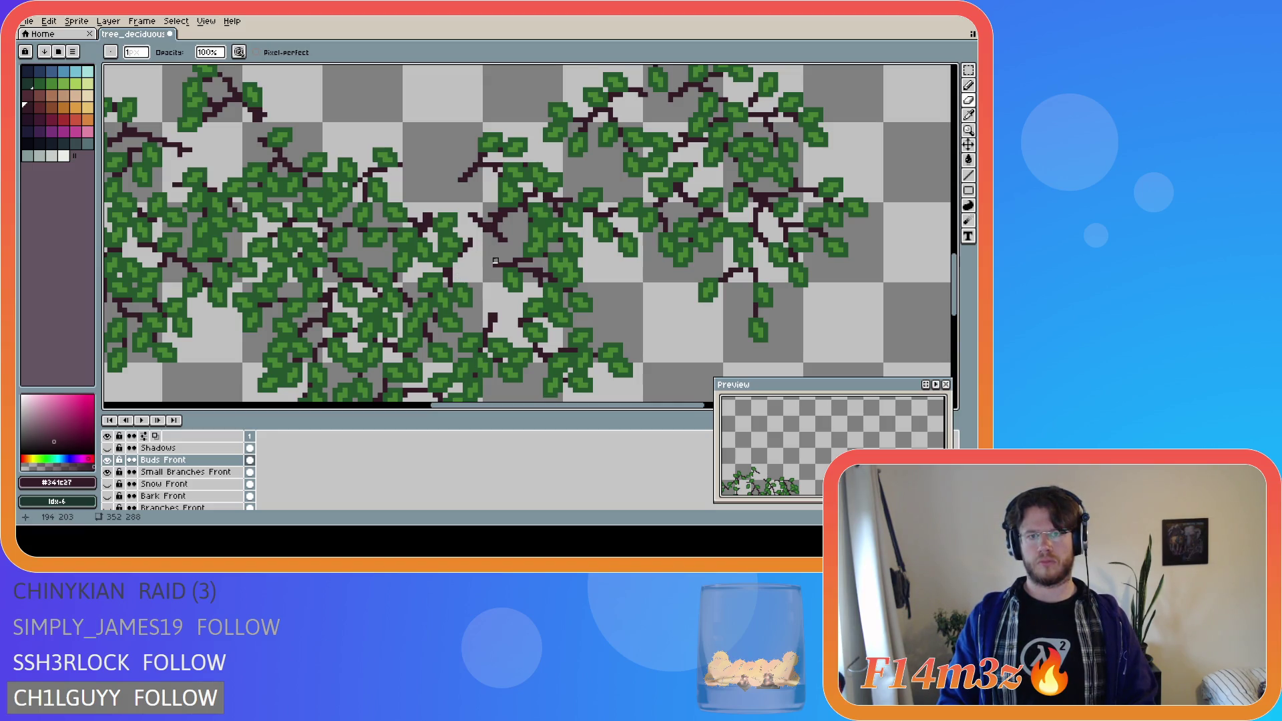
mouse_move(501, 247)
mouse_down()
mouse_move(466, 210)
mouse_move(479, 224)
mouse_up()
key(v)
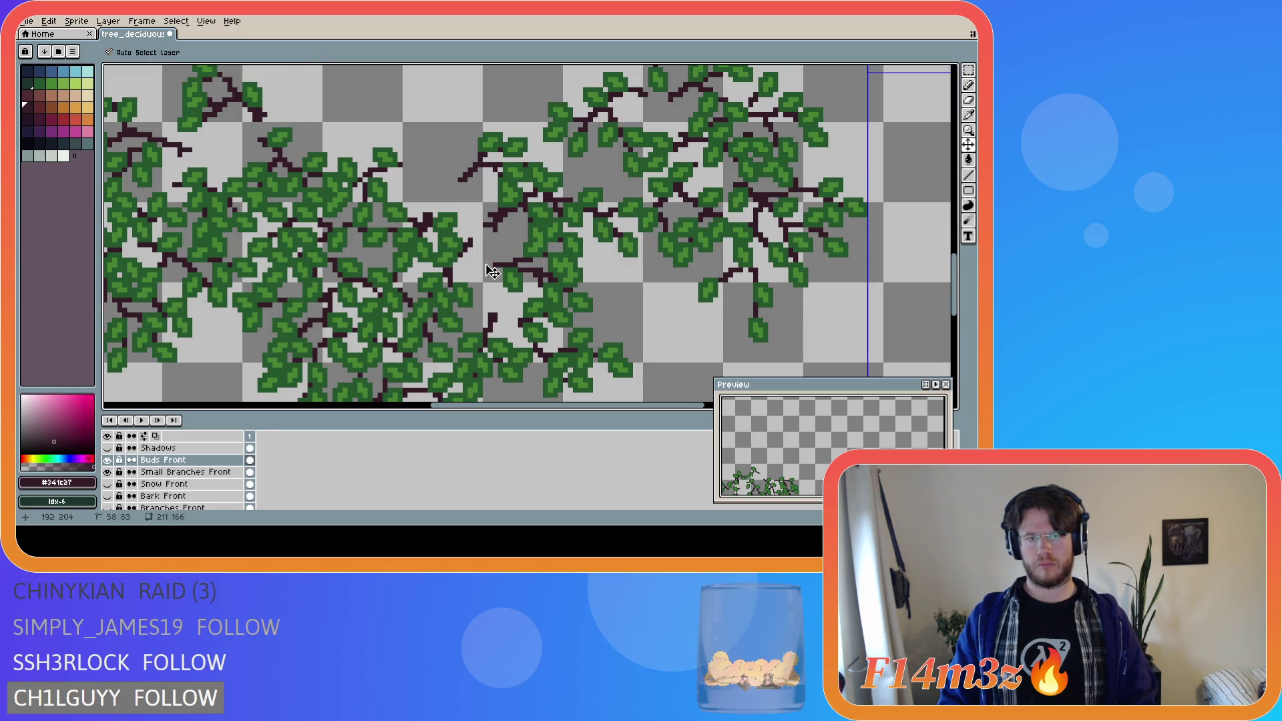
key(e)
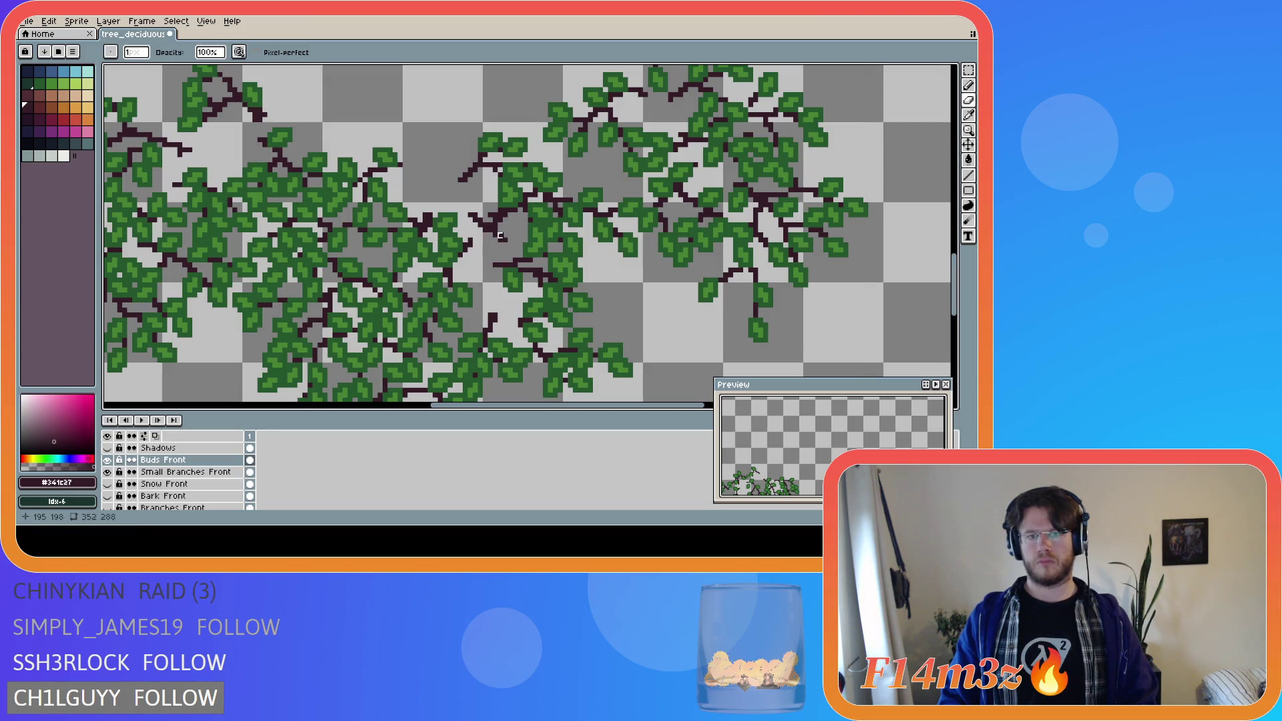
drag(486, 227, 473, 221)
key(ctrl)
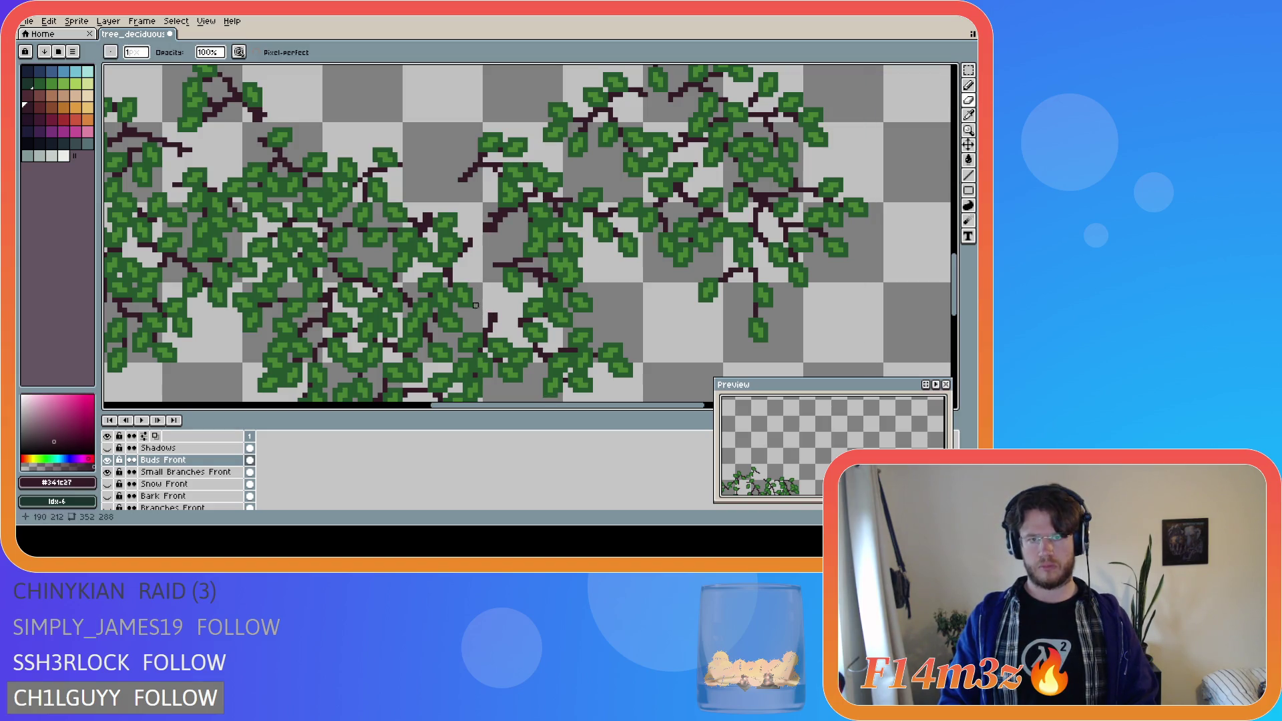
click(491, 211)
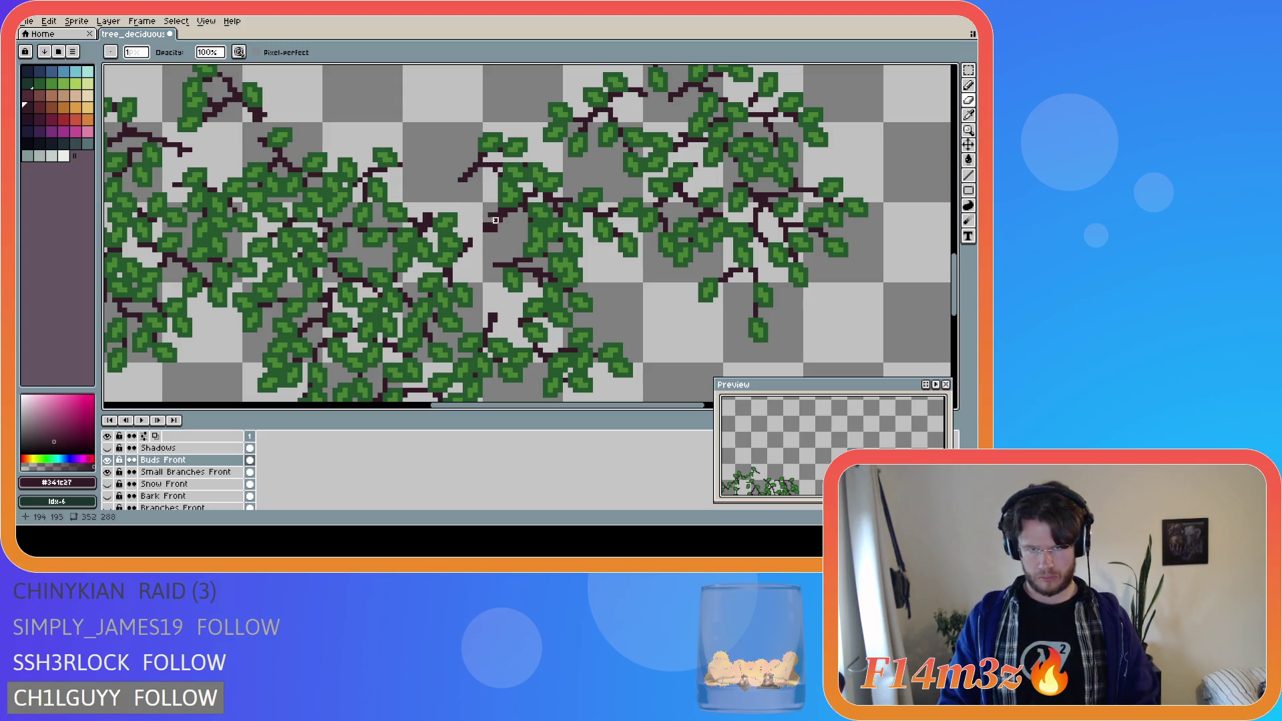
- Toggle Small Branches Front to compare and erase the leftover dark blob among the leaves
click(108, 472)
click(108, 472)
click(108, 471)
click(108, 471)
click(108, 471)
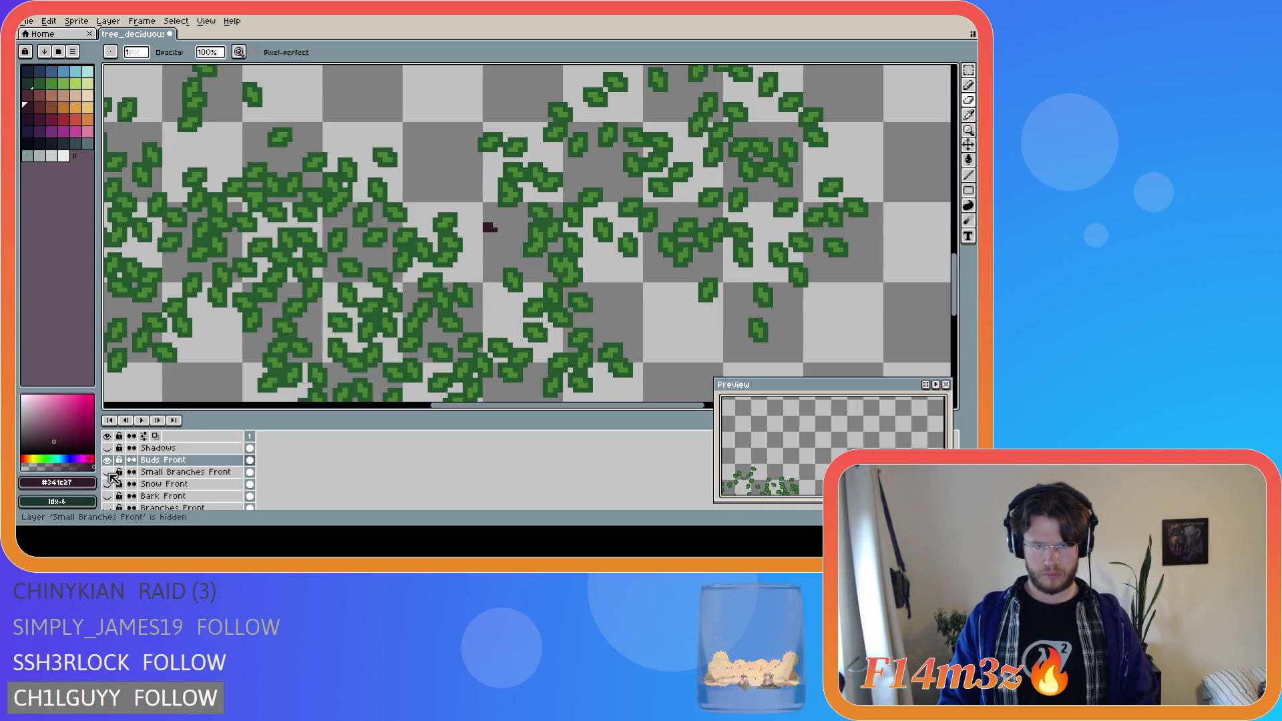
drag(490, 228, 485, 222)
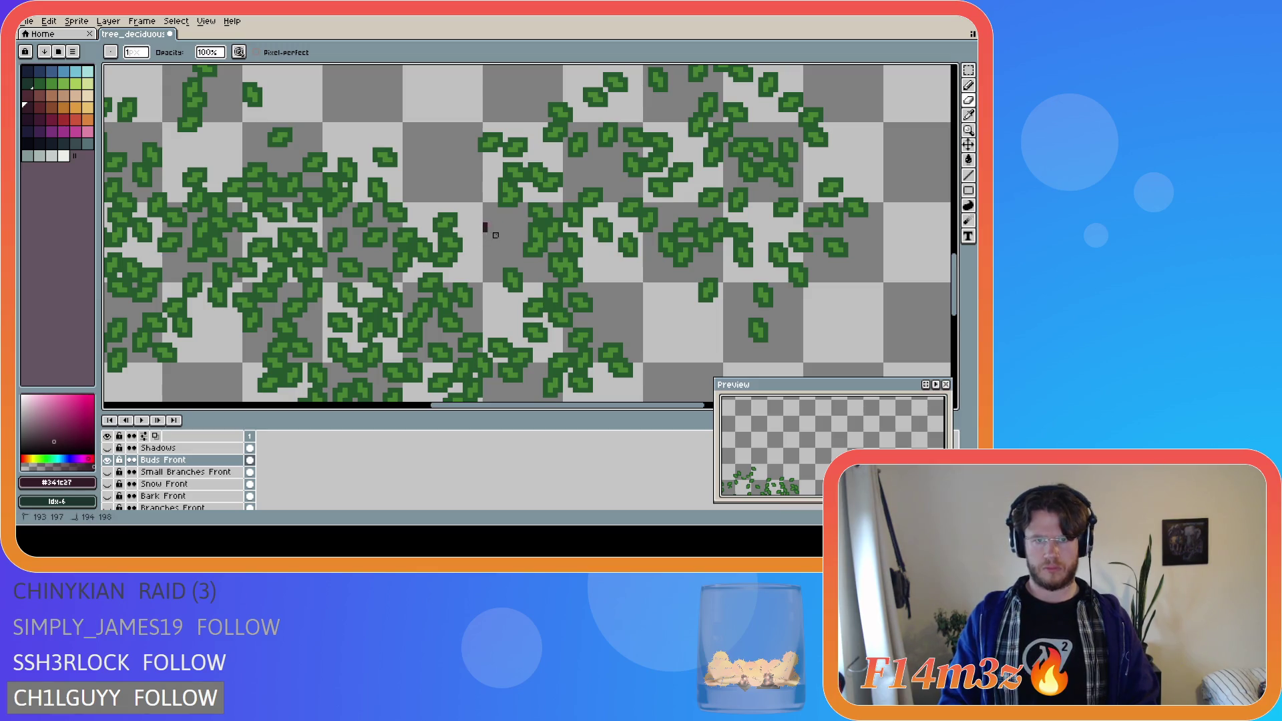
- Make Small Branches Front the working layer and show the Bark Front and Branches Front layers
click(108, 471)
click(108, 459)
click(108, 459)
click(180, 471)
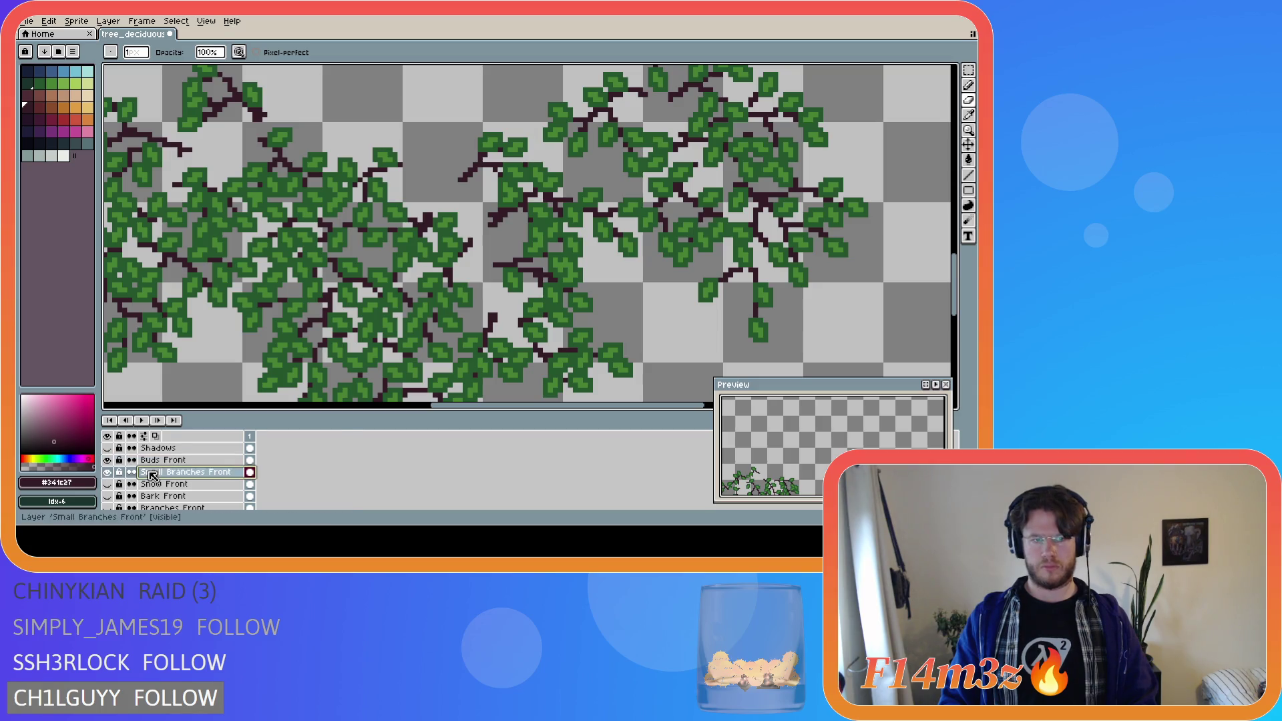
click(107, 496)
click(108, 507)
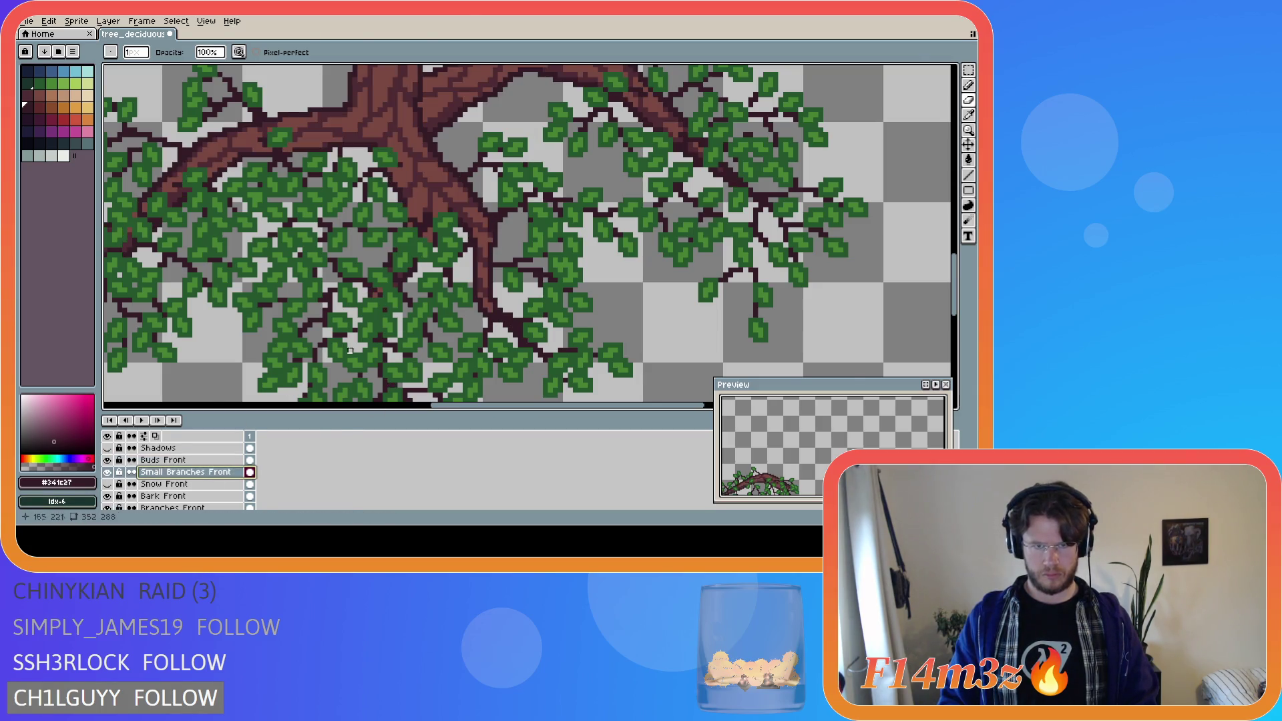
- Select the Buds Front layer and eyedrop a colour from the artwork
scroll(423, 315, down, 3)
key(v)
key(b)
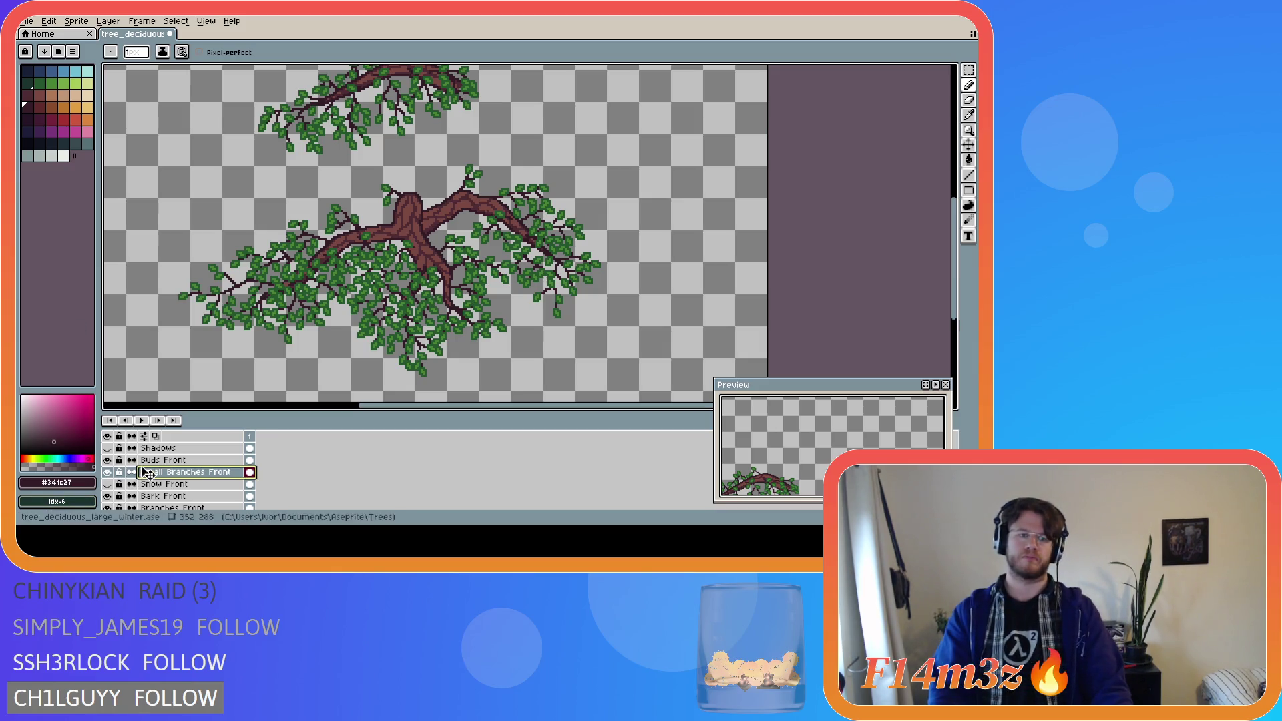
click(164, 460)
key(i)
alt+click(222, 288)
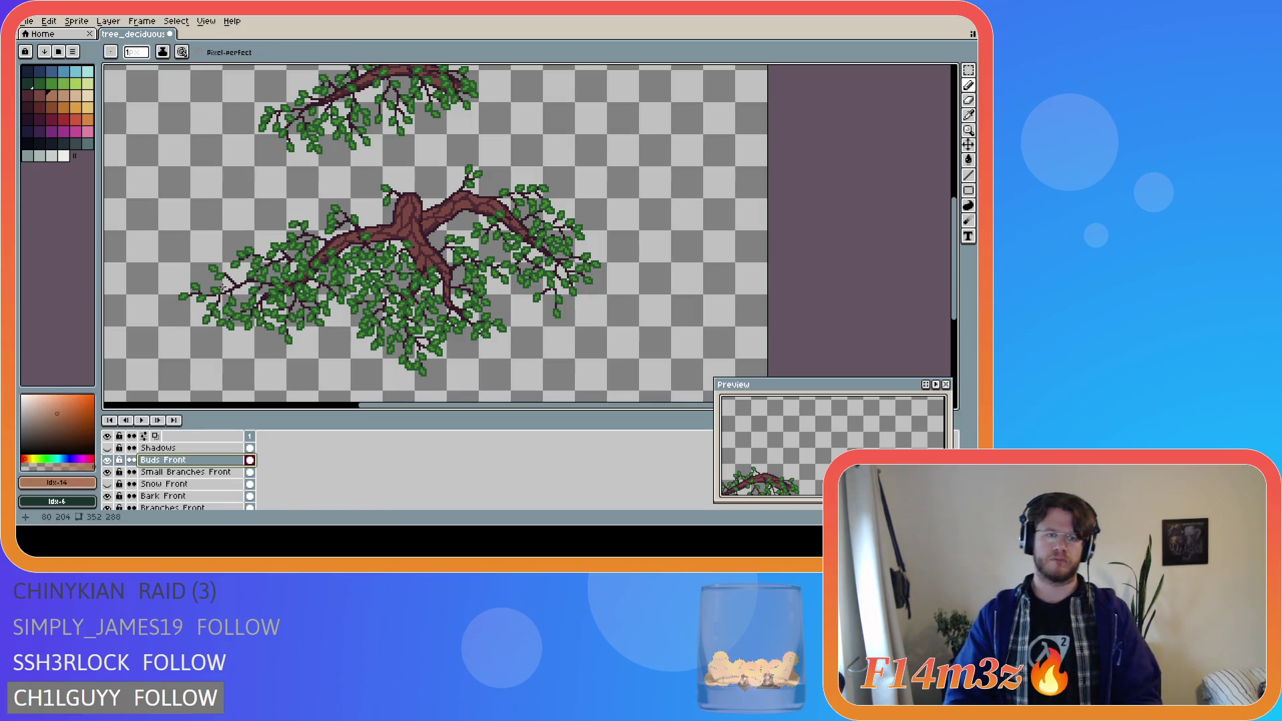
- Pick a mid leaf green and draw a small leaf on the bare left twig
alt+click(222, 289)
scroll(223, 288, up, 5)
alt+click(268, 193)
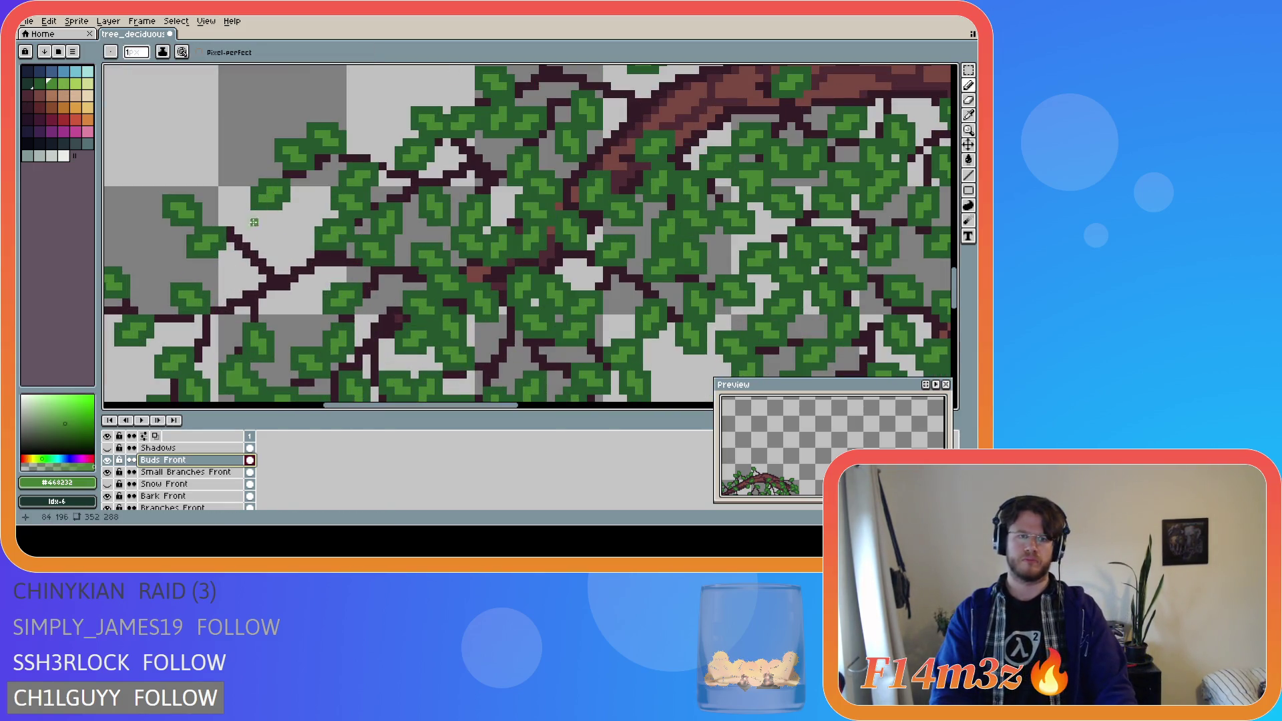
mouse_move(253, 239)
mouse_down()
mouse_move(263, 224)
mouse_move(269, 241)
mouse_move(252, 254)
mouse_move(255, 225)
mouse_up()
alt+click(281, 207)
- Save tree_deciduous_large_winter.ase
key(ctrl+s)
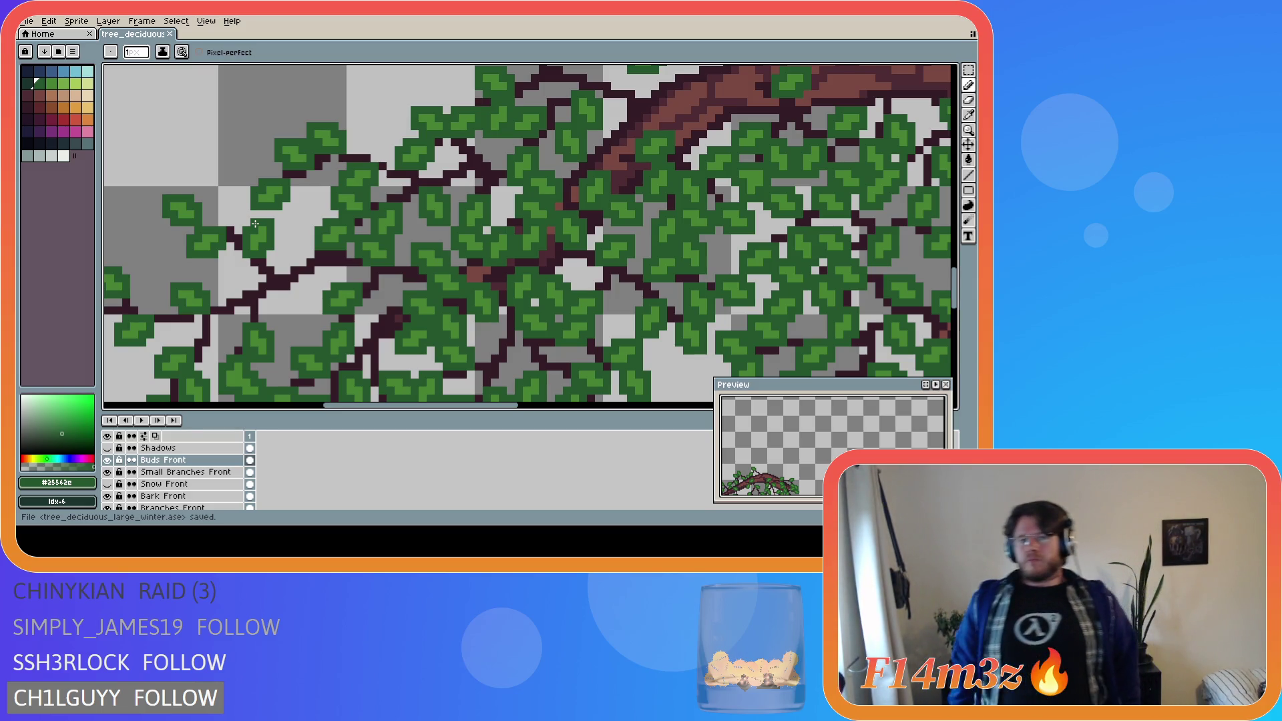
key(ctrl+s)
scroll(309, 276, down, 4)
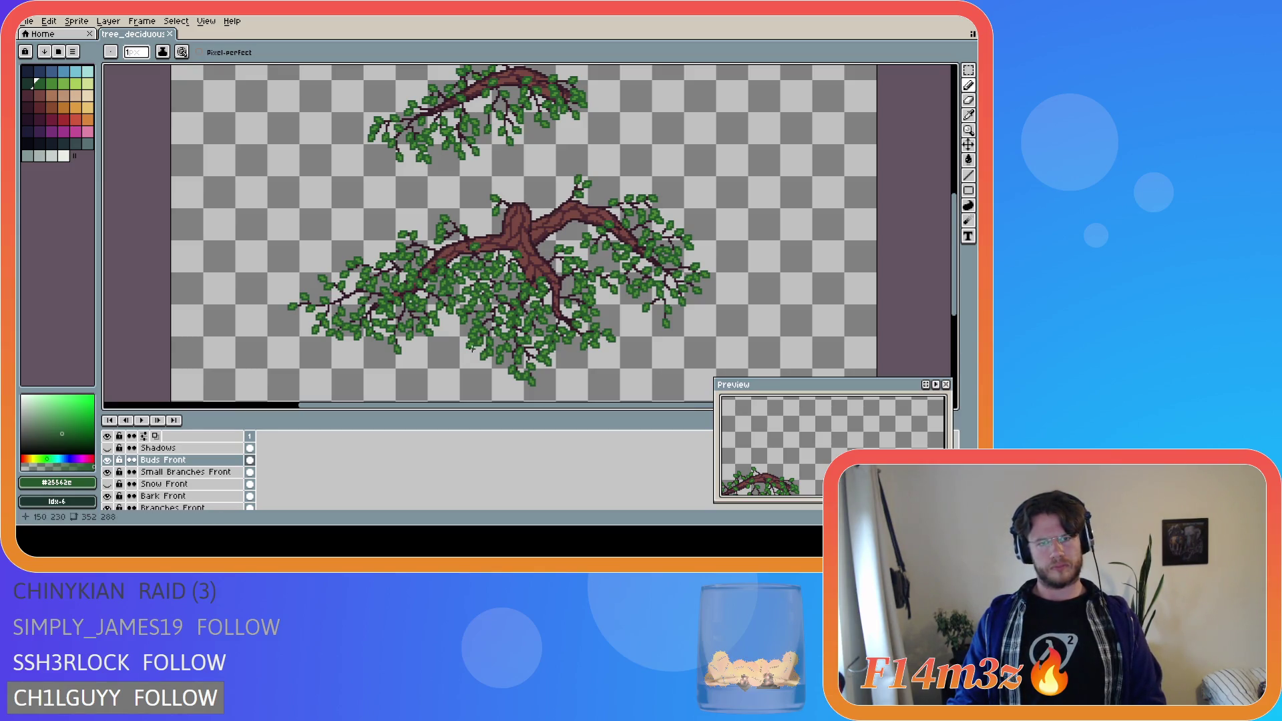
- Pick the dark brown #341c27 from a branch and return to the Pencil
scroll(535, 308, up, 1)
scroll(575, 213, up, 1)
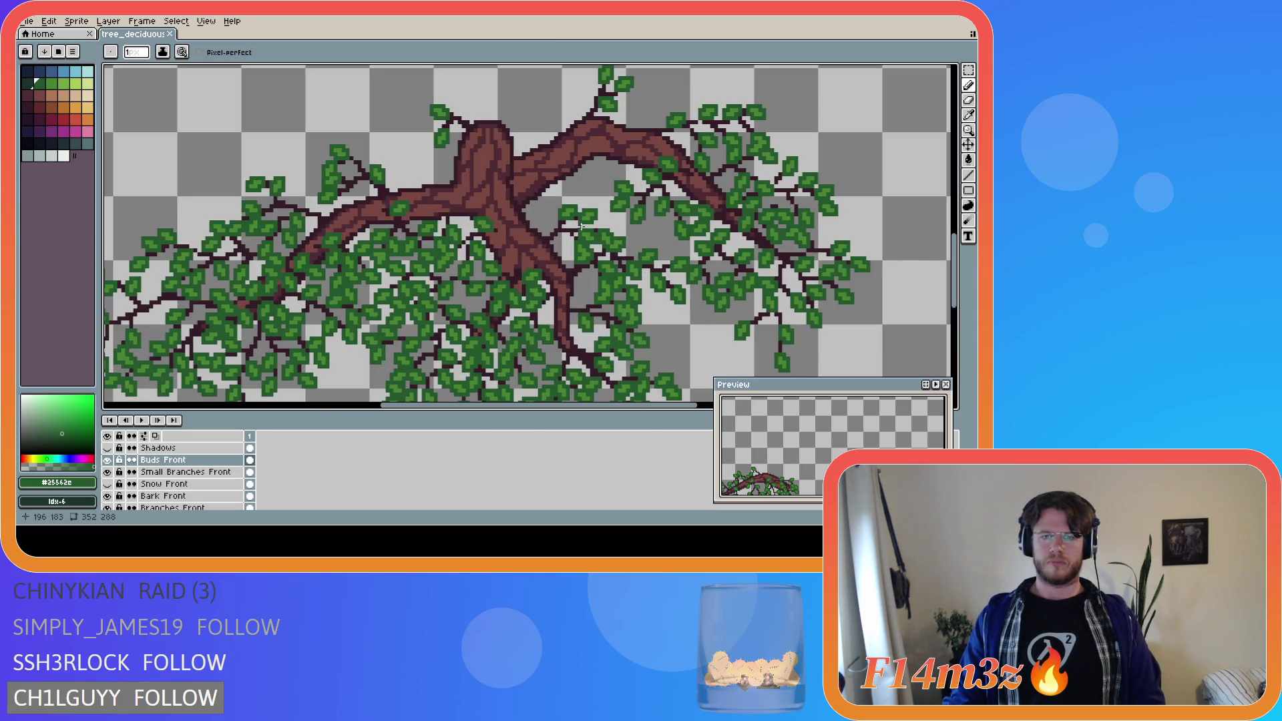
key(i)
click(567, 223)
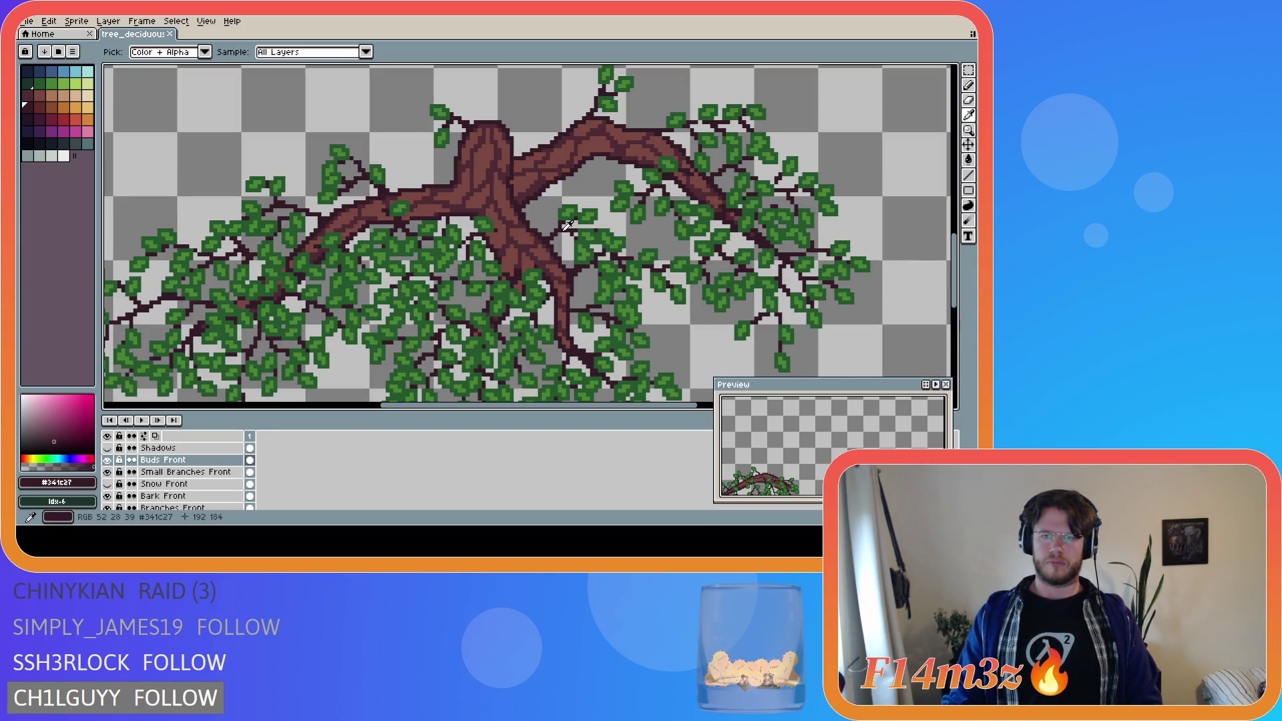
key(b)
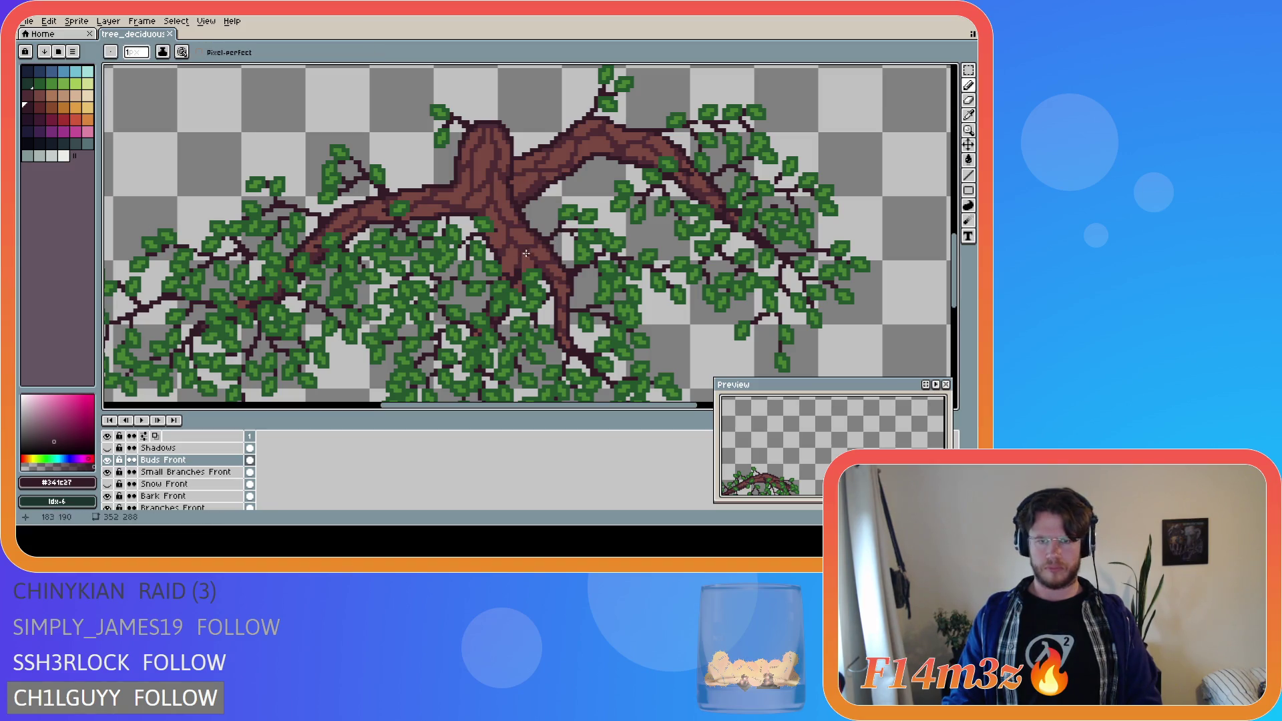
- Save the sprite before outlining
scroll(554, 268, up, 1)
scroll(559, 294, down, 2)
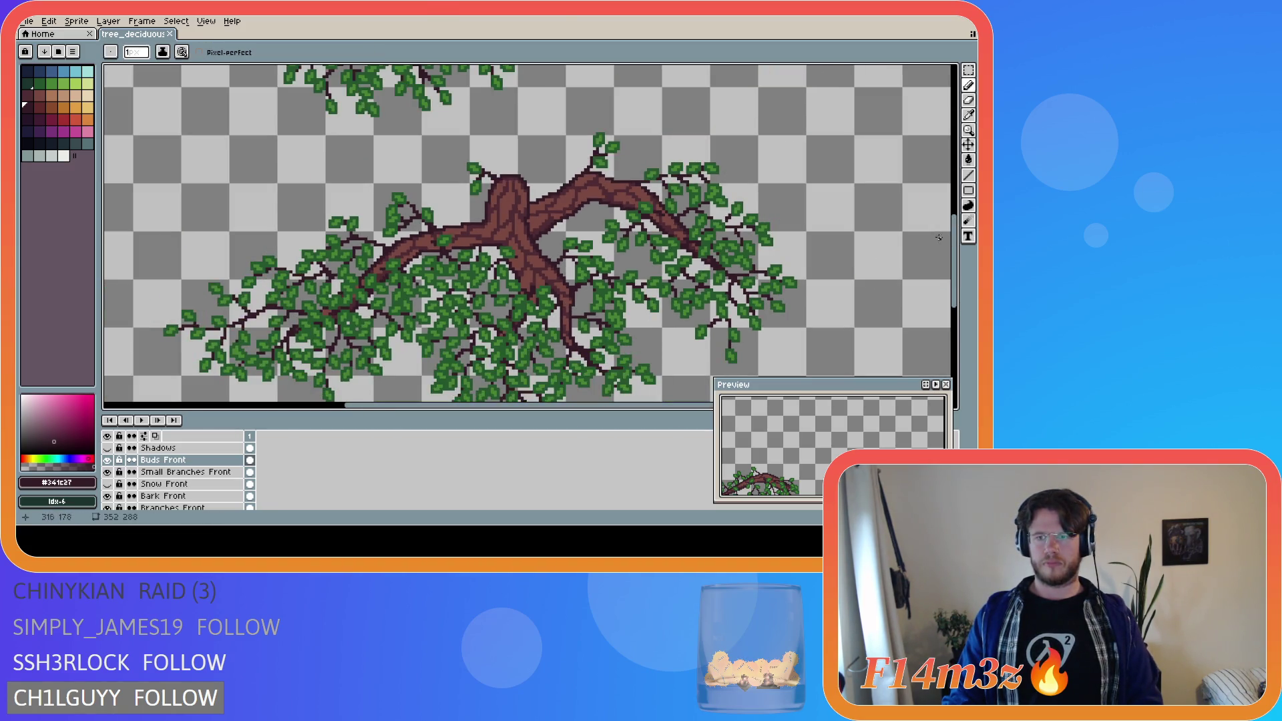
scroll(601, 267, down, 3)
key(ctrl+s)
scroll(632, 224, up, 2)
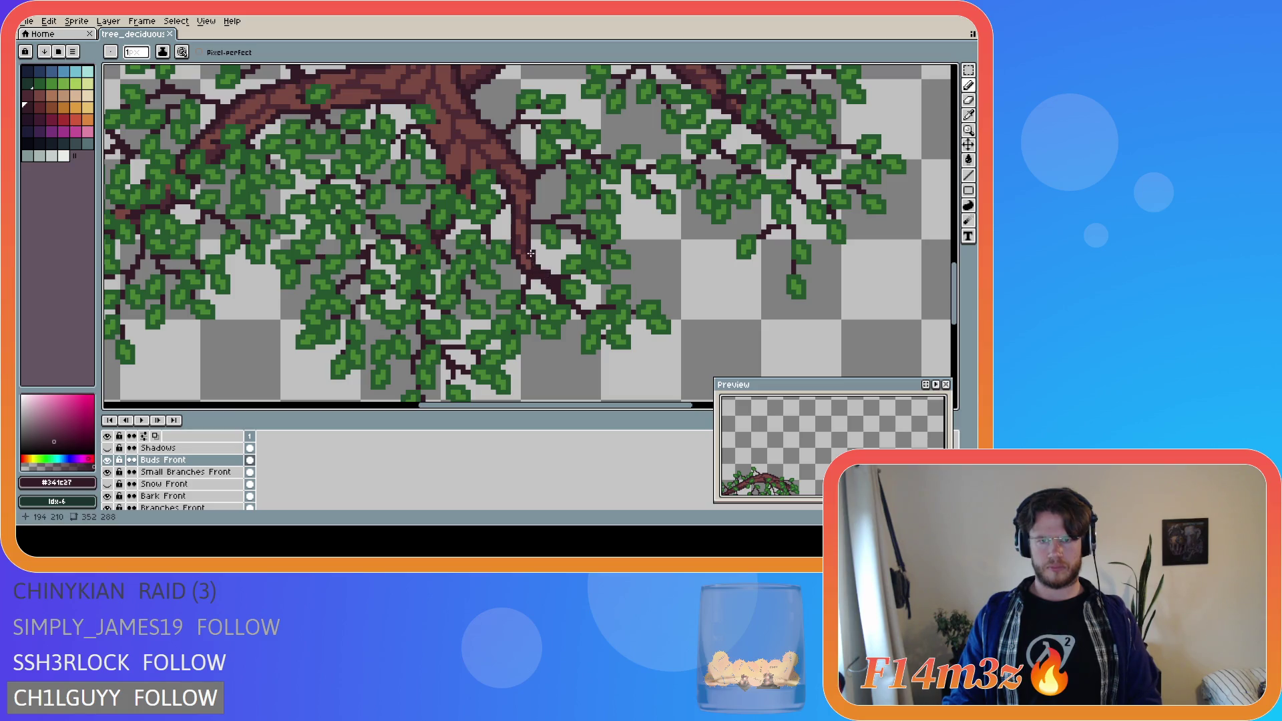
- Outline the hanging branch's edge and lower side with dark brown strokes
mouse_move(957, 294)
mouse_down()
mouse_move(957, 269)
mouse_move(959, 287)
mouse_up()
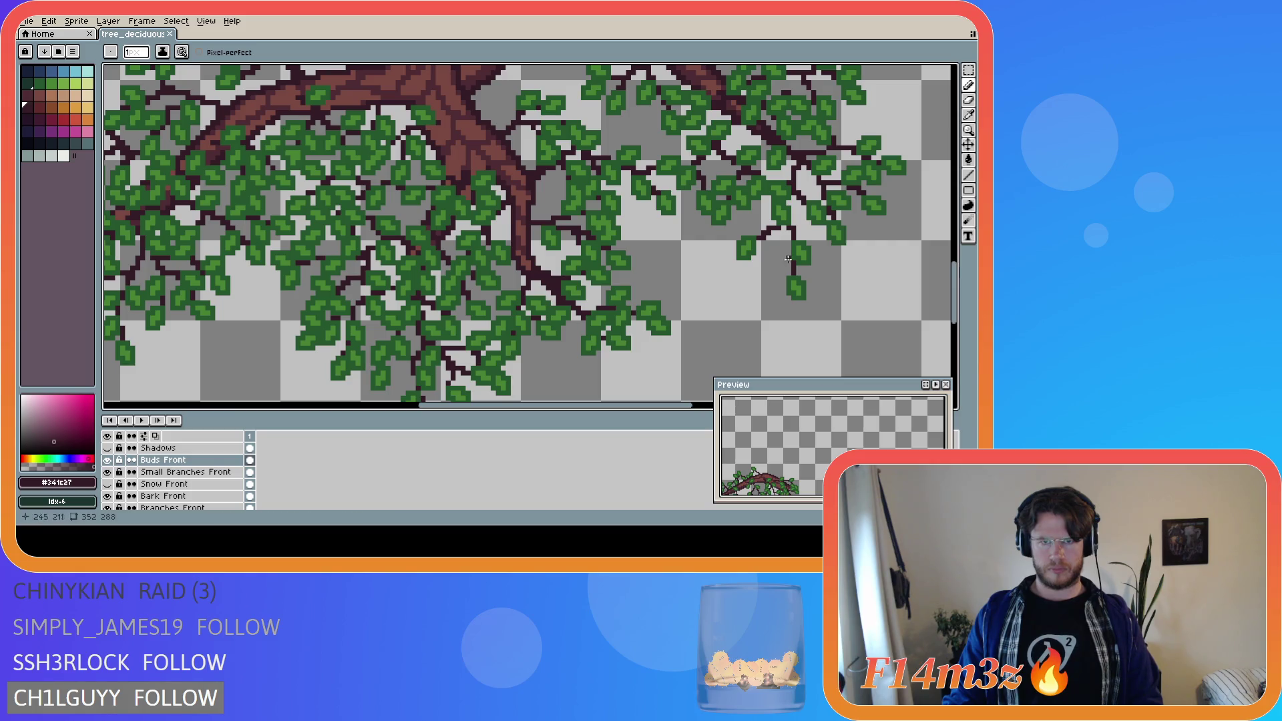
drag(504, 163, 546, 202)
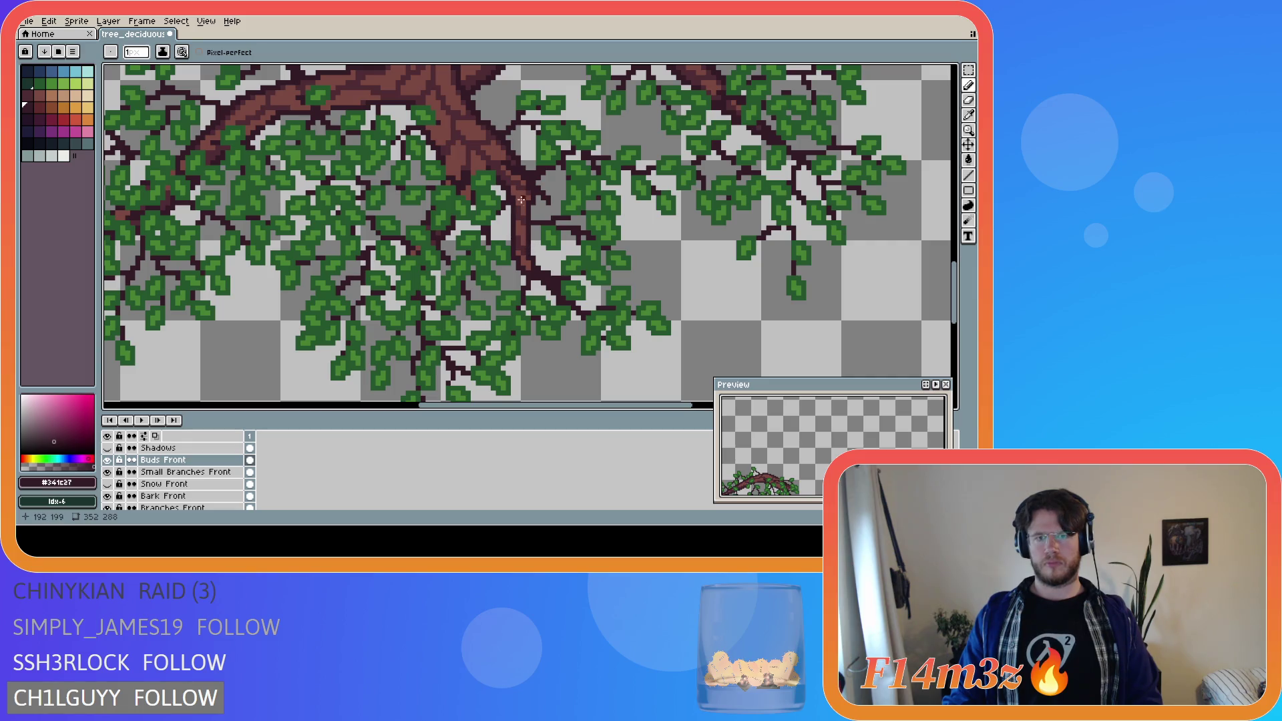
drag(525, 179, 518, 244)
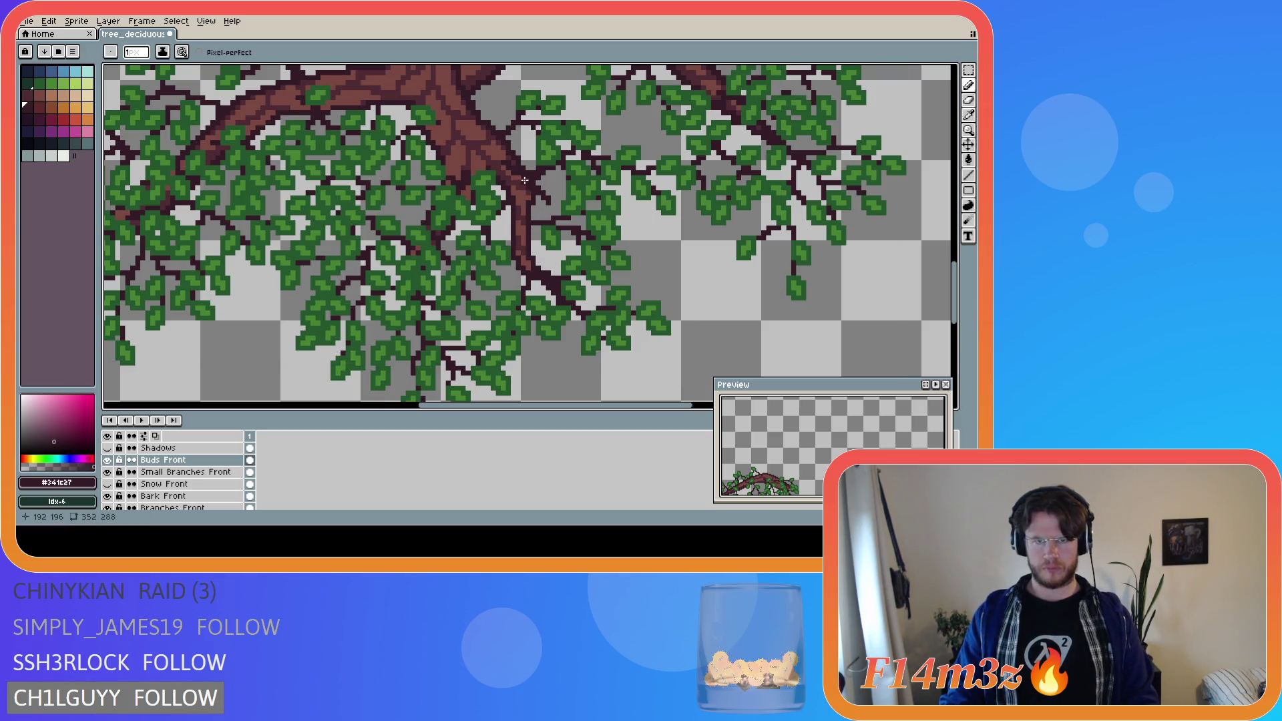
drag(518, 172, 527, 245)
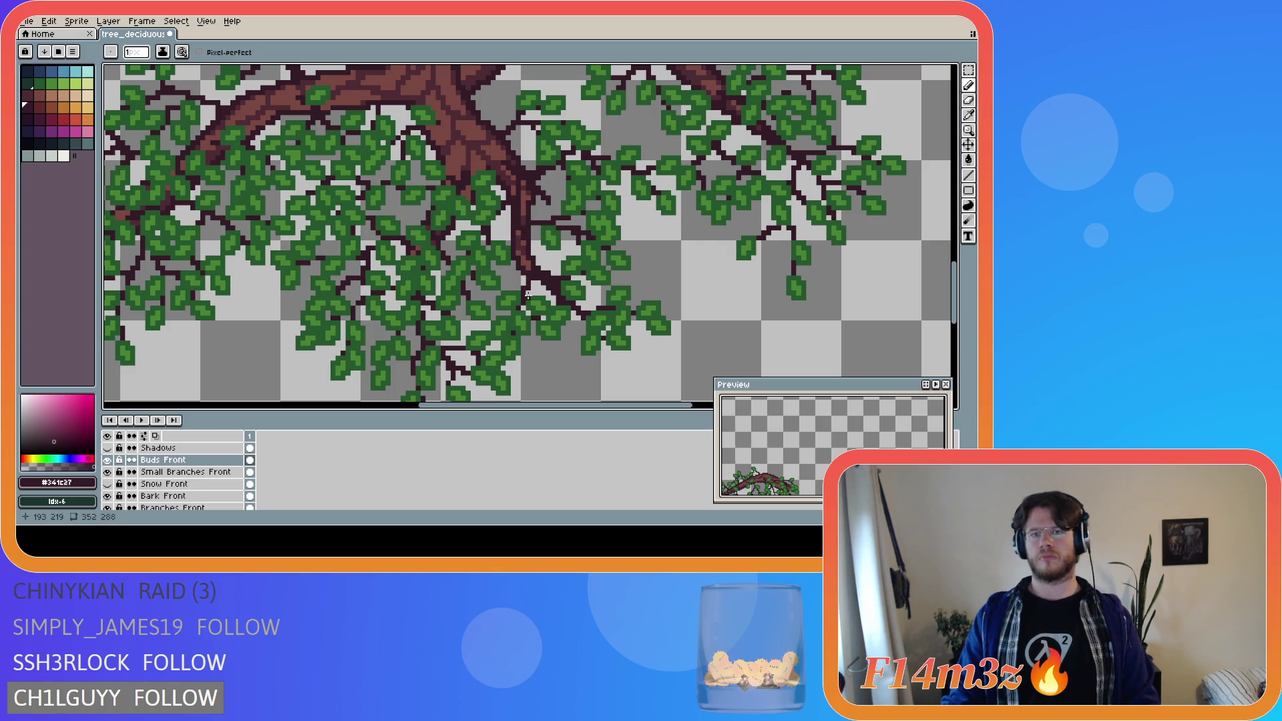
- Retry the dark line down the branch edge twice, undoing each attempt
key(ctrl+z)
drag(523, 184, 502, 228)
key(ctrl+z)
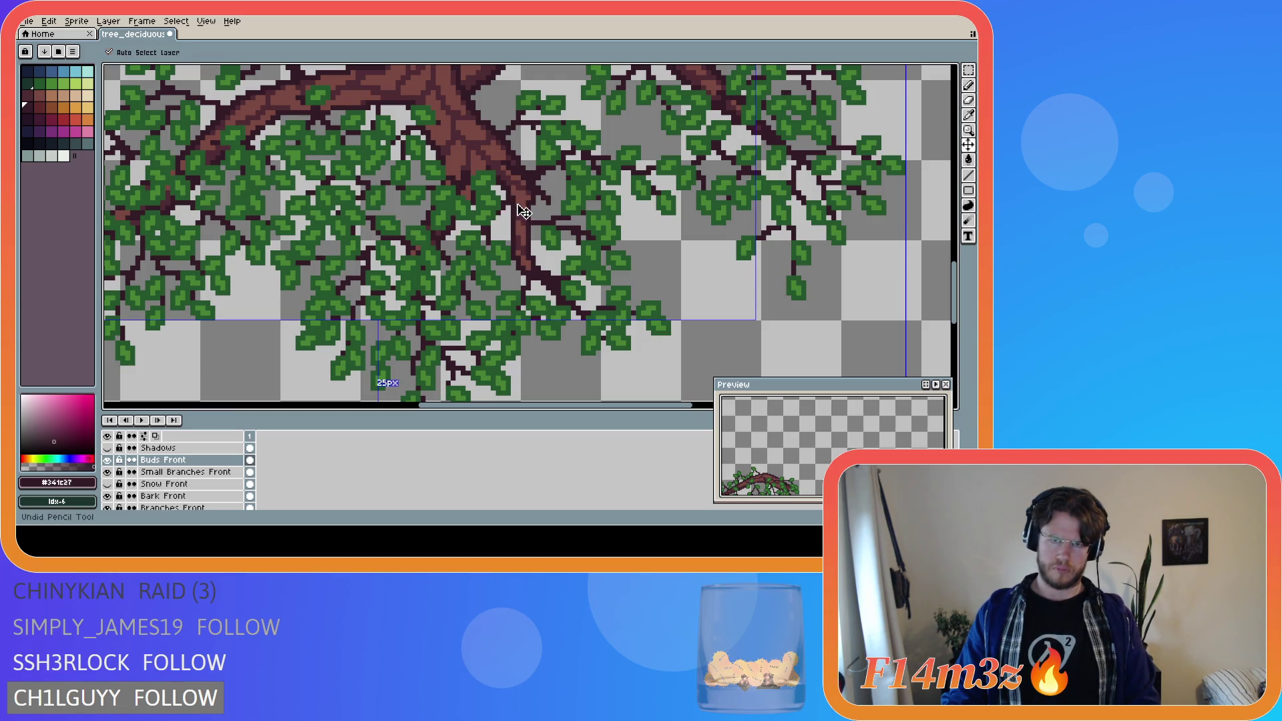
drag(526, 182, 522, 238)
key(ctrl+z)
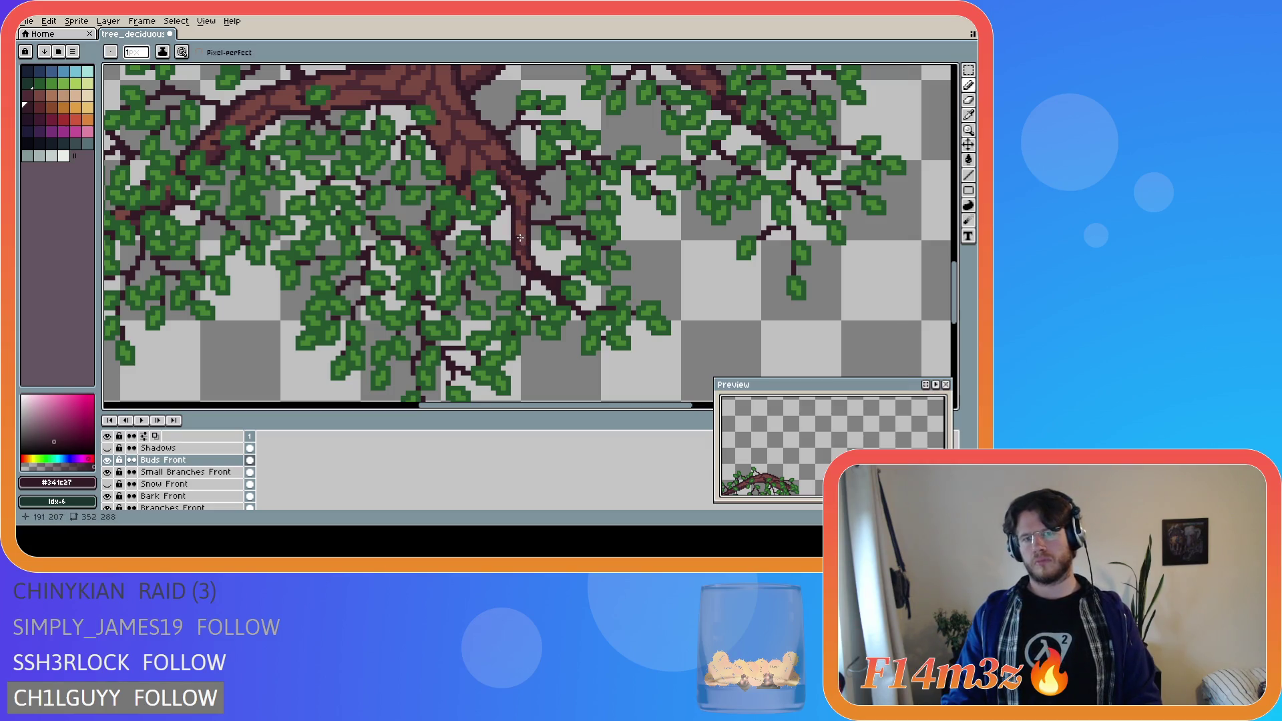
- Save the outlined branch and zoom around to review it
key(ctrl+s)
scroll(520, 239, down, 2)
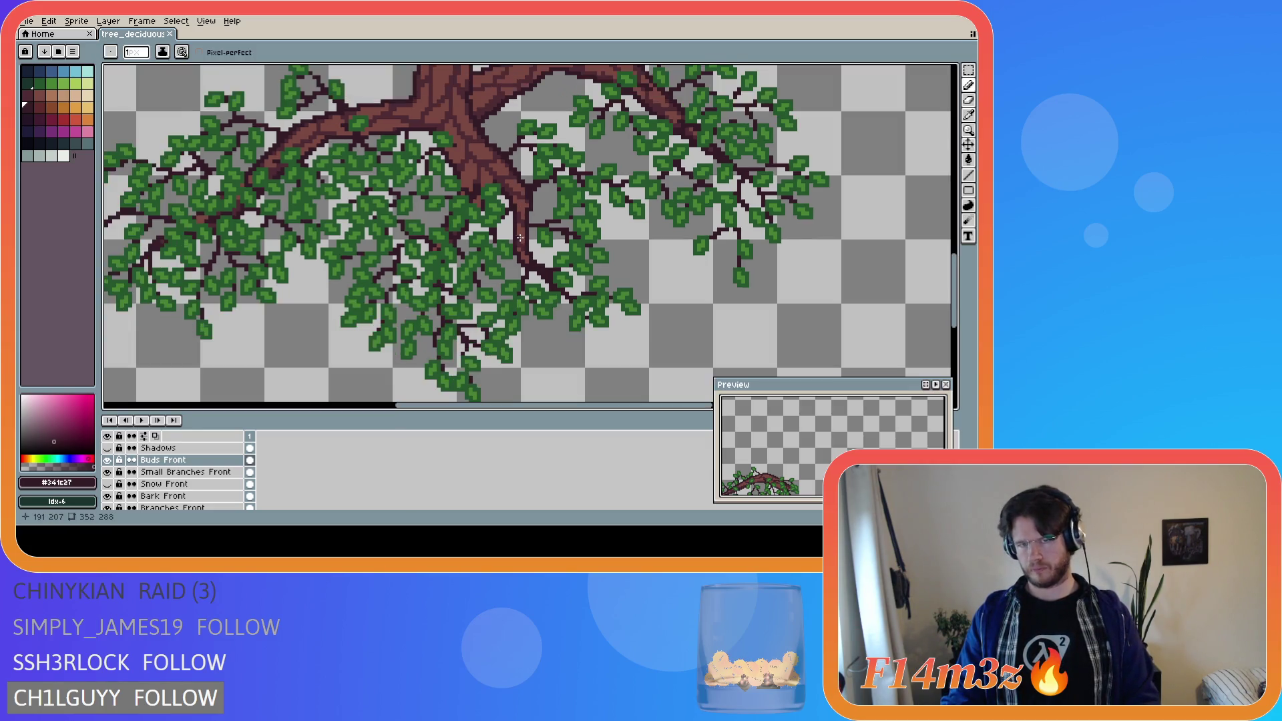
scroll(520, 251, up, 2)
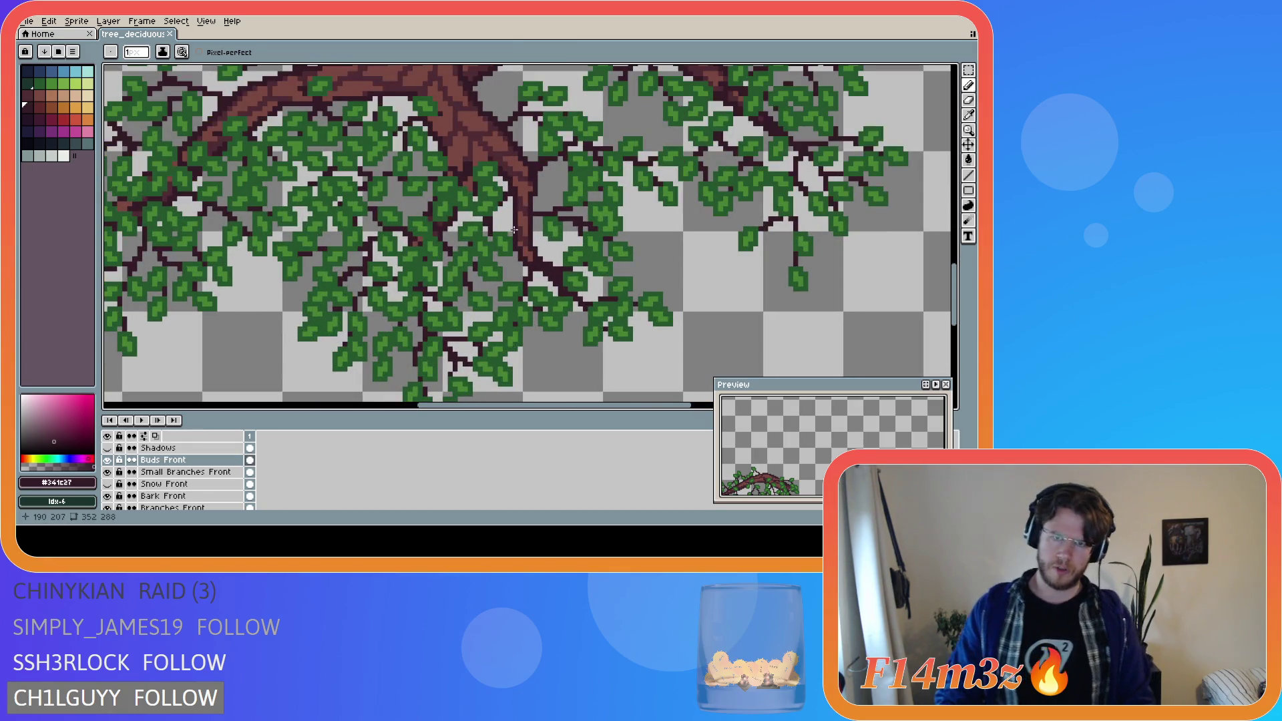
scroll(521, 219, up, 1)
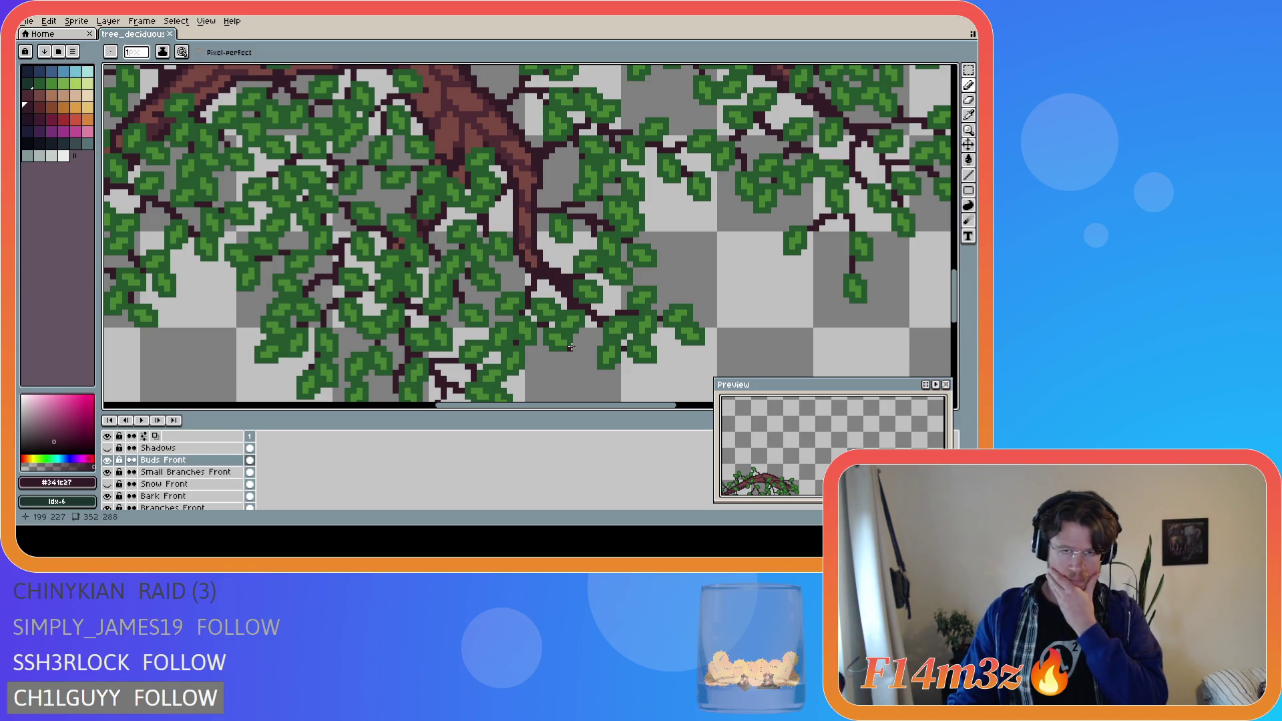
scroll(570, 325, down, 2)
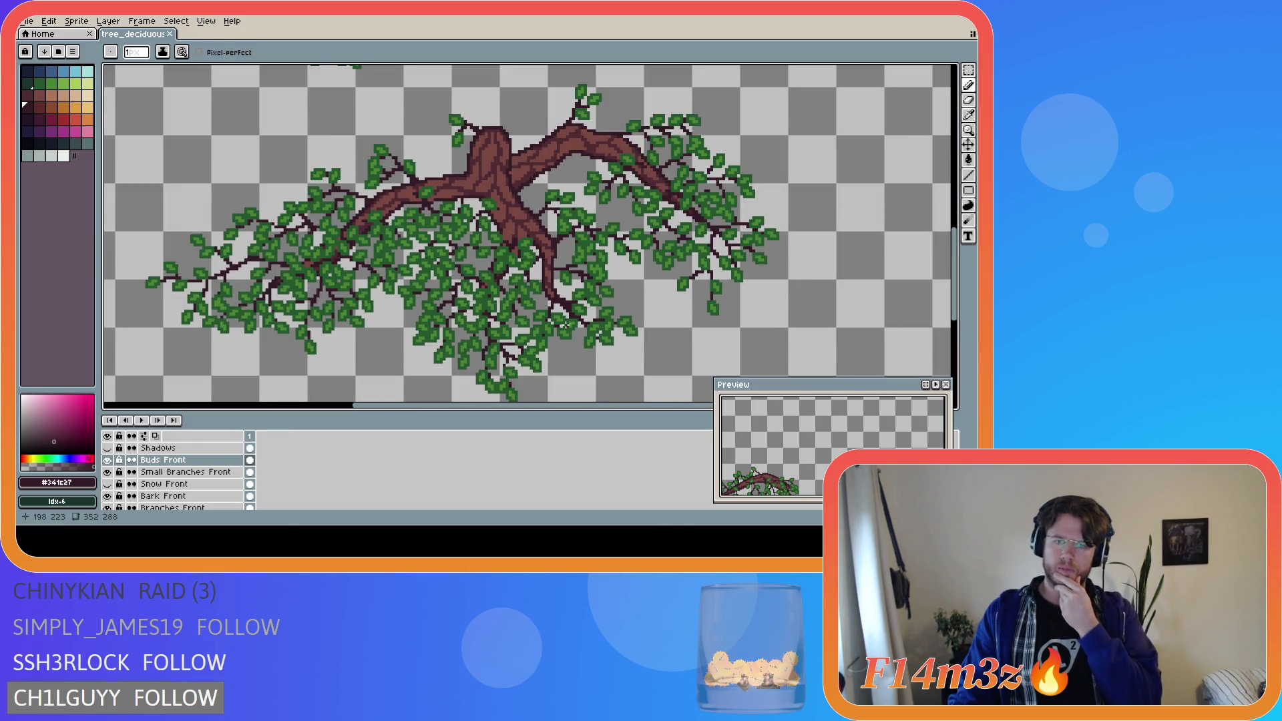
scroll(555, 318, up, 2)
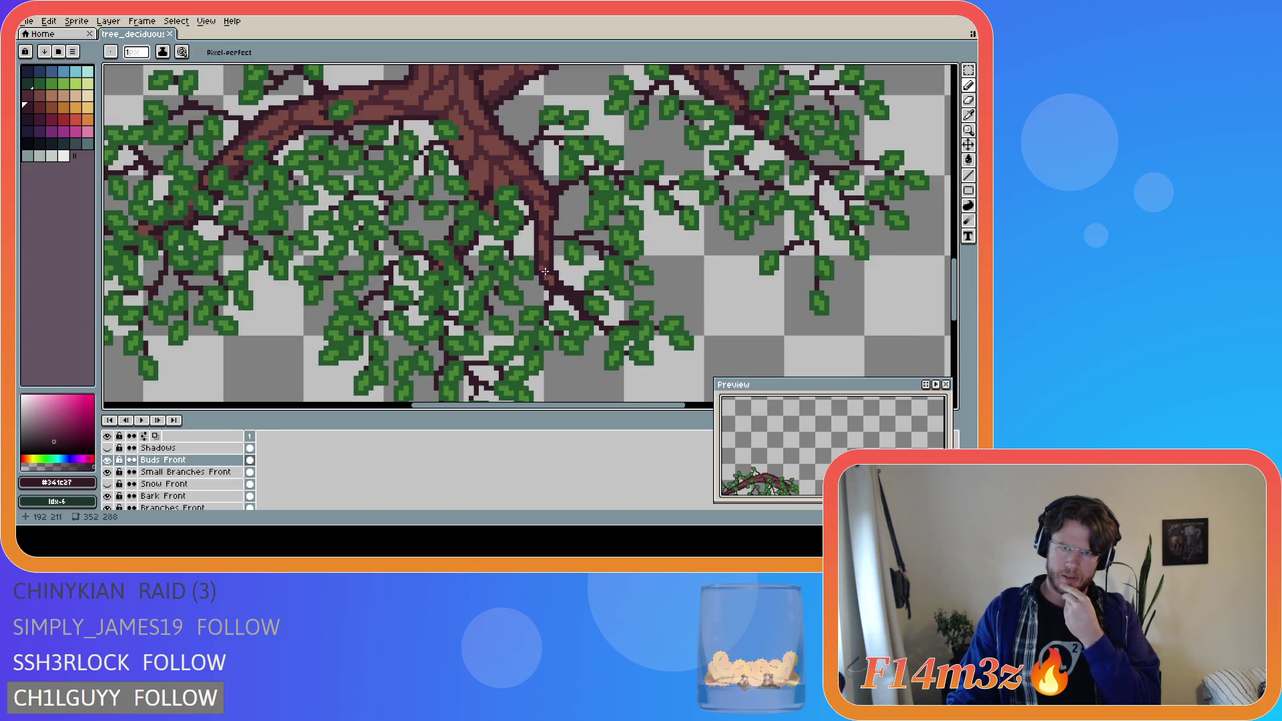
scroll(545, 271, down, 2)
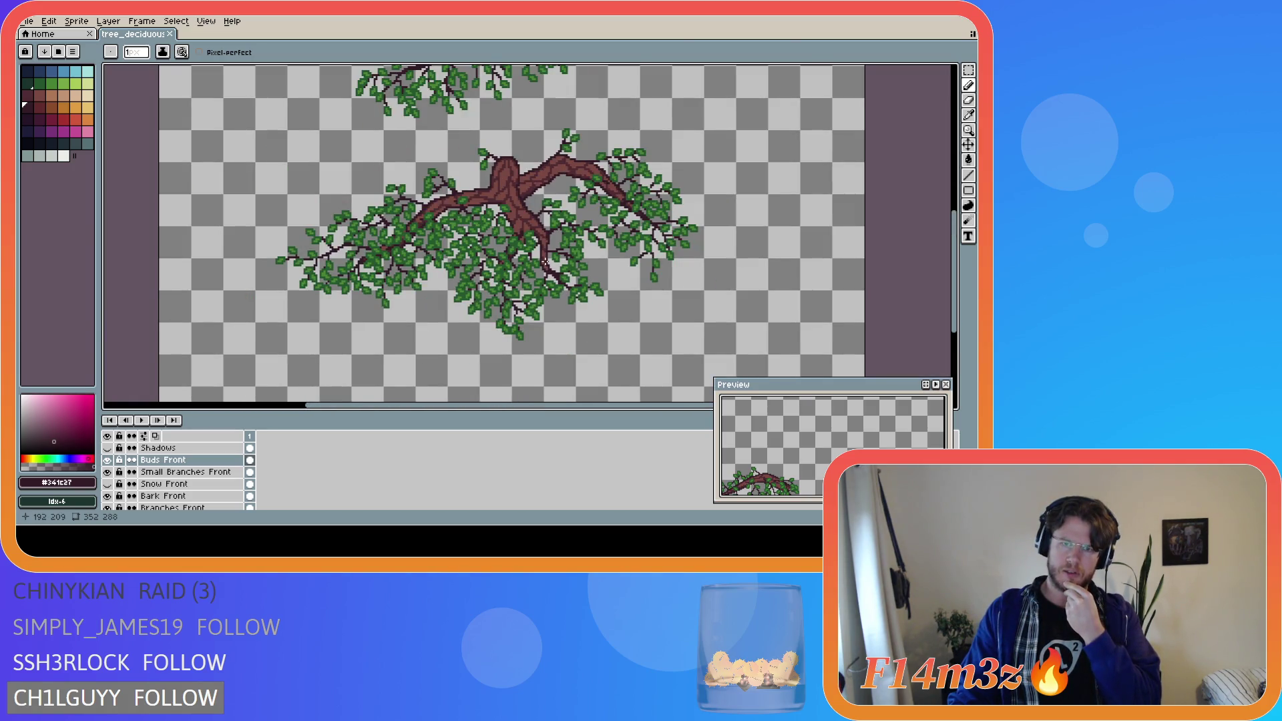
scroll(545, 262, up, 3)
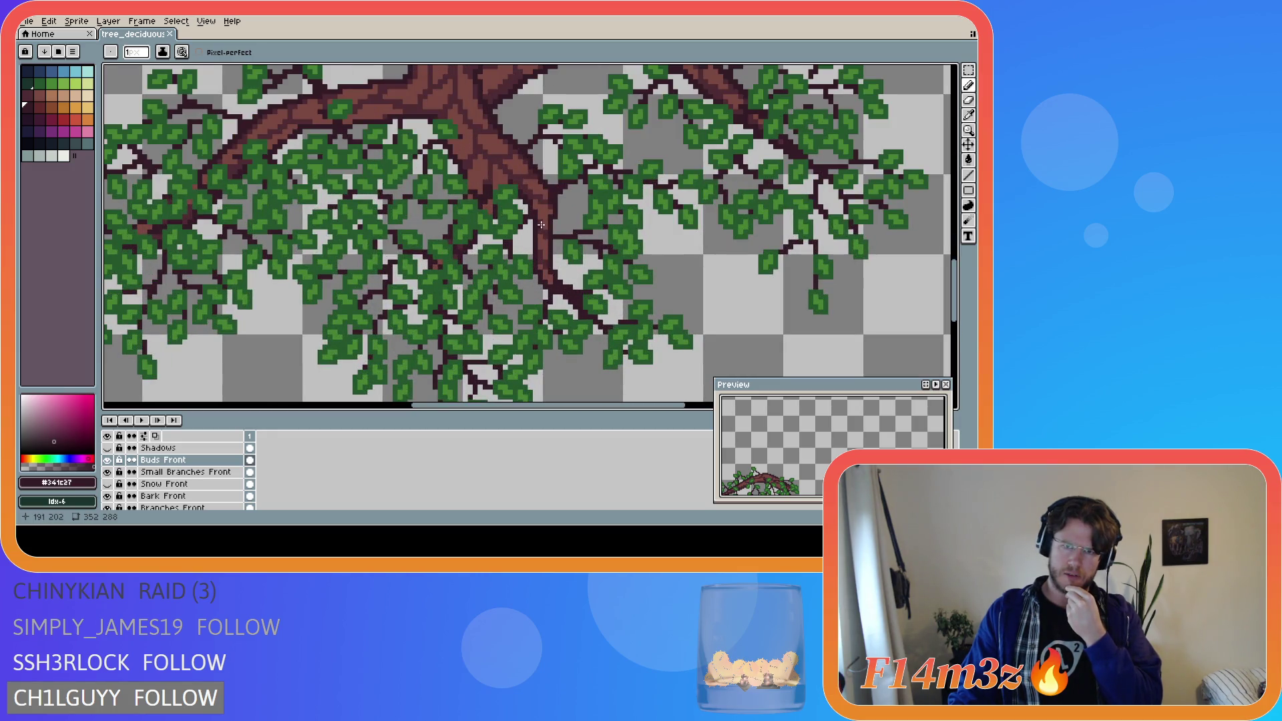
- Zoom in on the lower branches where the twigs join the trunk
scroll(536, 245, down, 3)
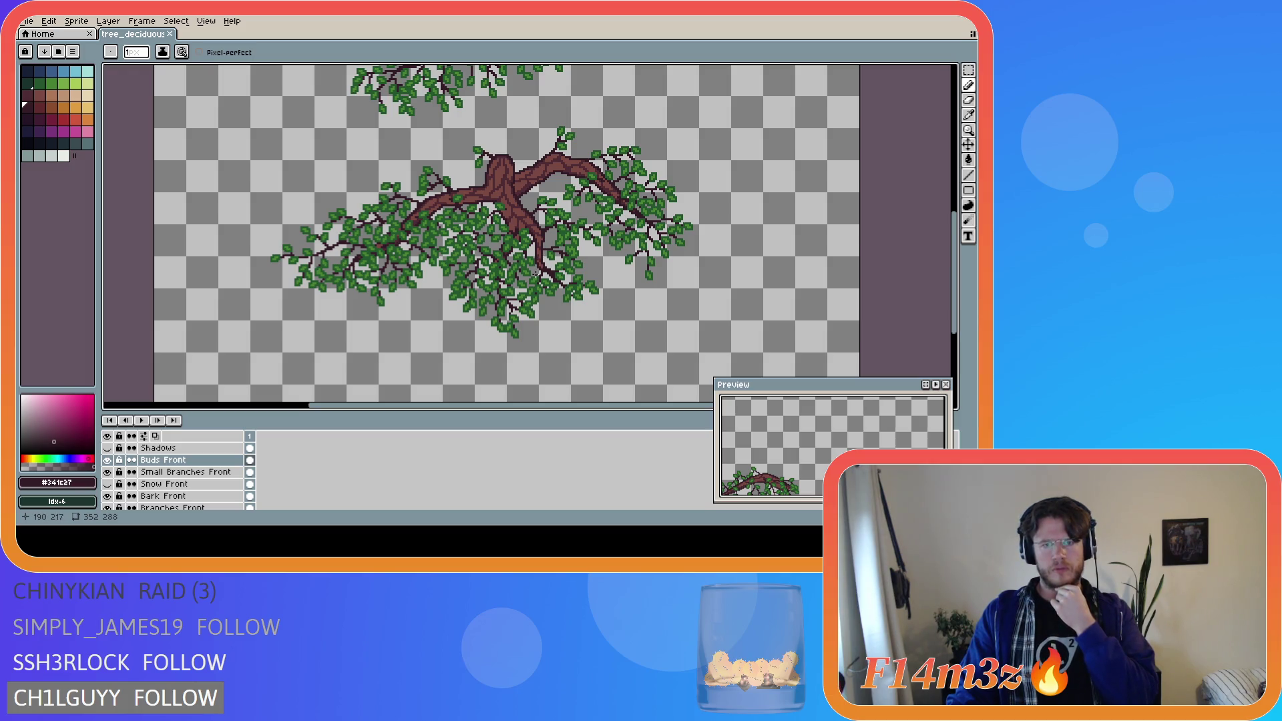
scroll(535, 274, down, 2)
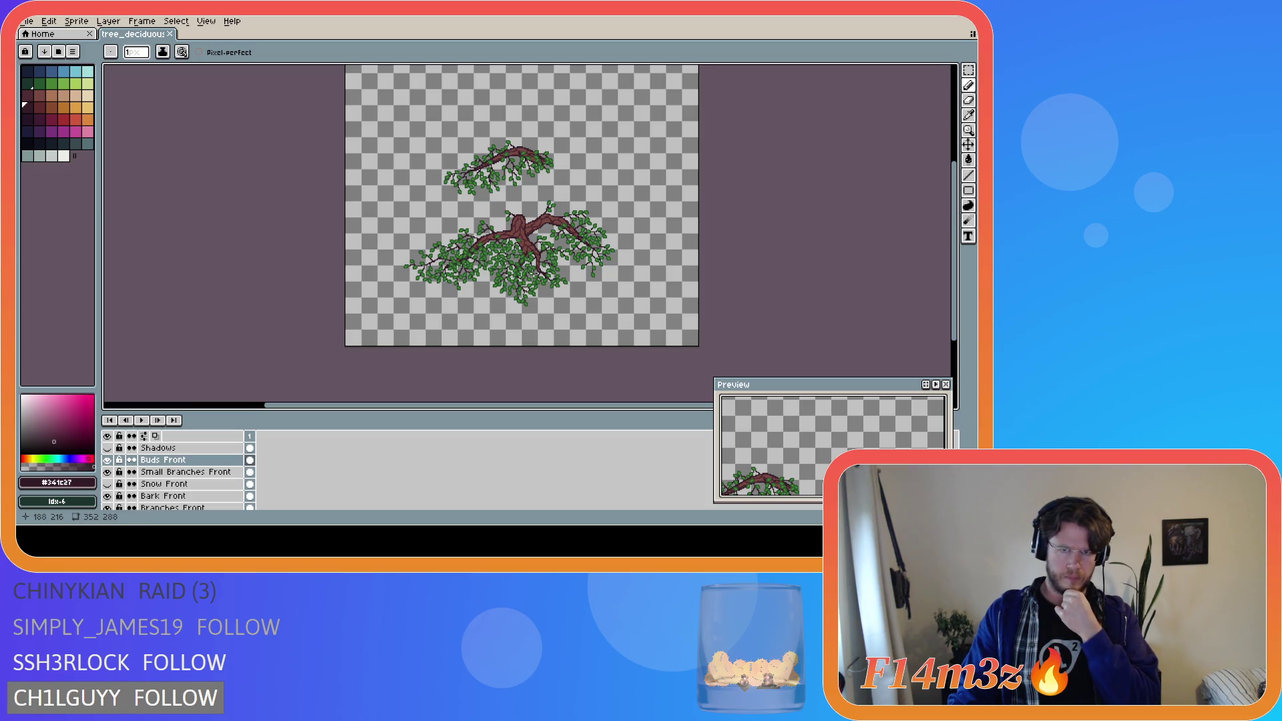
scroll(551, 267, up, 2)
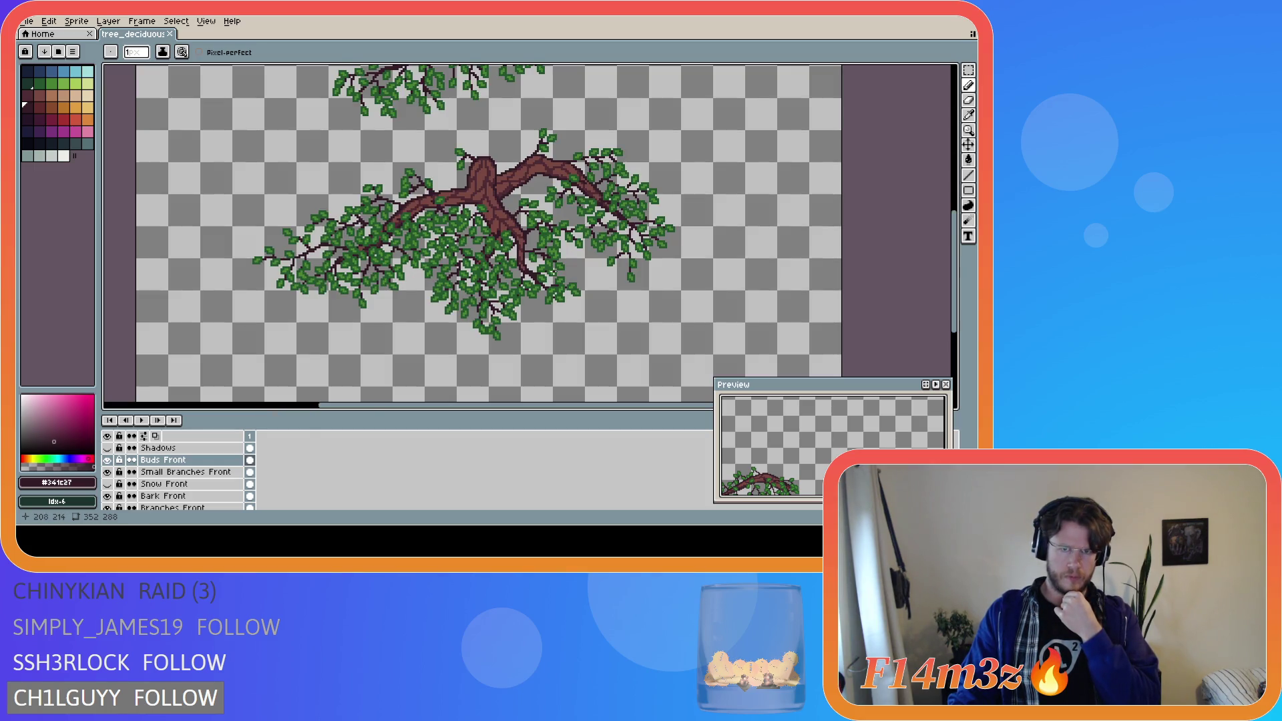
scroll(553, 271, up, 1)
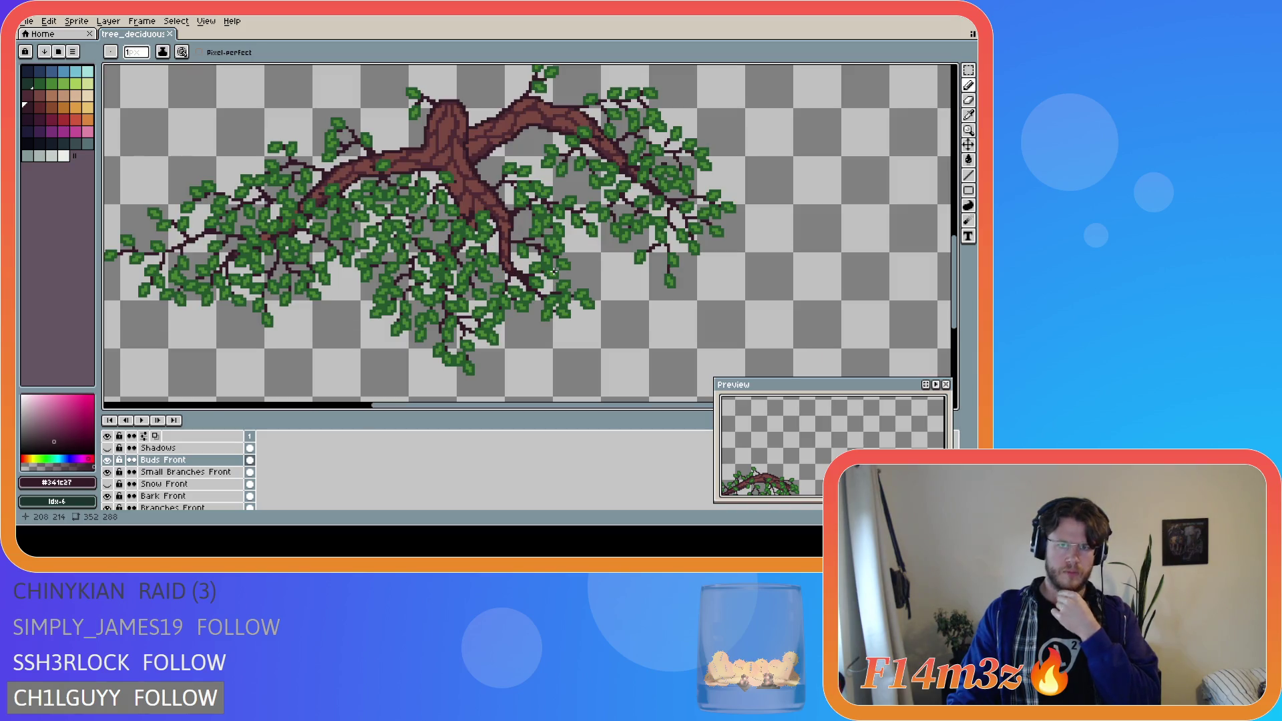
scroll(554, 271, up, 1)
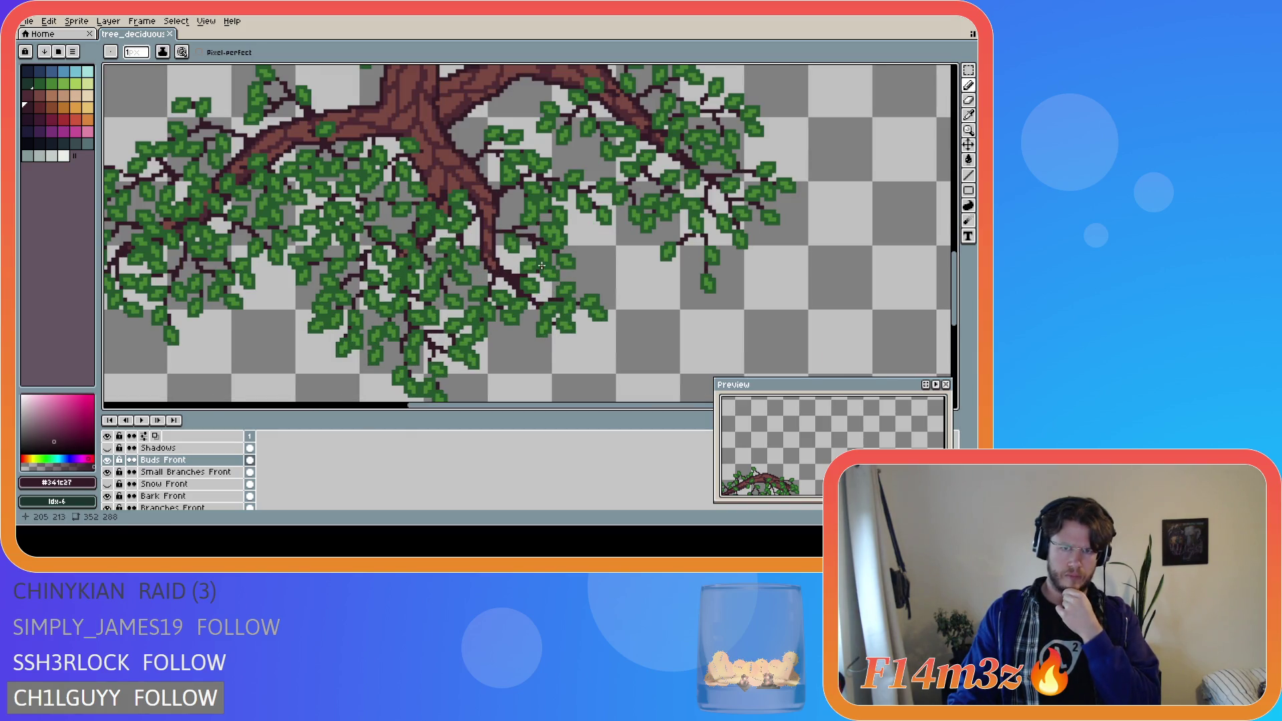
scroll(541, 267, up, 1)
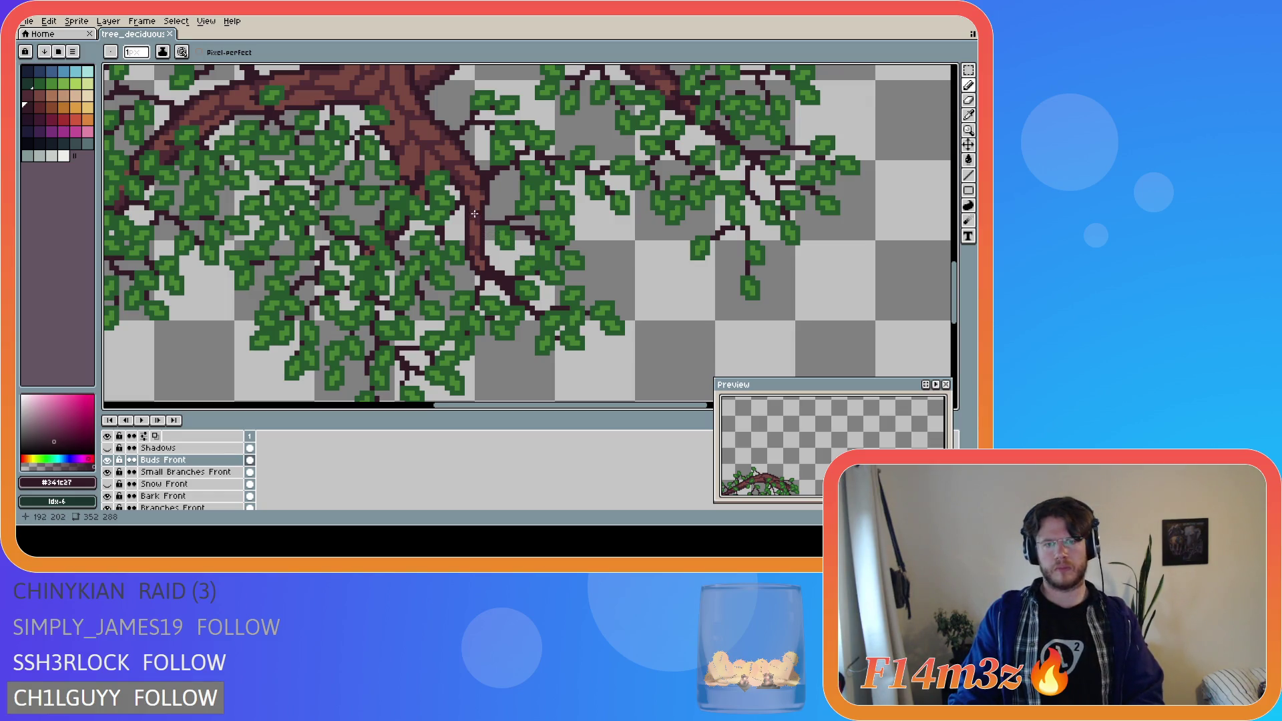
- Paint dark twig pixels beside the trunk, undo a bad trunk-edge stroke, and save
drag(464, 222, 454, 236)
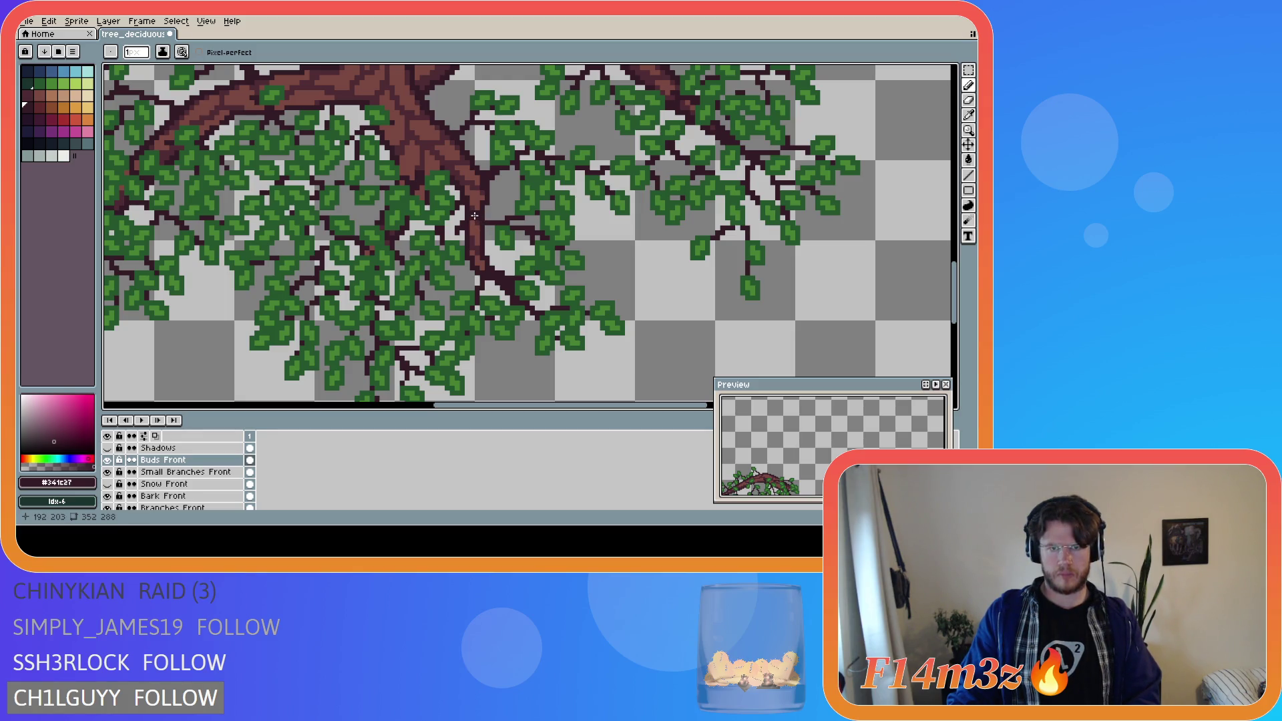
key(ctrl)
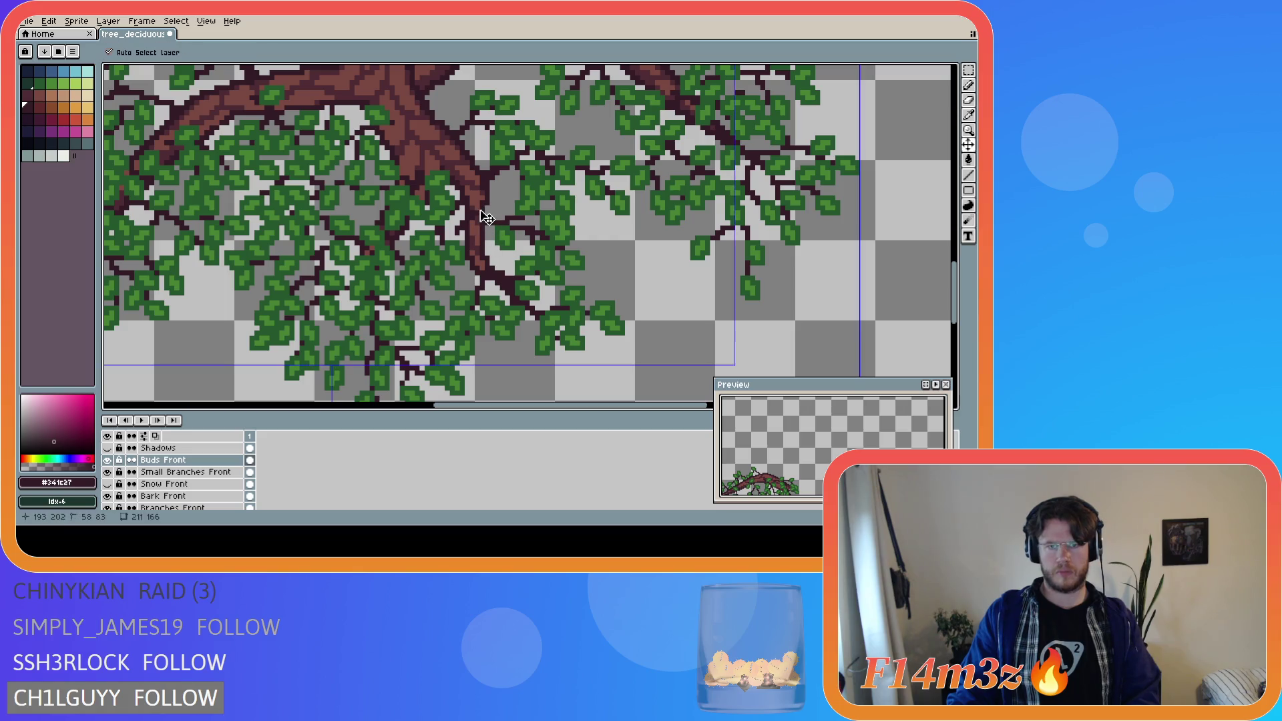
key(ctrl+s)
drag(474, 204, 493, 263)
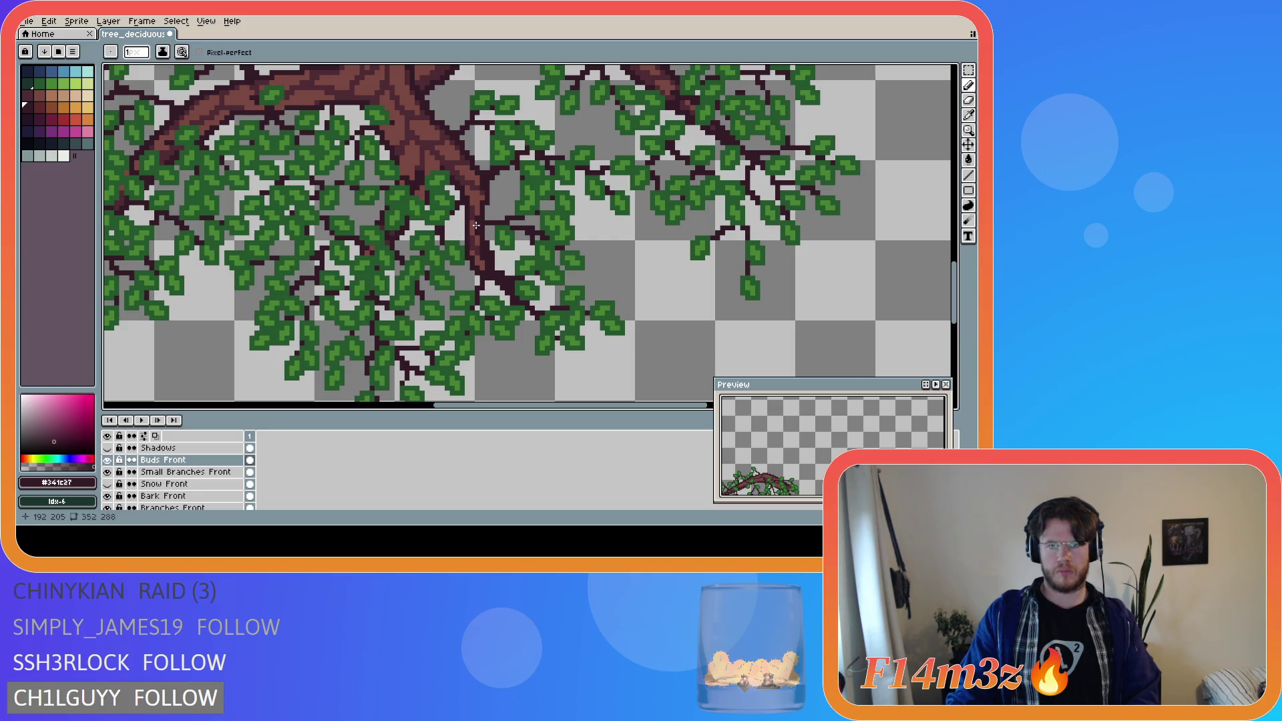
key(ctrl)
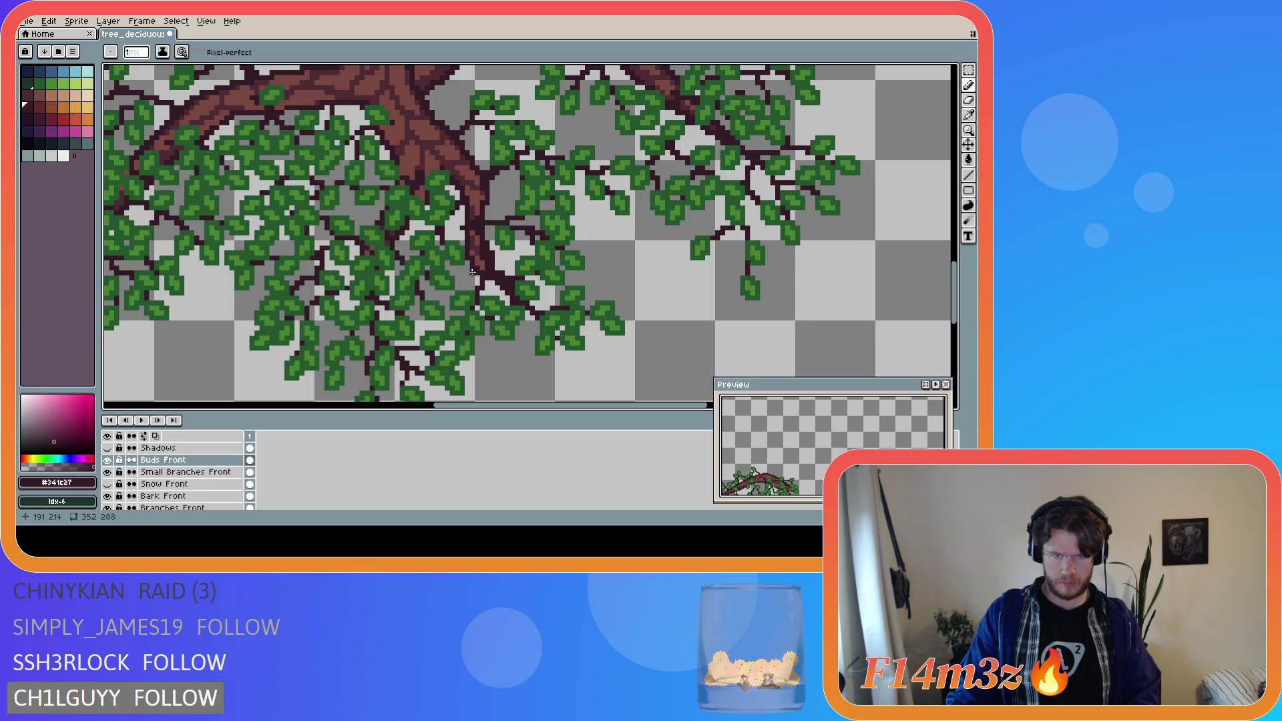
key(ctrl+z)
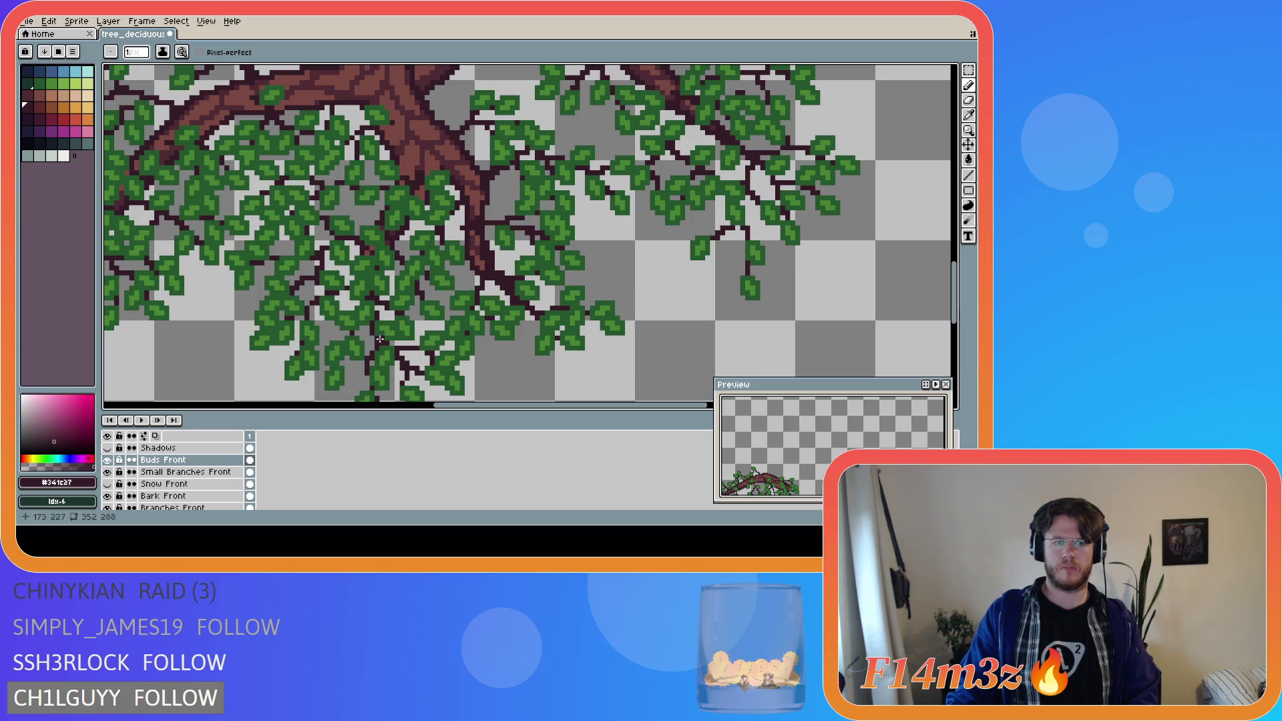
key(ctrl+s)
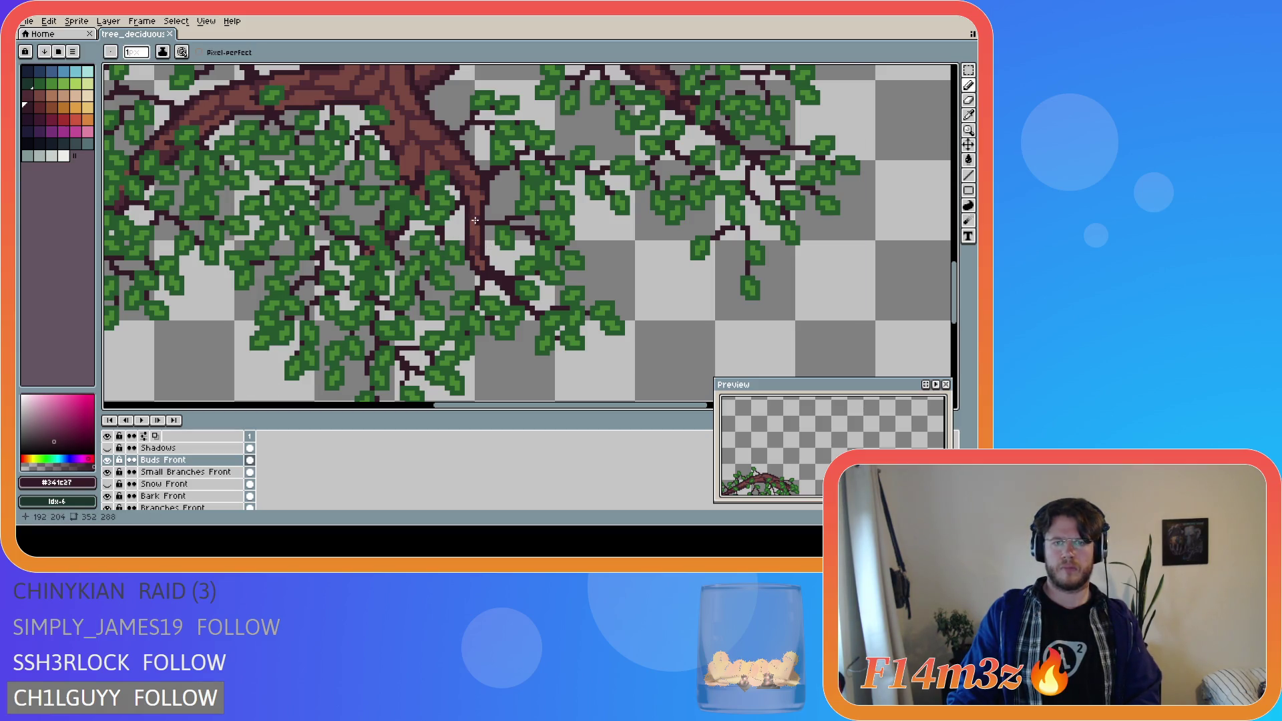
- Add dark pixels and a short trunk-edge stroke, then hide Bark Front and Branches Front
click(452, 231)
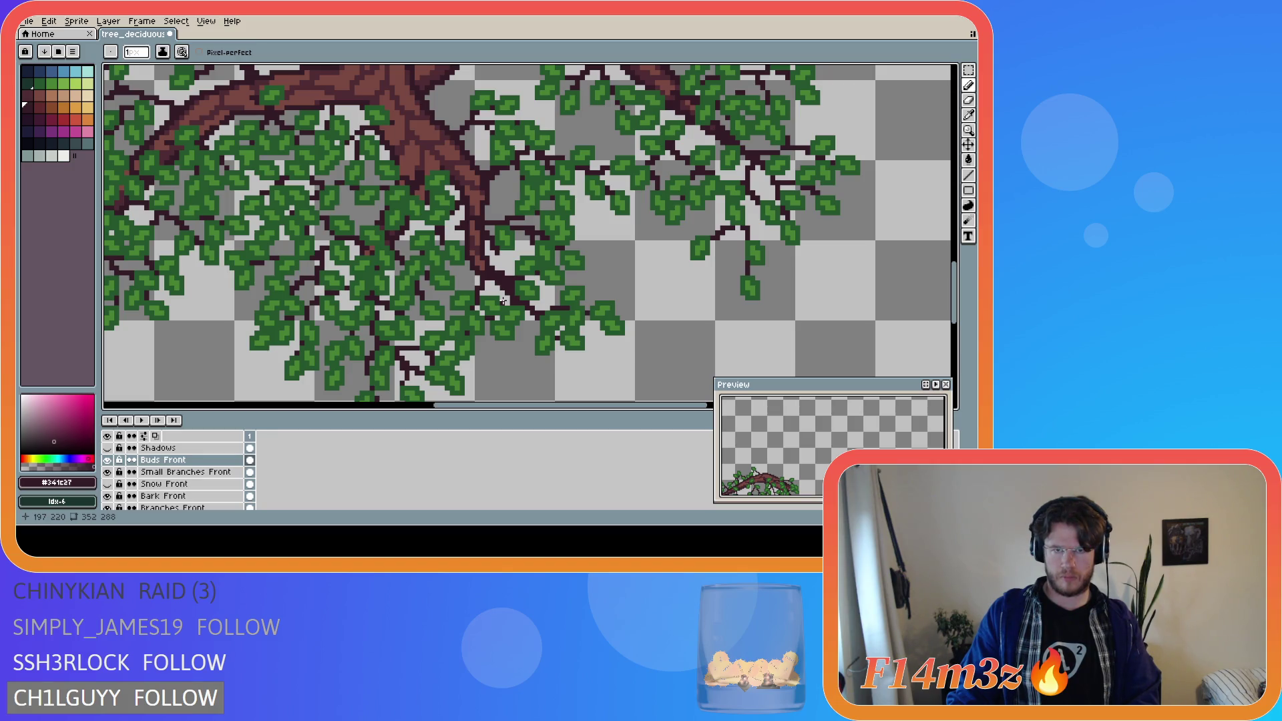
key(ctrl+s)
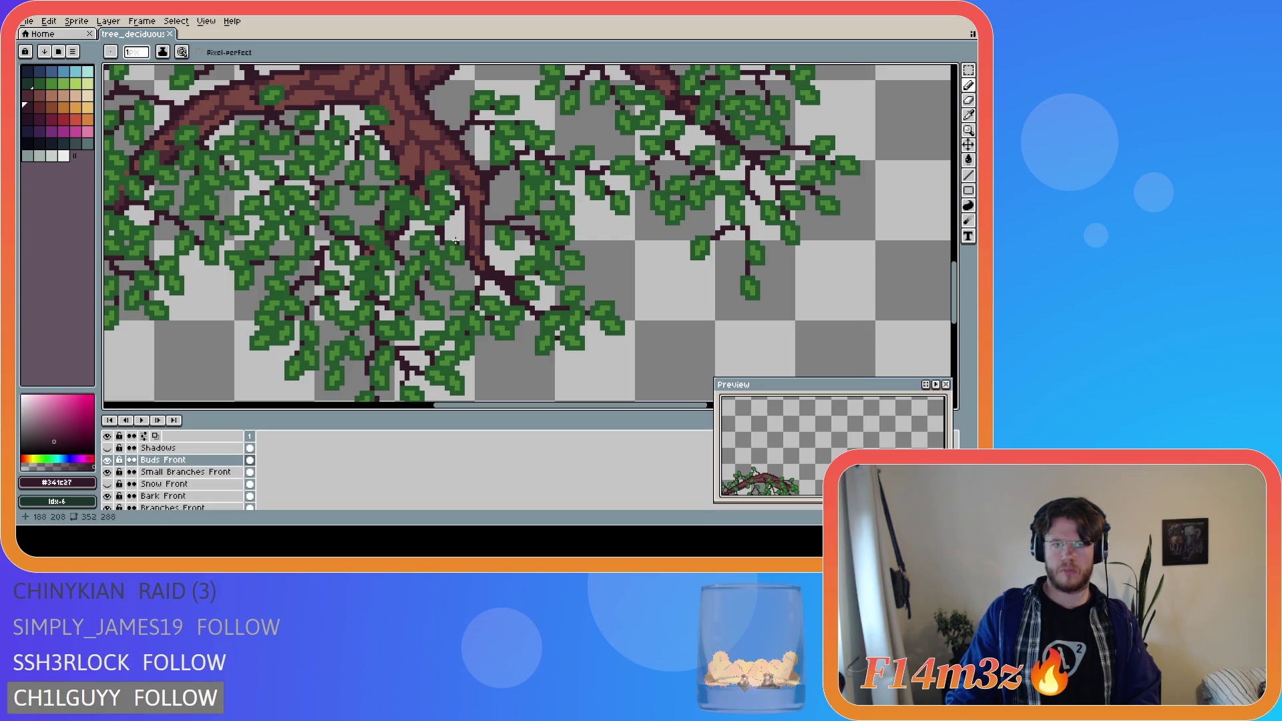
click(491, 258)
key(ctrl+s)
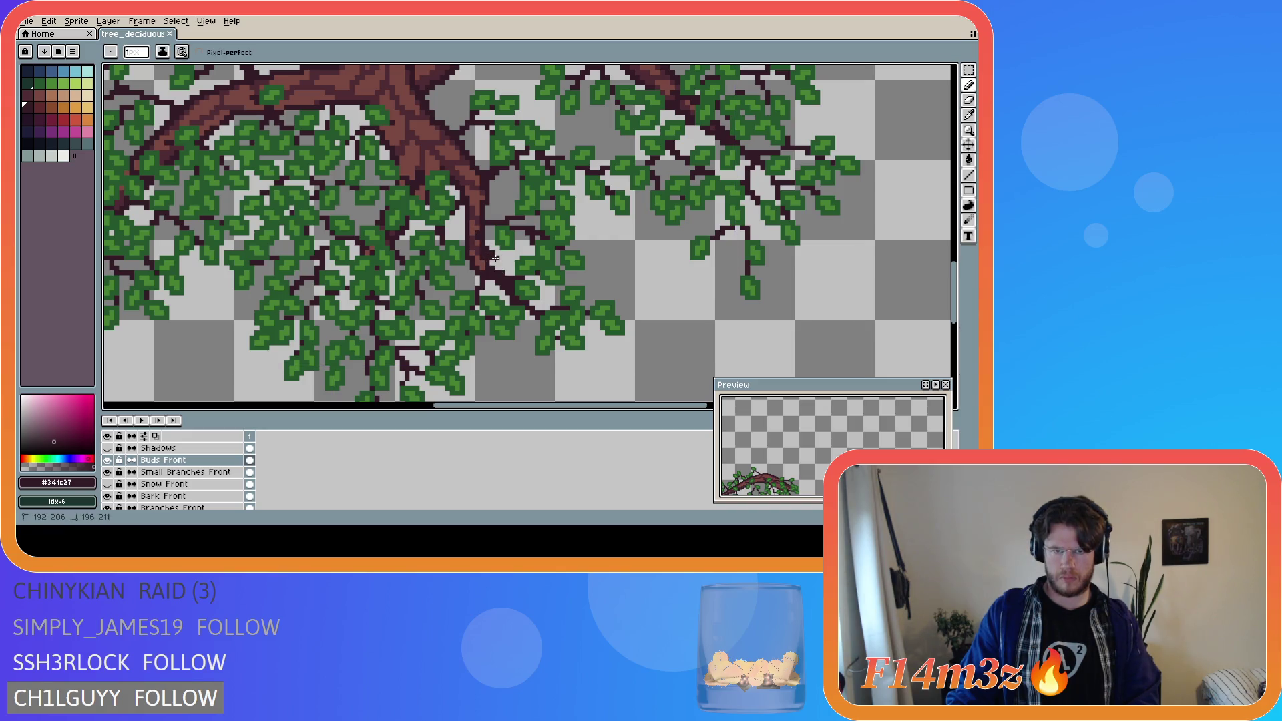
click(501, 258)
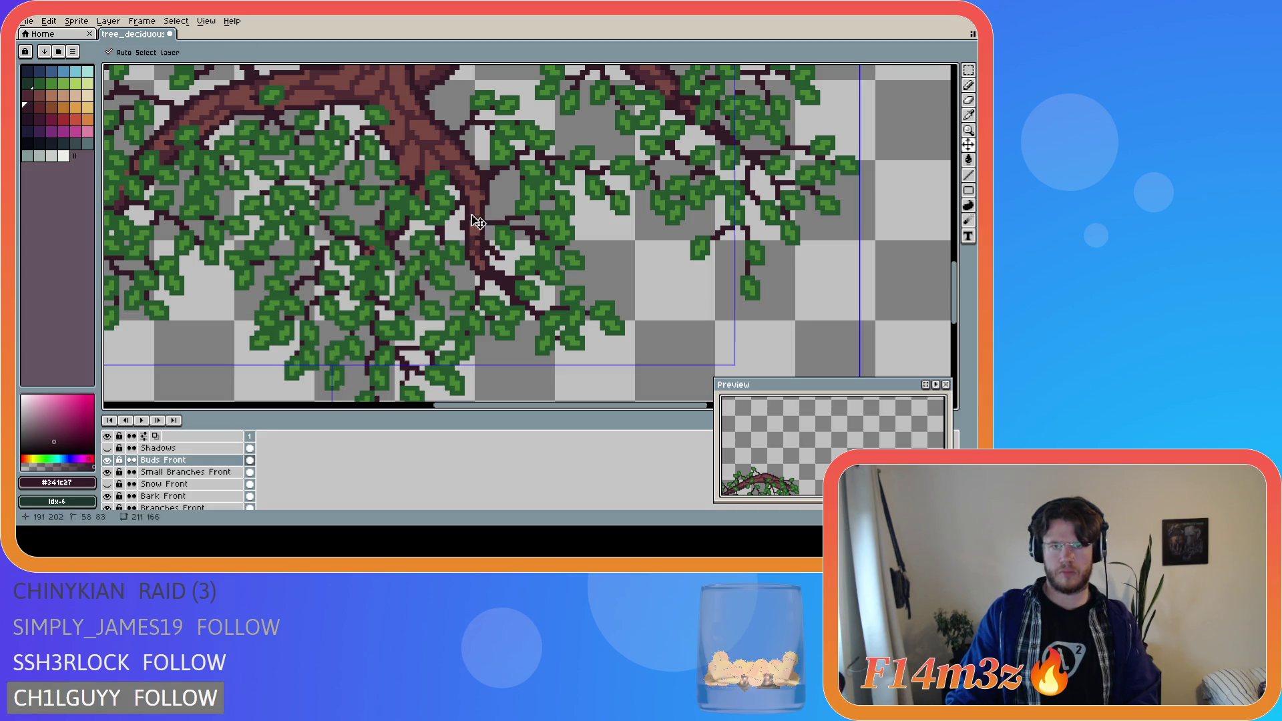
click(472, 218)
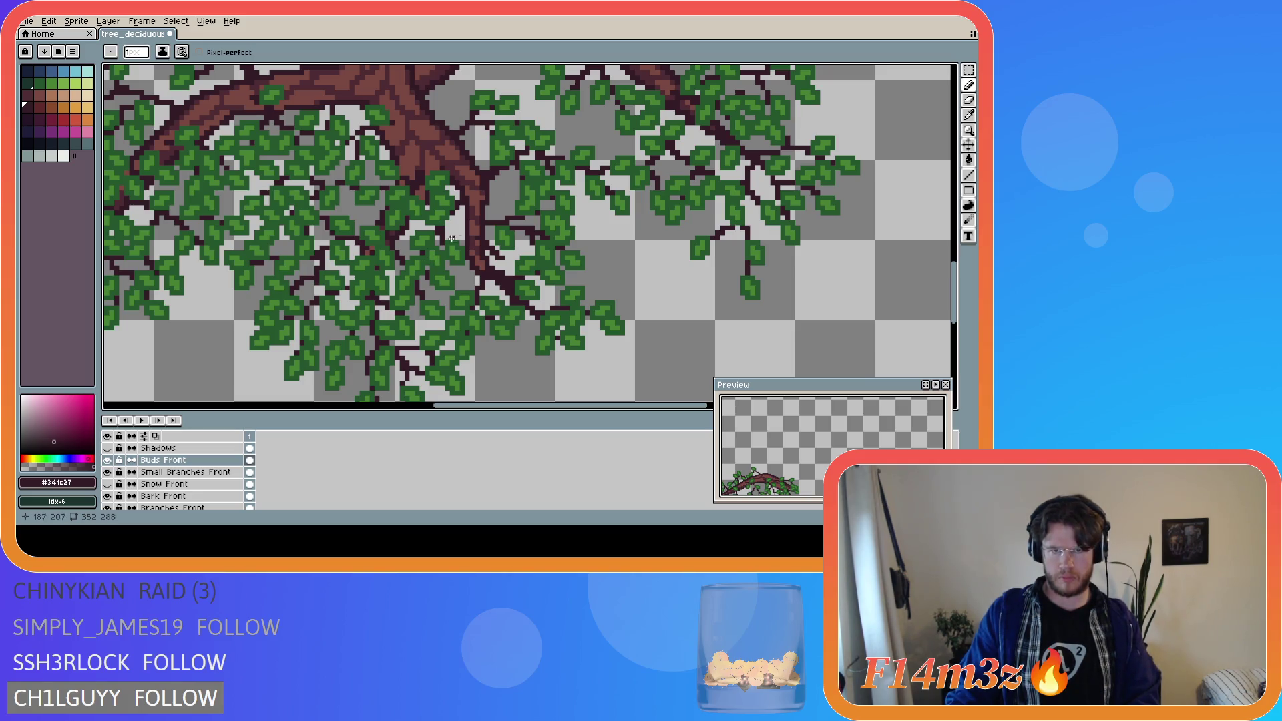
mouse_move(474, 207)
mouse_down()
mouse_move(459, 231)
mouse_move(490, 232)
mouse_up()
key(ctrl)
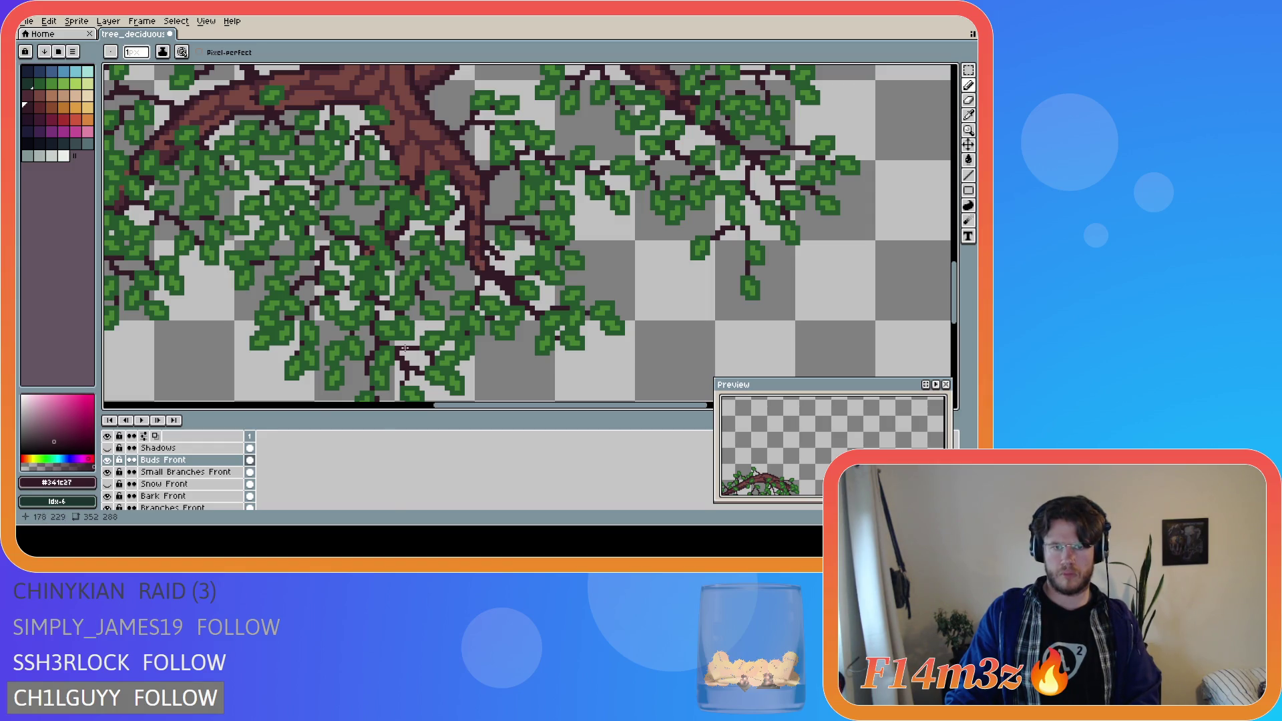
mouse_move(107, 495)
mouse_down()
mouse_move(110, 509)
mouse_move(107, 496)
mouse_up()
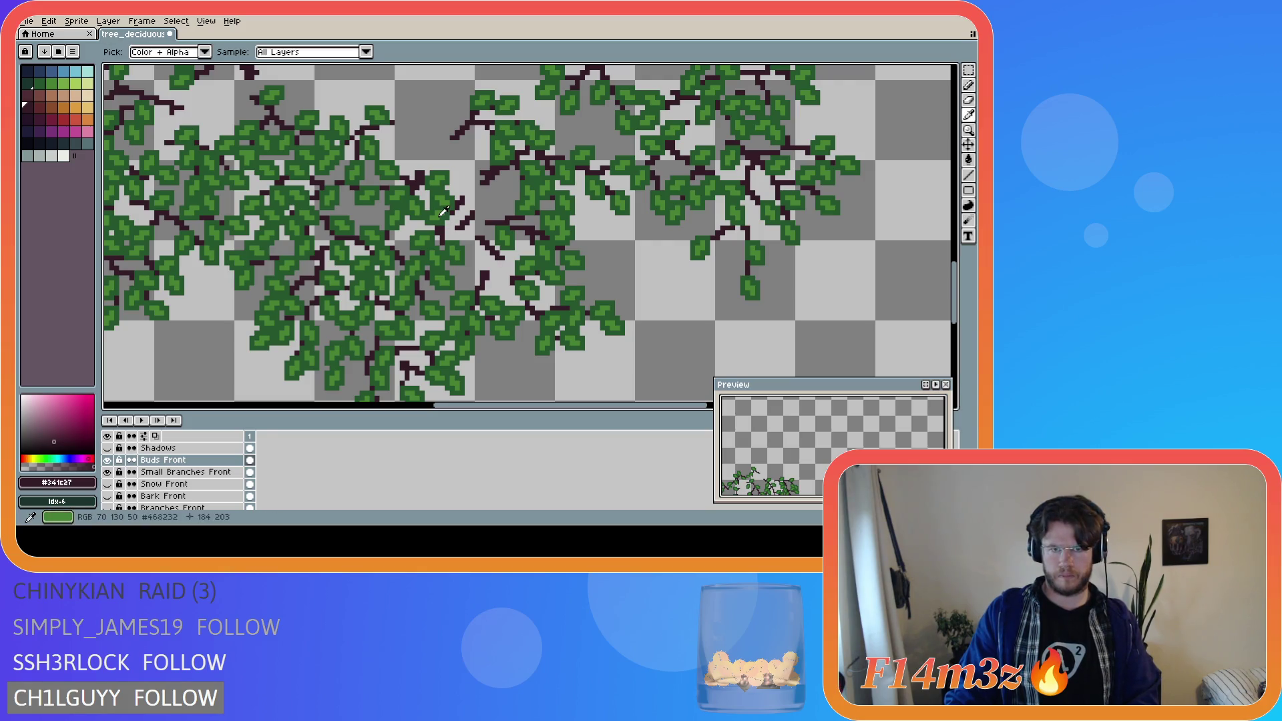
- Pick the leaf green, select the Small Branches Front twig pixels by colour, then deselect
alt+click(444, 211)
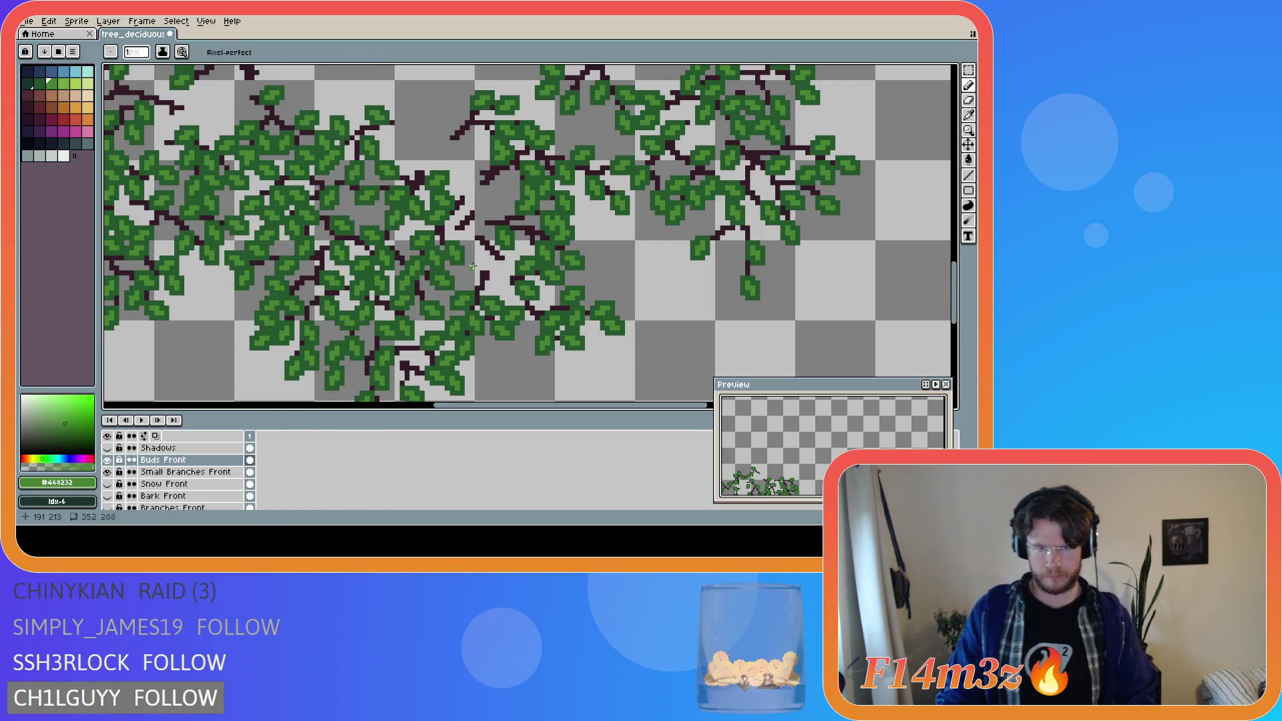
key(w)
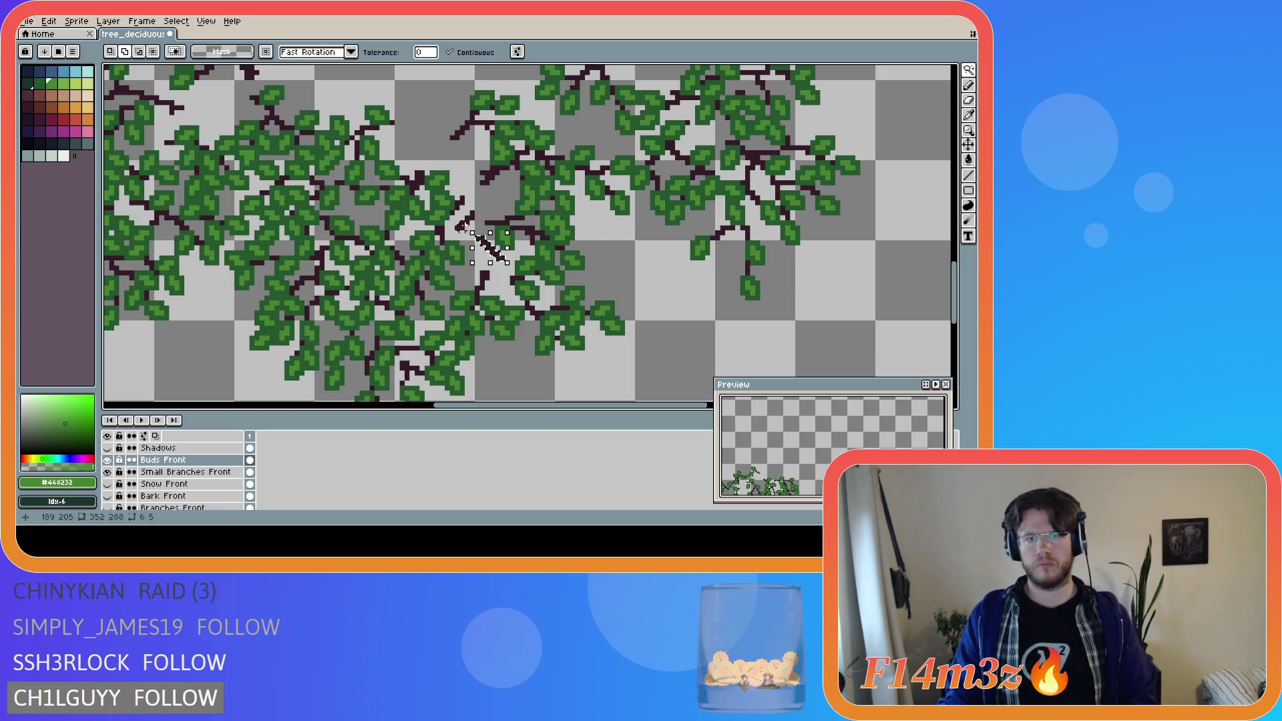
ctrl+click(250, 472)
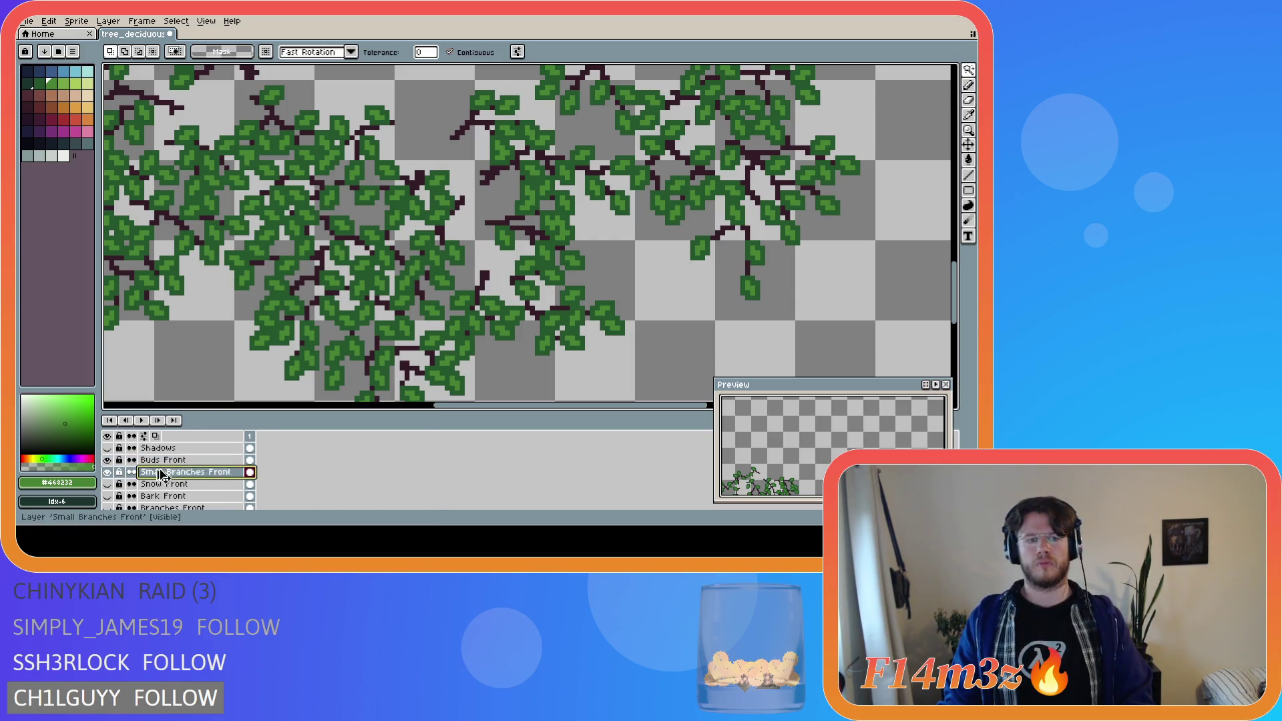
key(ctrl+d)
key(m)
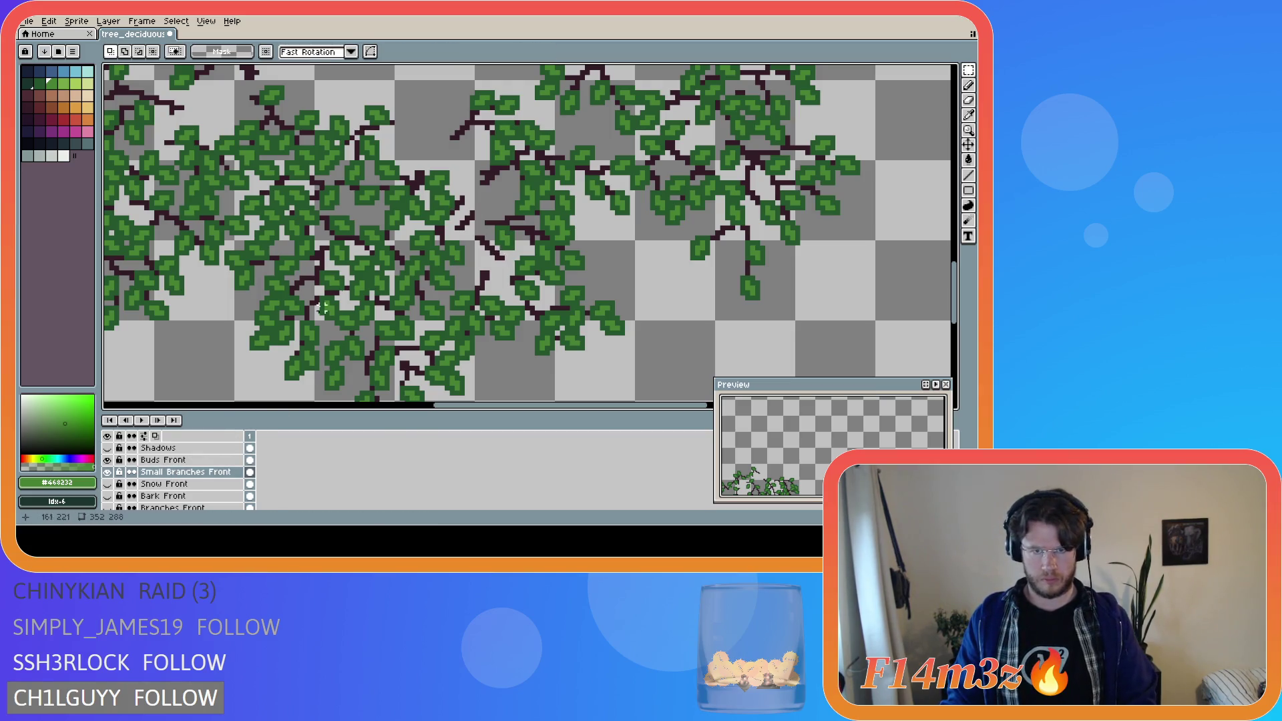
key(alt+Up)
- Make Small Branches Front the active layer with the Pencil selected
key(b)
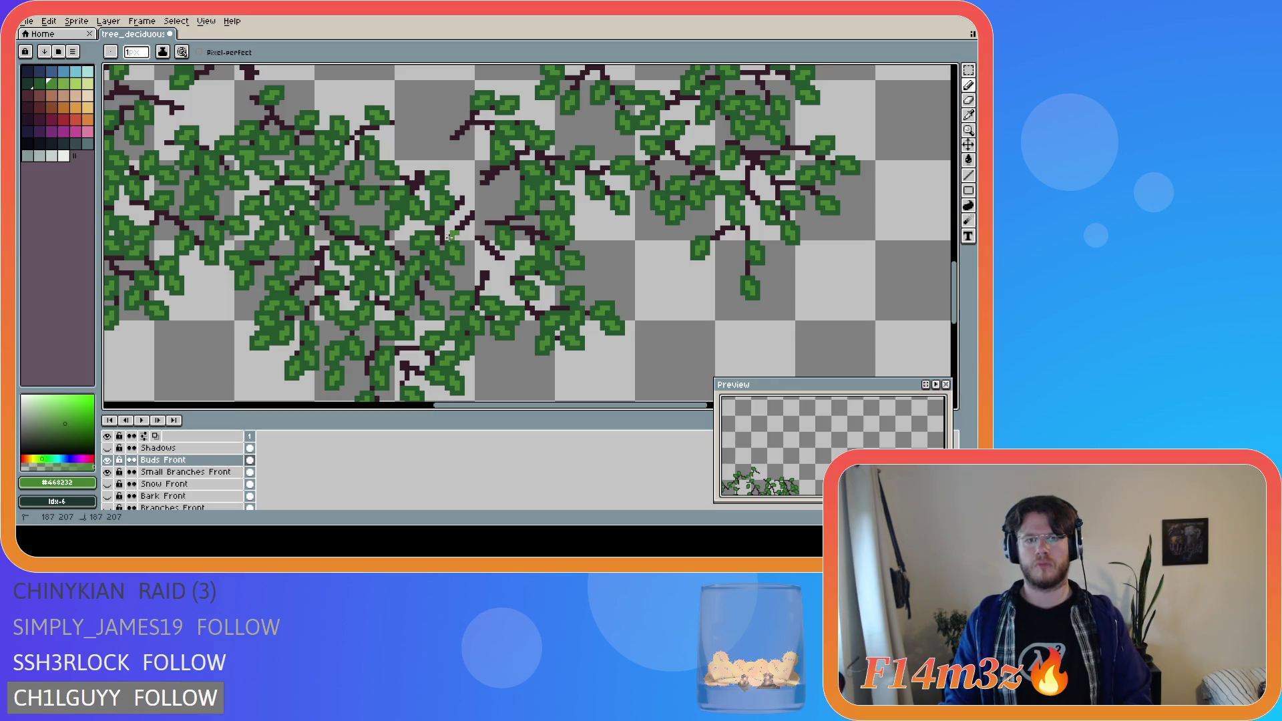
key(e)
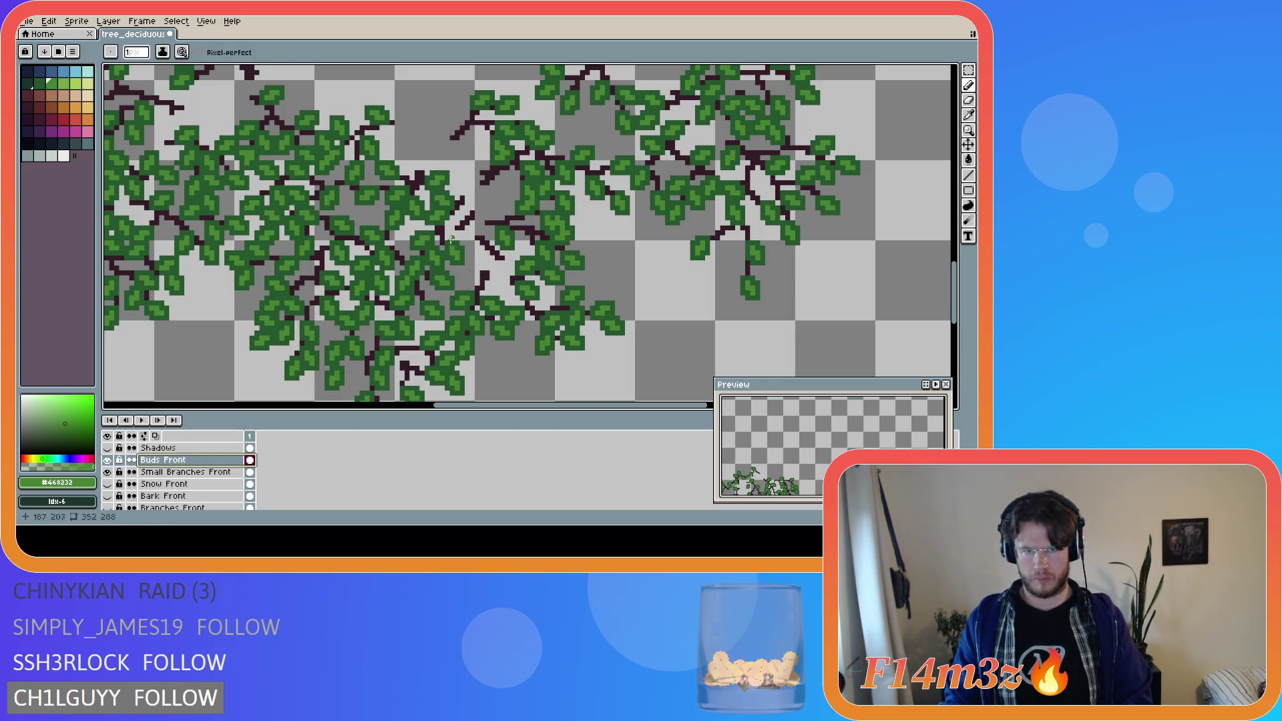
key(Down)
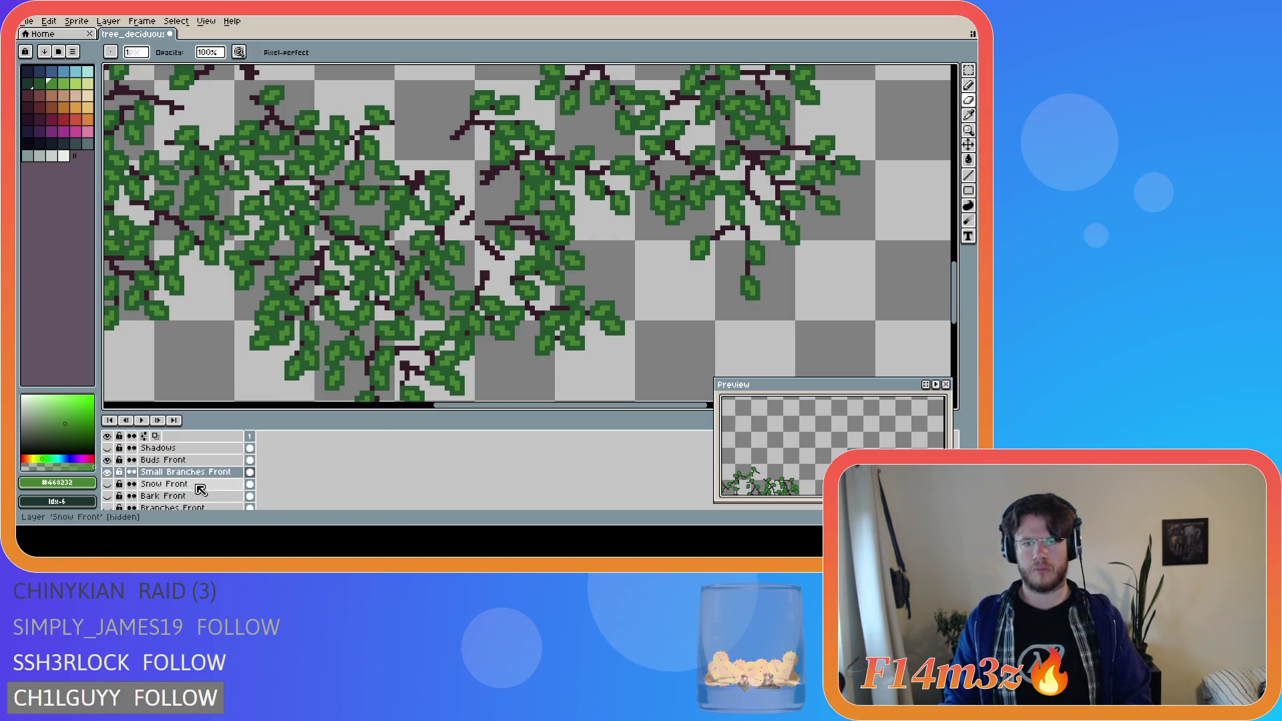
key(b)
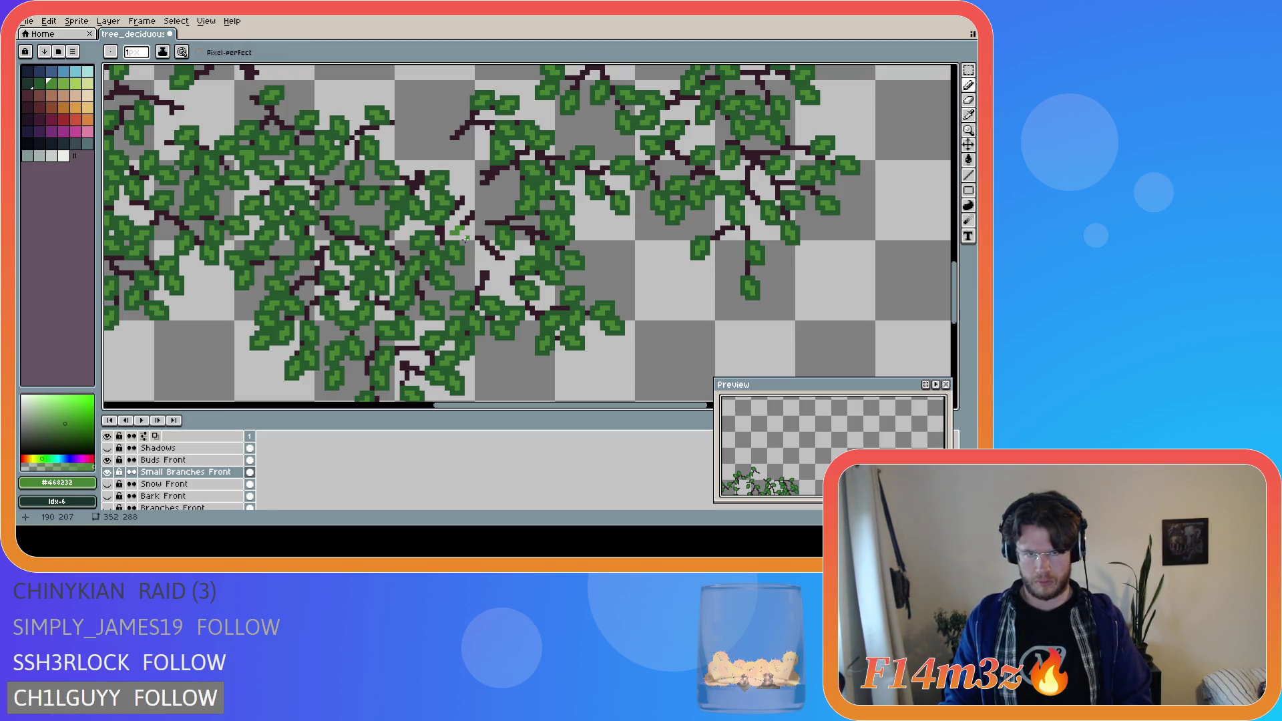
- Draw small green leaf strokes among the twigs, then show Branches Front and Bark Front again
drag(476, 228, 475, 227)
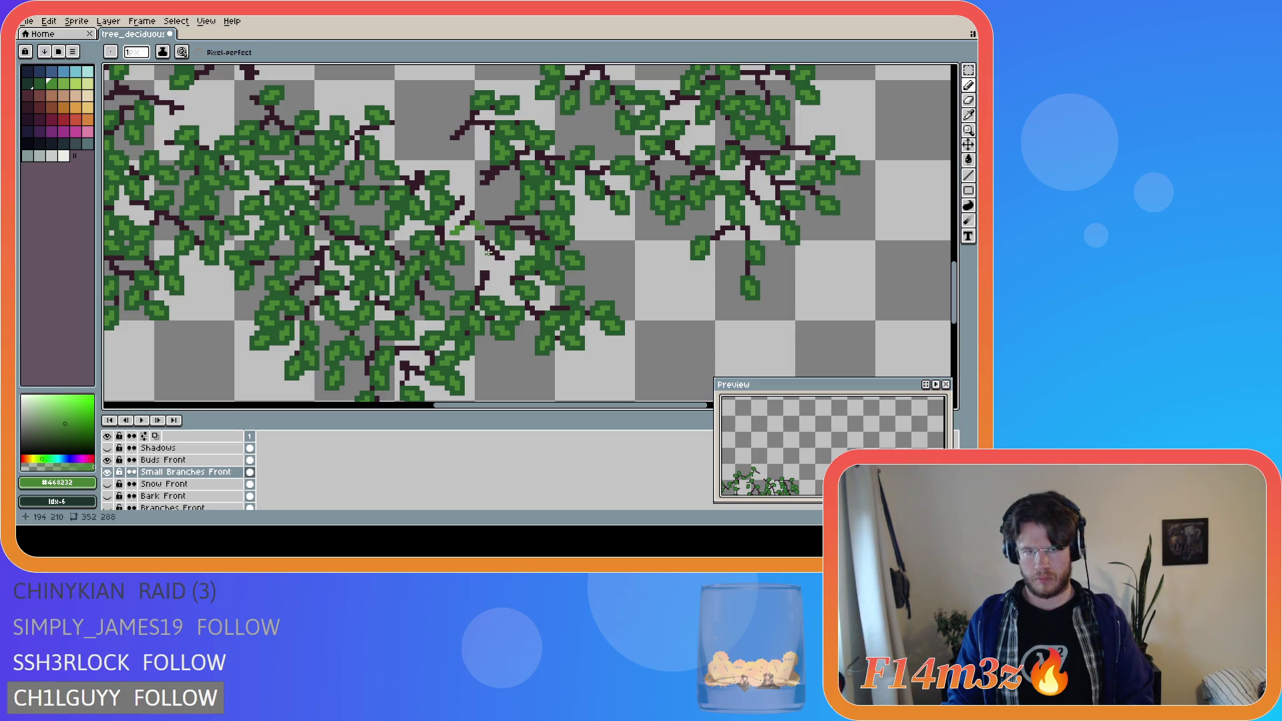
drag(496, 266, 511, 269)
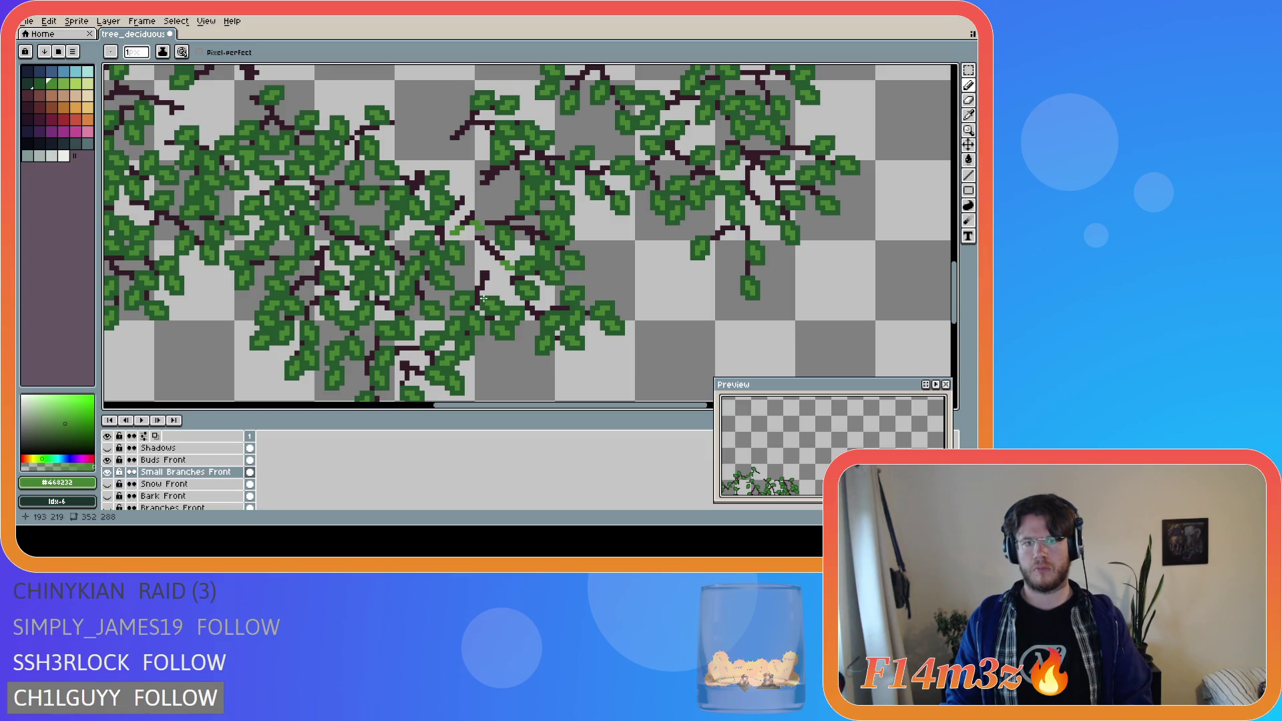
key(e)
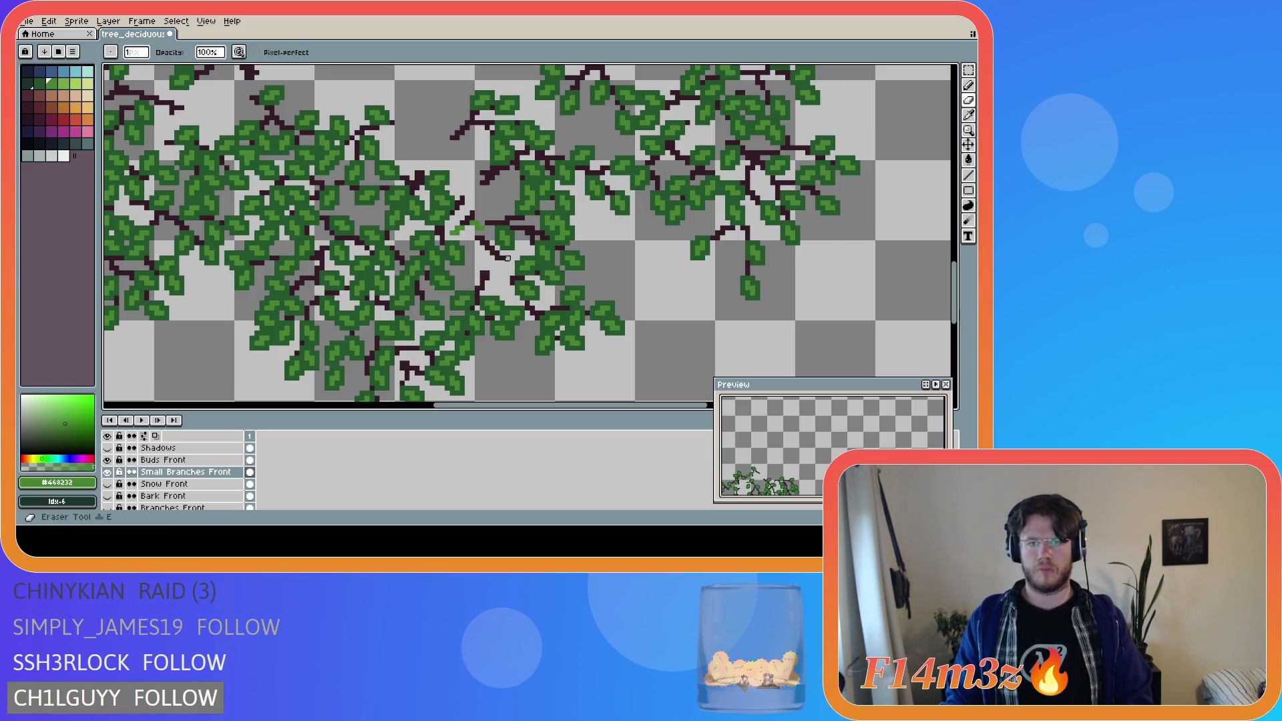
key(b)
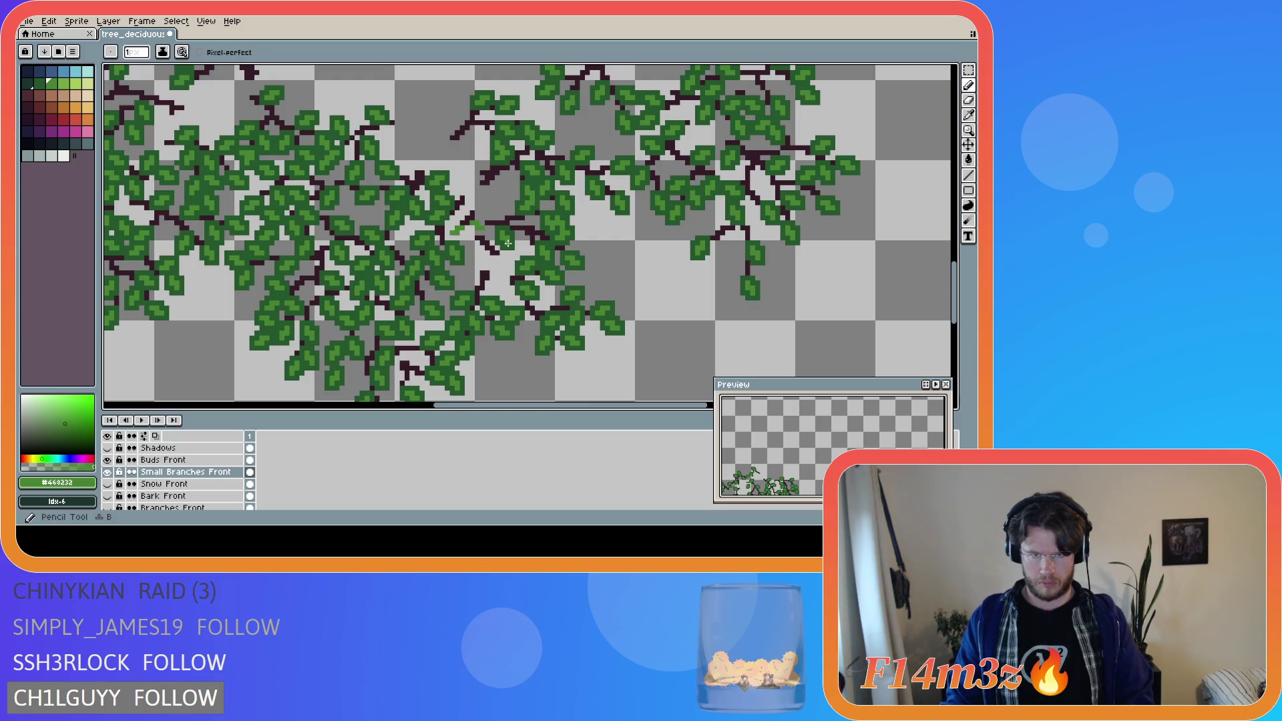
drag(499, 258, 501, 261)
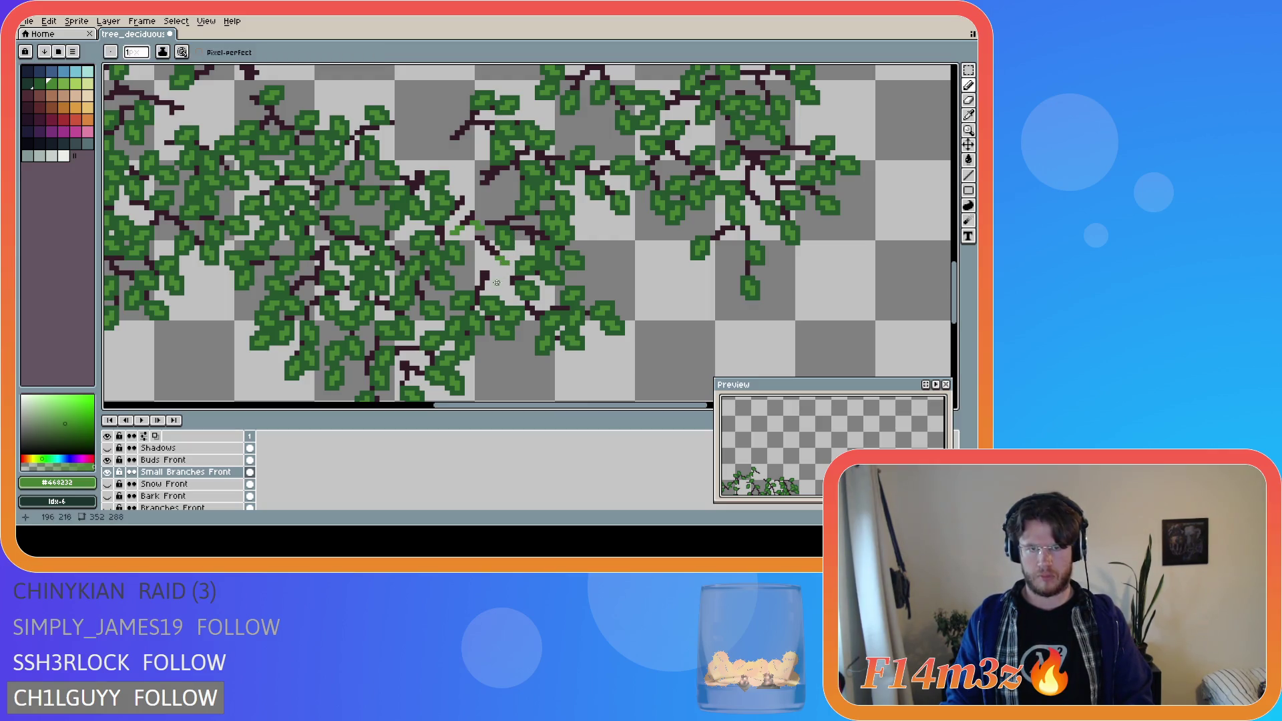
click(479, 253)
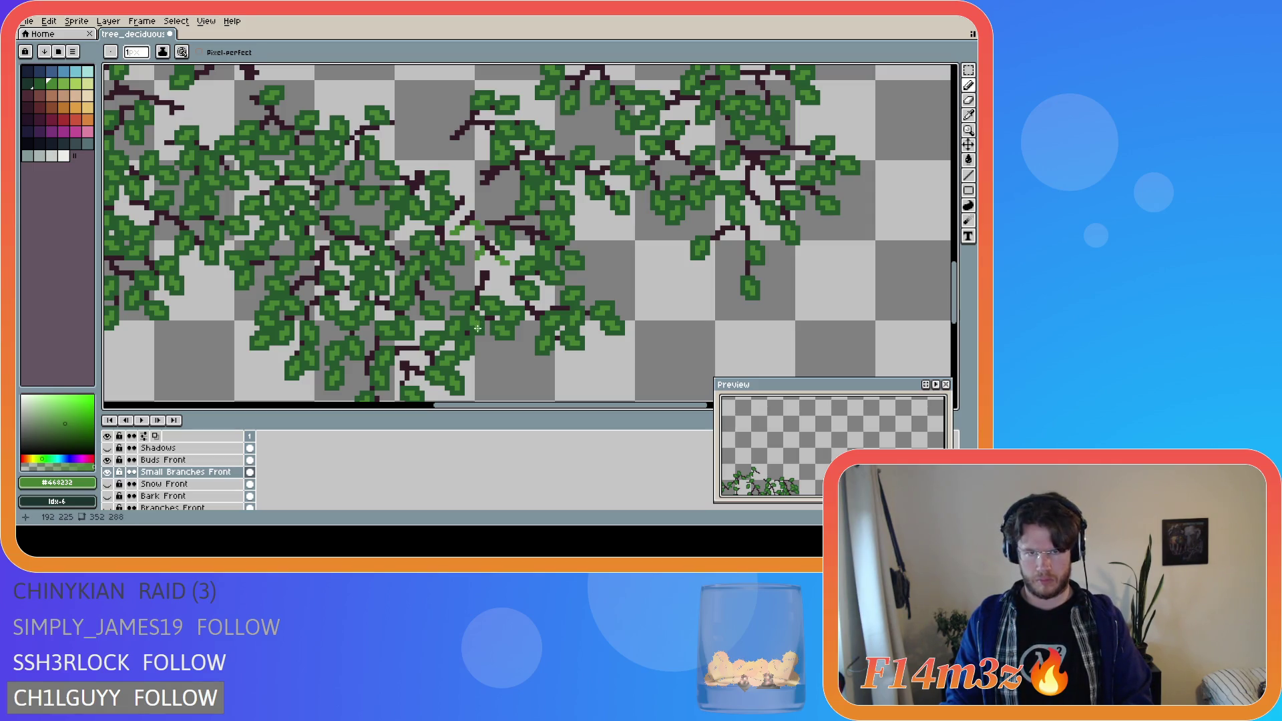
click(107, 508)
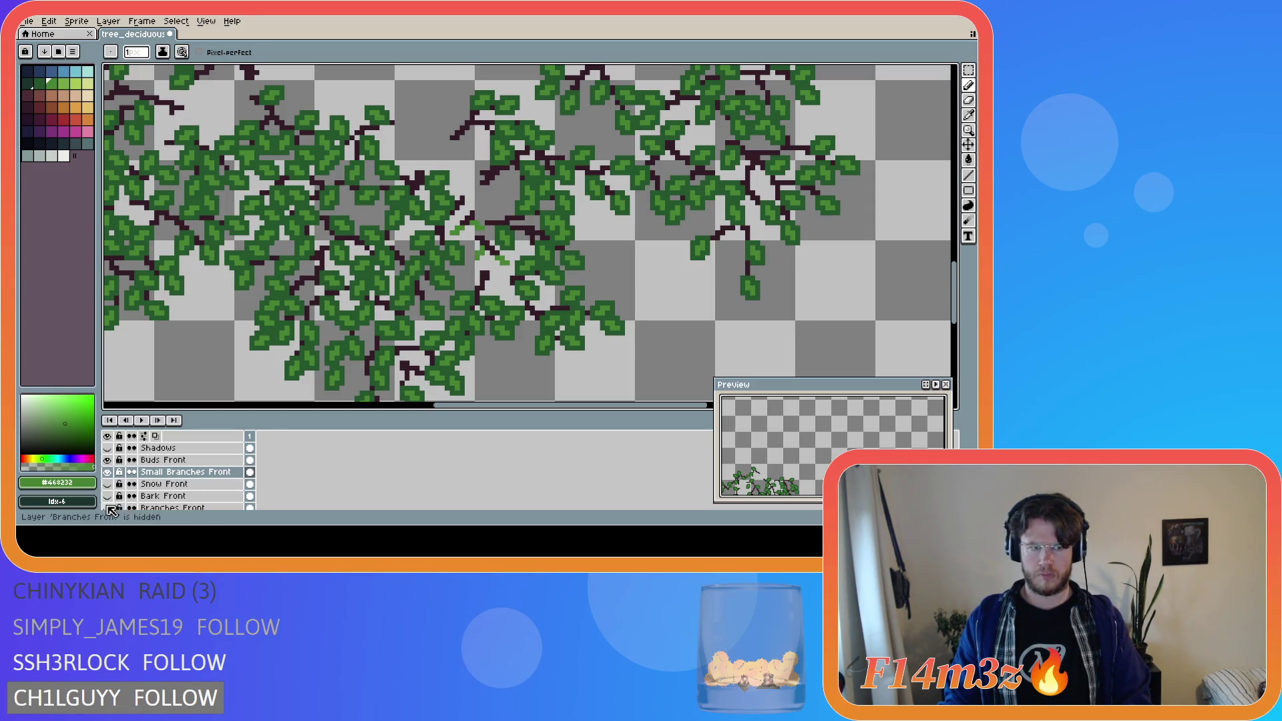
click(107, 497)
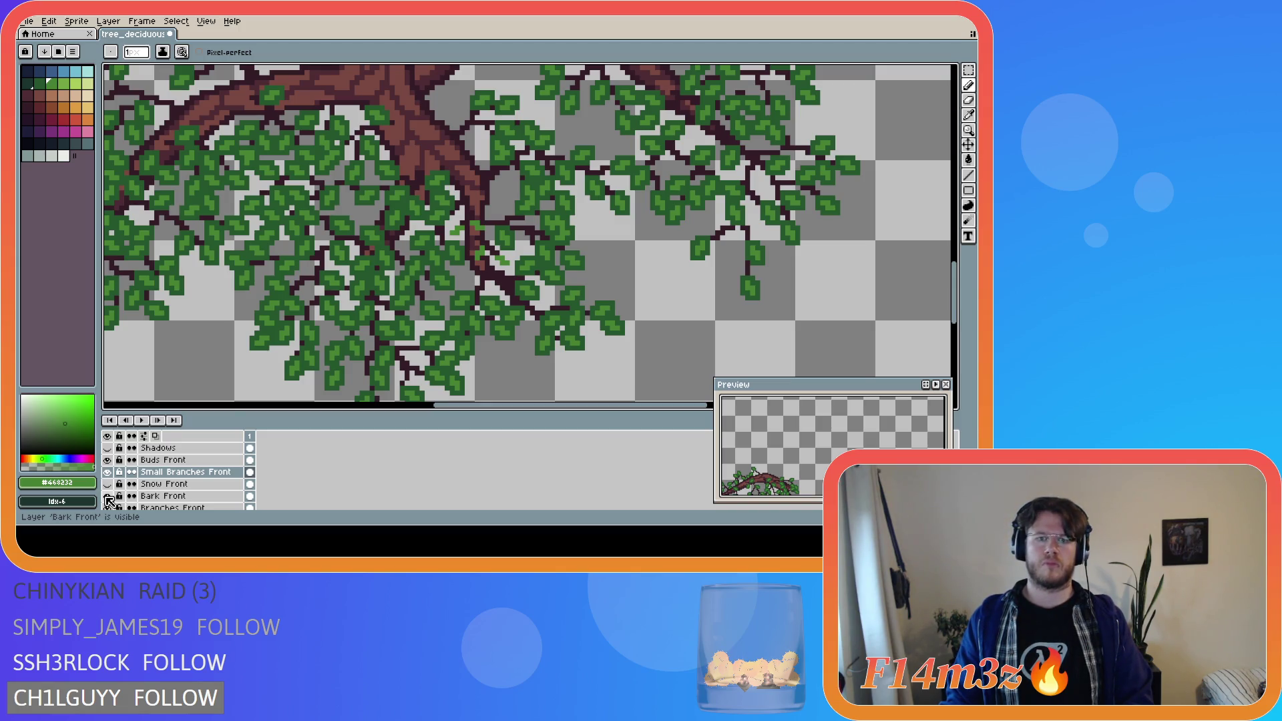
- Paint darker green leaf strokes over the brown branch near the trunk
alt+click(487, 259)
scroll(487, 260, up, 2)
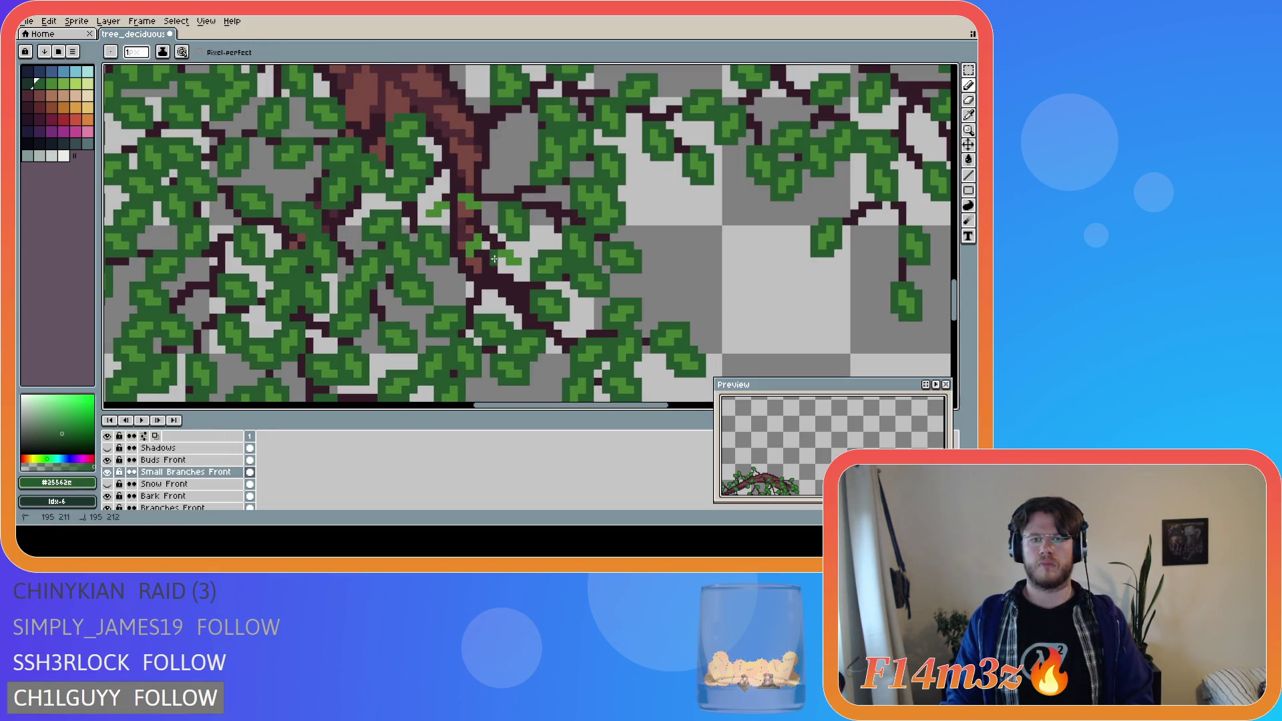
scroll(525, 269, up, 1)
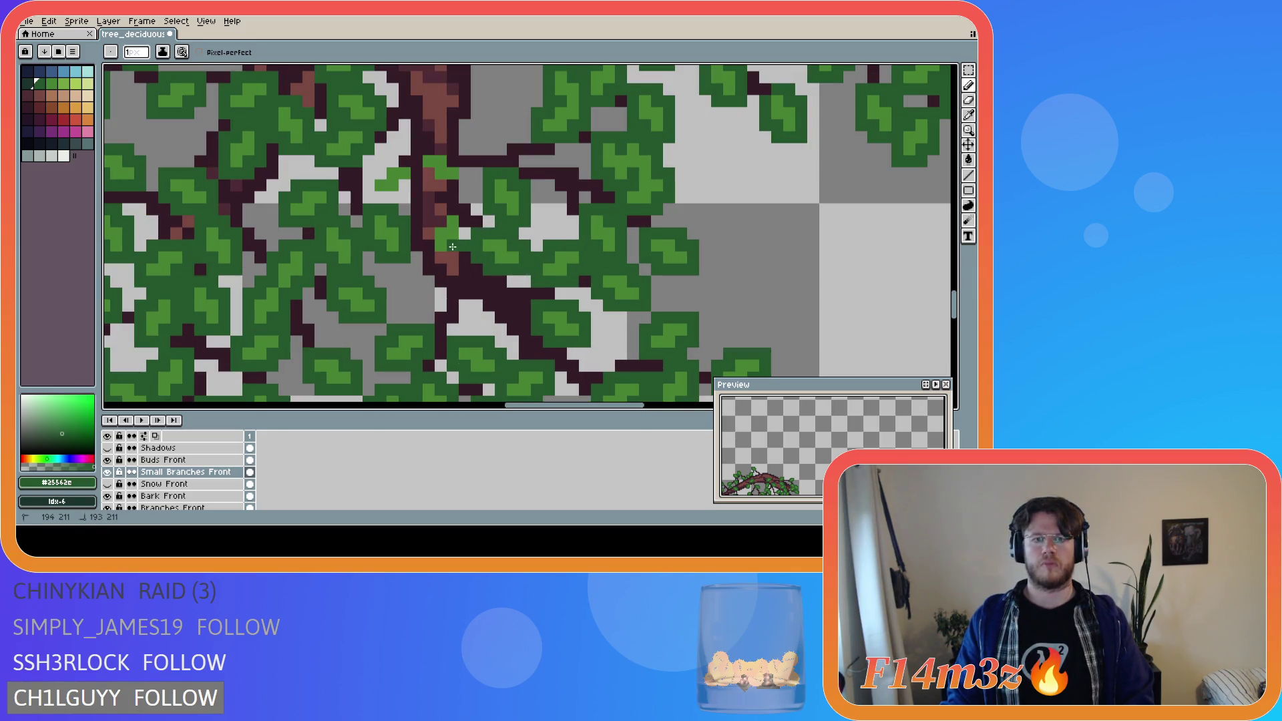
mouse_move(428, 242)
mouse_down()
mouse_move(446, 209)
mouse_move(465, 209)
mouse_move(466, 232)
mouse_up()
mouse_move(428, 185)
mouse_down()
mouse_move(466, 185)
mouse_move(453, 148)
mouse_move(418, 148)
mouse_move(408, 192)
mouse_move(367, 197)
mouse_move(381, 174)
mouse_up()
- Save tree_deciduous_large_winter.ase
key(ctrl+s)
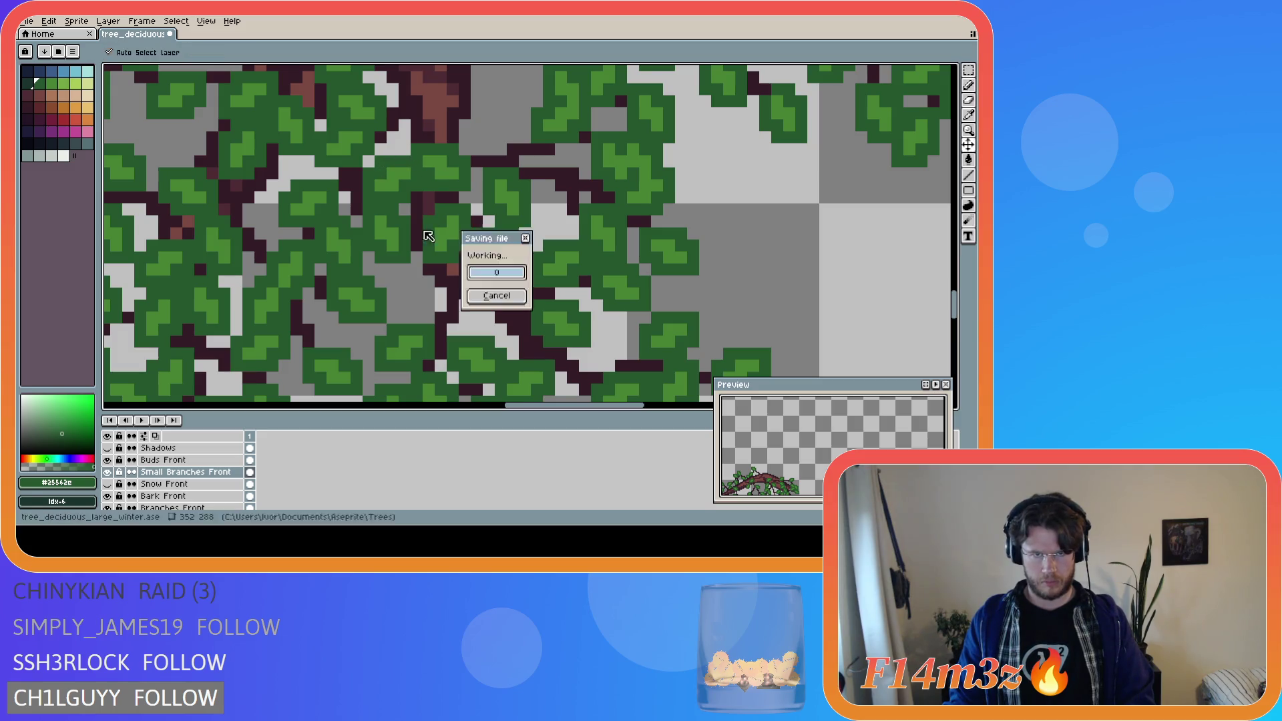
scroll(415, 275, down, 3)
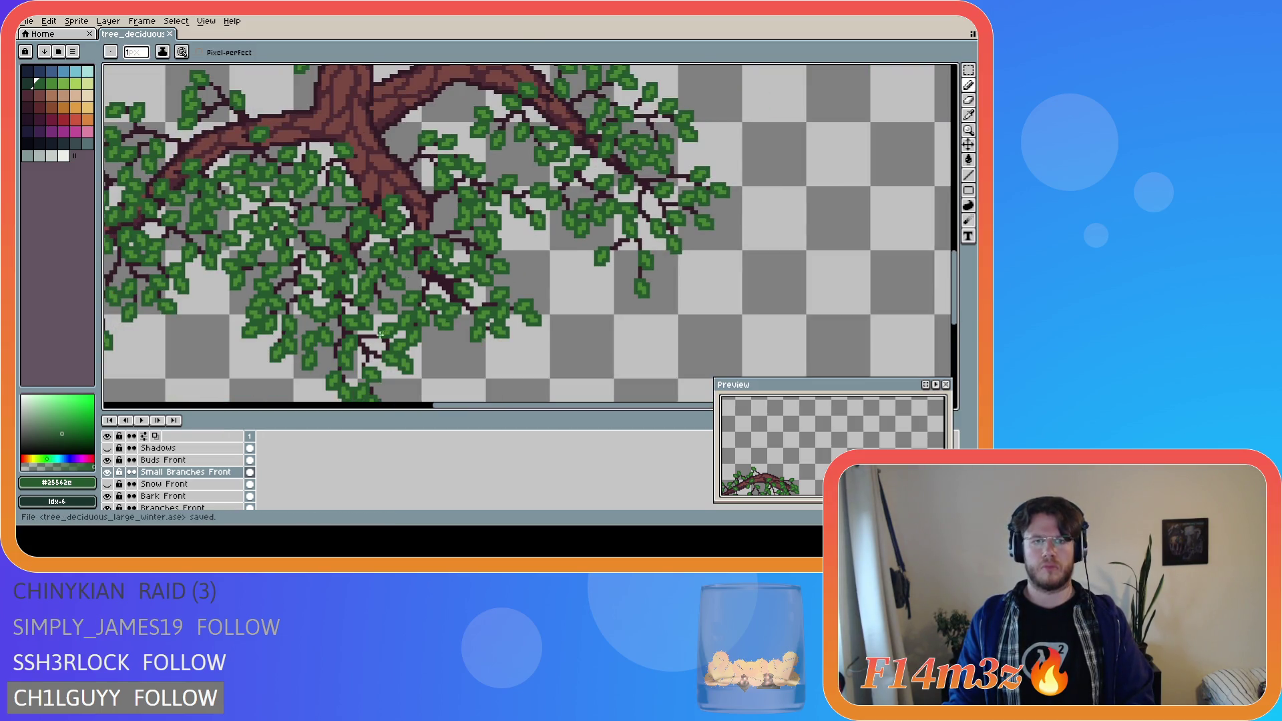
- Zoom out and pan around the whole tree to review it, saving once
scroll(381, 334, down, 1)
scroll(368, 342, up, 2)
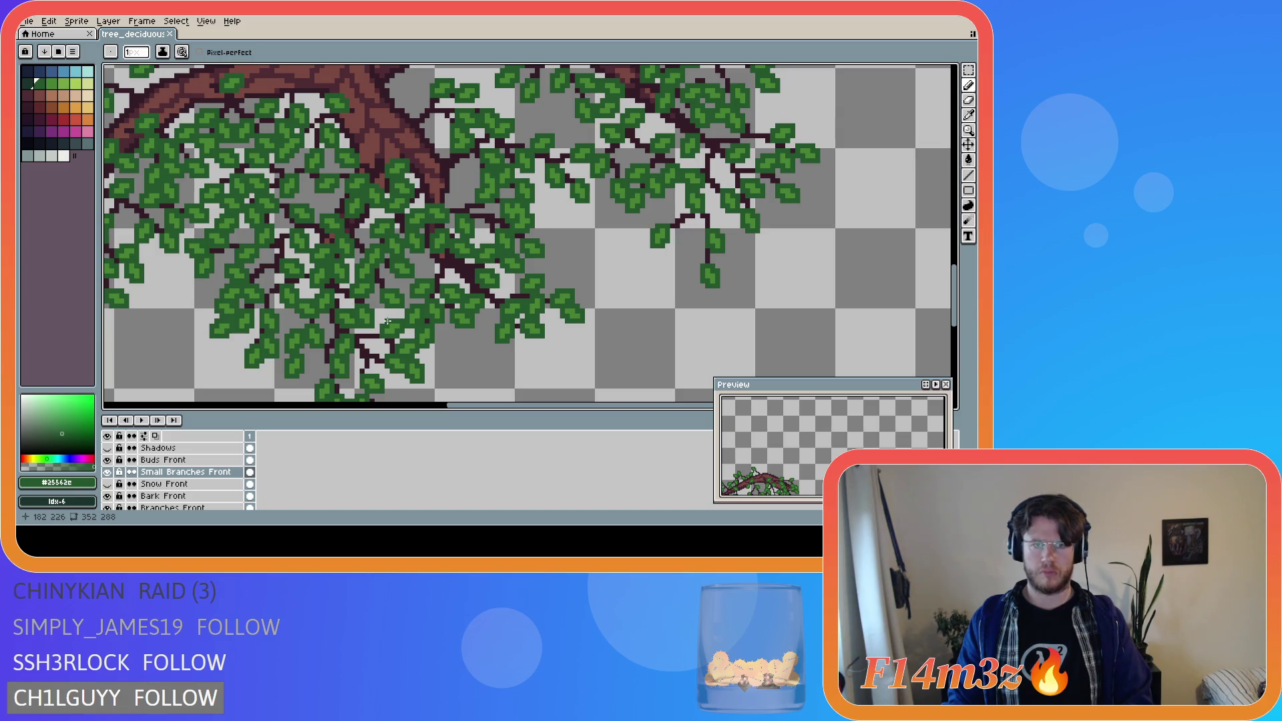
key(ctrl+s)
scroll(413, 252, down, 2)
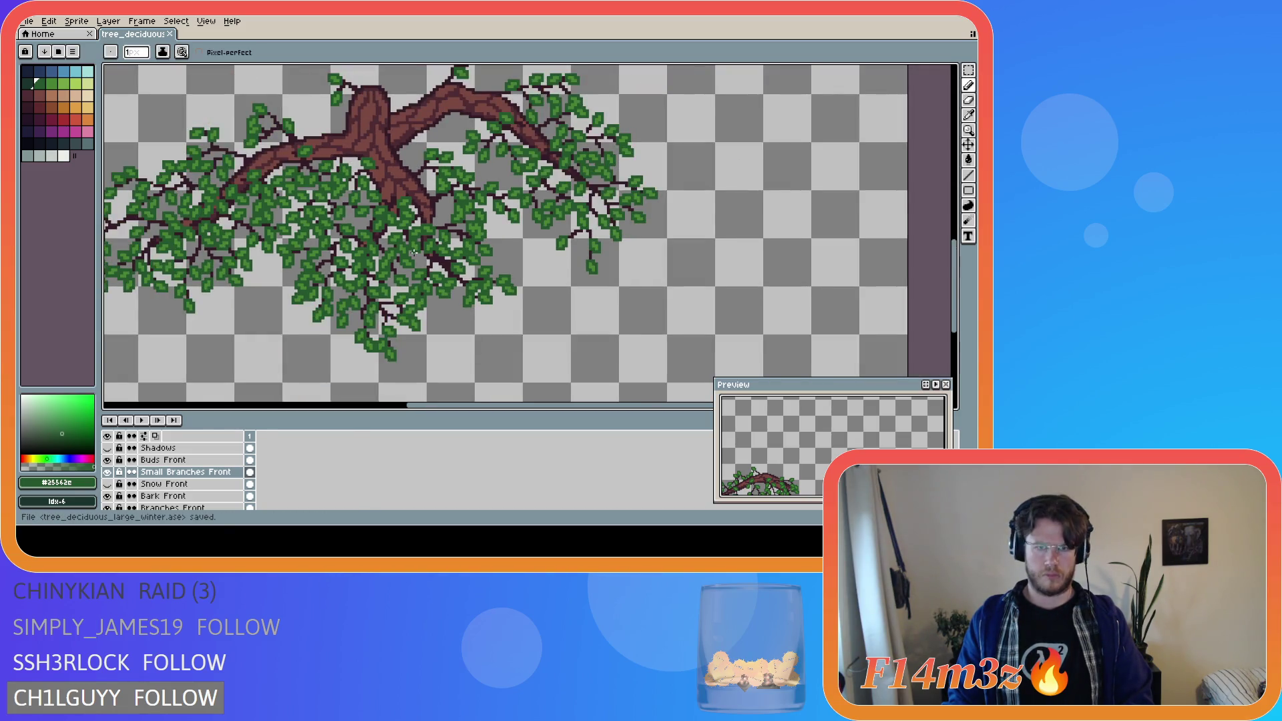
scroll(414, 252, down, 1)
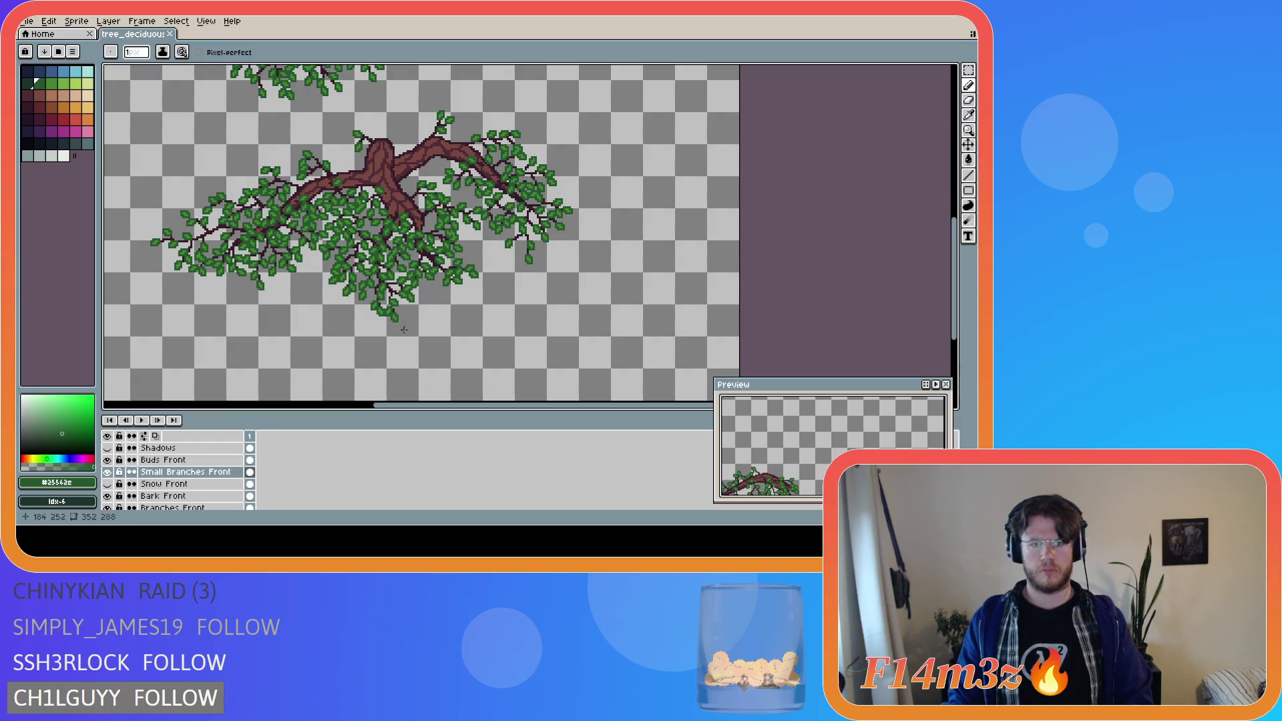
drag(387, 411, 349, 411)
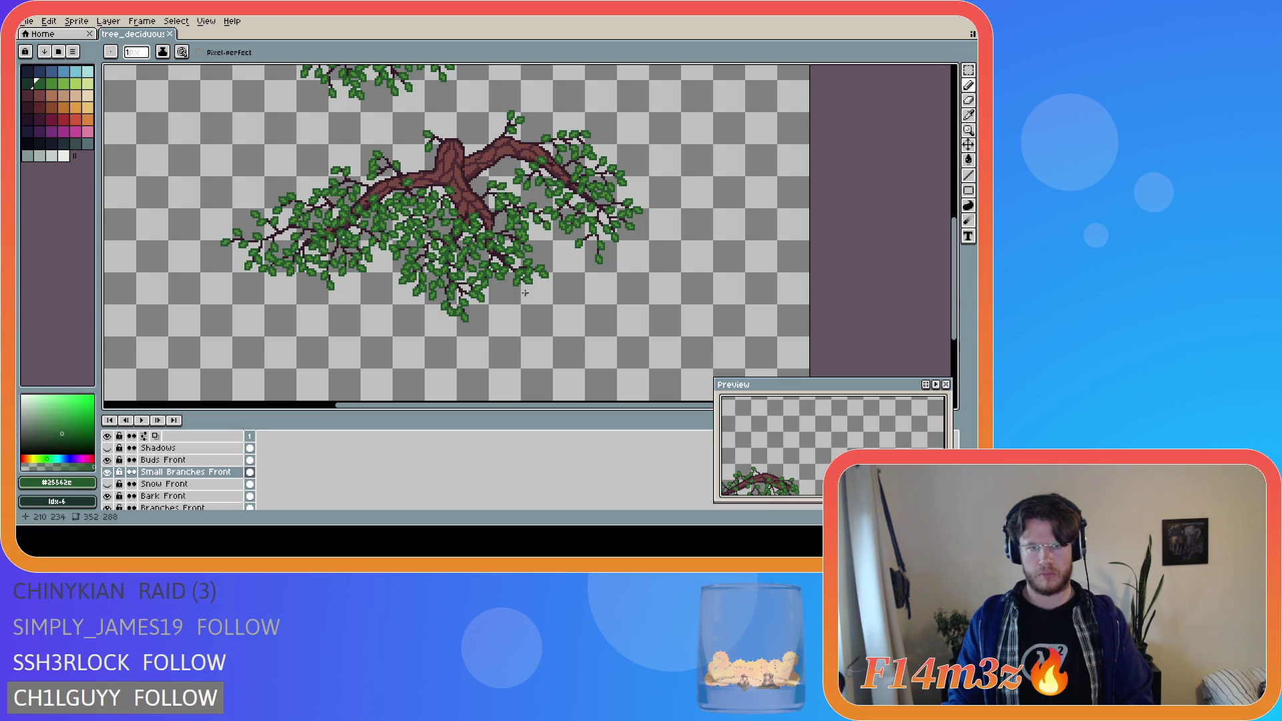
scroll(498, 266, up, 3)
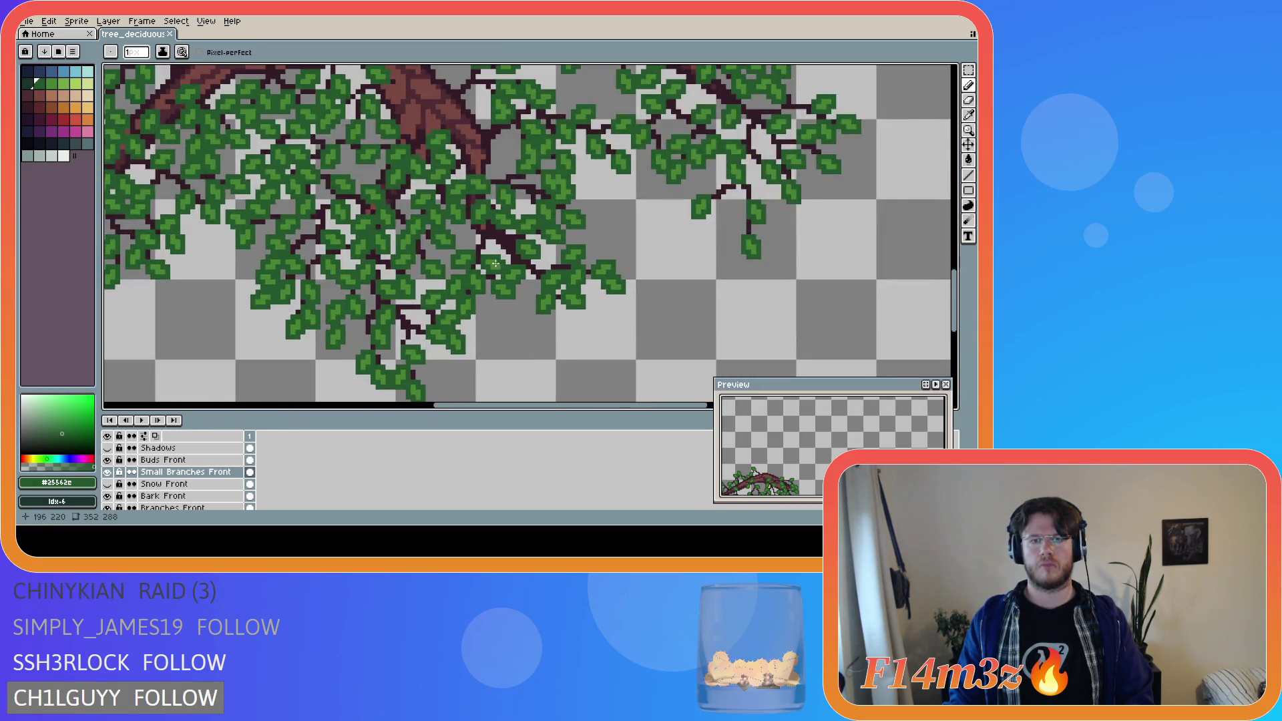
scroll(482, 244, up, 1)
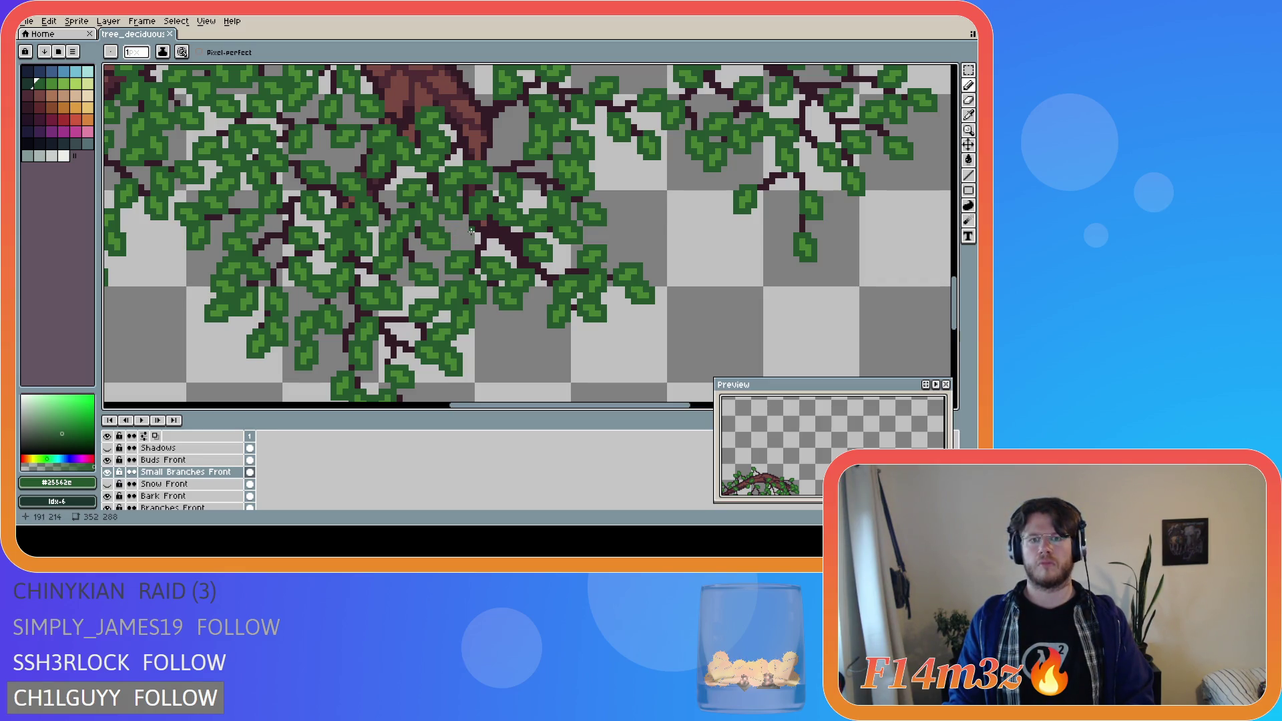
scroll(470, 235, down, 5)
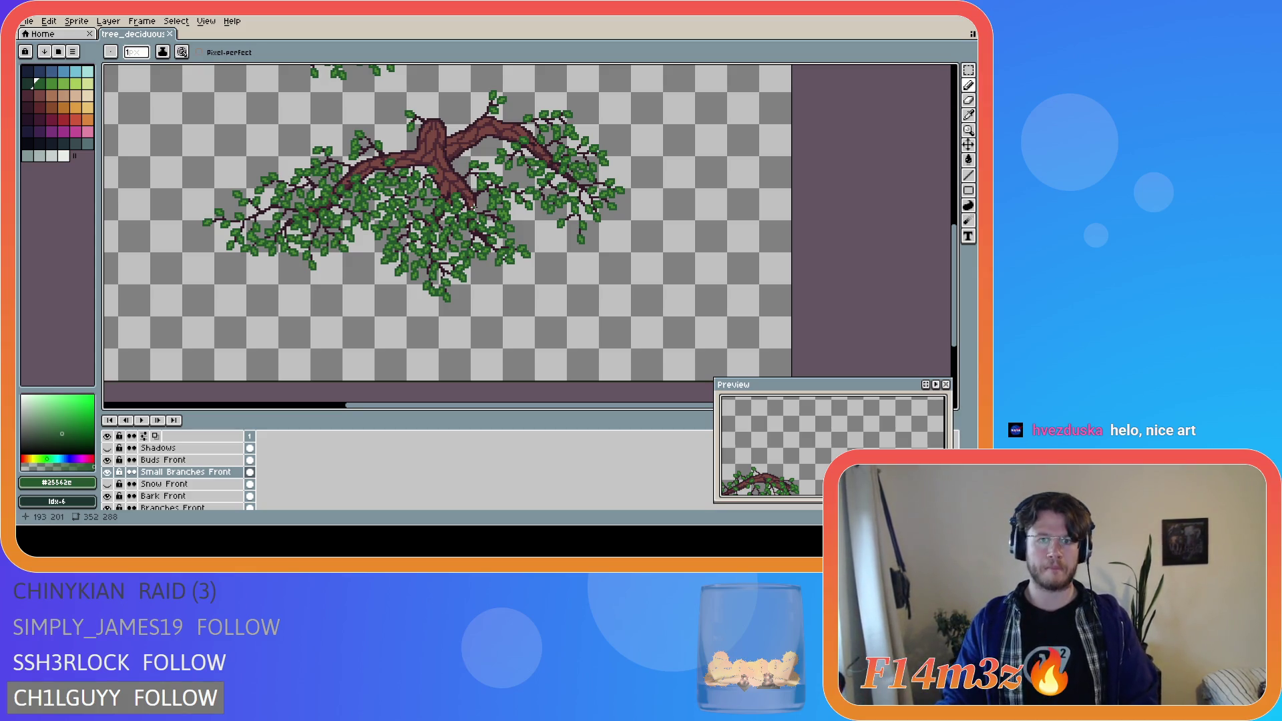
scroll(474, 204, up, 1)
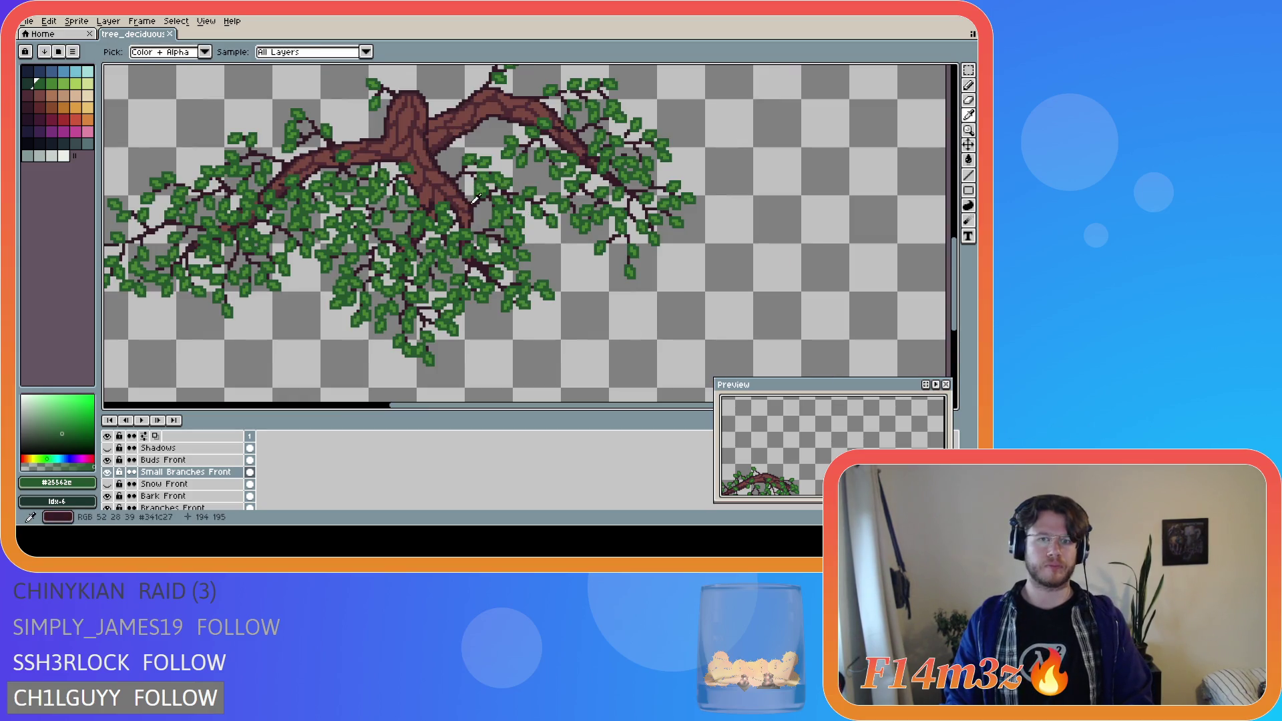
- Pick the dark twig colour and place a twig pixel below the trunk, undoing two misplaced tries
alt+click(476, 200)
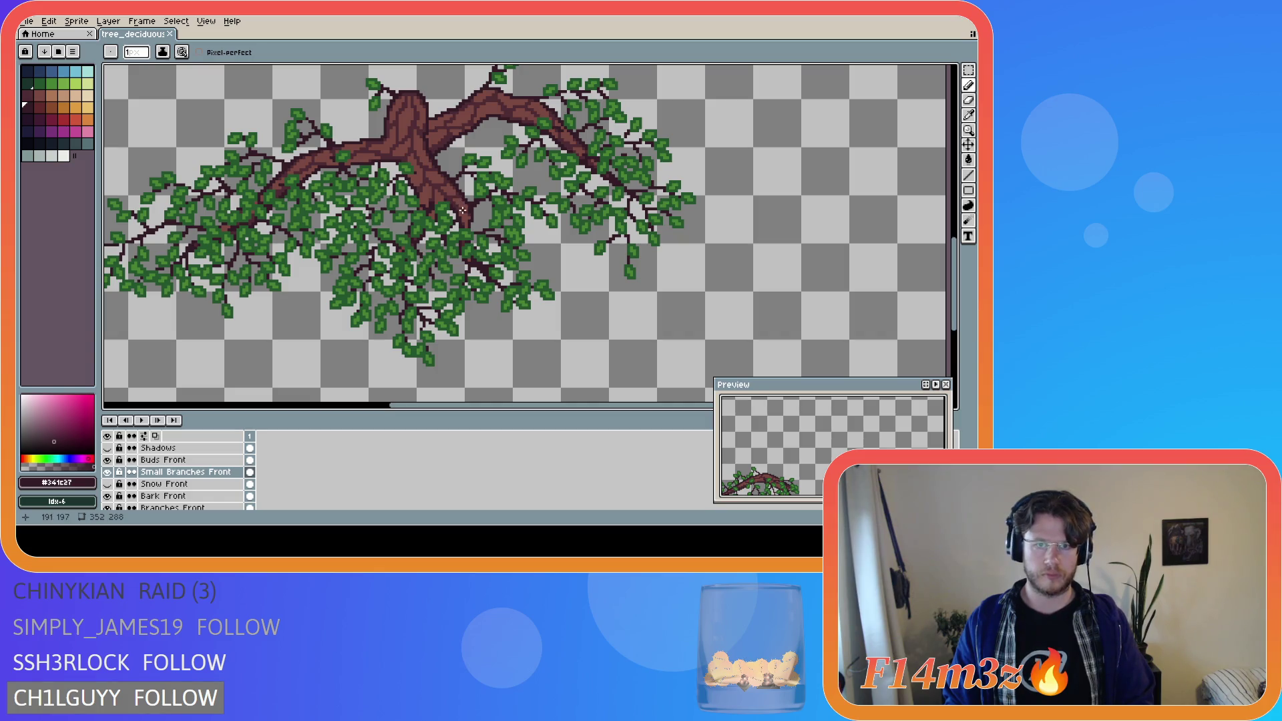
shift+click(484, 233)
key(ctrl+z)
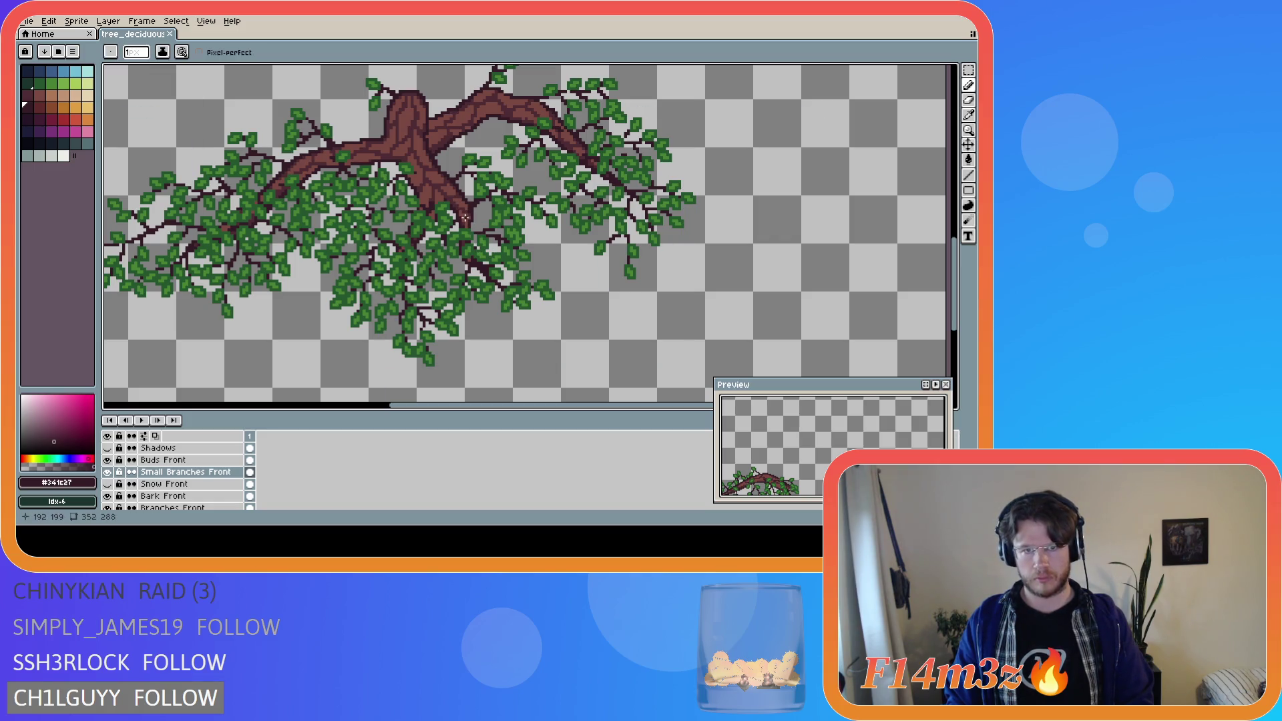
click(479, 213)
key(ctrl+z)
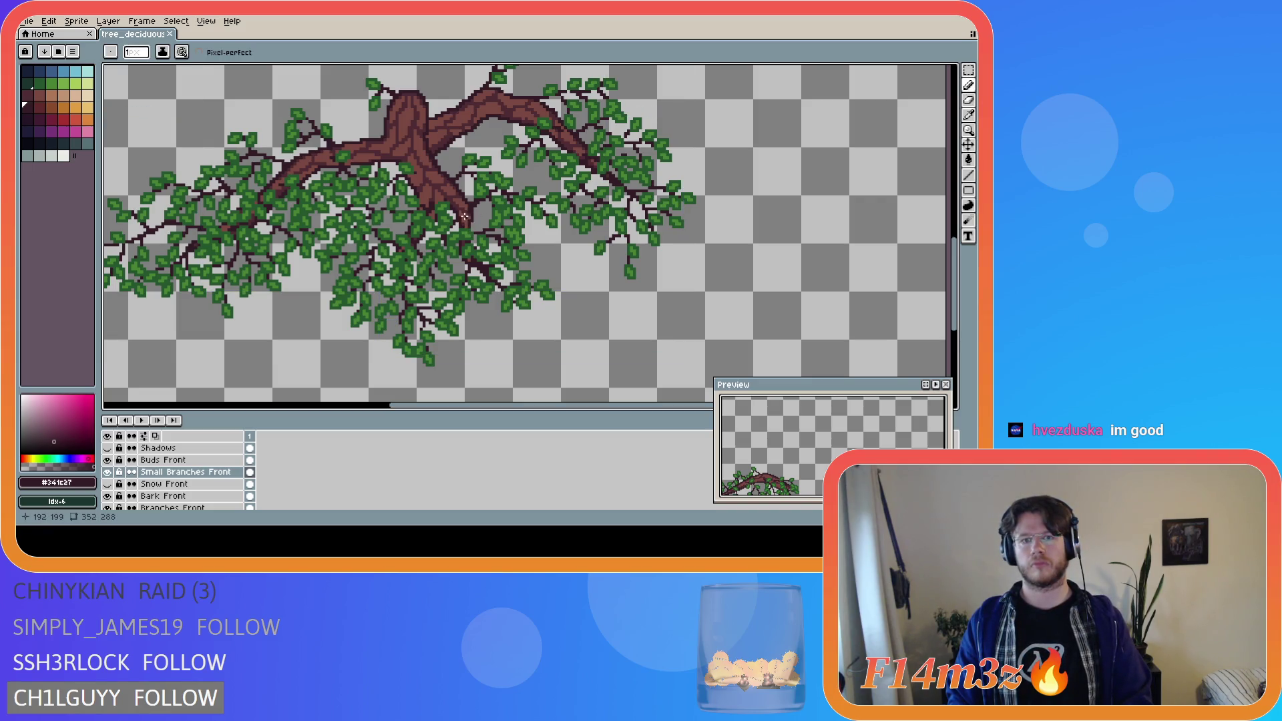
click(463, 234)
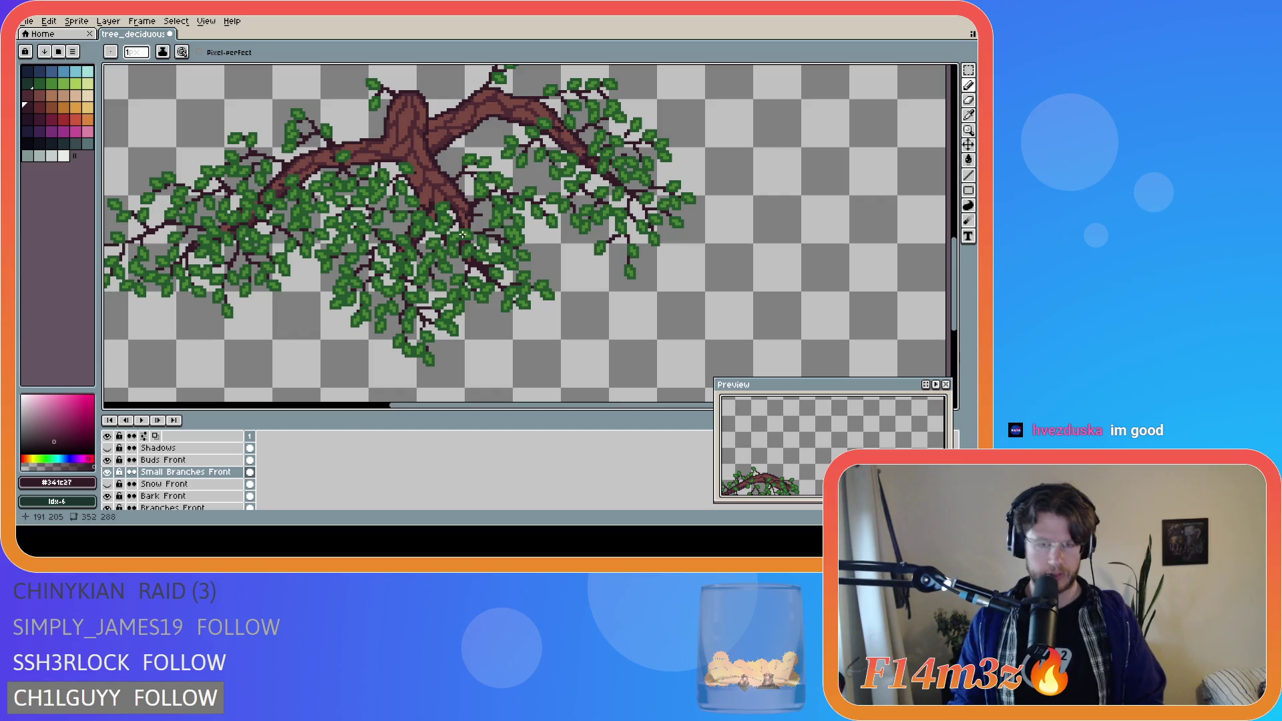
key(ctrl+s)
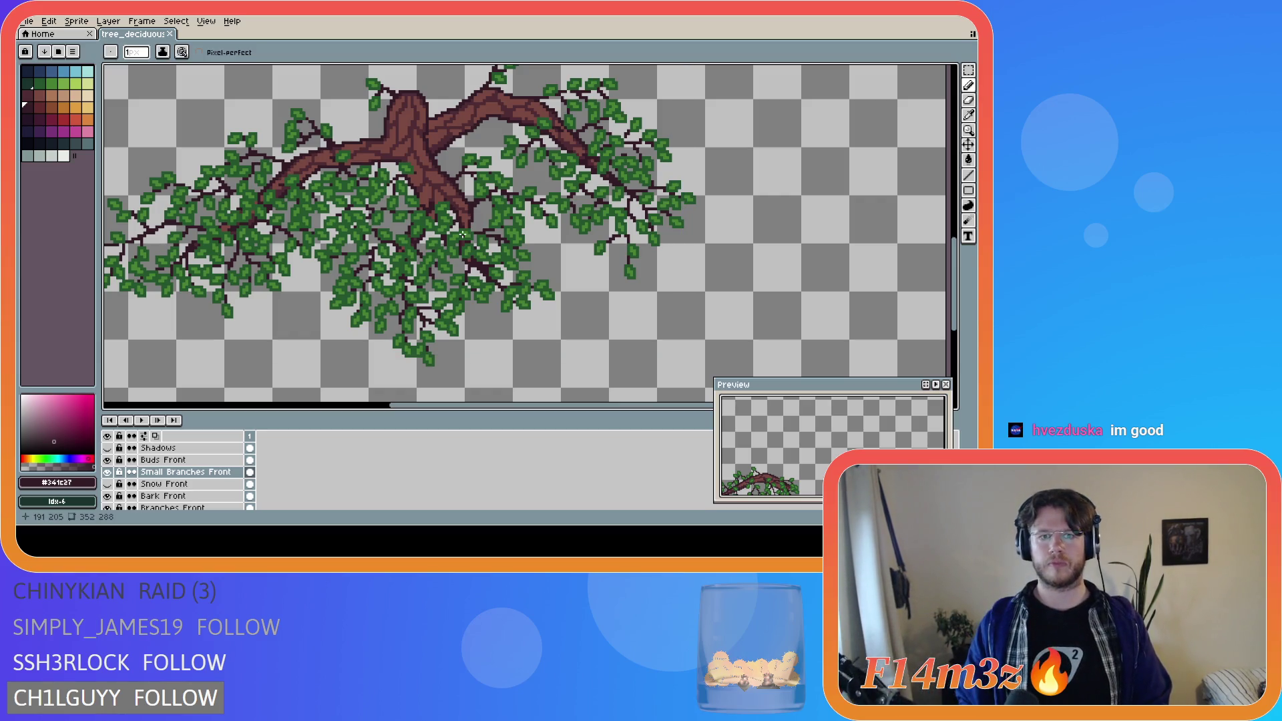
- Add two more dark twig pixels among the leaves, saving after each
click(481, 214)
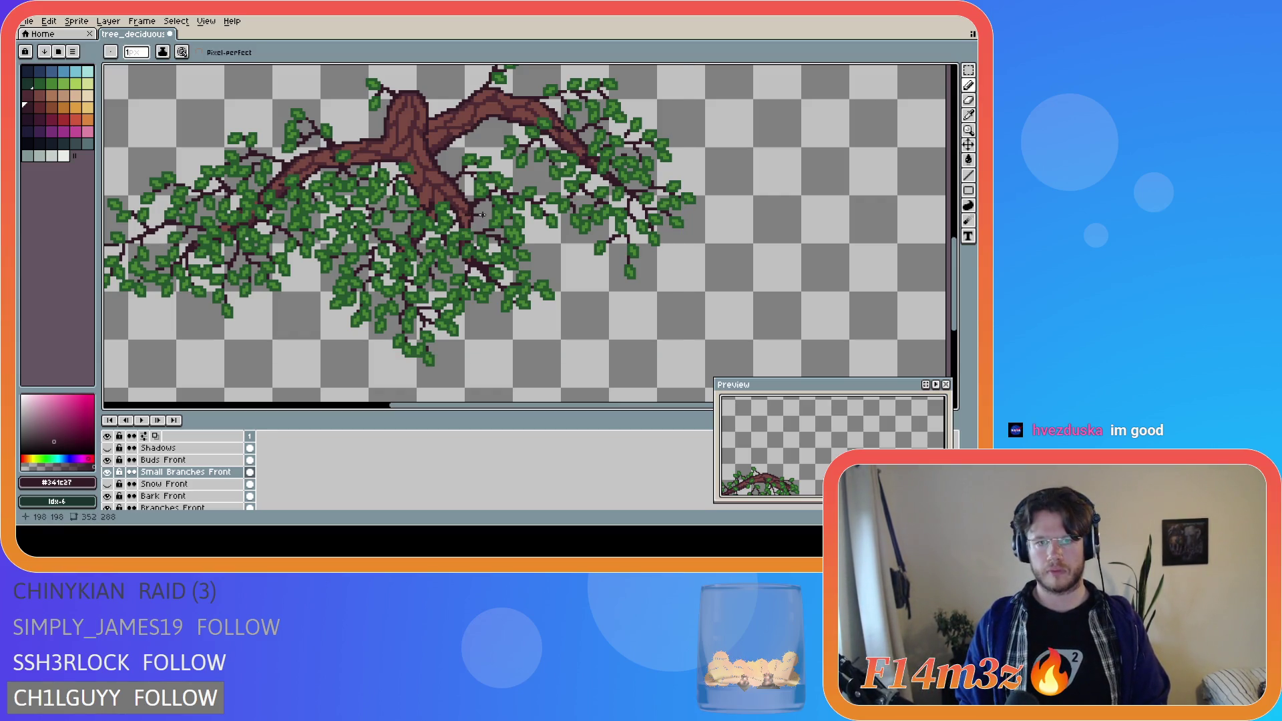
key(ctrl+s)
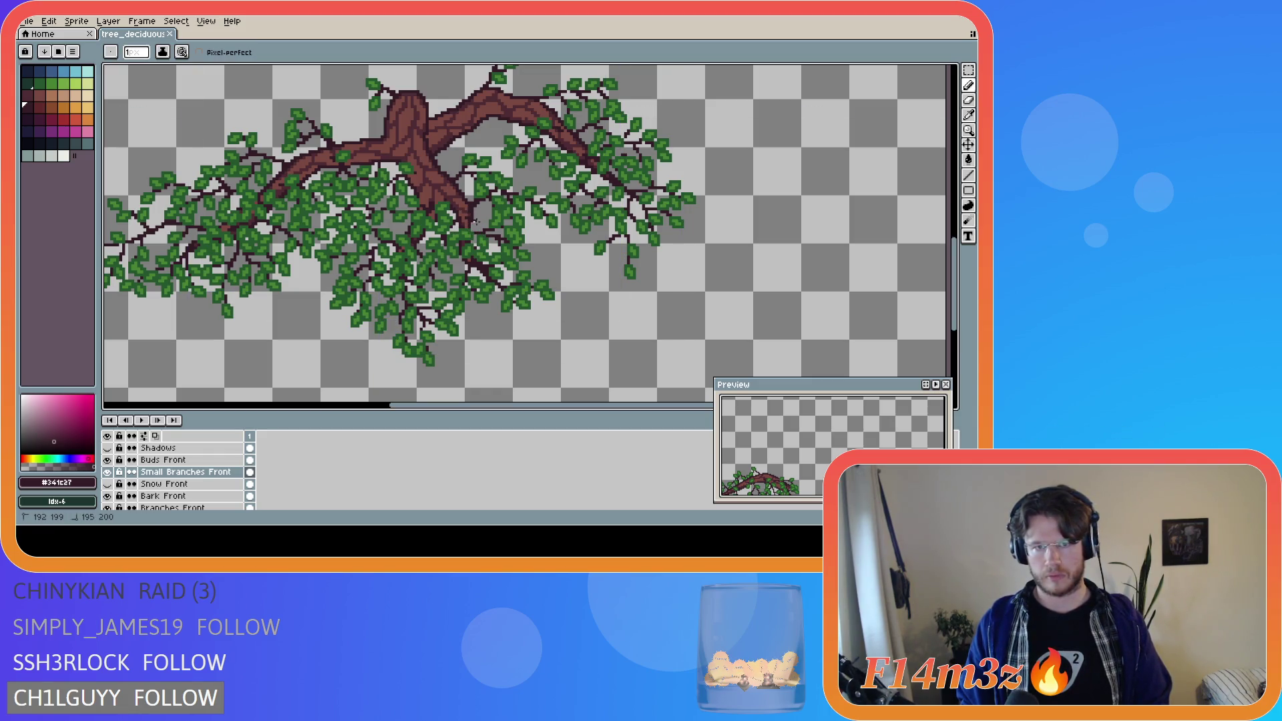
click(478, 231)
scroll(472, 223, up, 2)
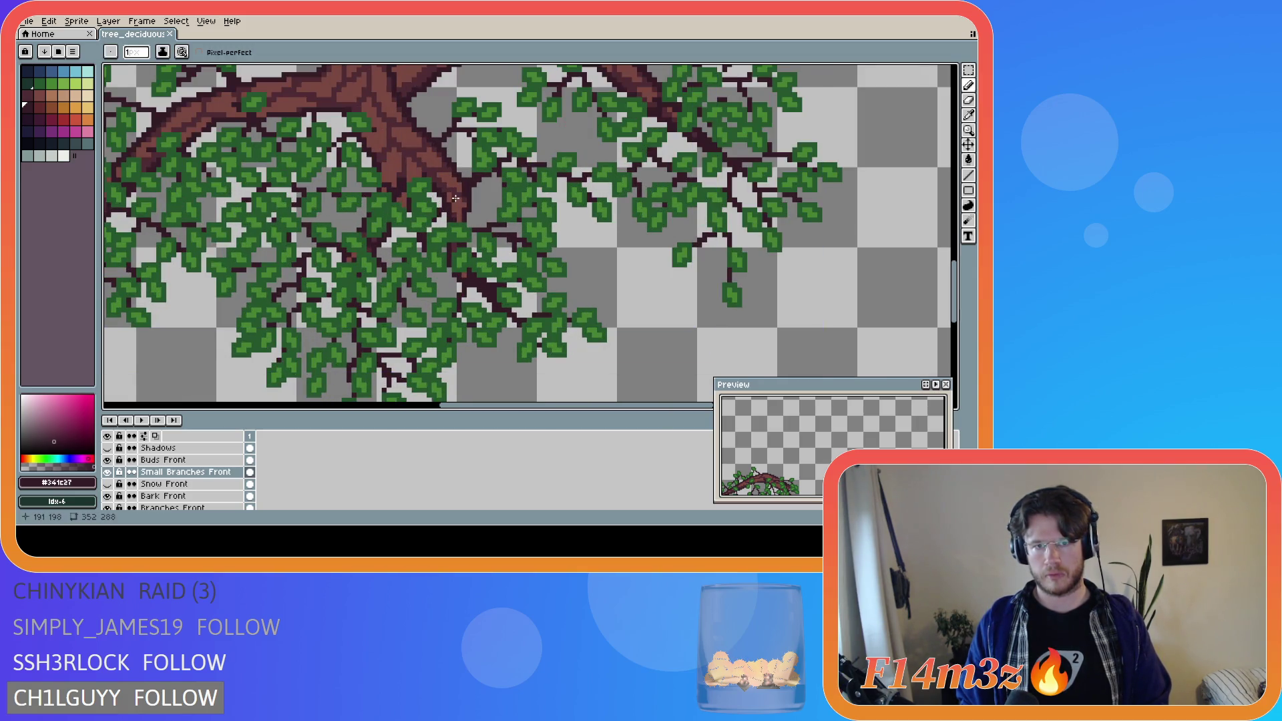
key(ctrl+s)
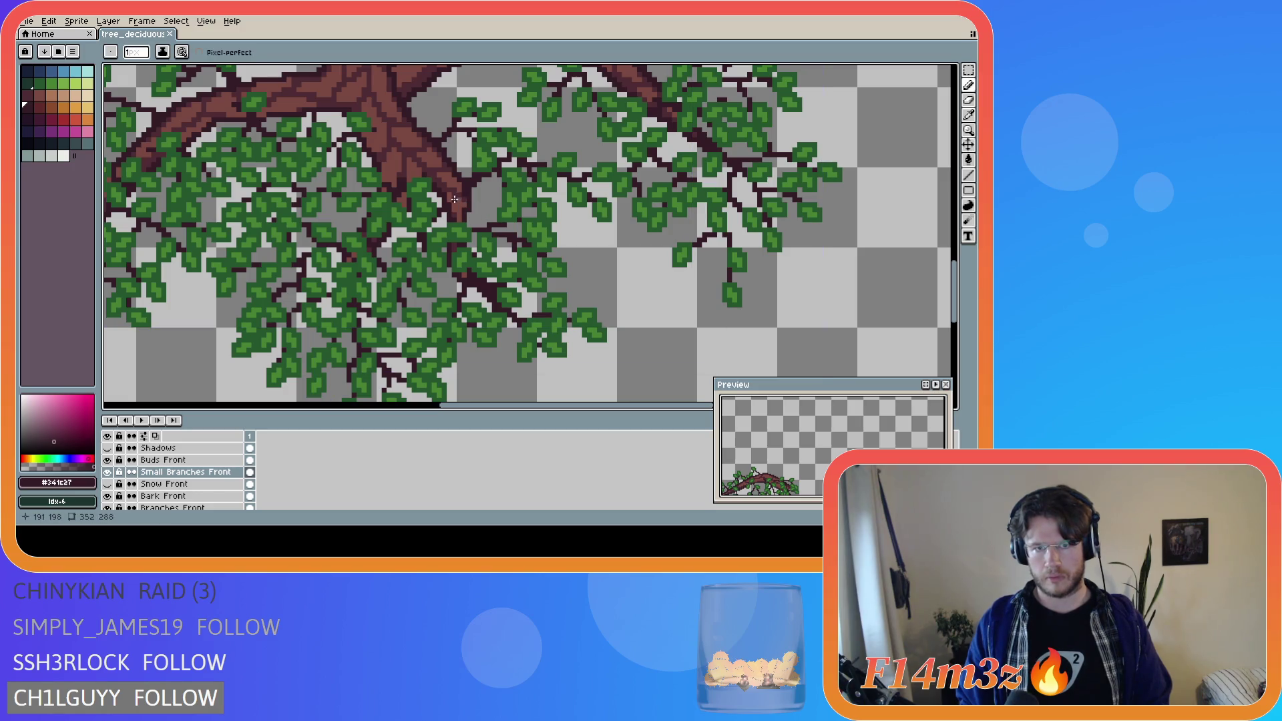
- Hide the Bark Front and Branches Front layers
key(v)
key(b)
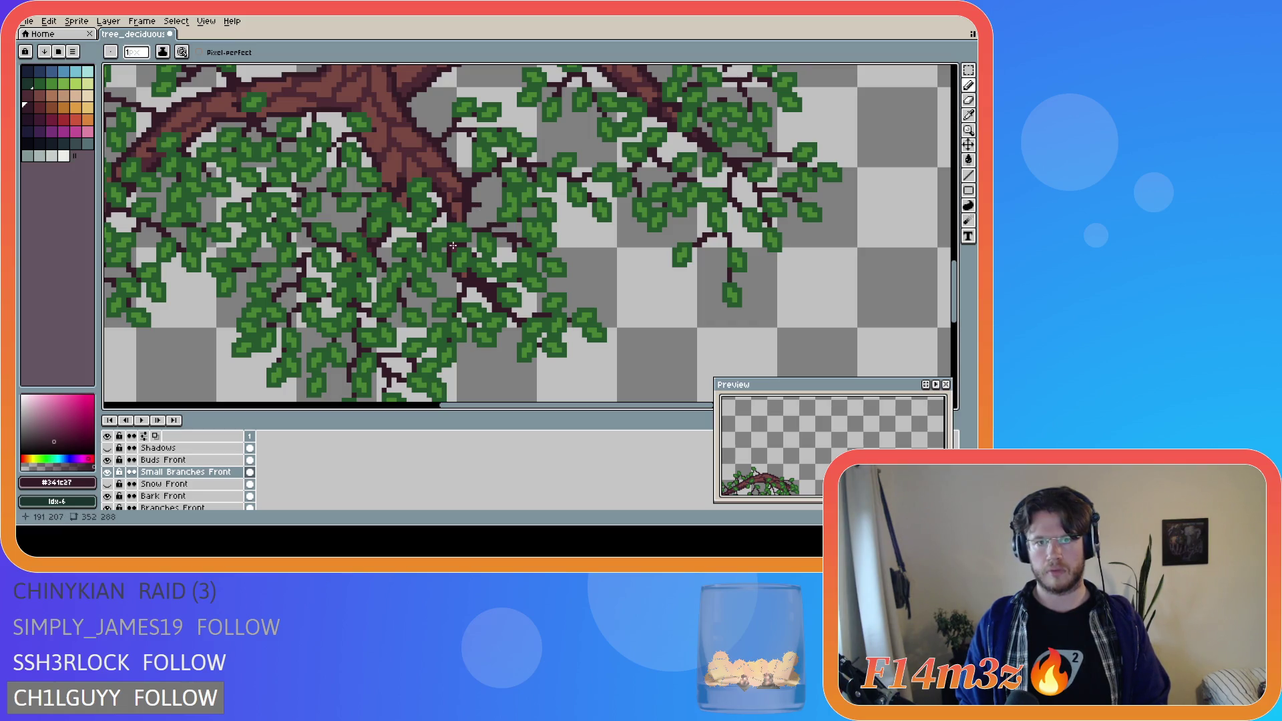
scroll(453, 246, down, 4)
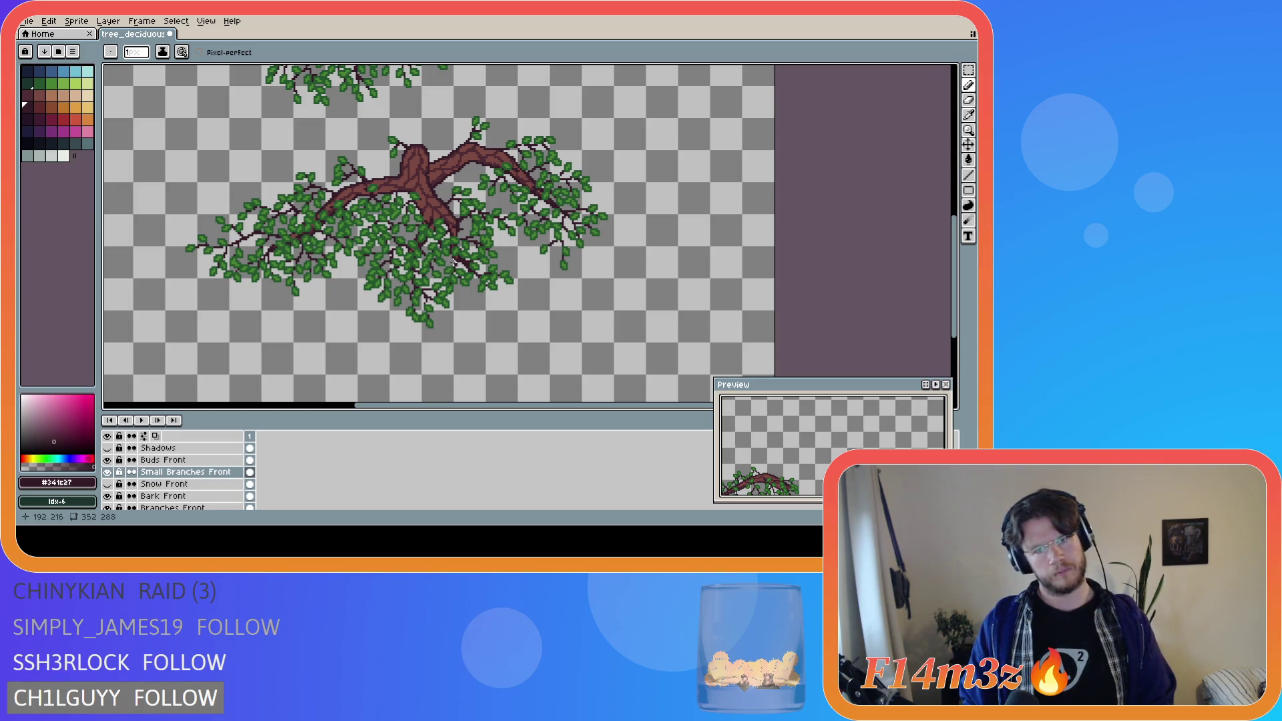
scroll(454, 263, up, 3)
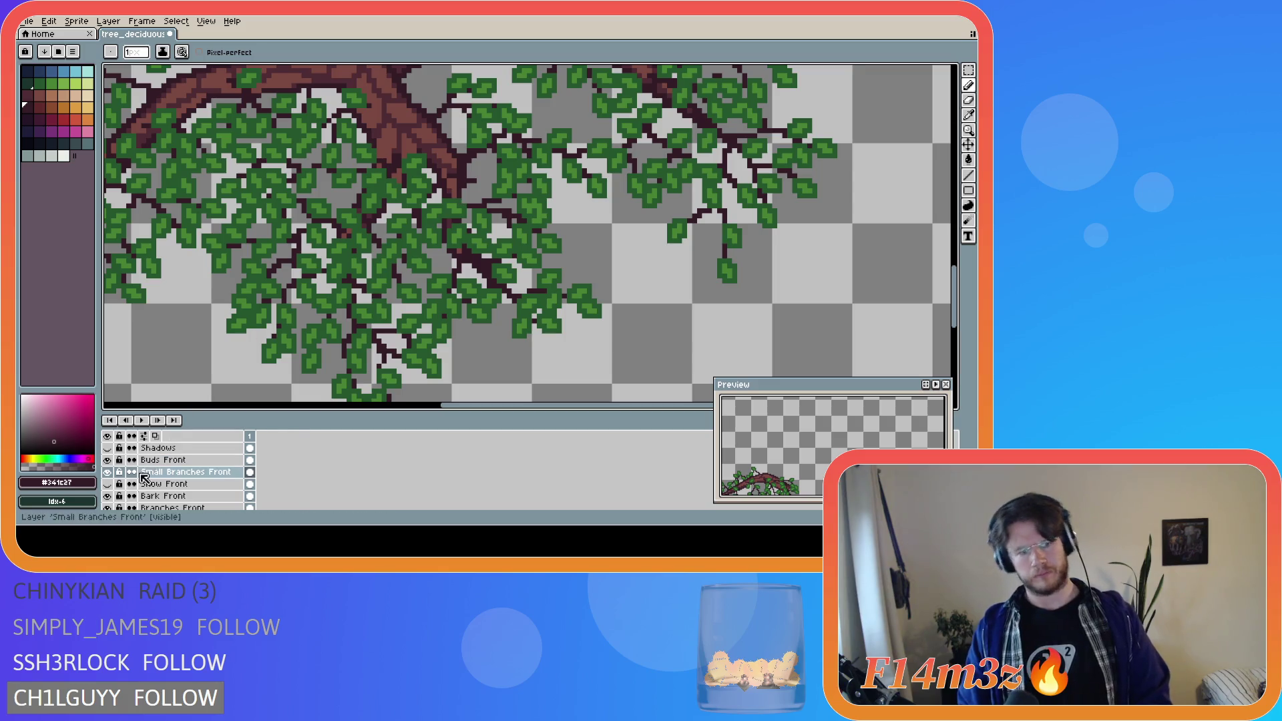
drag(107, 495, 110, 509)
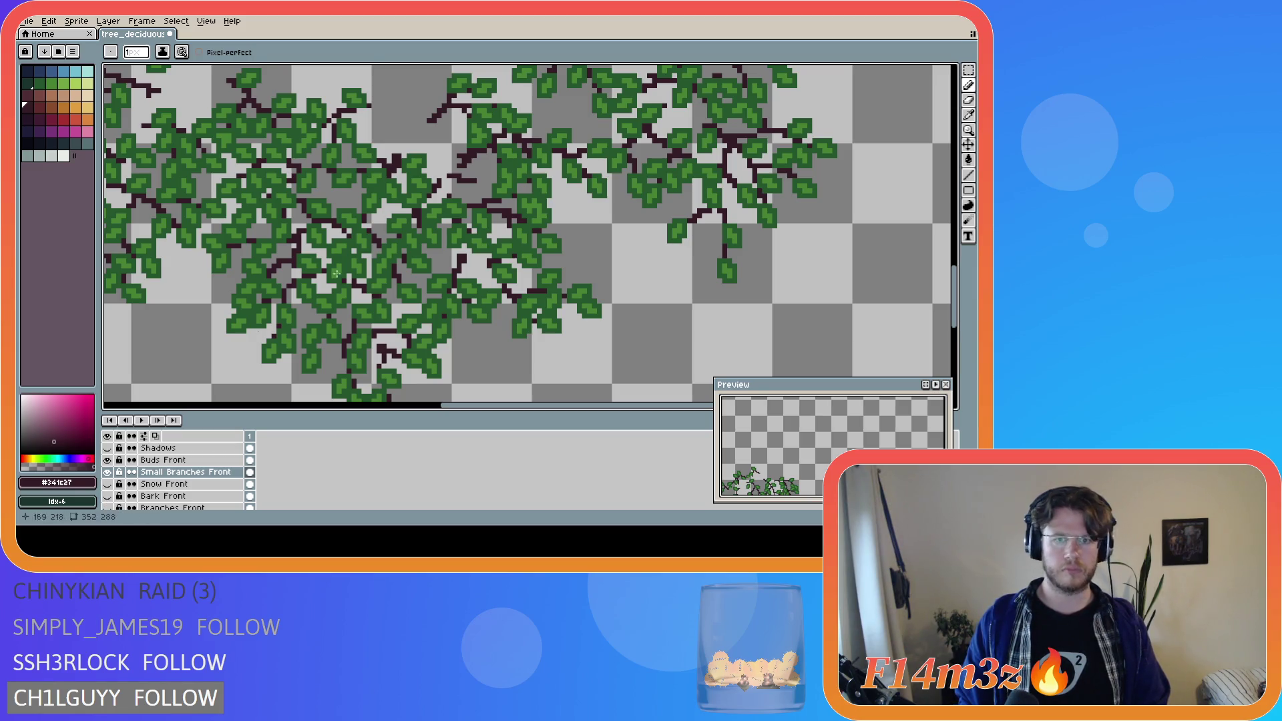
- On the Buds Front layer, draw a small light green bud on a twig
alt+click(295, 300)
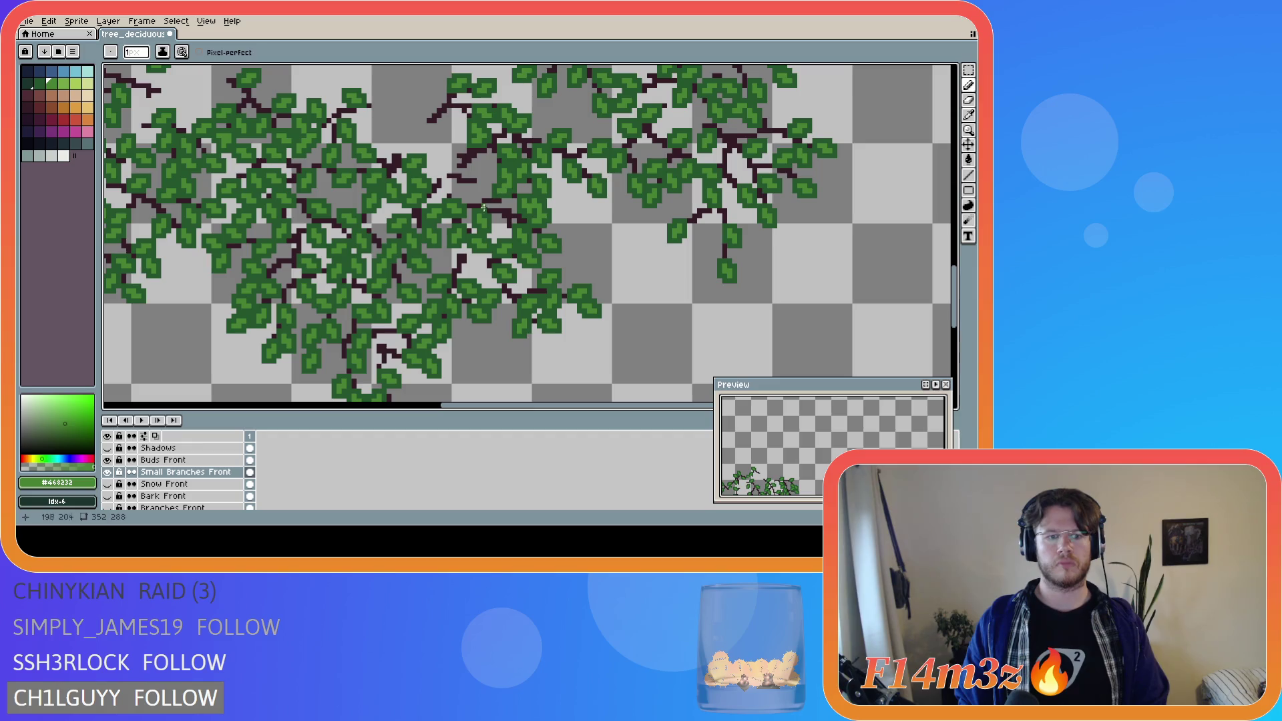
click(186, 462)
key(v)
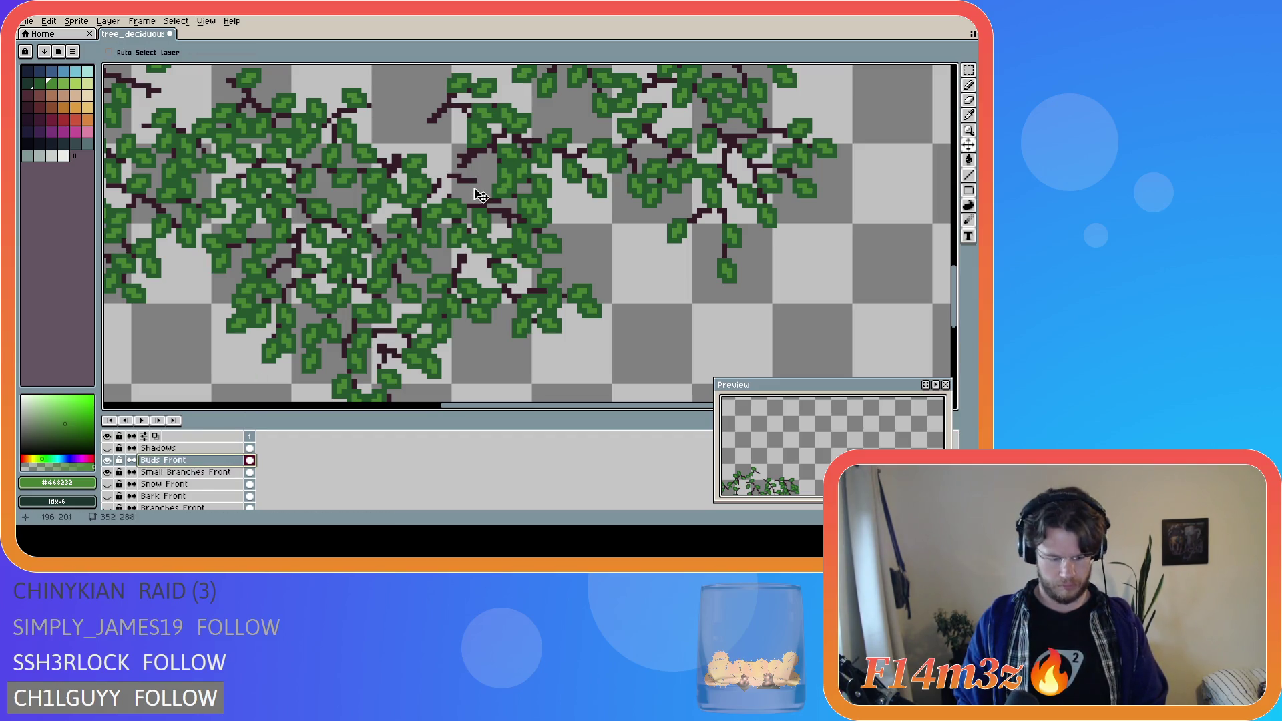
key(b)
drag(461, 169, 470, 165)
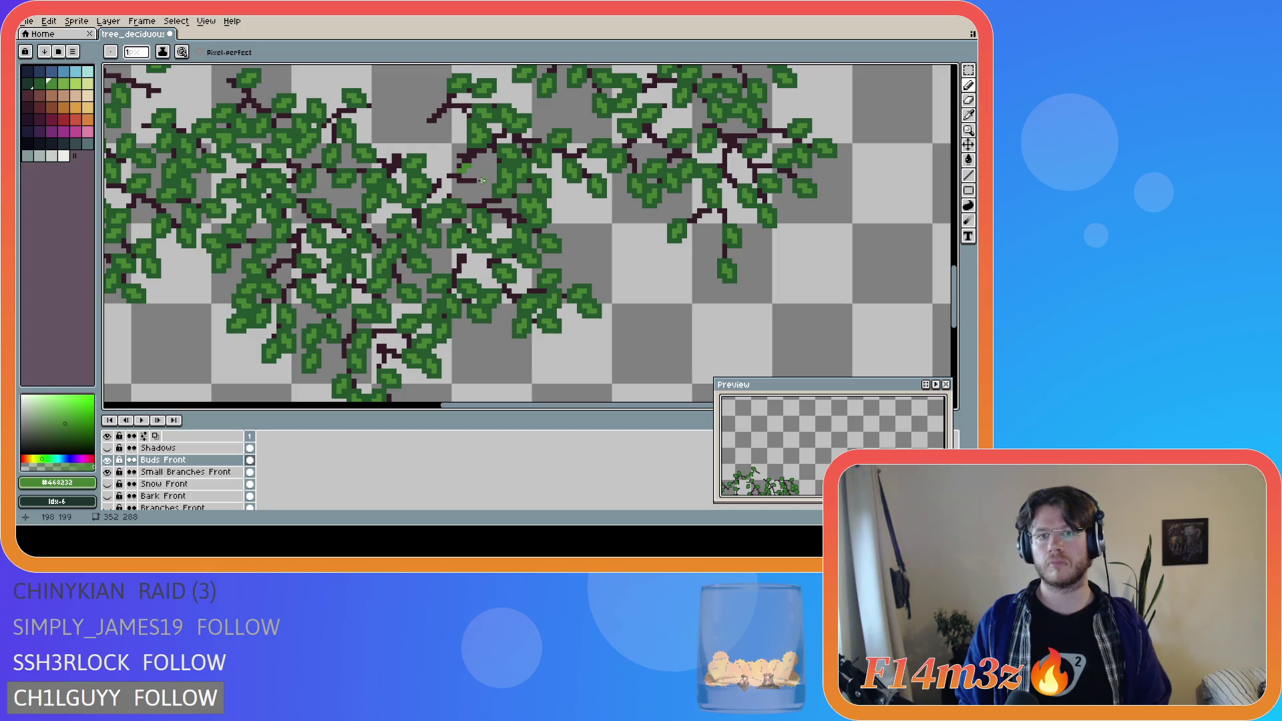
drag(482, 189, 481, 191)
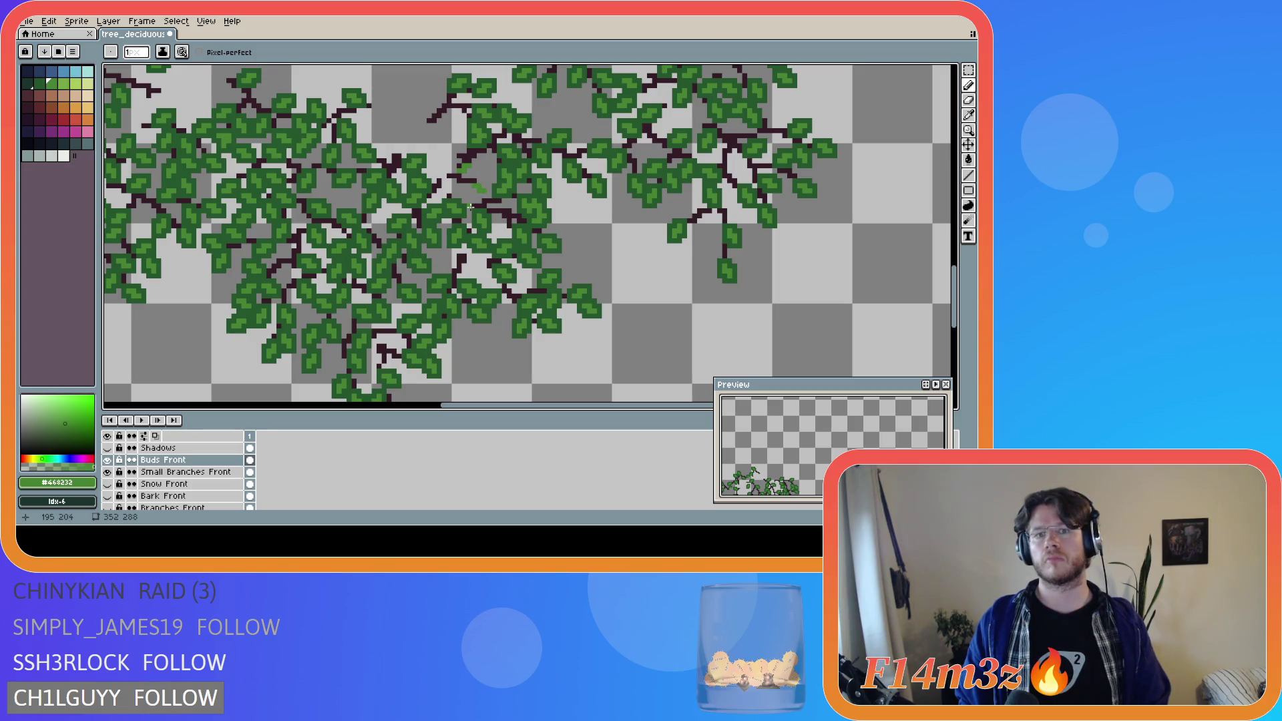
- Paint more buds and a leaf stroke on the canopy in darker leaf green
click(459, 186)
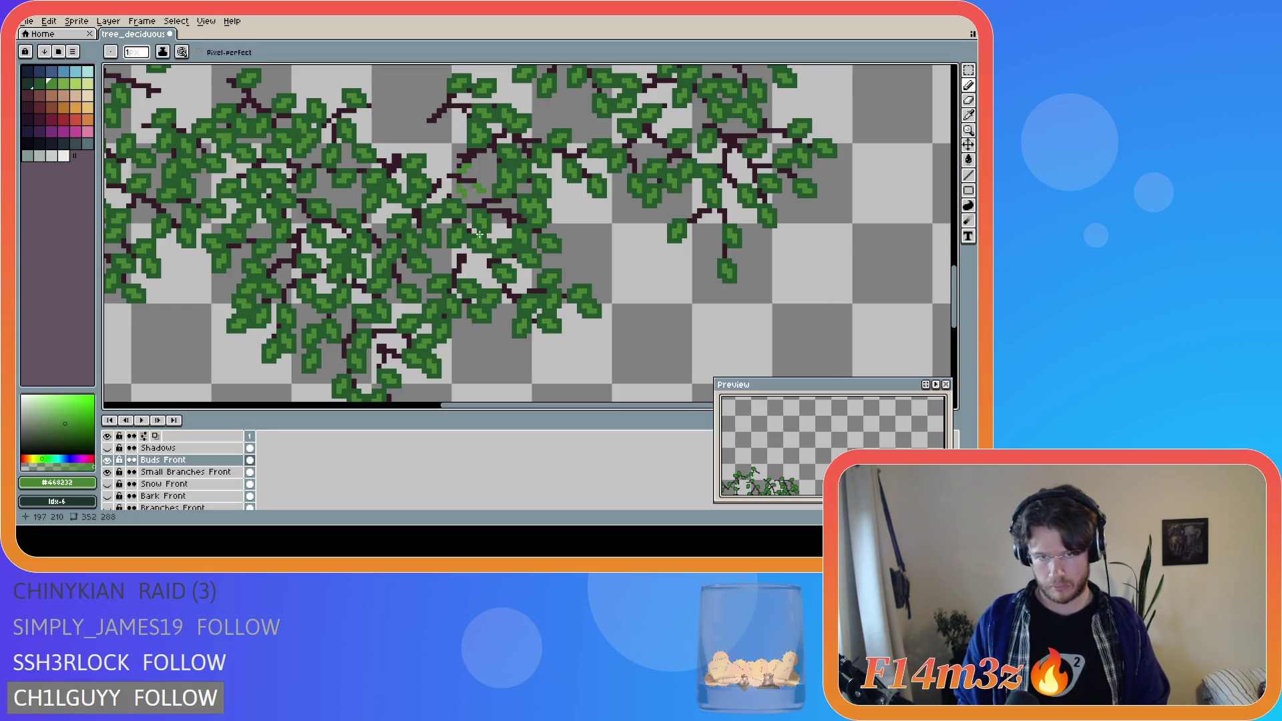
alt+click(451, 200)
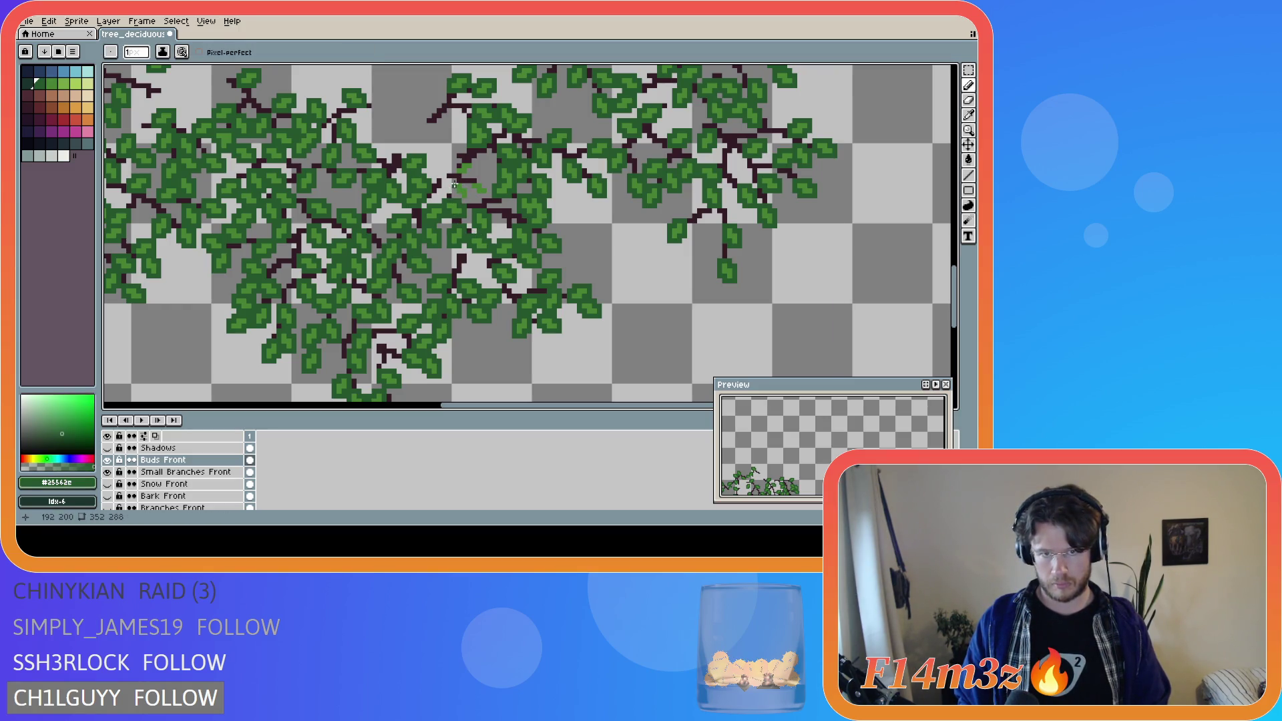
drag(457, 194, 458, 194)
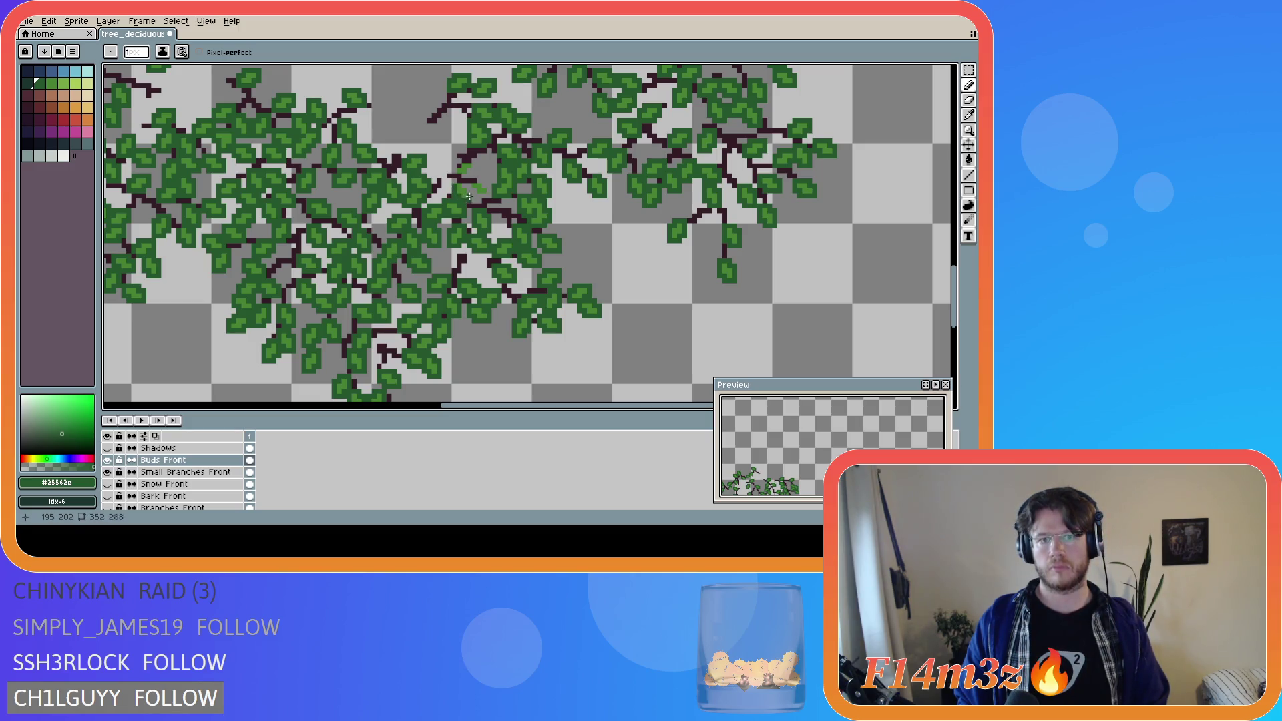
click(468, 185)
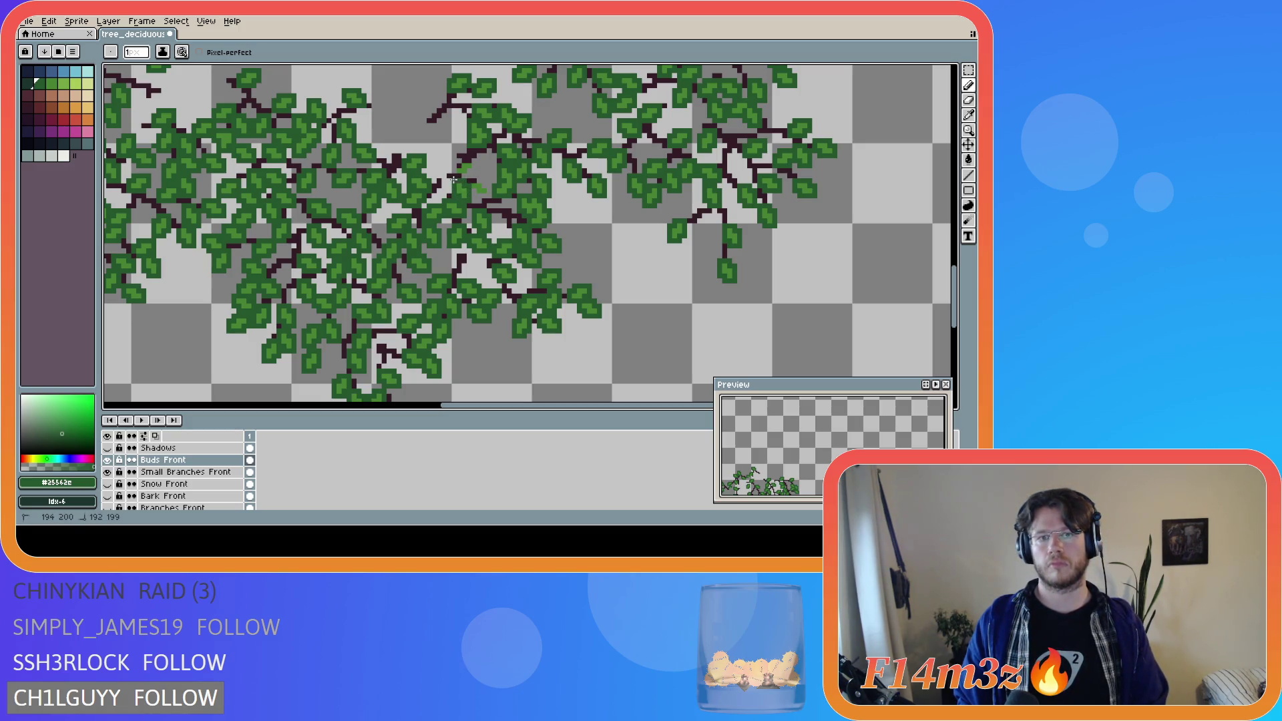
mouse_move(474, 194)
mouse_down()
mouse_move(462, 161)
mouse_move(456, 172)
mouse_up()
- Save the sprite and show the Bark Front and Branches Front layers again
key(ctrl+s)
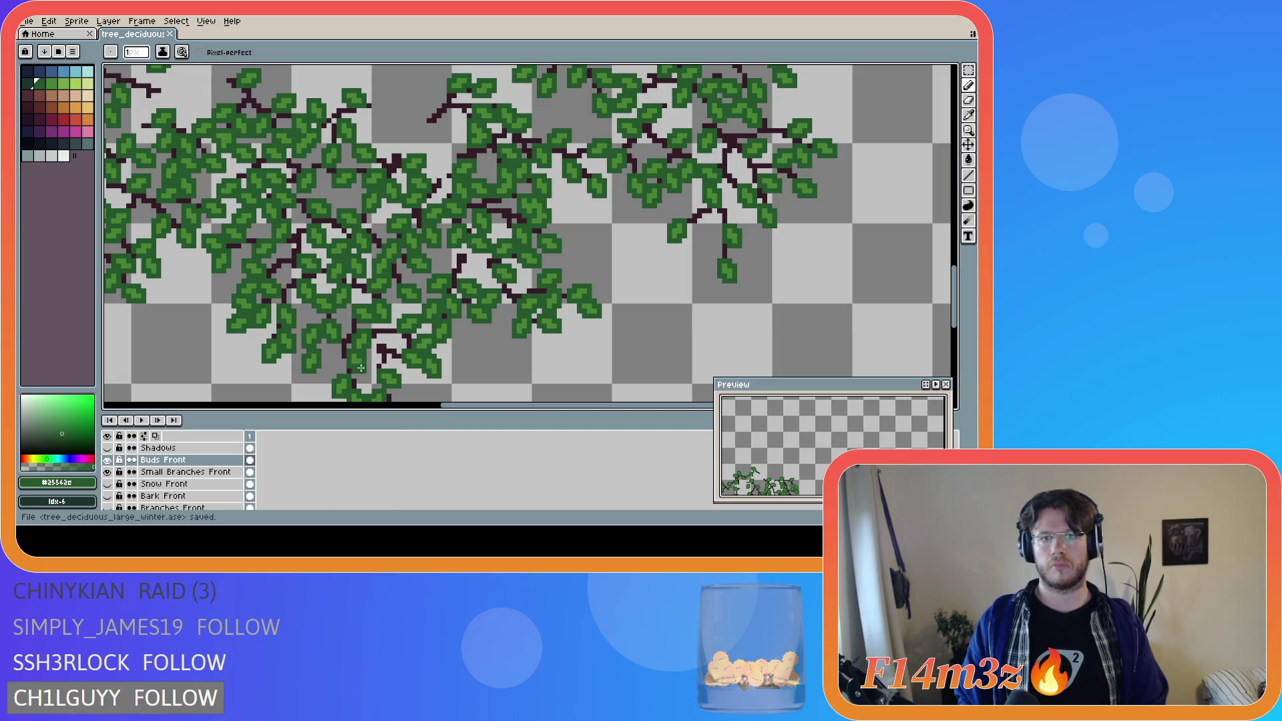
scroll(333, 338, down, 1)
click(107, 495)
click(107, 508)
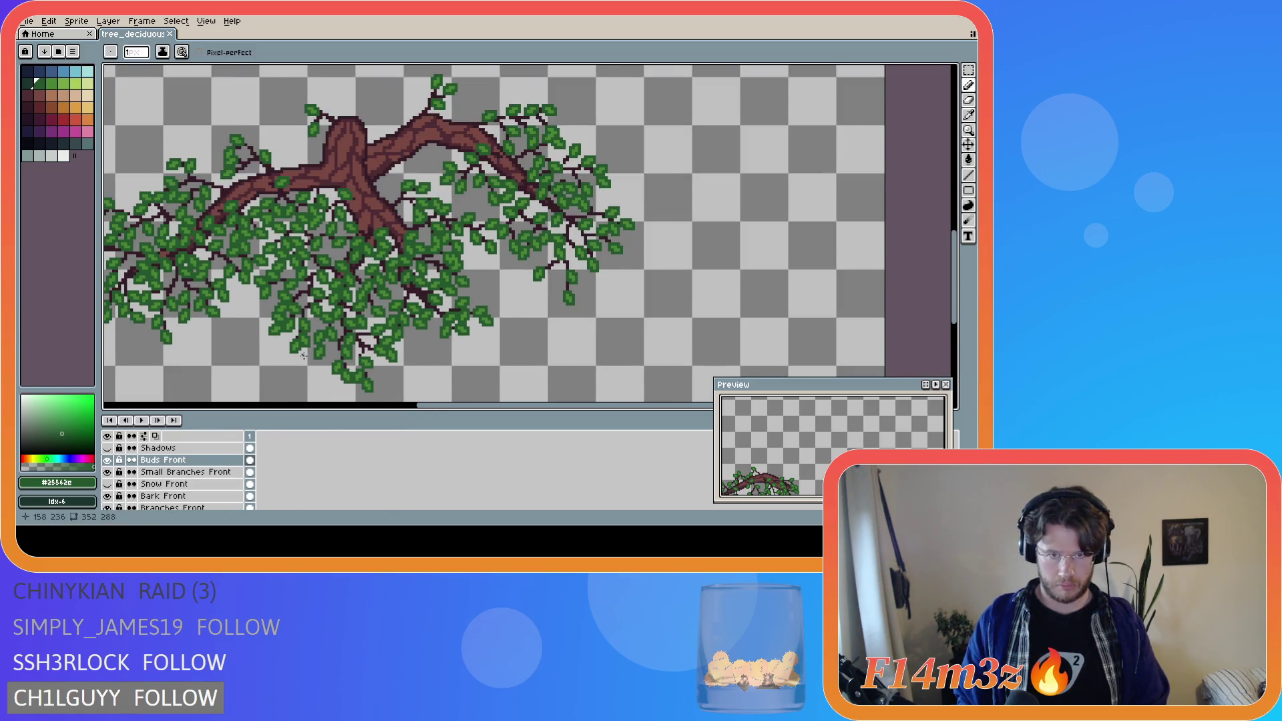
- Select an 8x8 leaf block near the trunk and nudge it up one pixel, then commit
scroll(303, 356, down, 1)
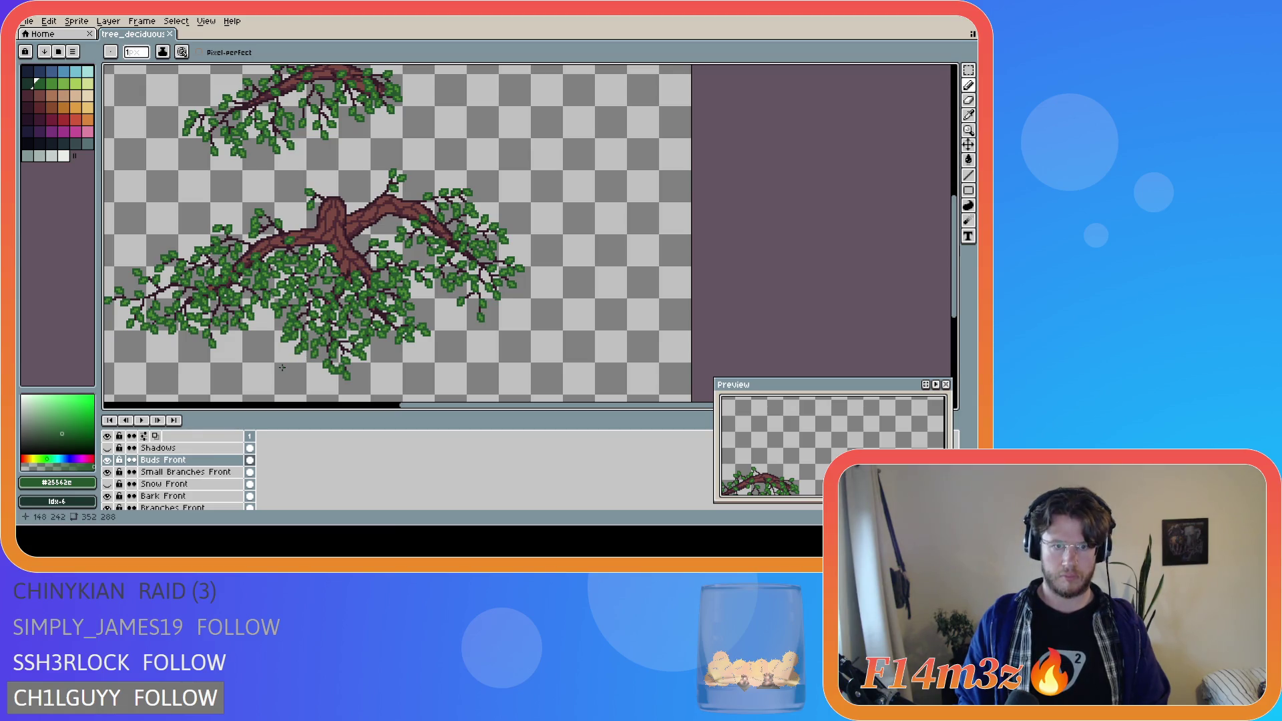
scroll(297, 341, up, 2)
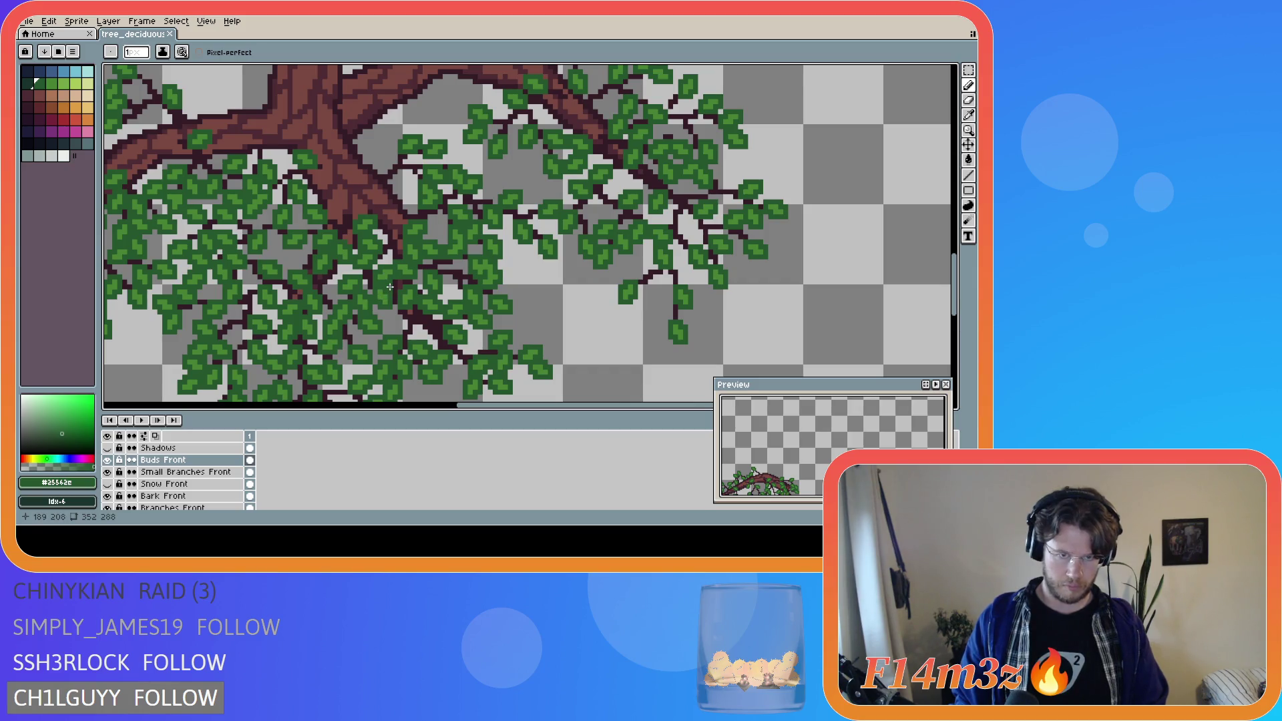
key(m)
scroll(409, 260, up, 1)
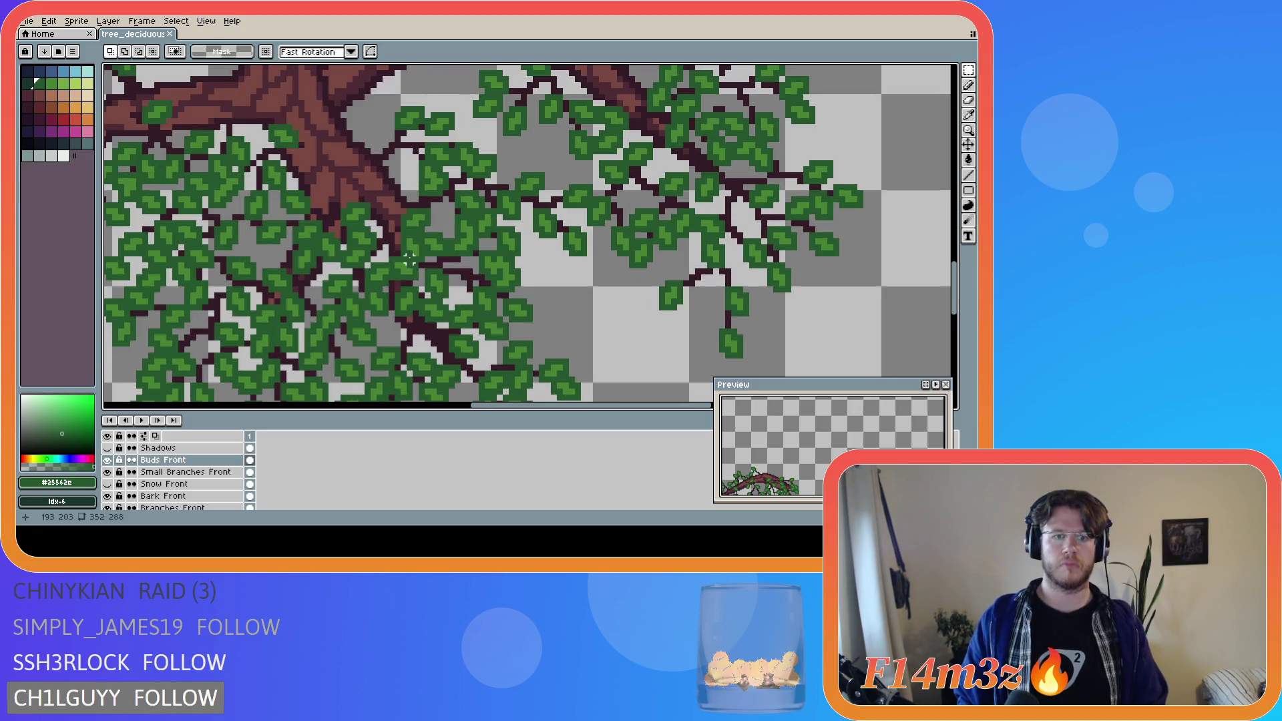
mouse_move(403, 211)
mouse_down()
mouse_move(427, 252)
mouse_move(446, 253)
mouse_move(433, 261)
mouse_up()
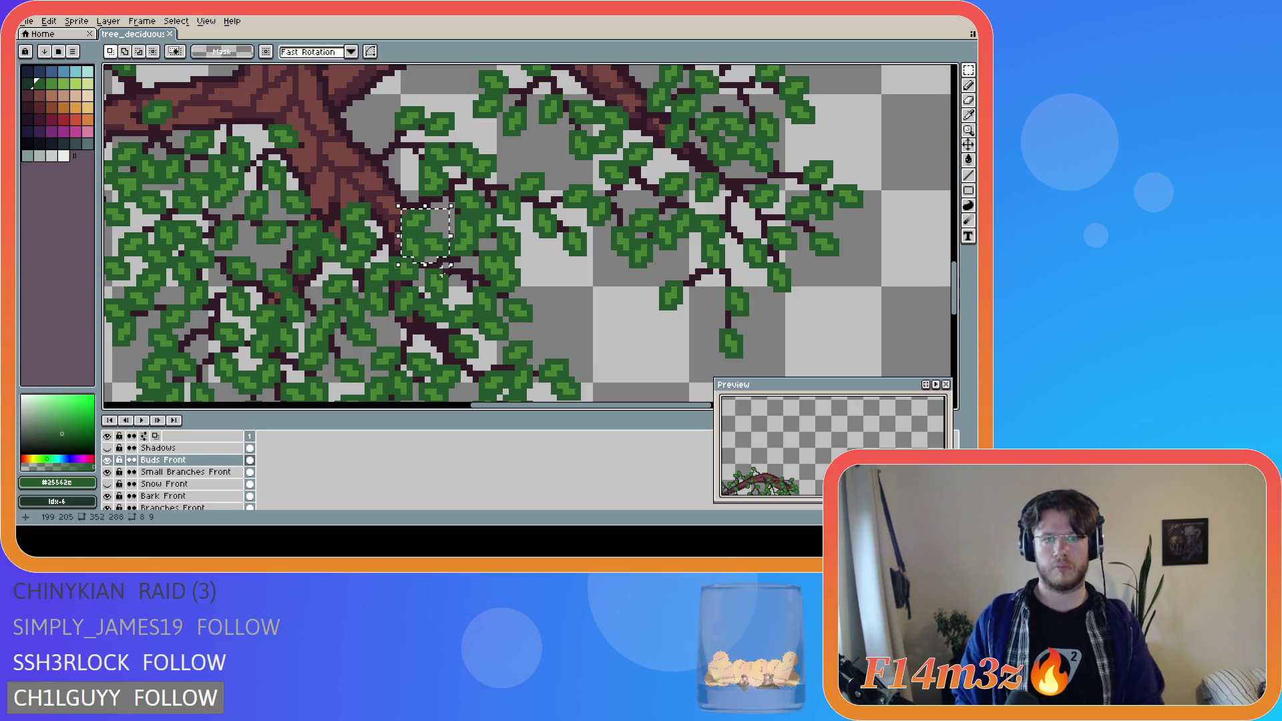
key(Up)
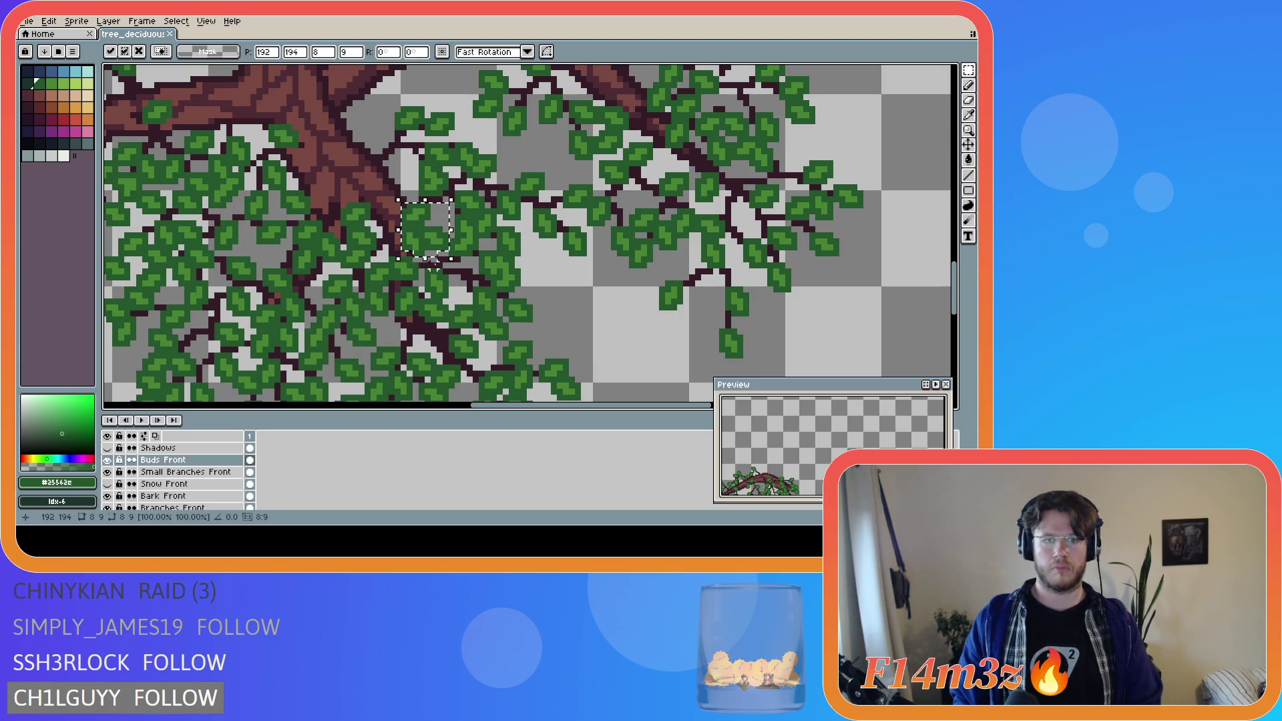
click(438, 273)
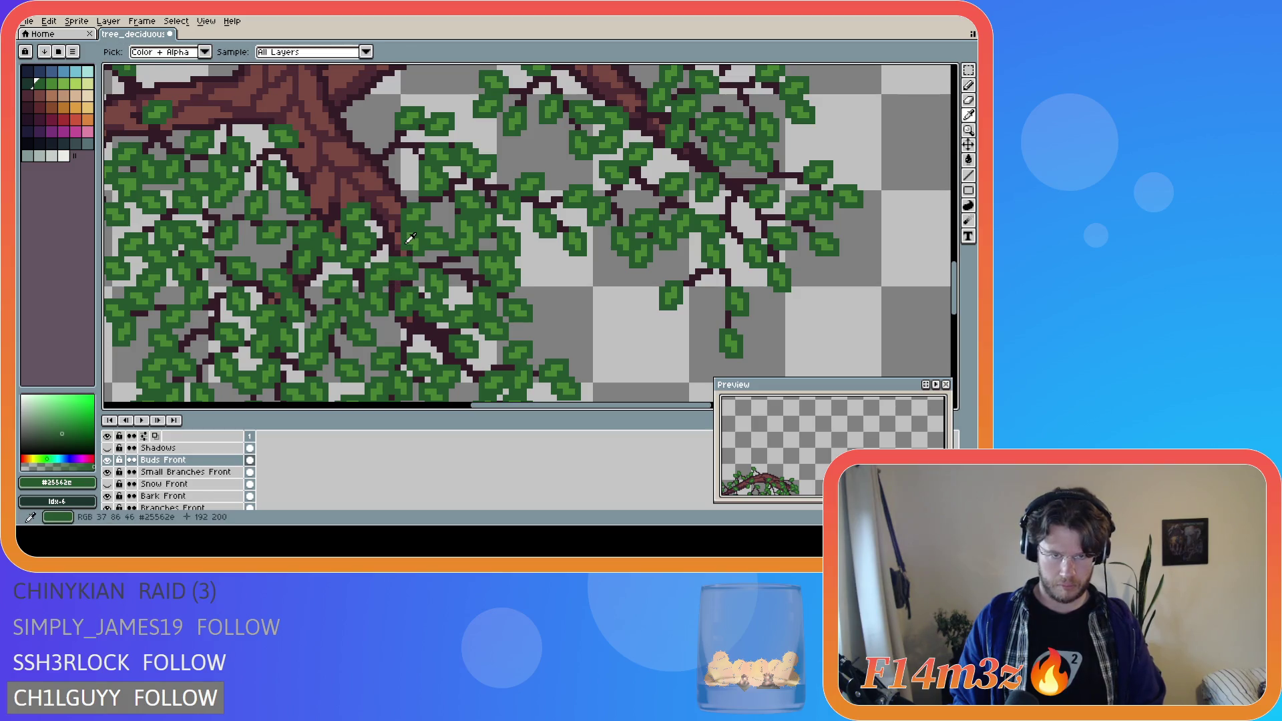
- Hide Buds Front, then select and drop a 7x2 twig strip on Small Branches Front
key(b)
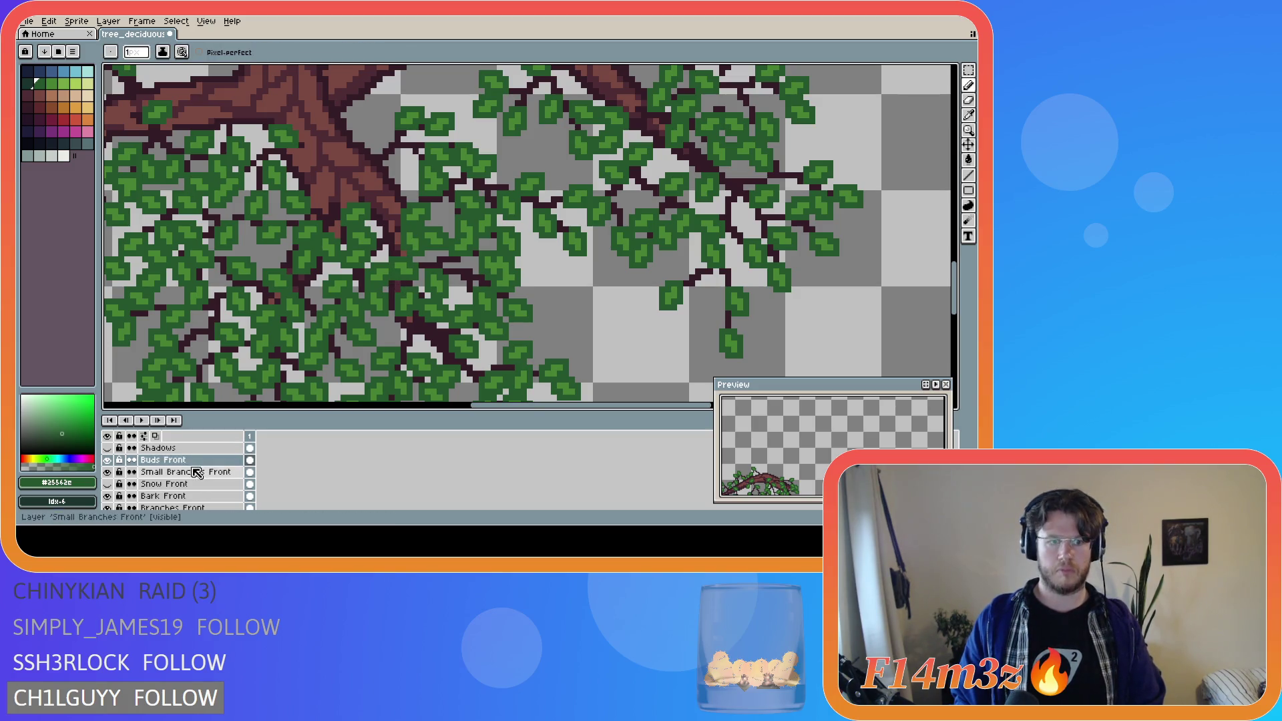
click(186, 472)
click(107, 460)
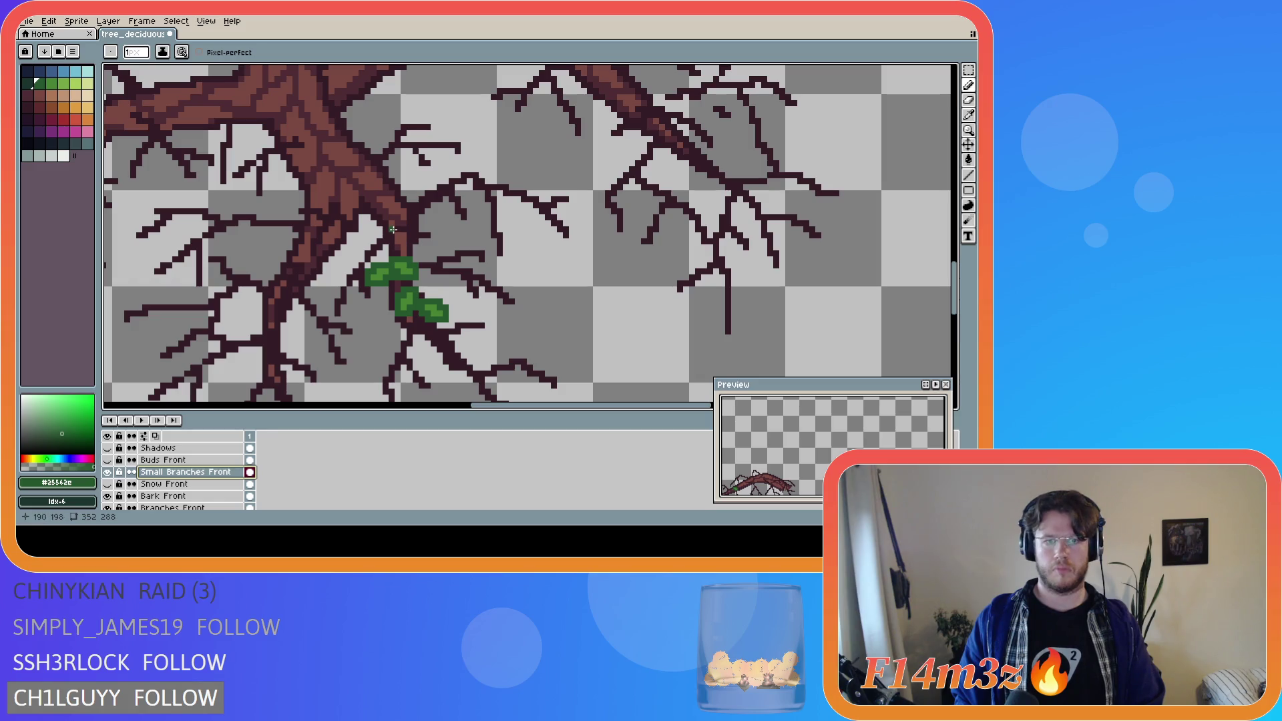
key(m)
drag(389, 221, 433, 234)
click(439, 277)
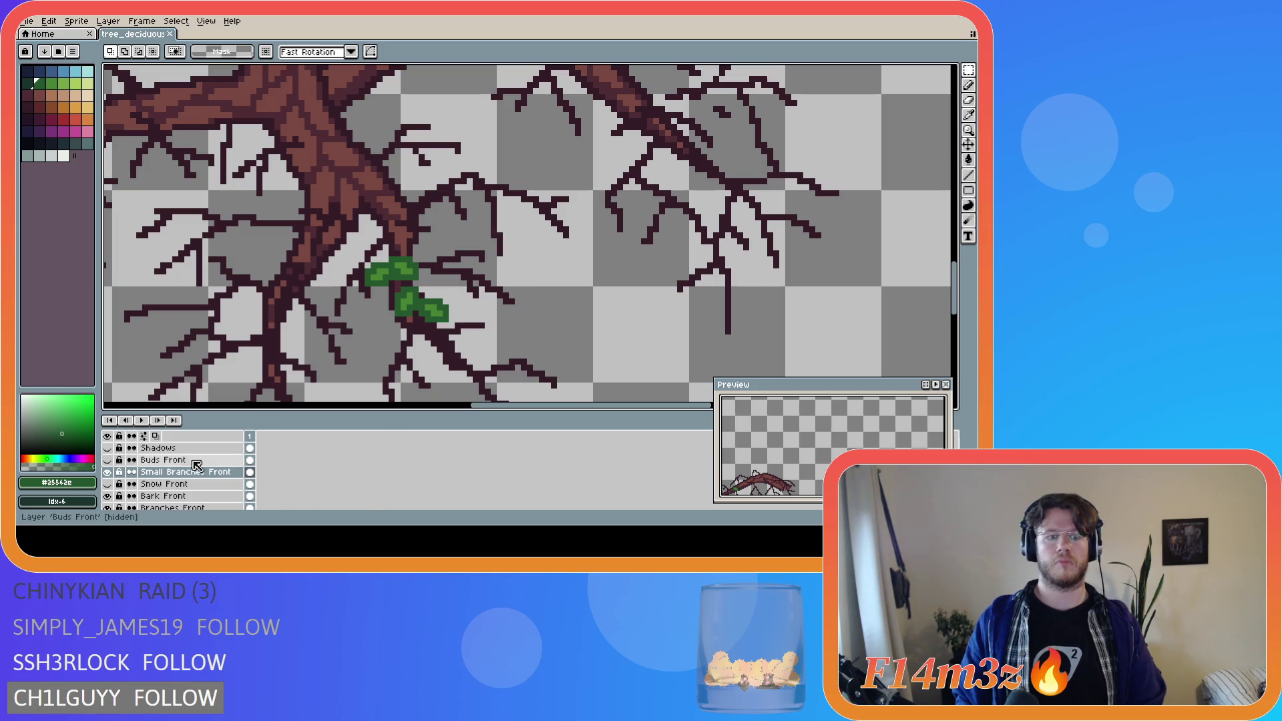
- Keep Snow Front hidden, show the Buds Front leaves again, and save the sprite
click(107, 484)
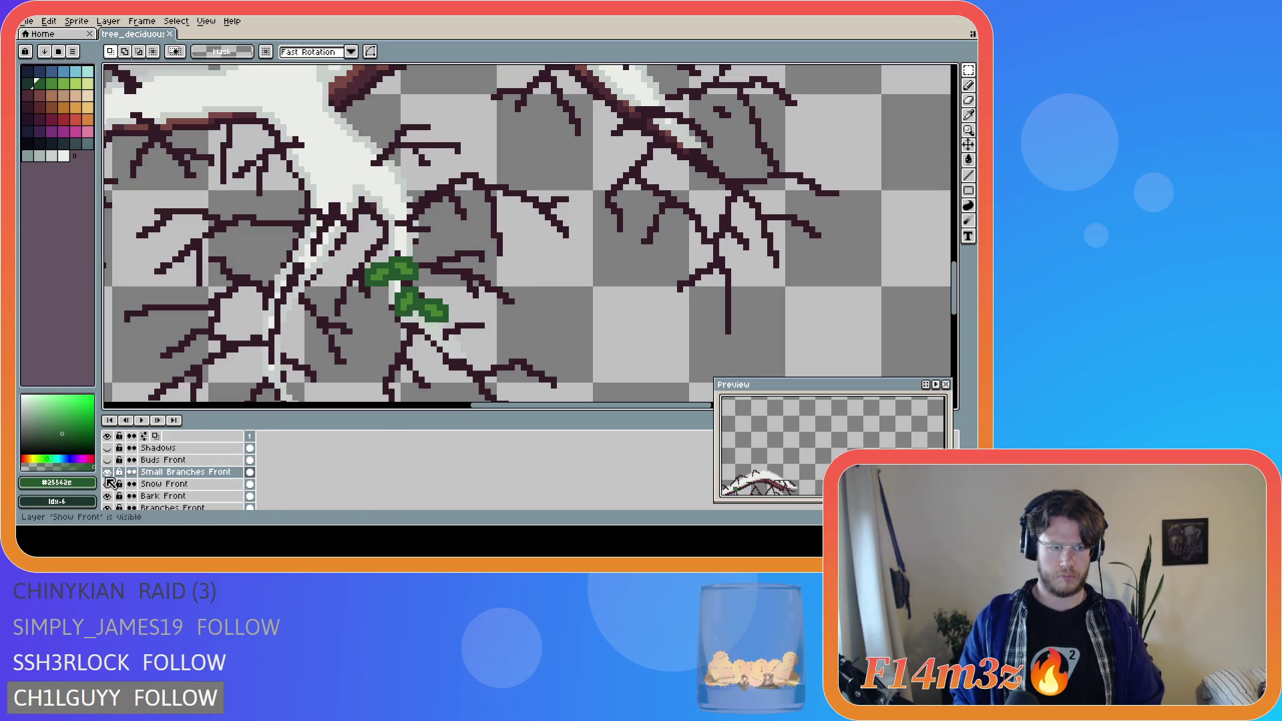
click(106, 484)
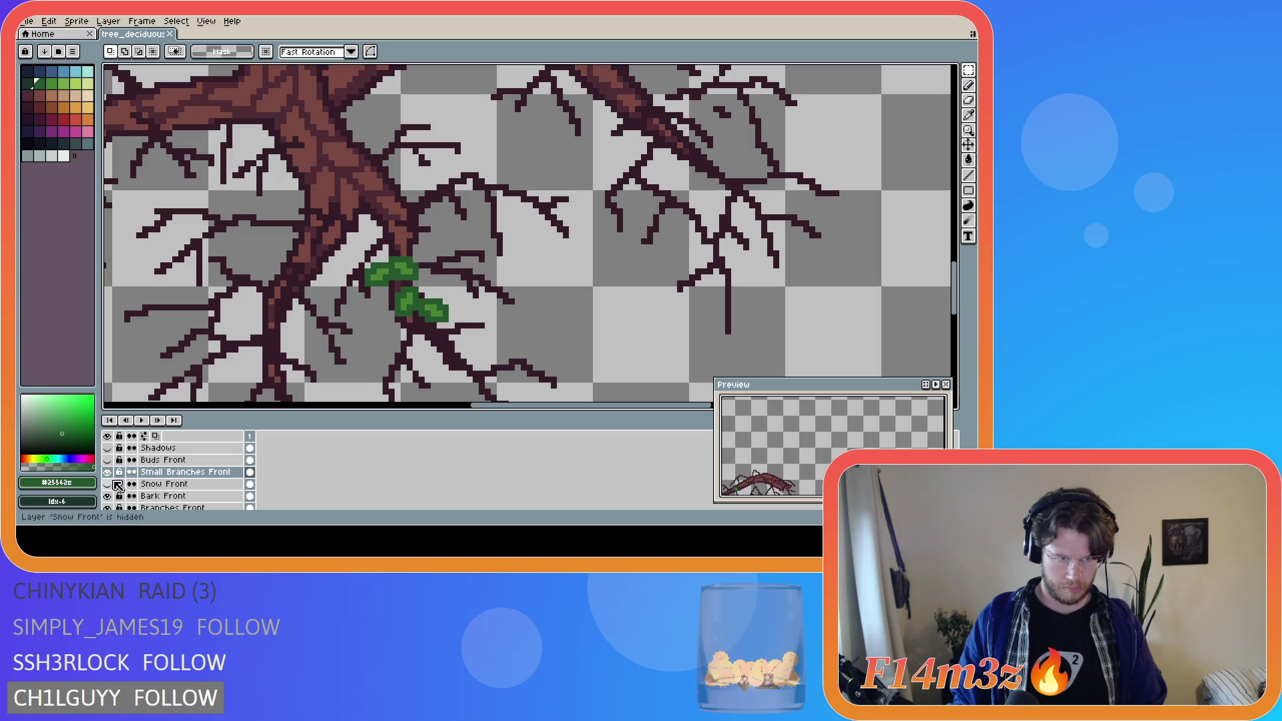
click(108, 460)
click(107, 461)
scroll(467, 374, down, 3)
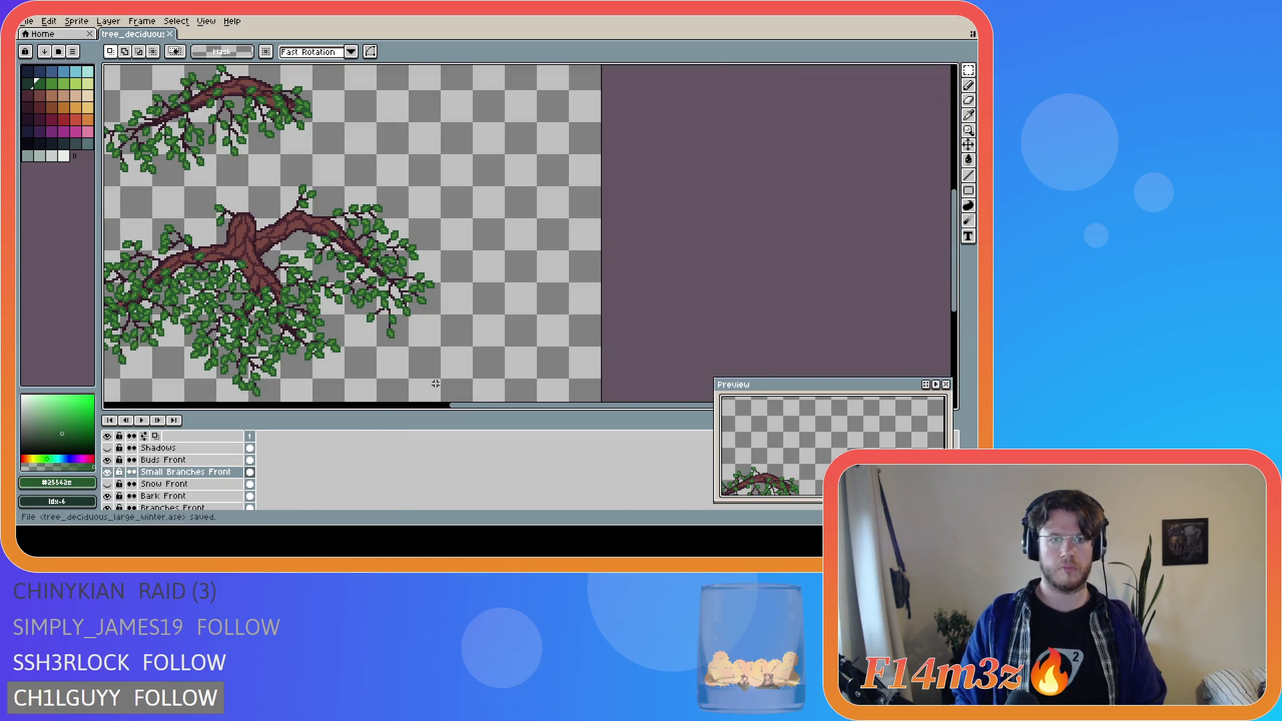
scroll(471, 326, down, 2)
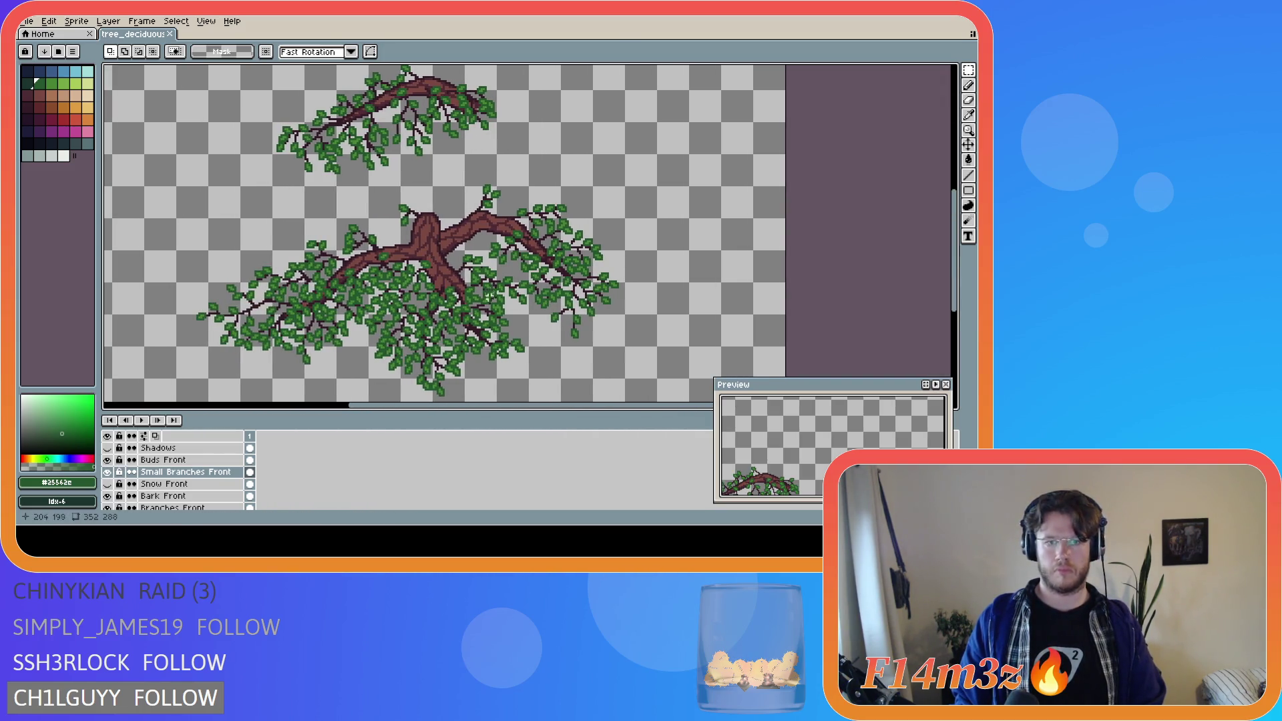
key(ctrl+s)
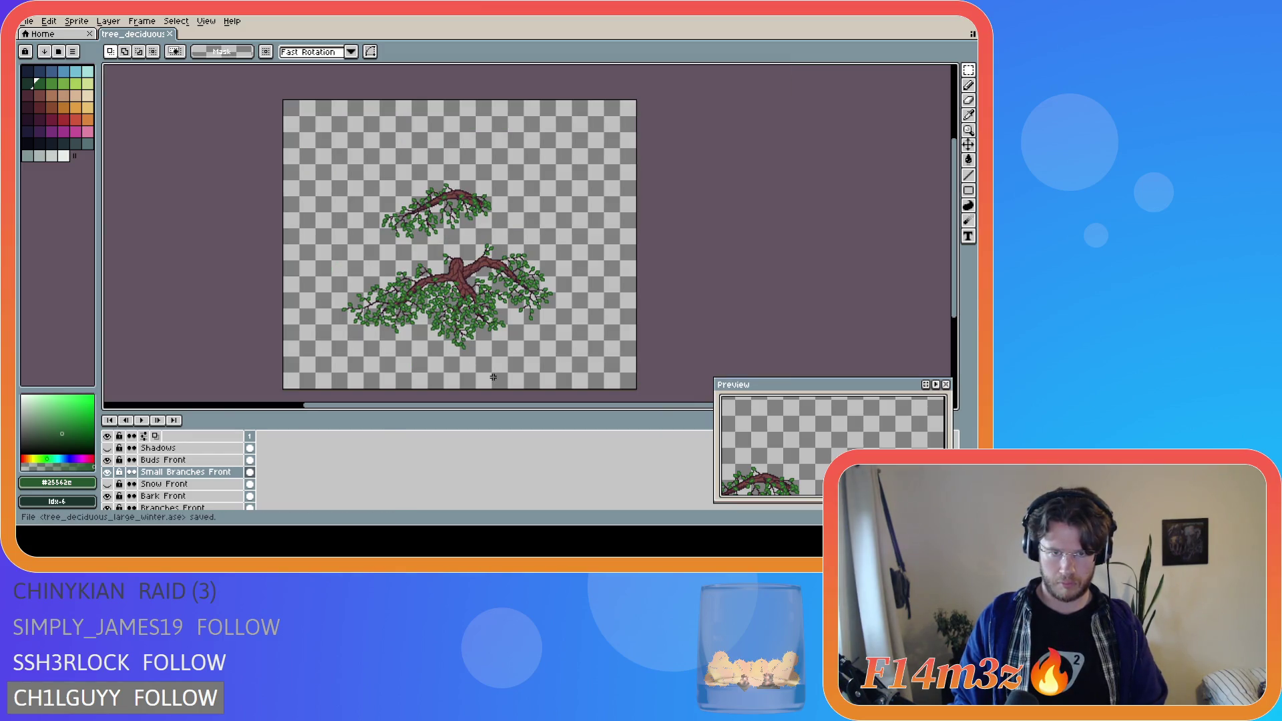
- Show the Tree layer plus Small Branches, Buds, Small Branches Extra and Buds Extra layers
scroll(482, 283, up, 5)
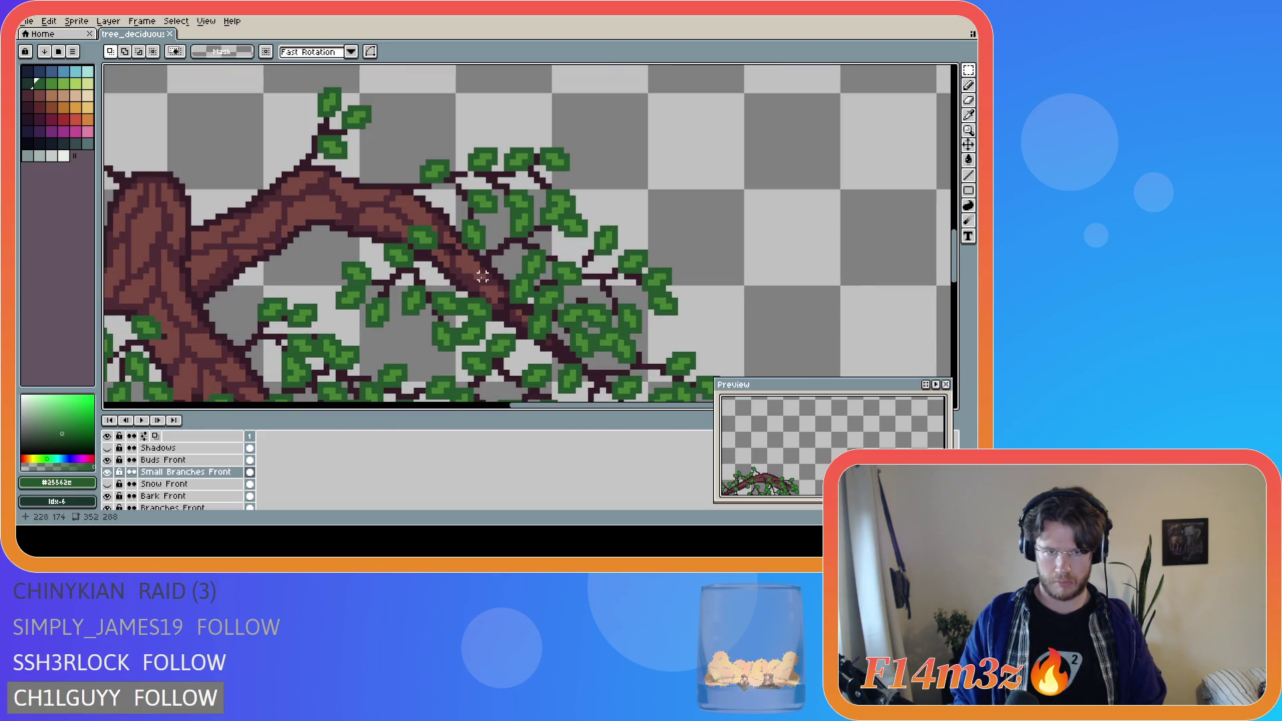
scroll(488, 317, down, 5)
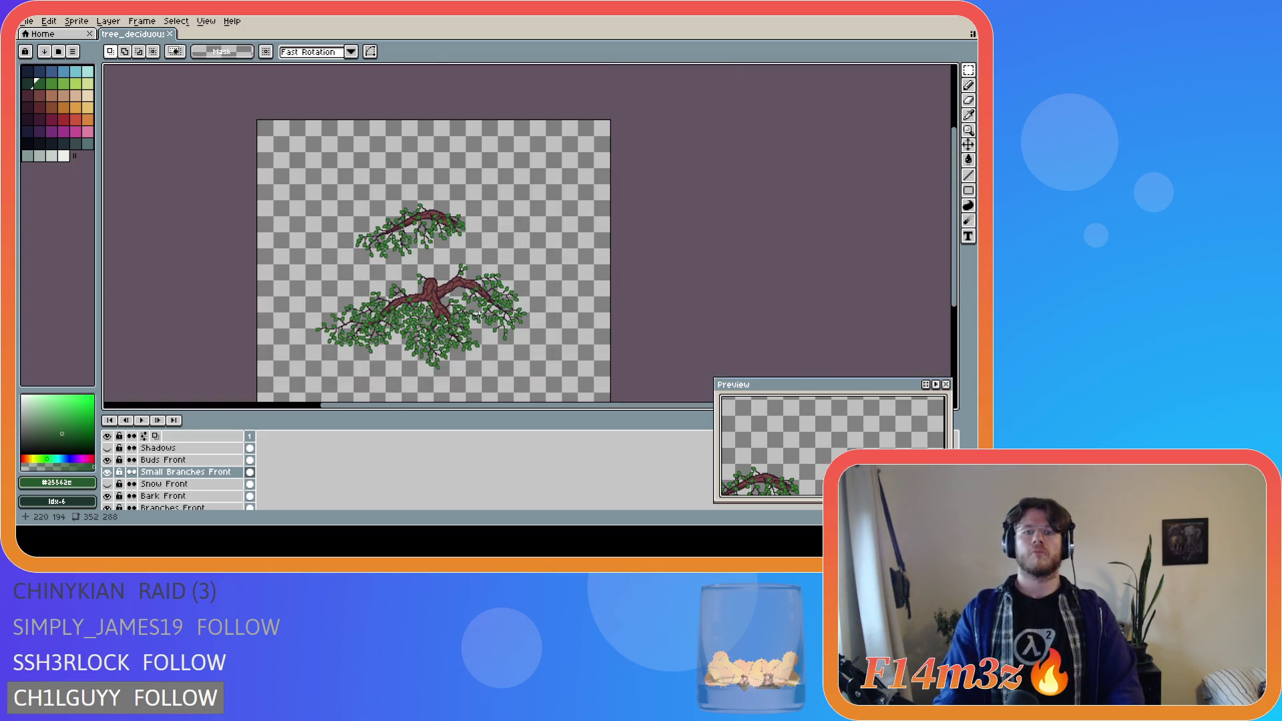
scroll(134, 494, down, 5)
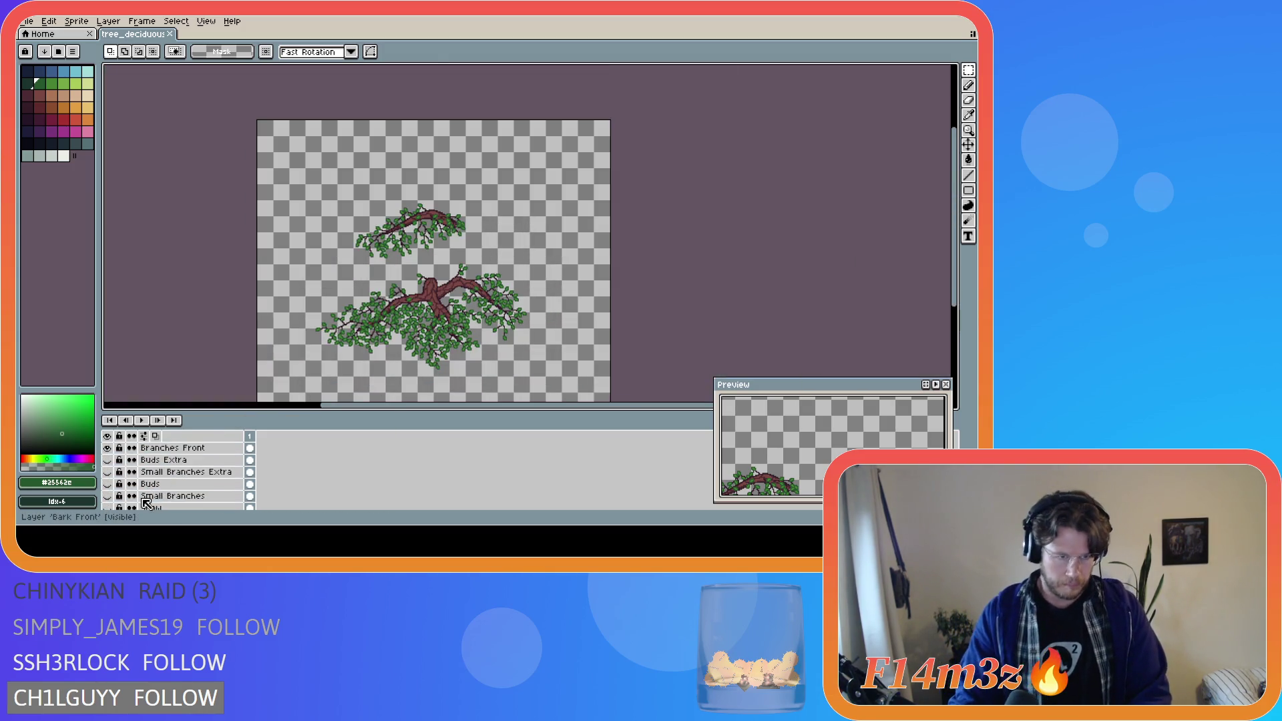
click(107, 495)
scroll(140, 492, up, 2)
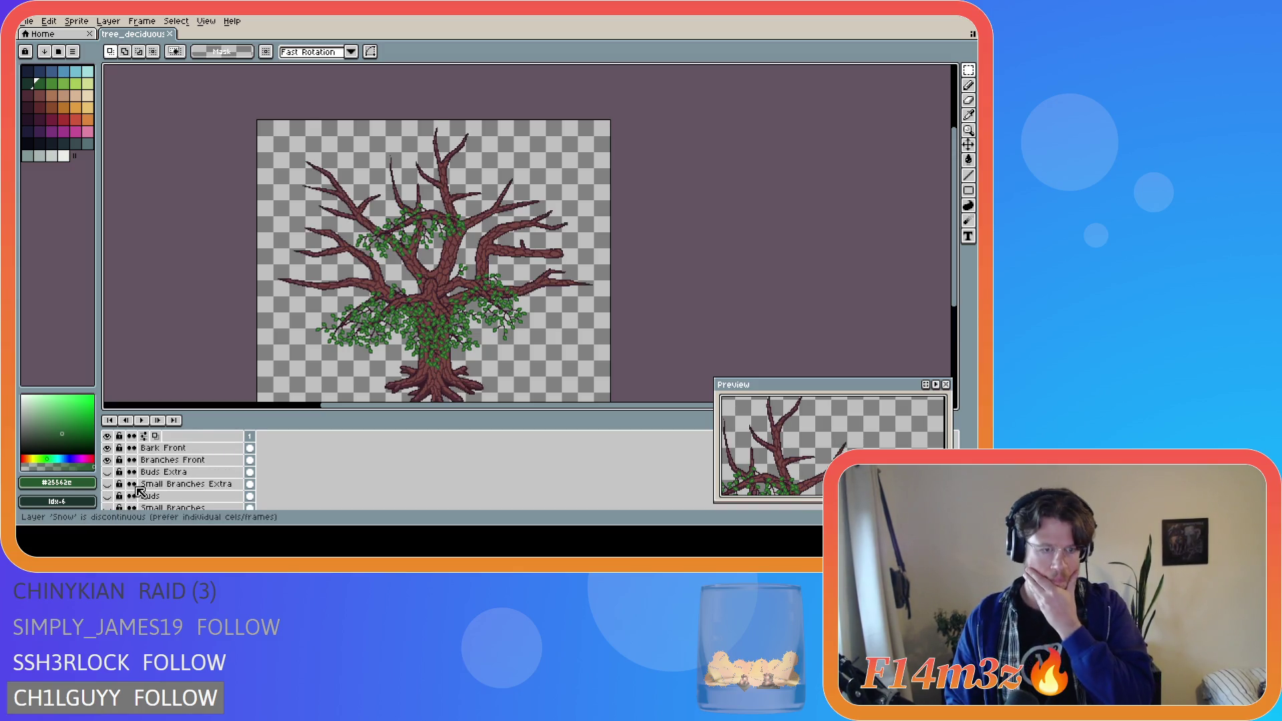
scroll(137, 497, down, 1)
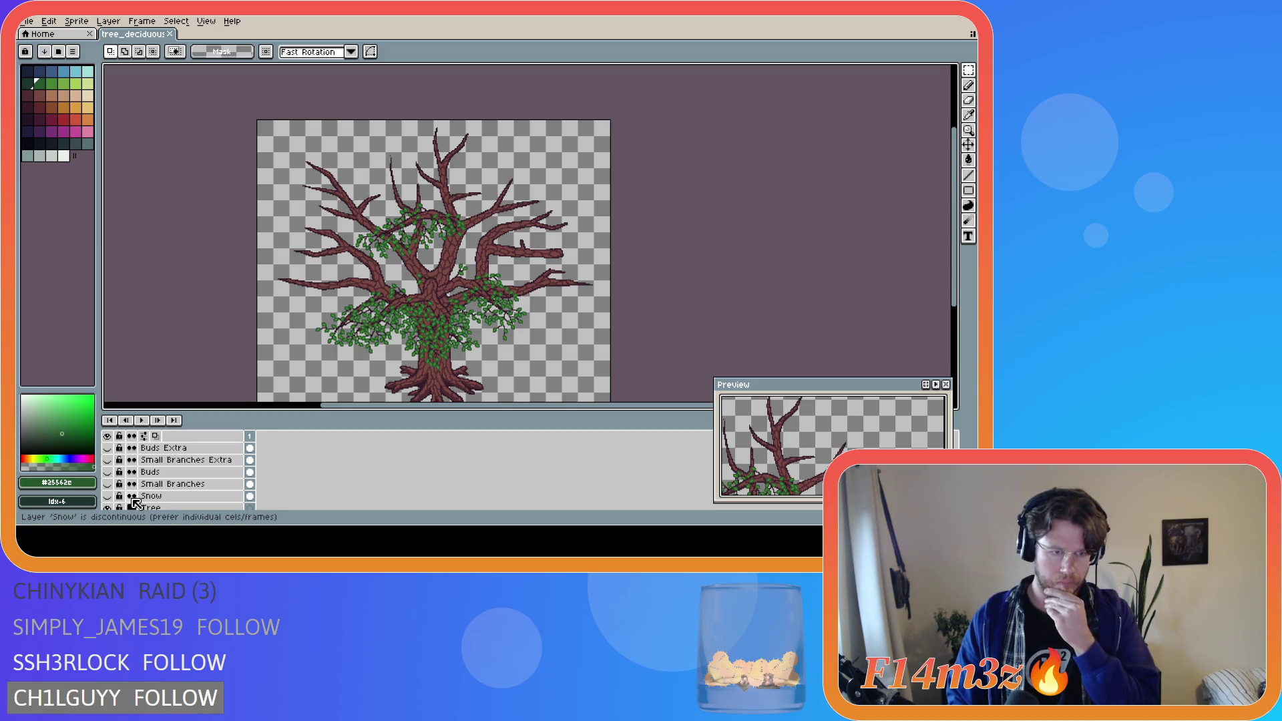
drag(106, 483, 112, 454)
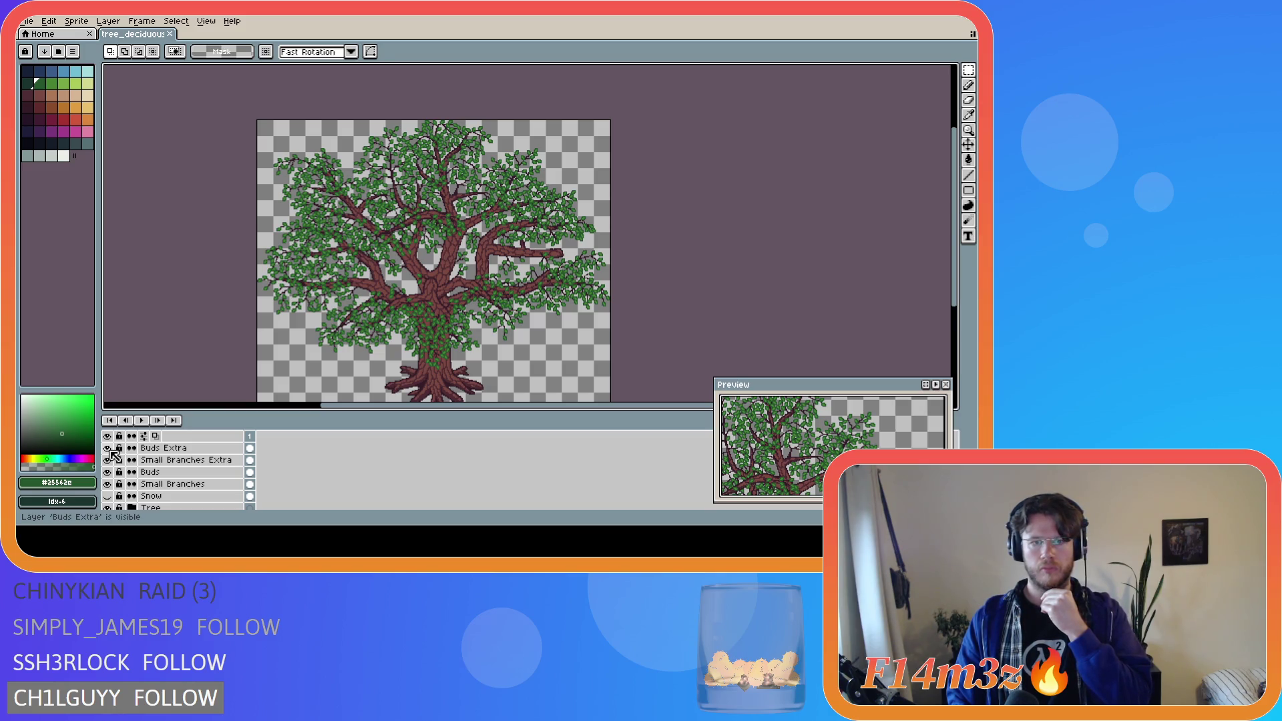
- Save tree_deciduous_large_winter.ase with all branch and leaf layers visible
right_click(461, 232)
key(Escape)
scroll(583, 298, down, 2)
key(ctrl+s)
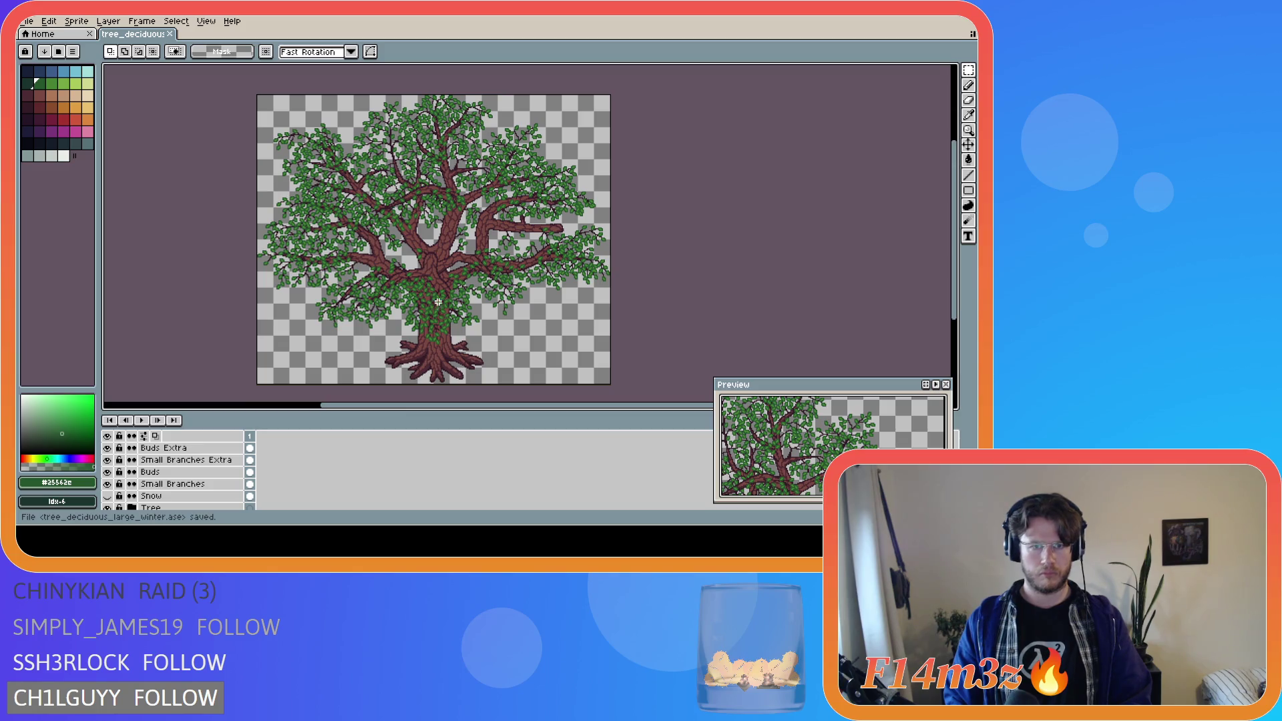
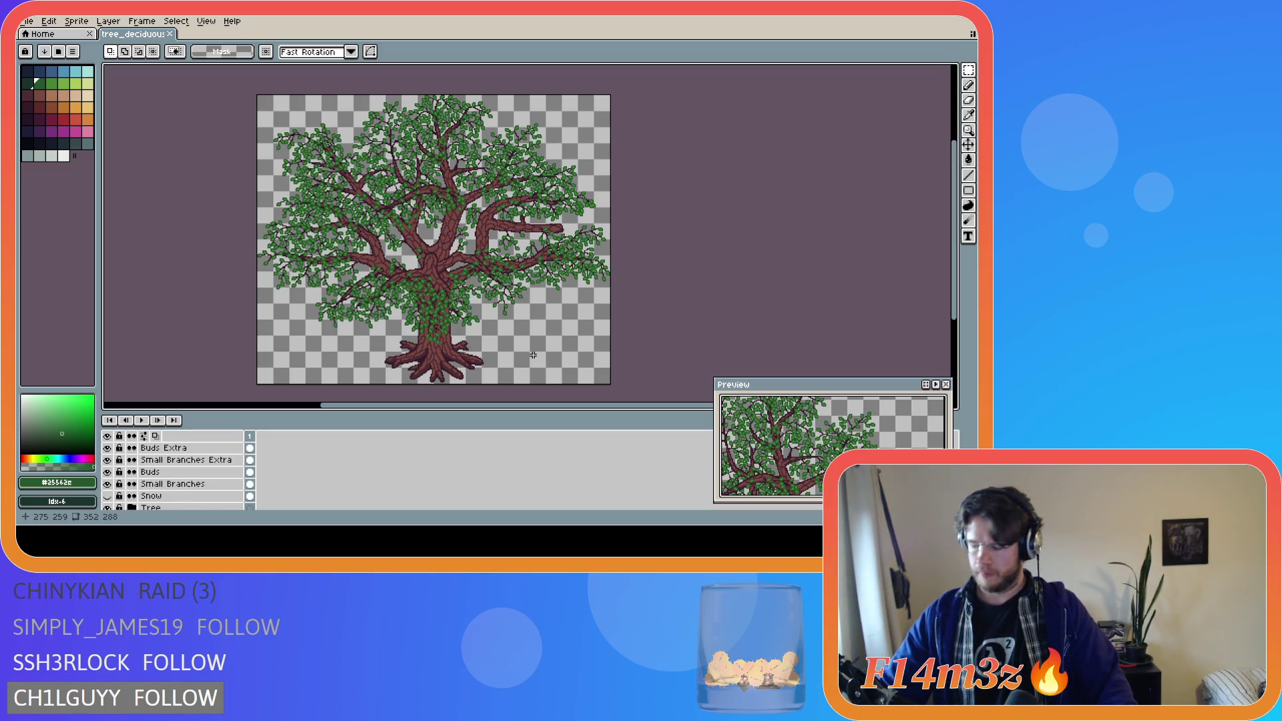
- Save tree_deciduous_large_winter.ase and zoom in and out to inspect the tree
key(ctrl+s)
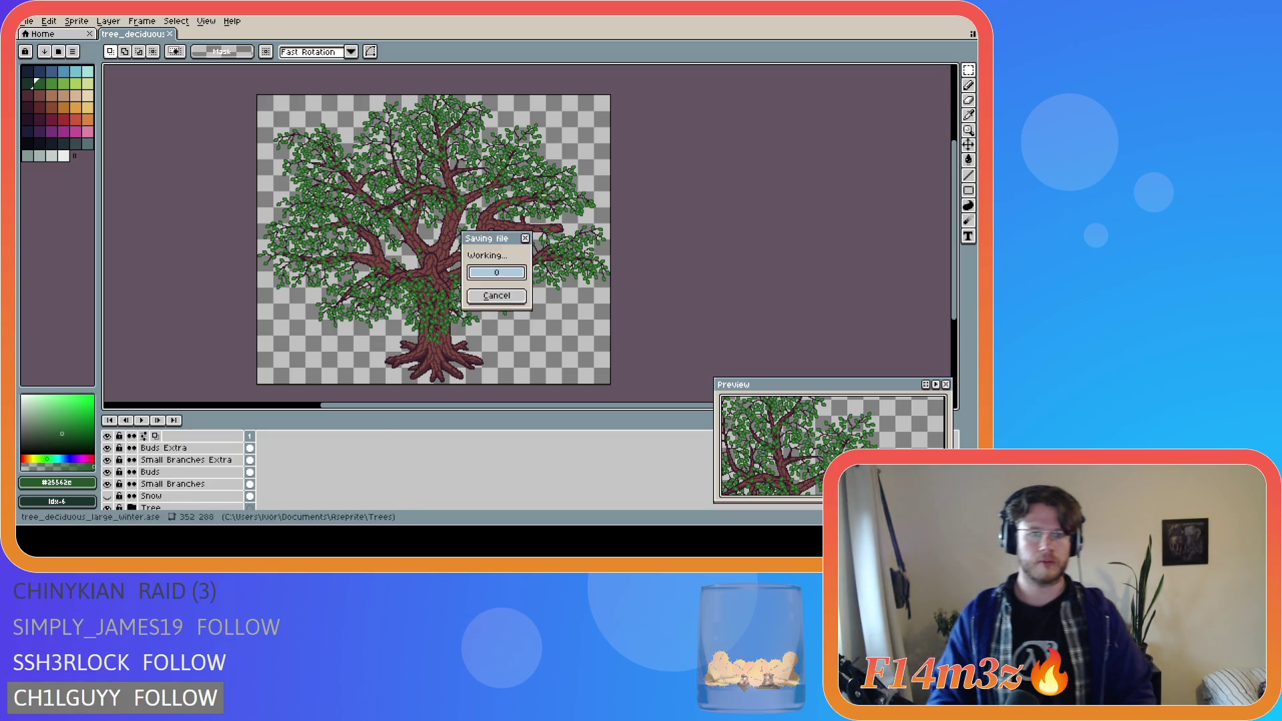
scroll(460, 245, up, 1)
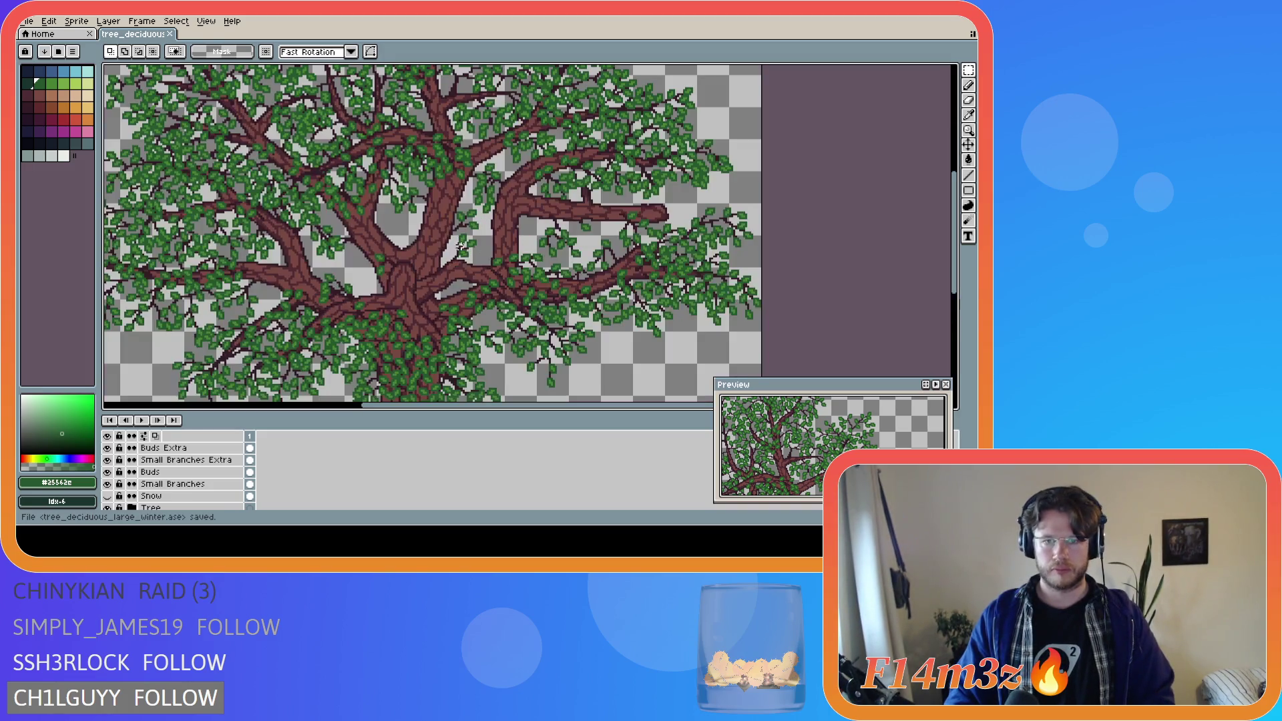
scroll(474, 271, down, 1)
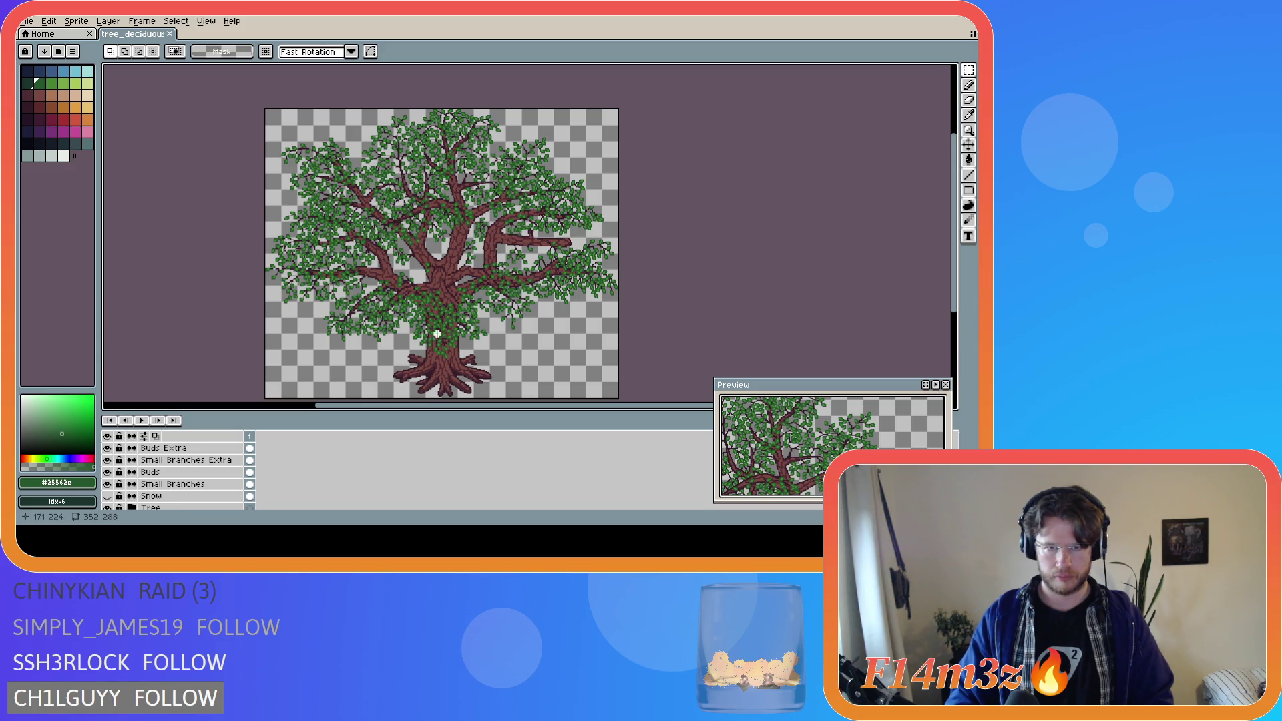
scroll(446, 313, up, 1)
scroll(446, 311, up, 1)
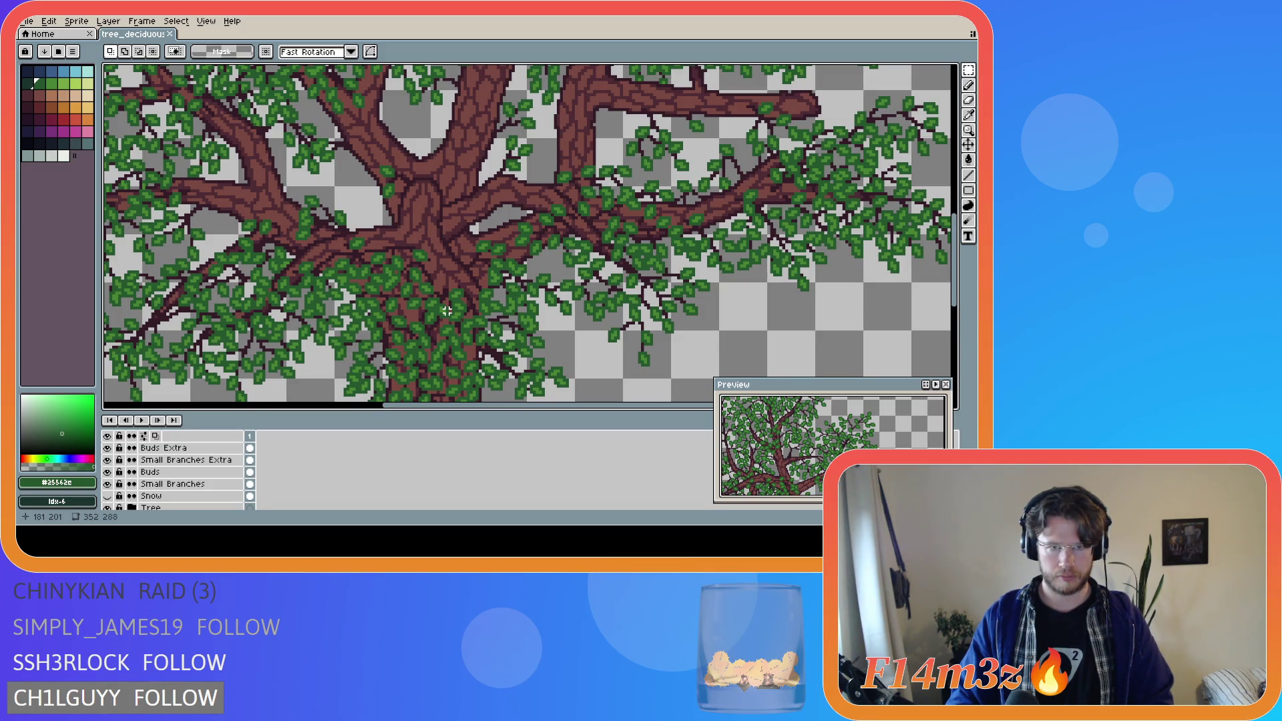
scroll(447, 311, down, 1)
scroll(396, 311, down, 1)
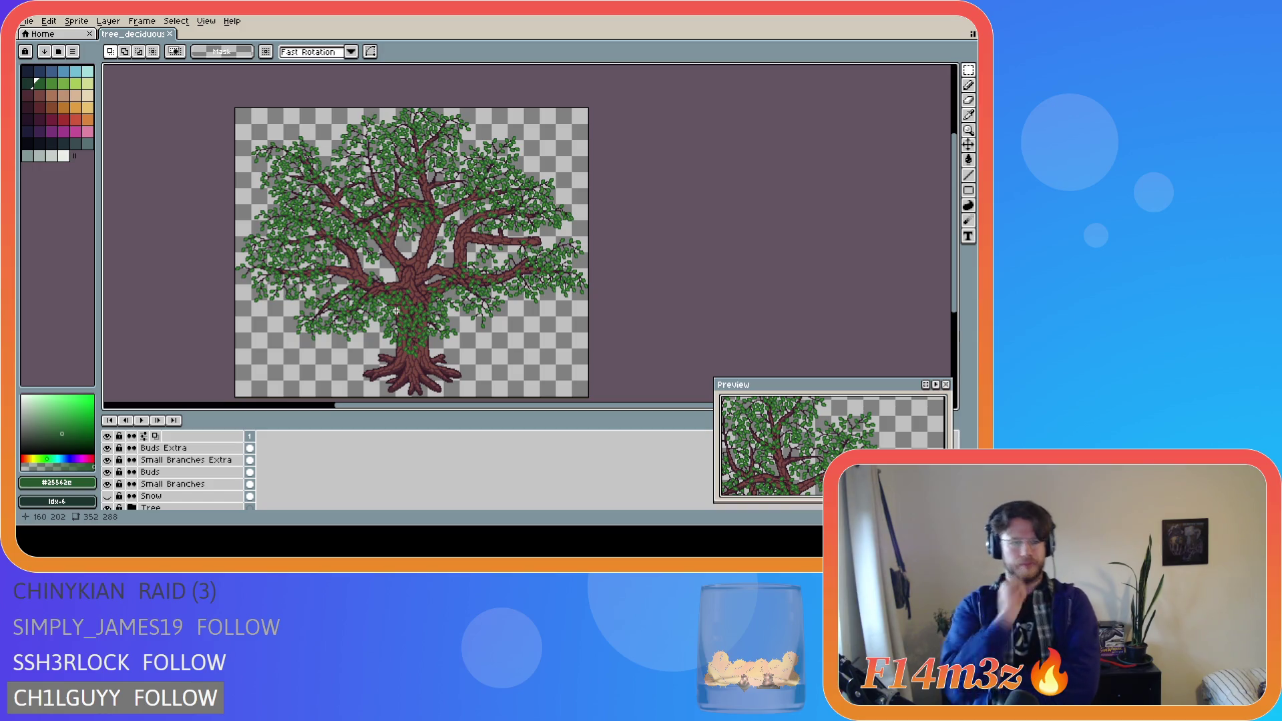
scroll(146, 501, down, 5)
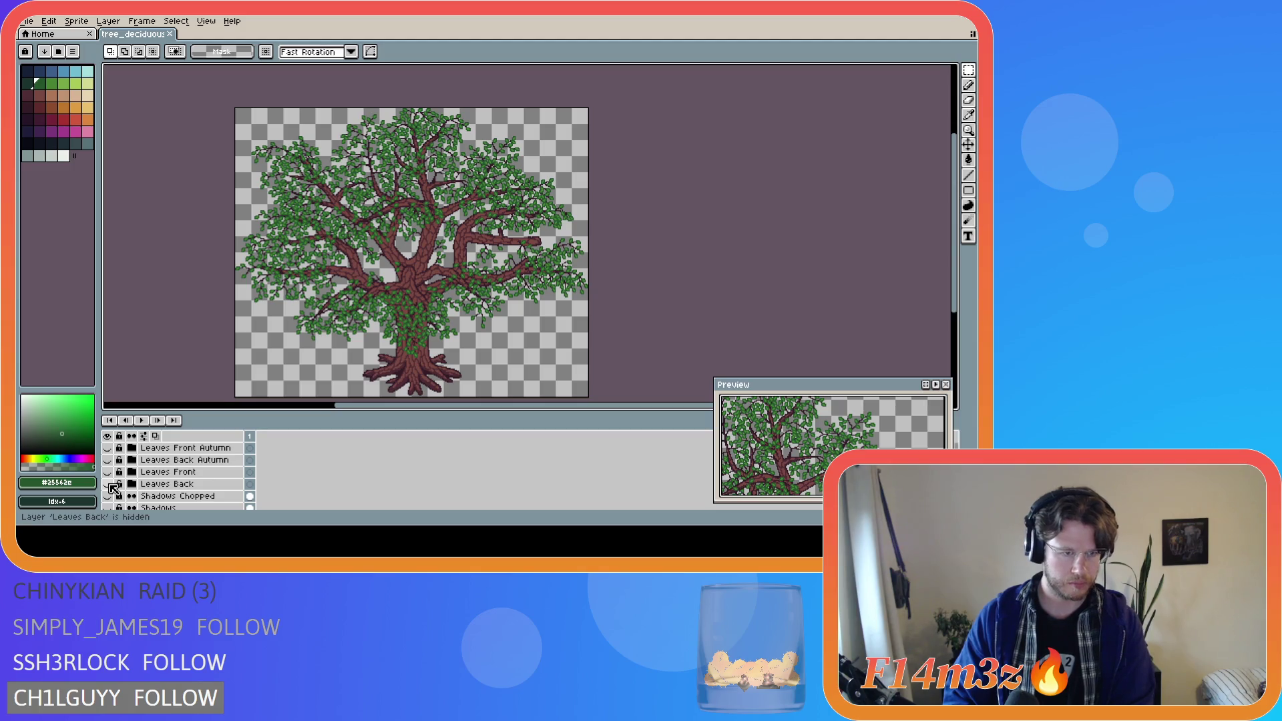
- Compare the leaf layers, then leave Leaves Front and Leaves Back hidden
click(107, 472)
click(107, 474)
click(108, 474)
click(108, 474)
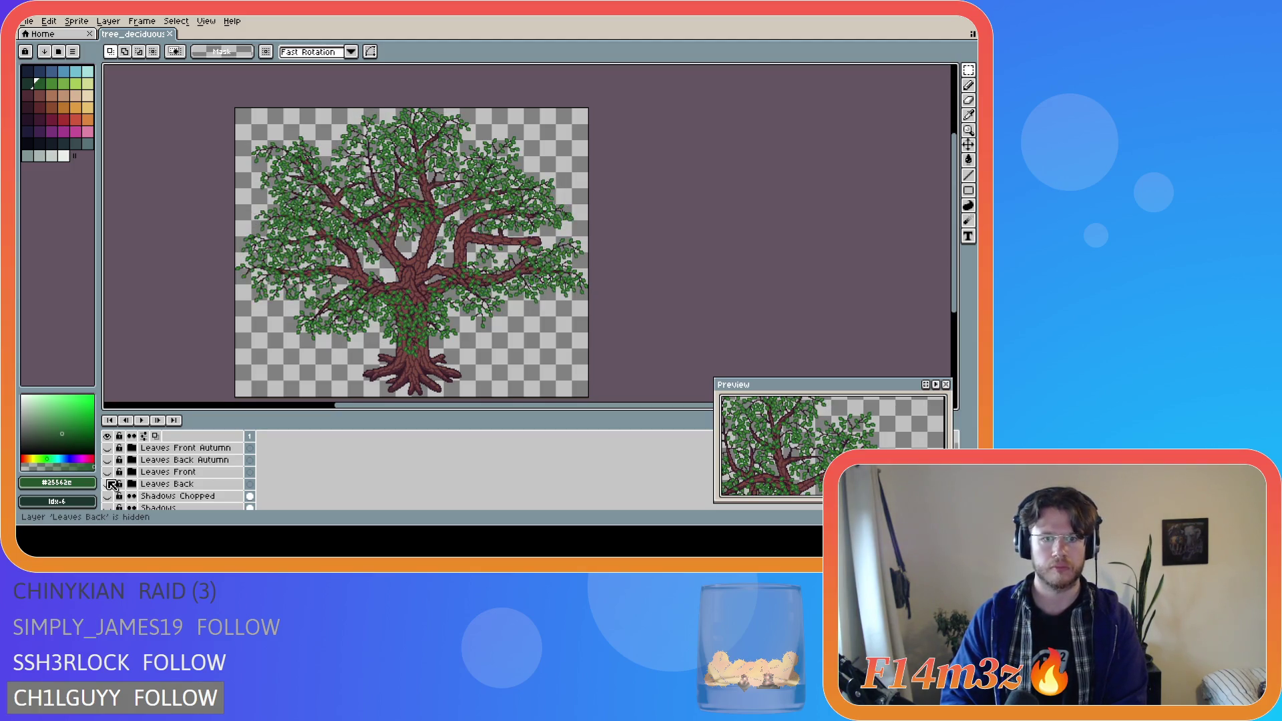
click(108, 473)
click(108, 484)
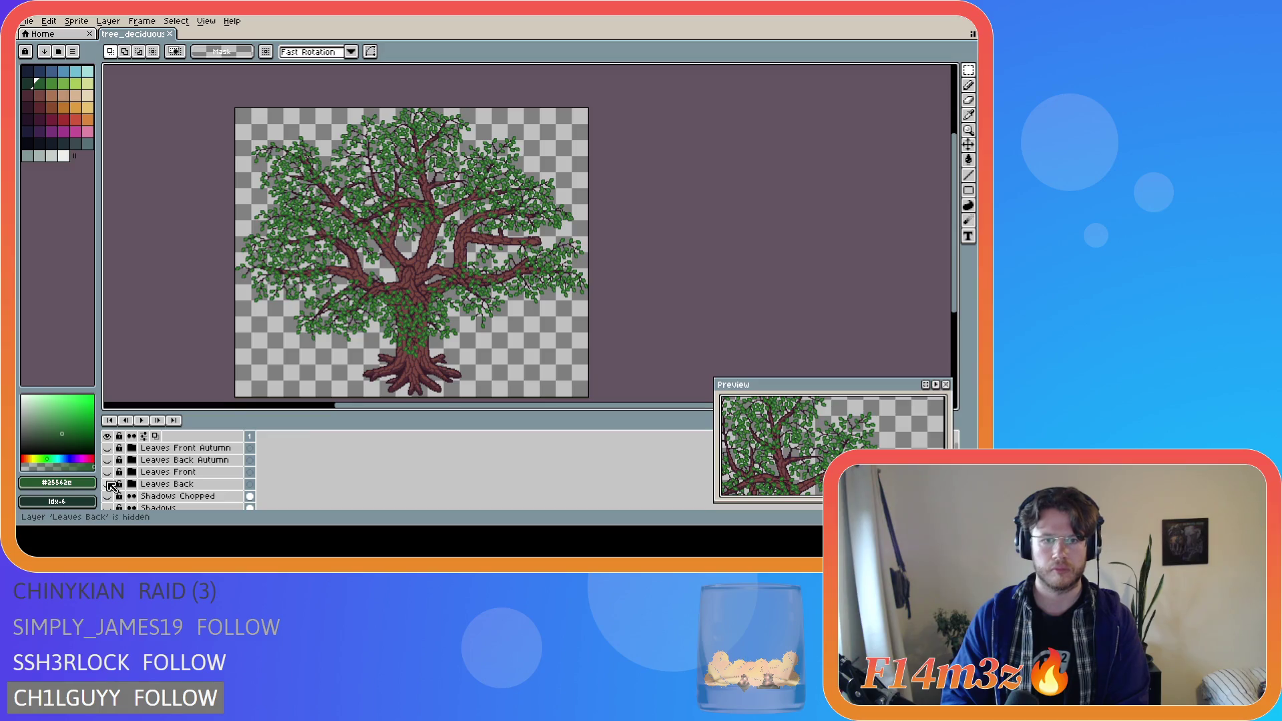
click(109, 484)
click(108, 473)
click(107, 473)
click(108, 484)
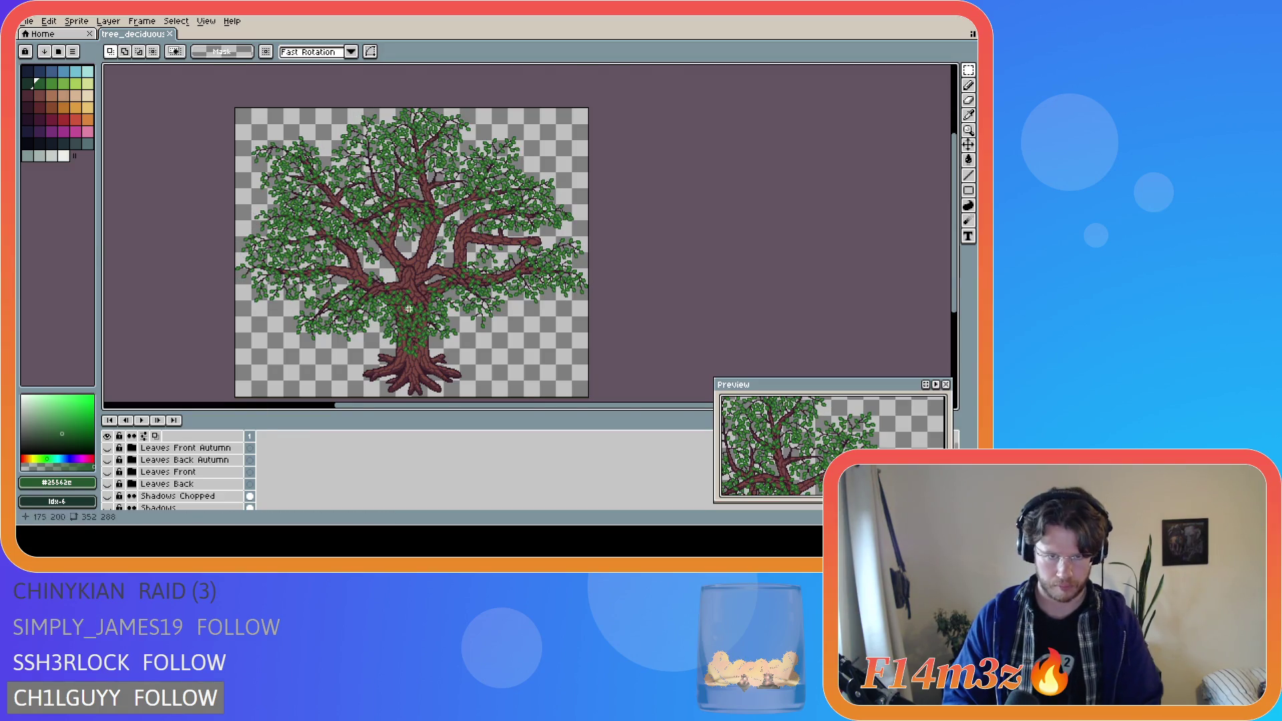
- Hide Small Branches, Buds, Buds Extra and Small Branches Extra, then save the file
scroll(407, 311, up, 3)
scroll(140, 496, down, 3)
scroll(134, 491, up, 1)
click(108, 484)
click(108, 472)
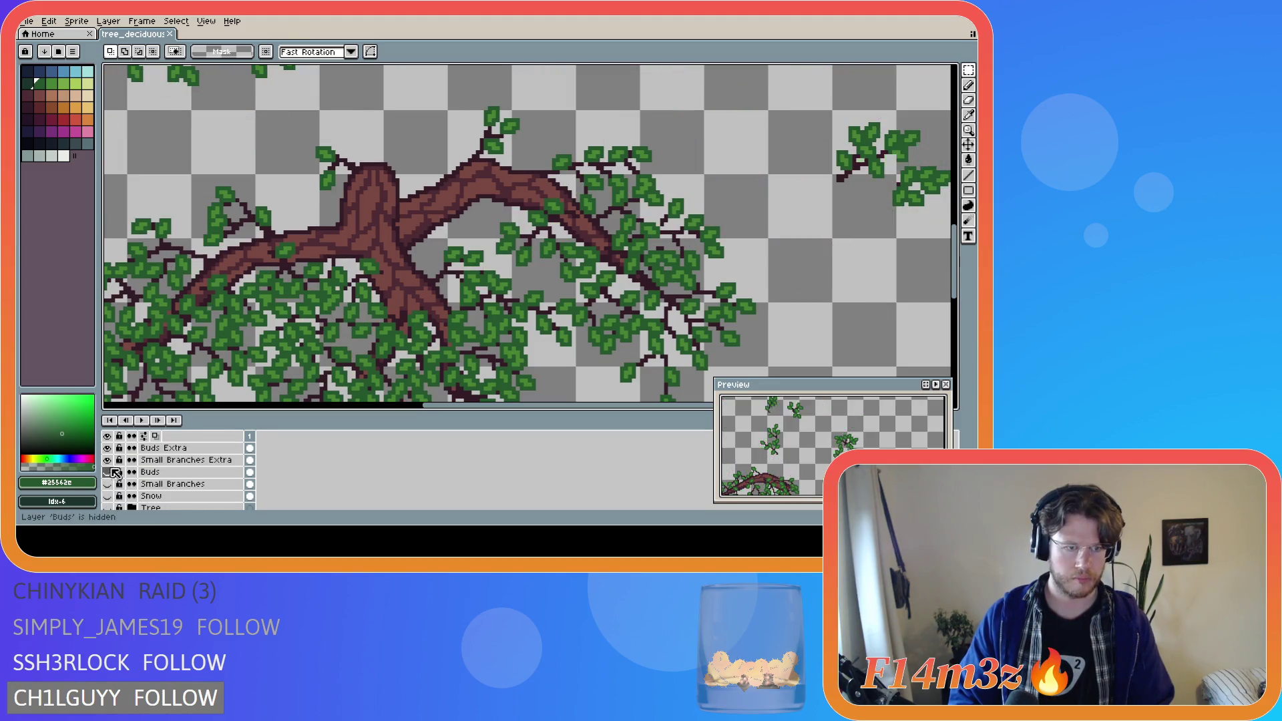
click(108, 448)
click(107, 460)
scroll(351, 319, down, 1)
key(ctrl+s)
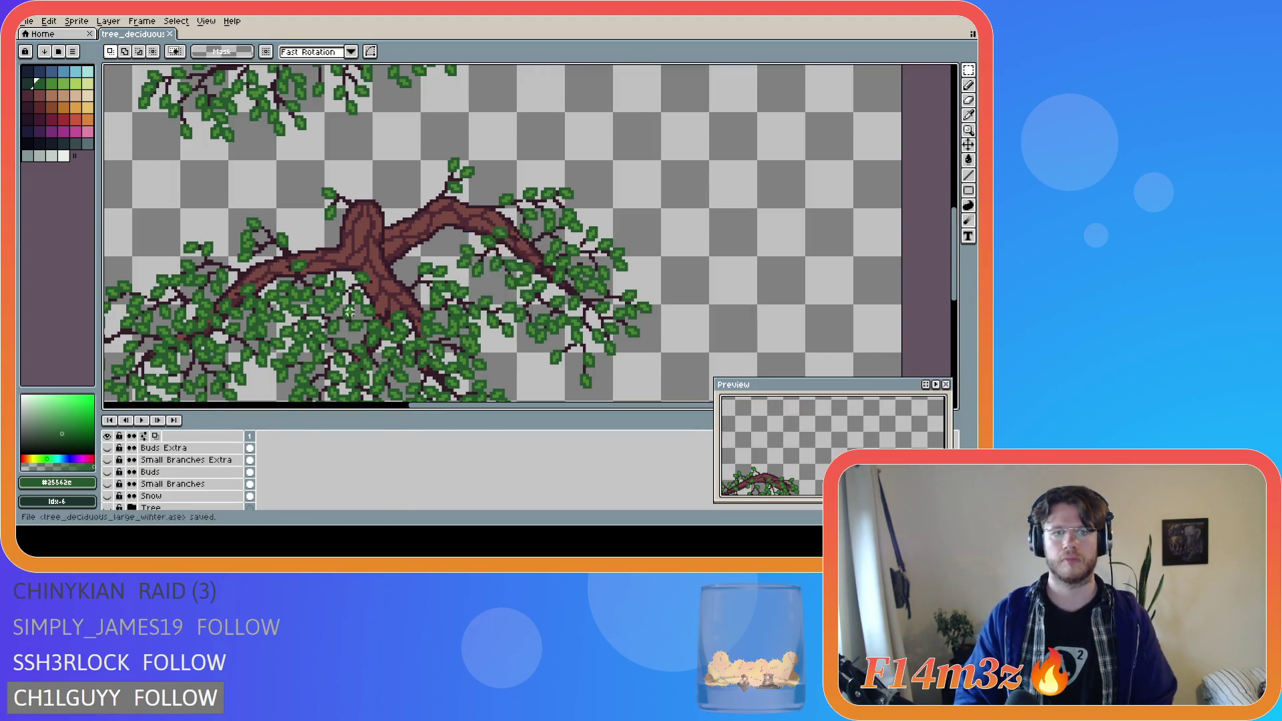
- Eyedrop the dark trunk colour for the Pencil and select the Branches Front layer
key(i)
click(409, 286)
key(b)
scroll(180, 468, up, 3)
click(173, 473)
scroll(372, 293, up, 1)
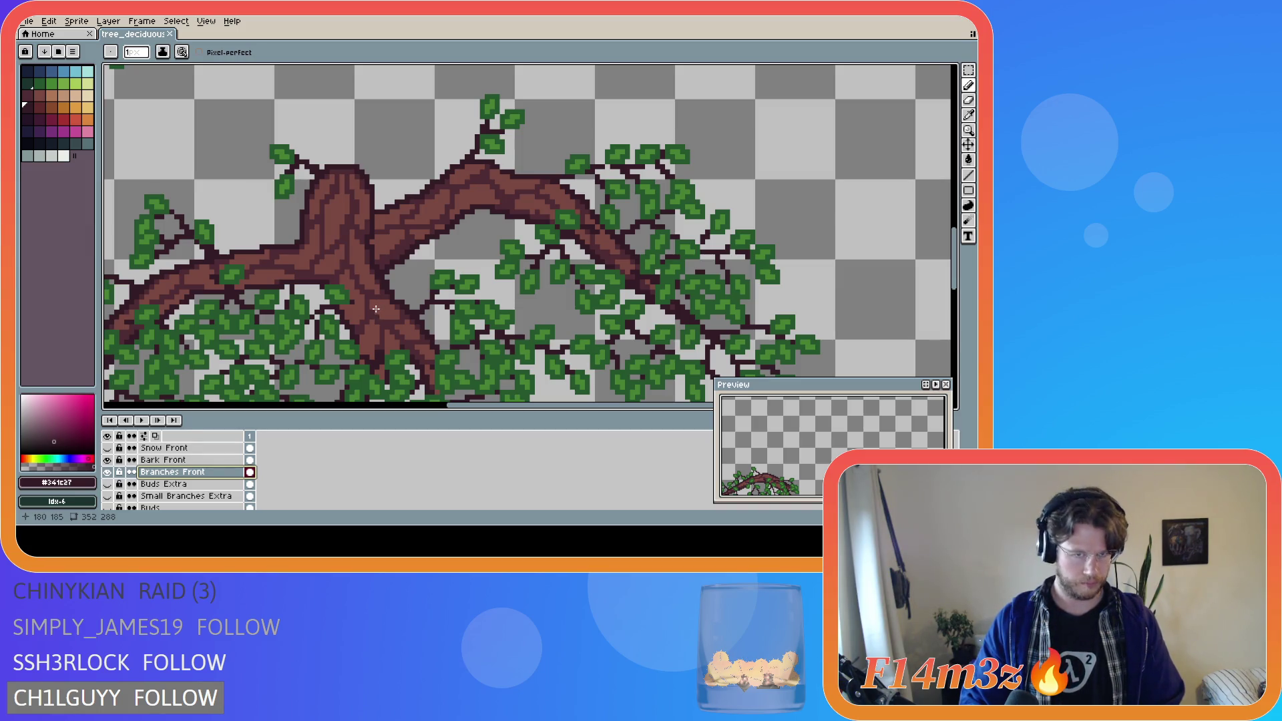
- Draw a short dark stroke on the lower branch's trunk
scroll(376, 309, down, 4)
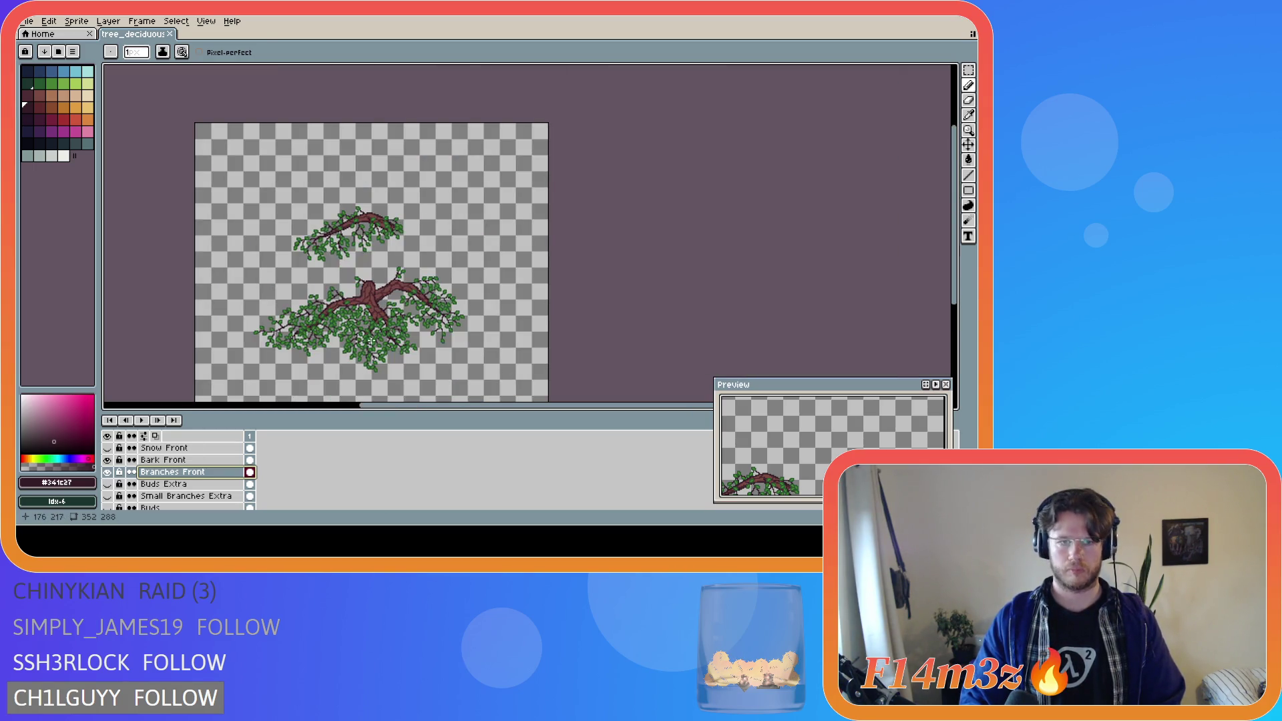
scroll(370, 342, up, 3)
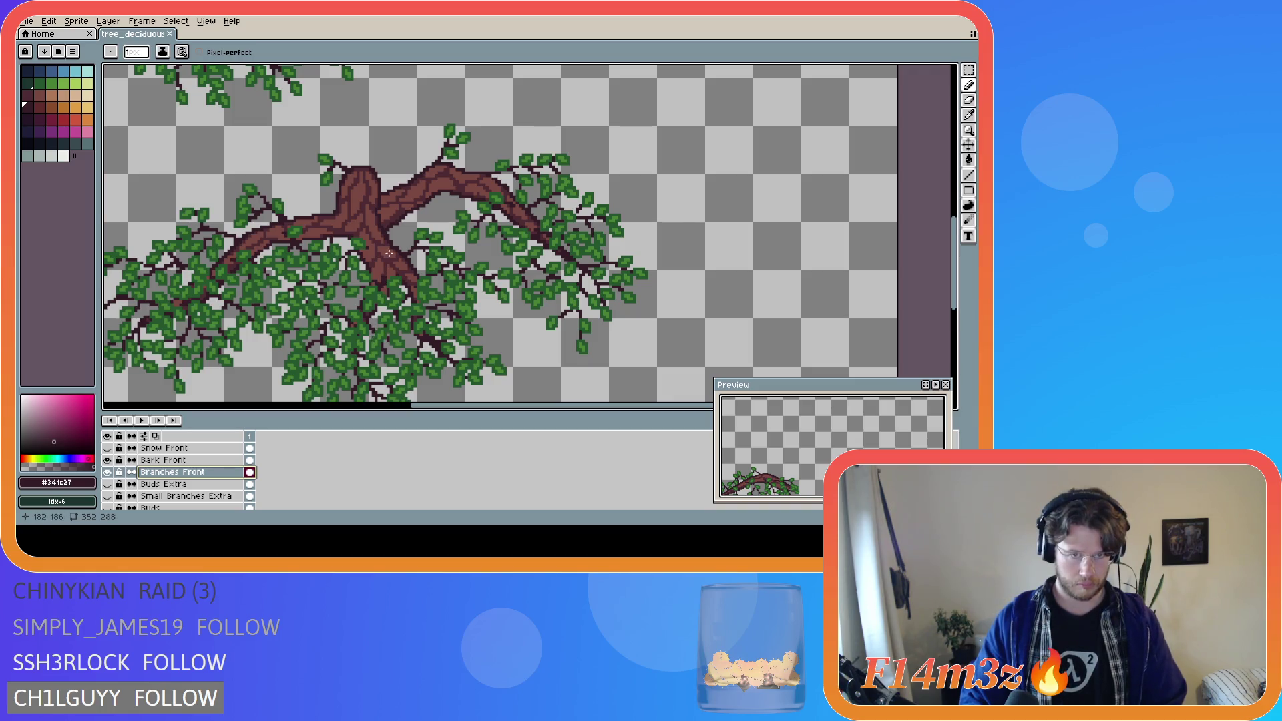
drag(386, 252, 386, 245)
key(v)
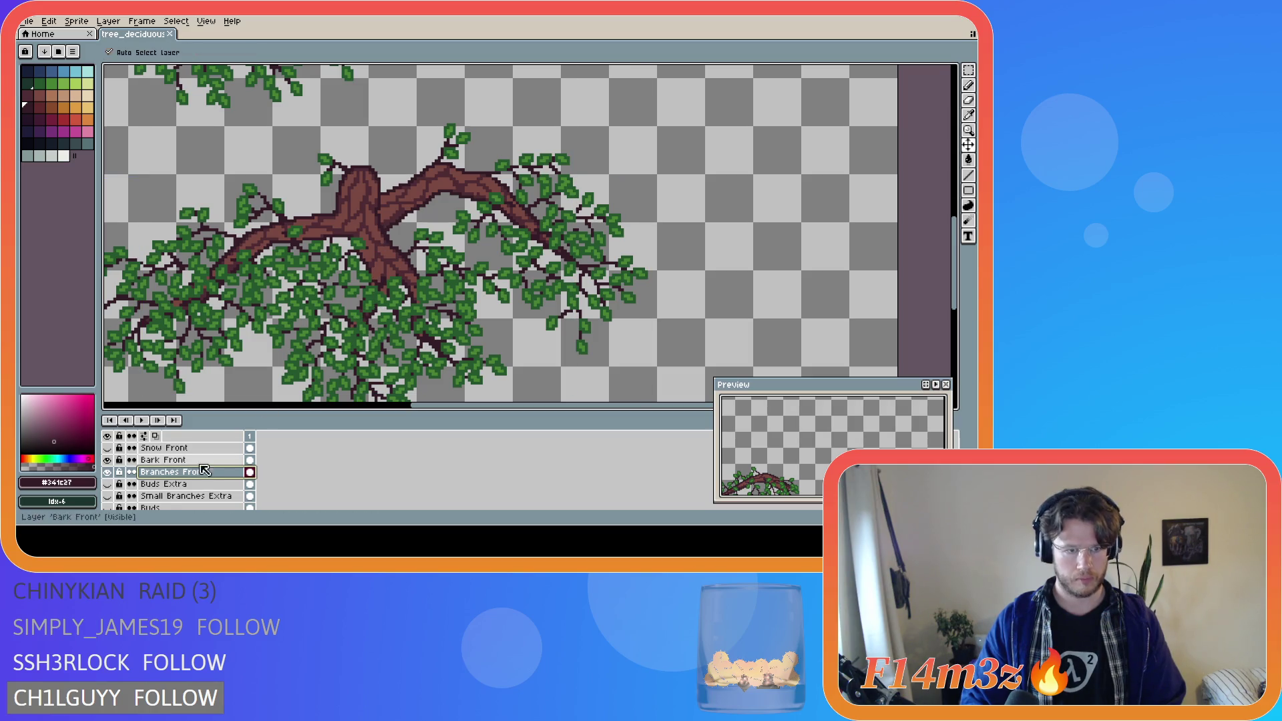
scroll(192, 476, up, 1)
scroll(191, 476, up, 2)
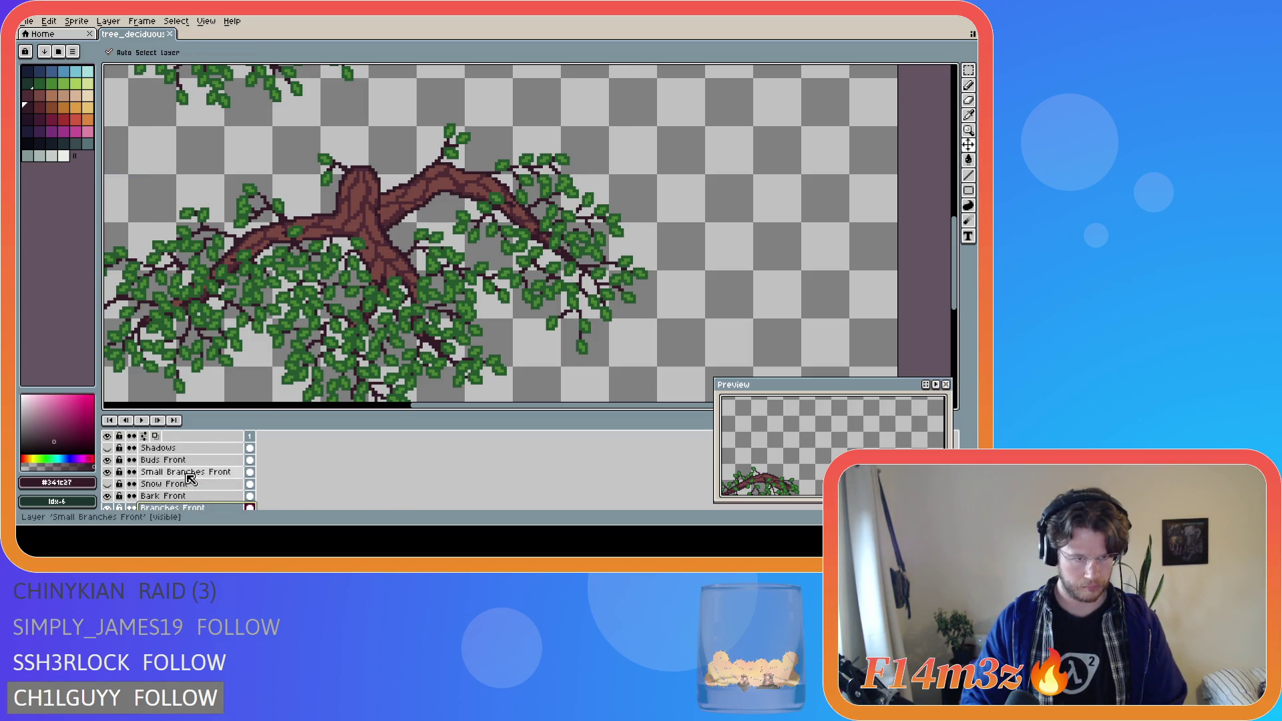
- On Small Branches Front, paint dark brown pixels along the trunk with the Pencil
click(191, 472)
key(b)
scroll(387, 262, up, 1)
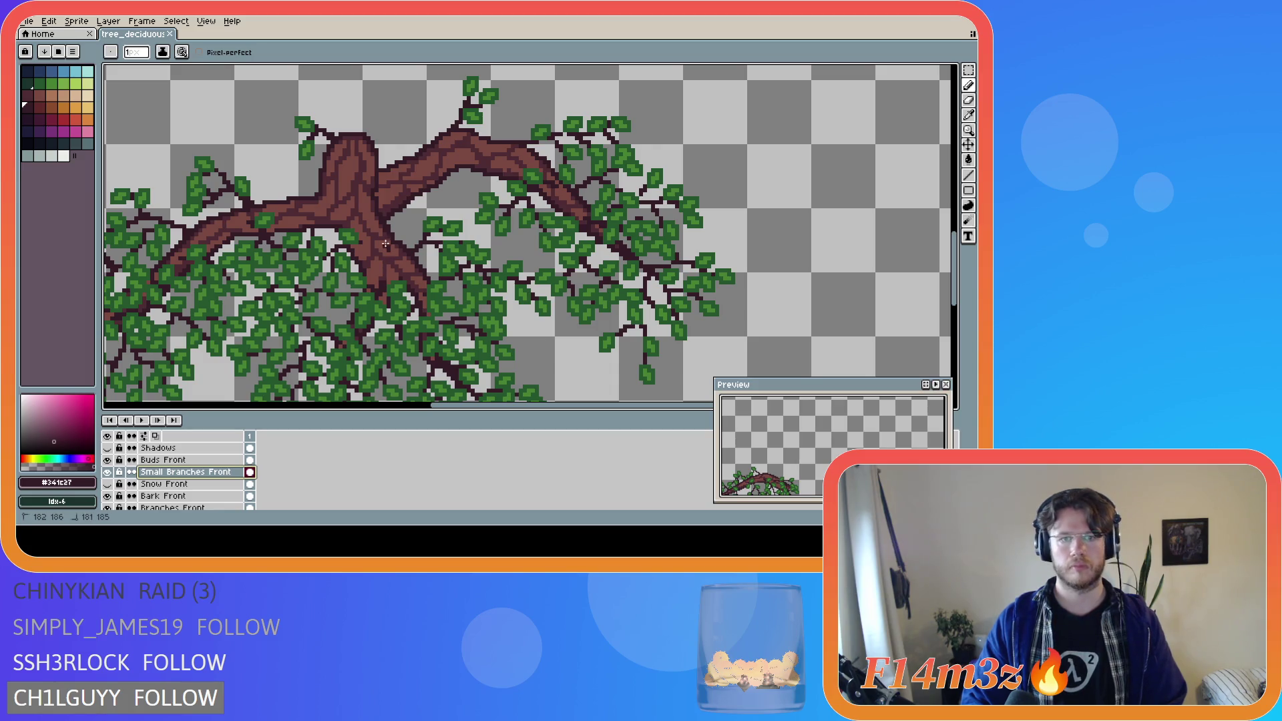
click(370, 269)
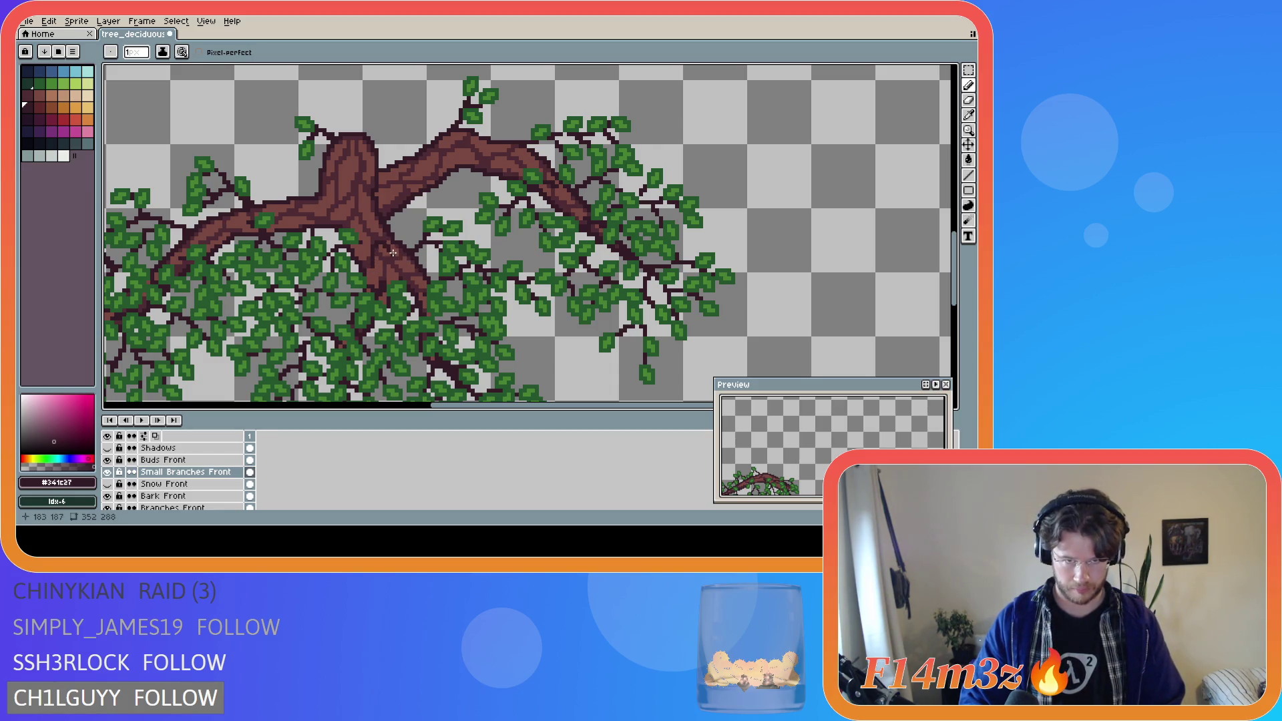
key(ctrl)
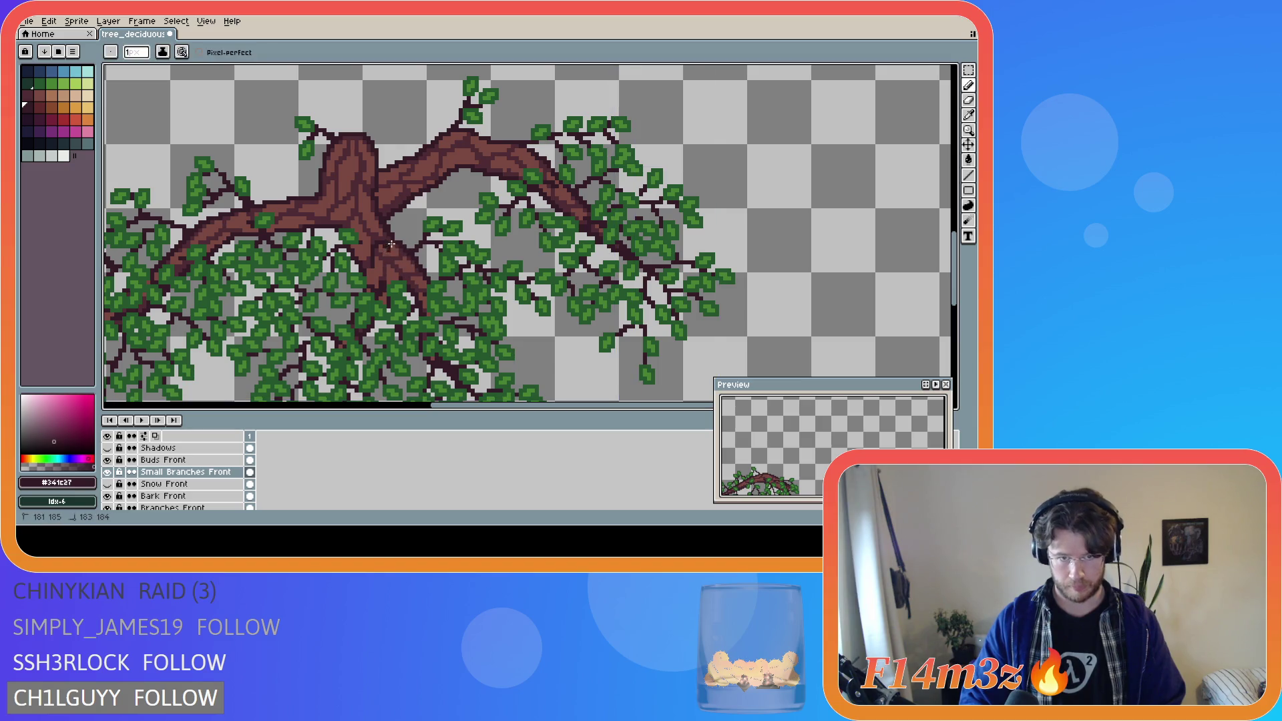
key(ctrl)
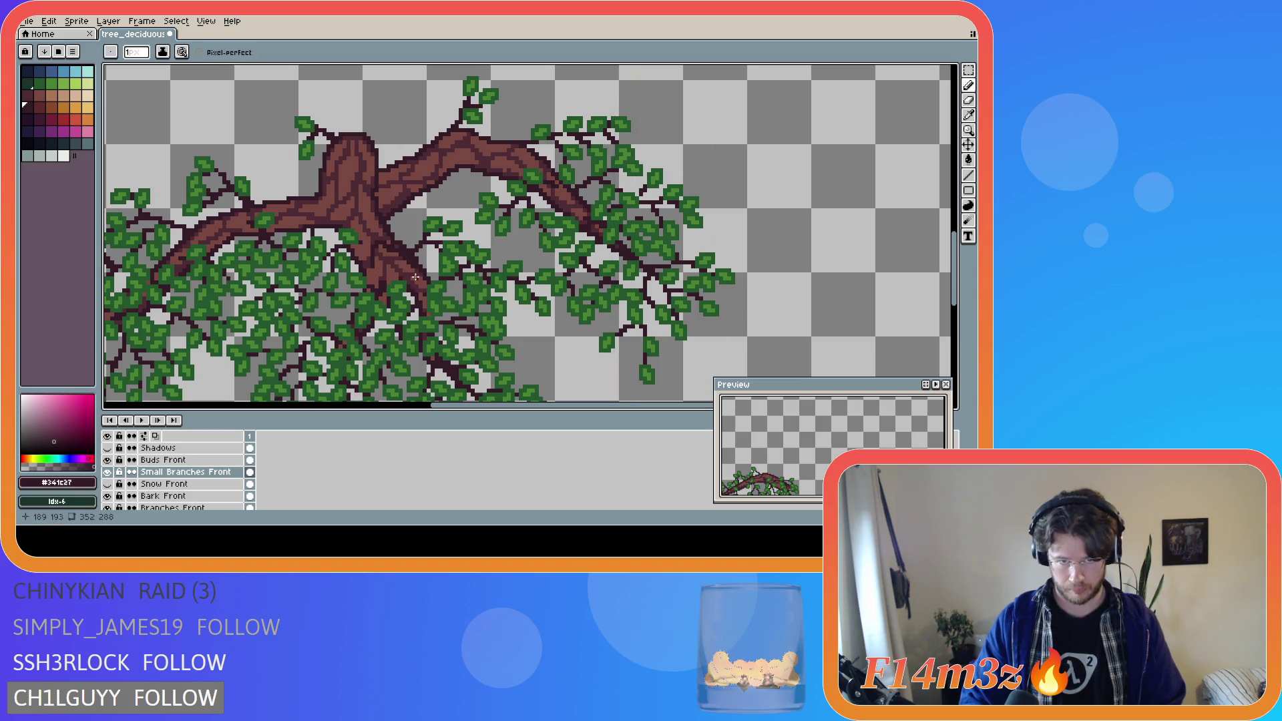
key(ctrl)
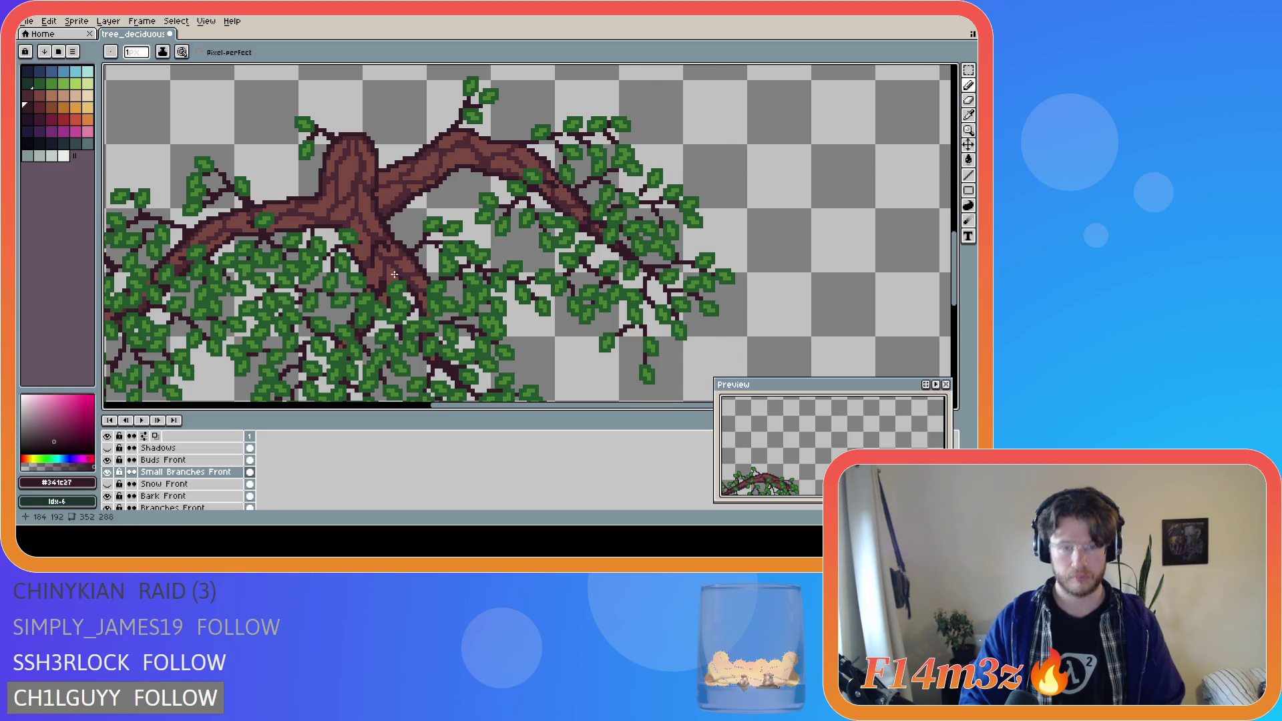
key(ctrl)
key(ctrl)
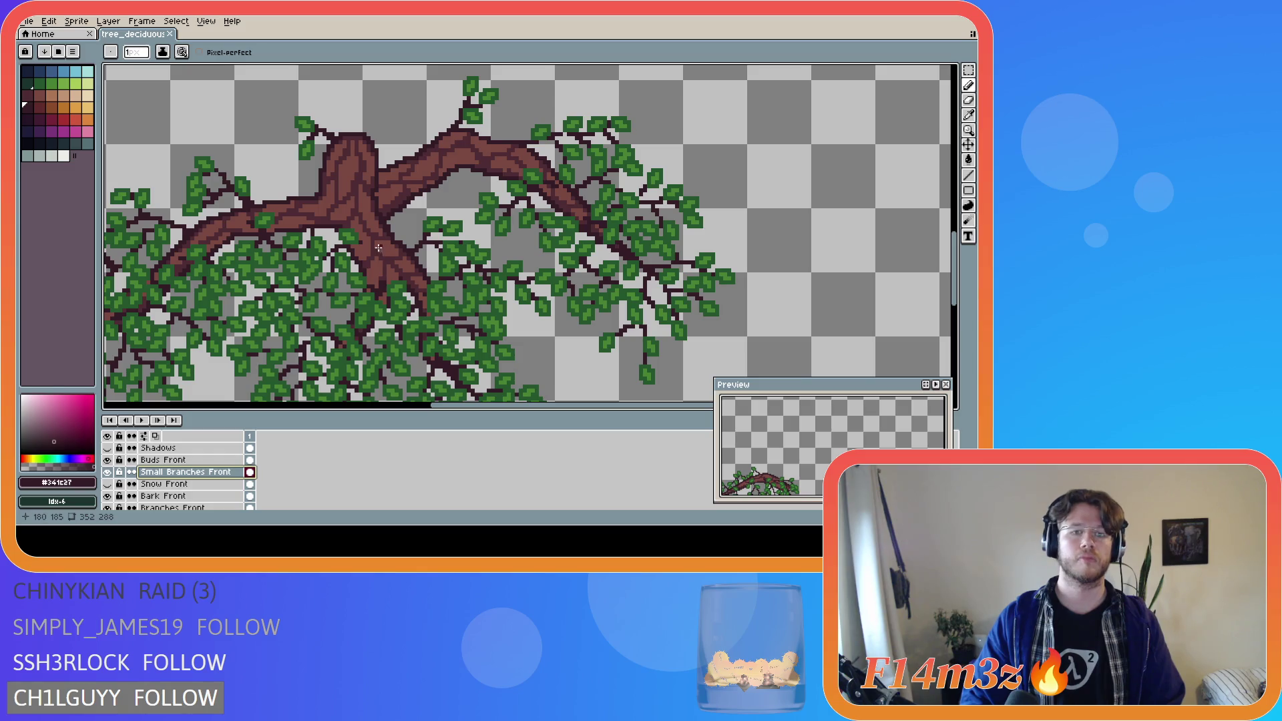
drag(381, 246, 413, 276)
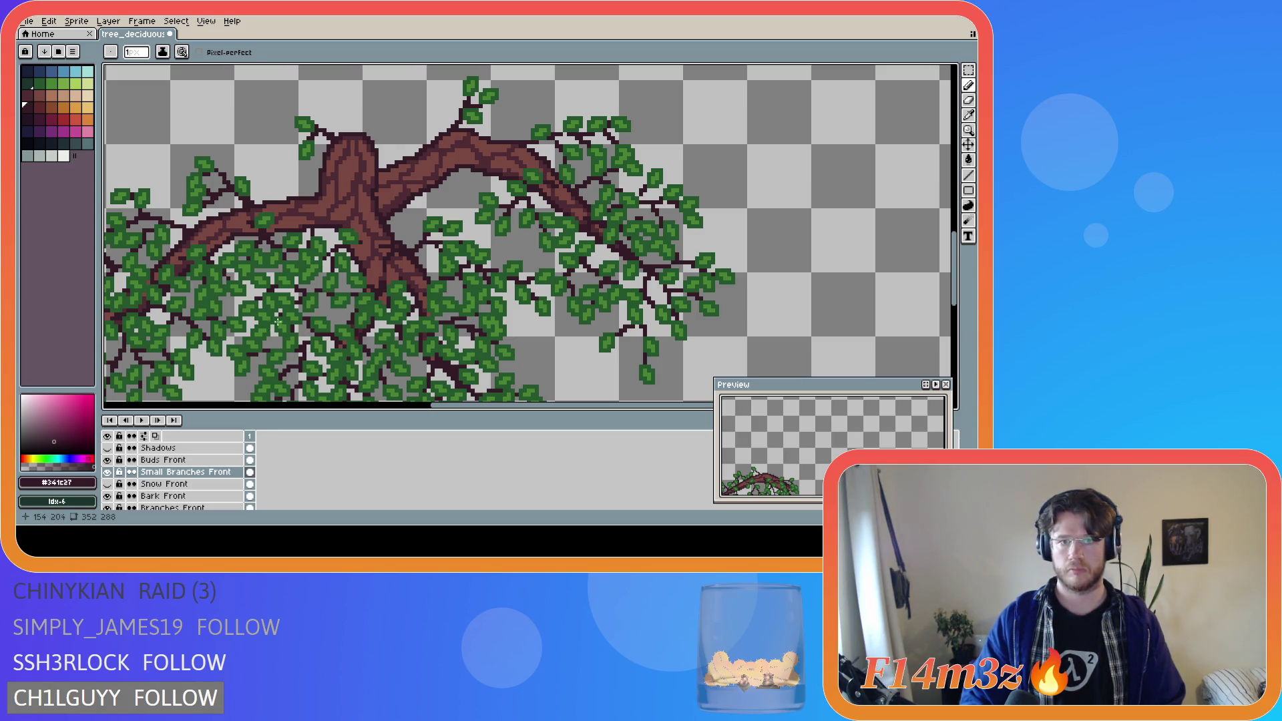
scroll(318, 306, down, 2)
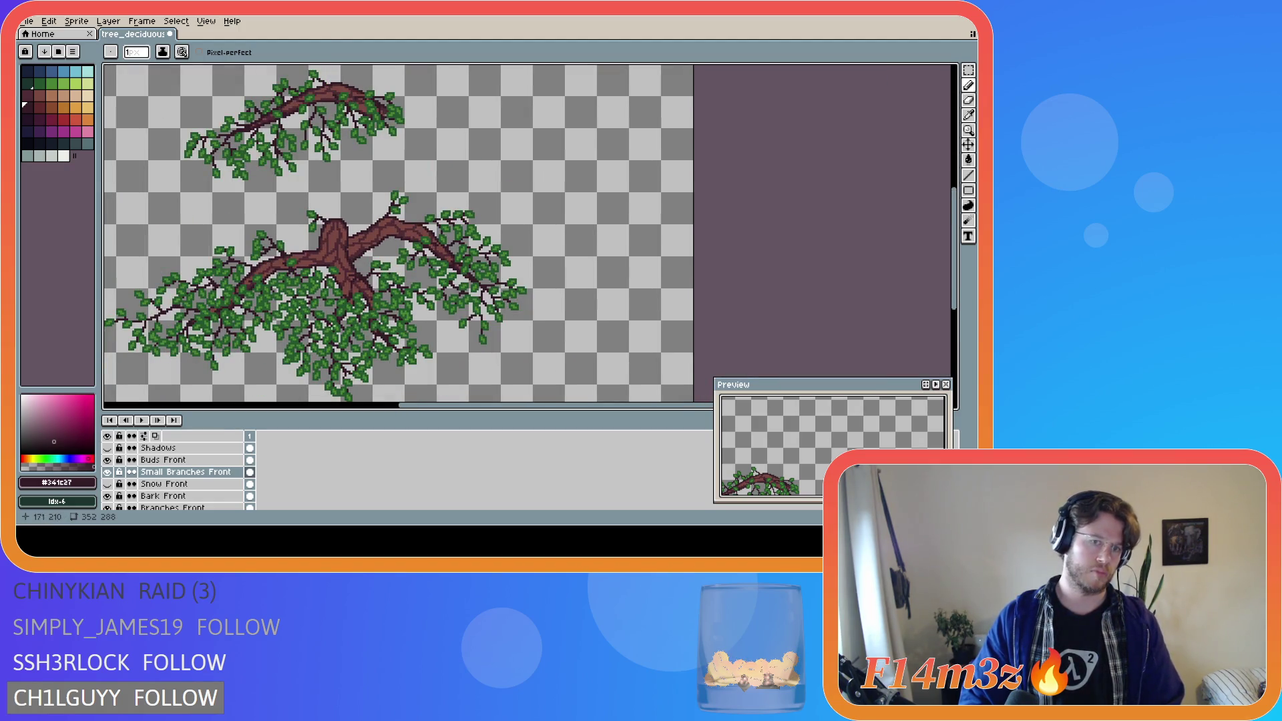
scroll(342, 295, up, 3)
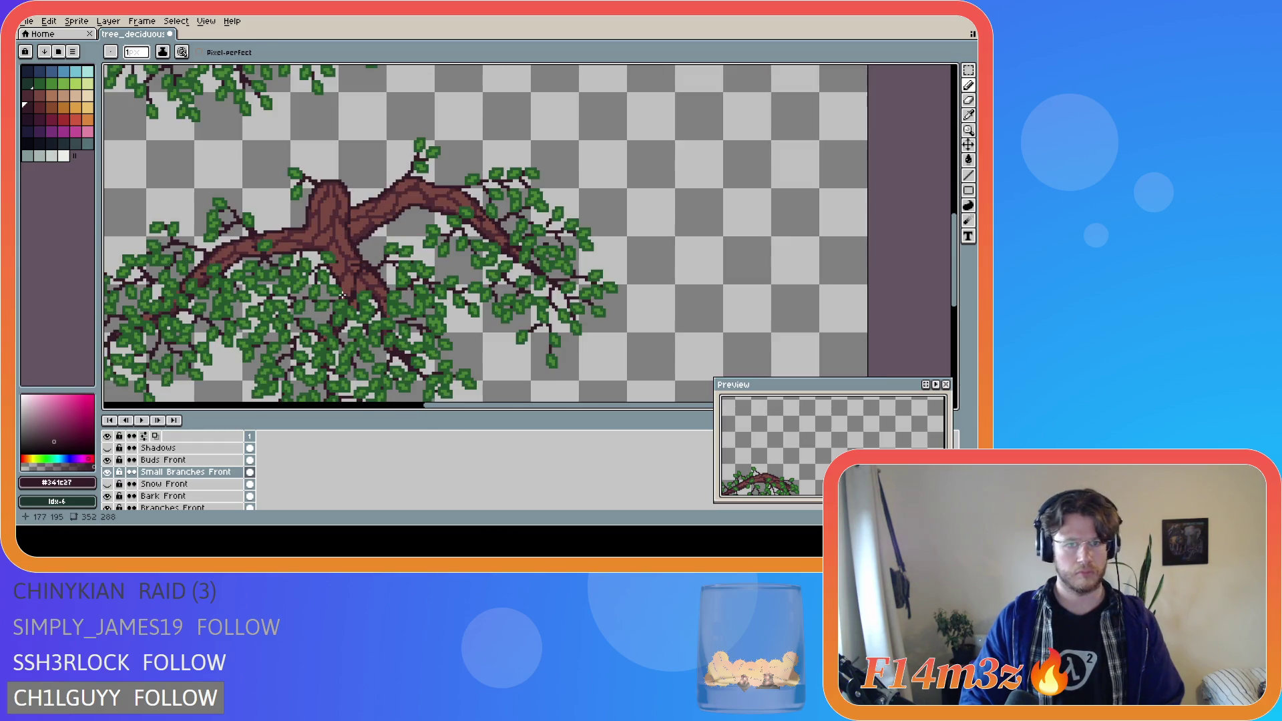
scroll(134, 471, down, 2)
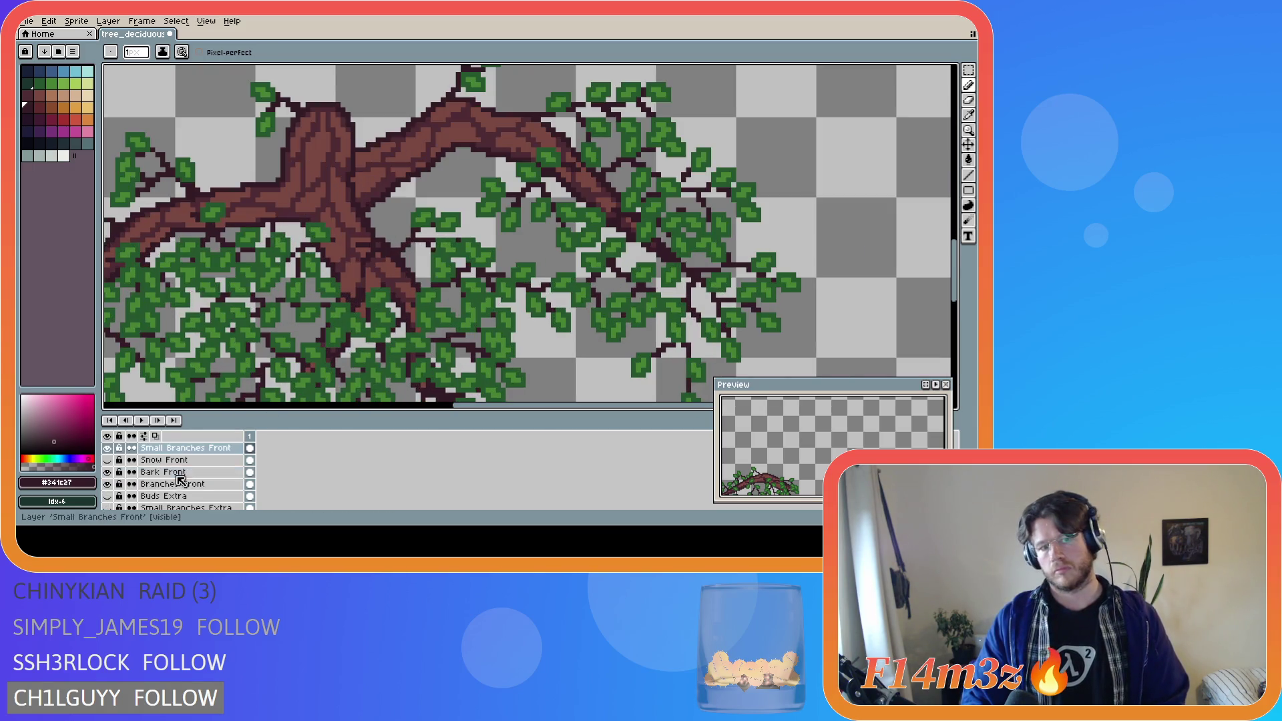
- Hide Bark Front and Branches Front, then add a leaf-green pixel on a small branch
click(107, 472)
click(107, 484)
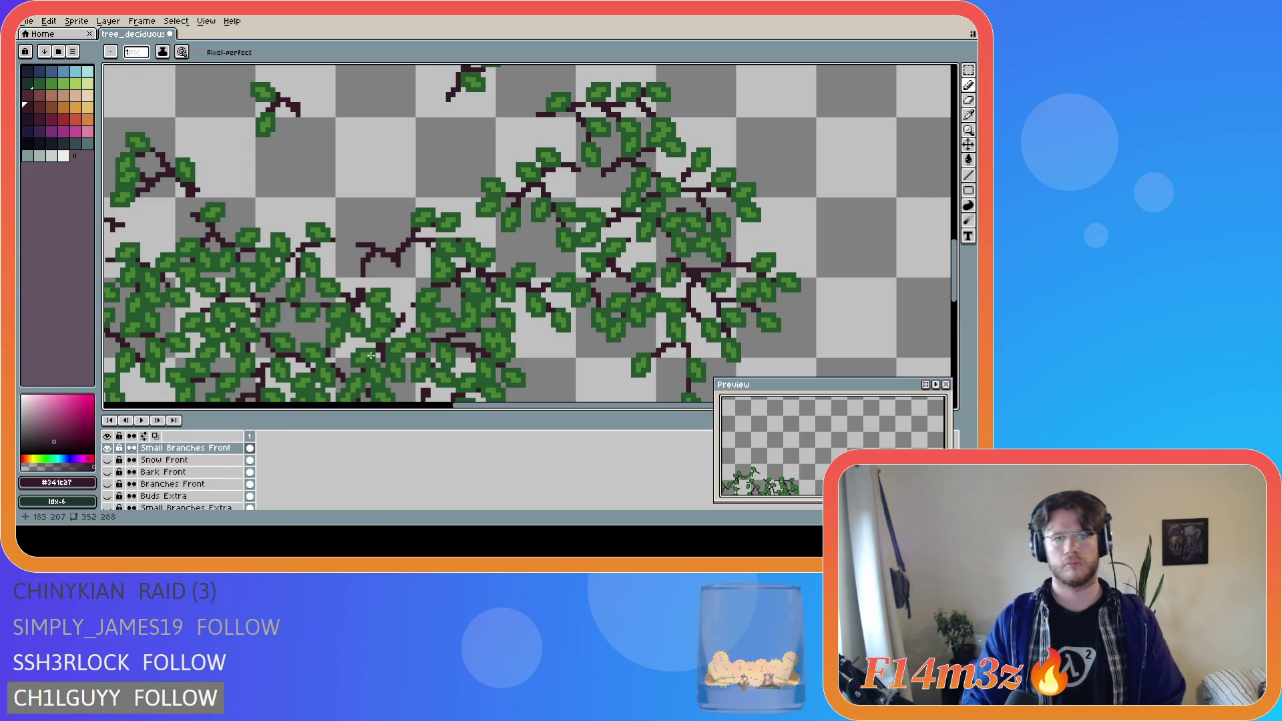
alt+click(443, 272)
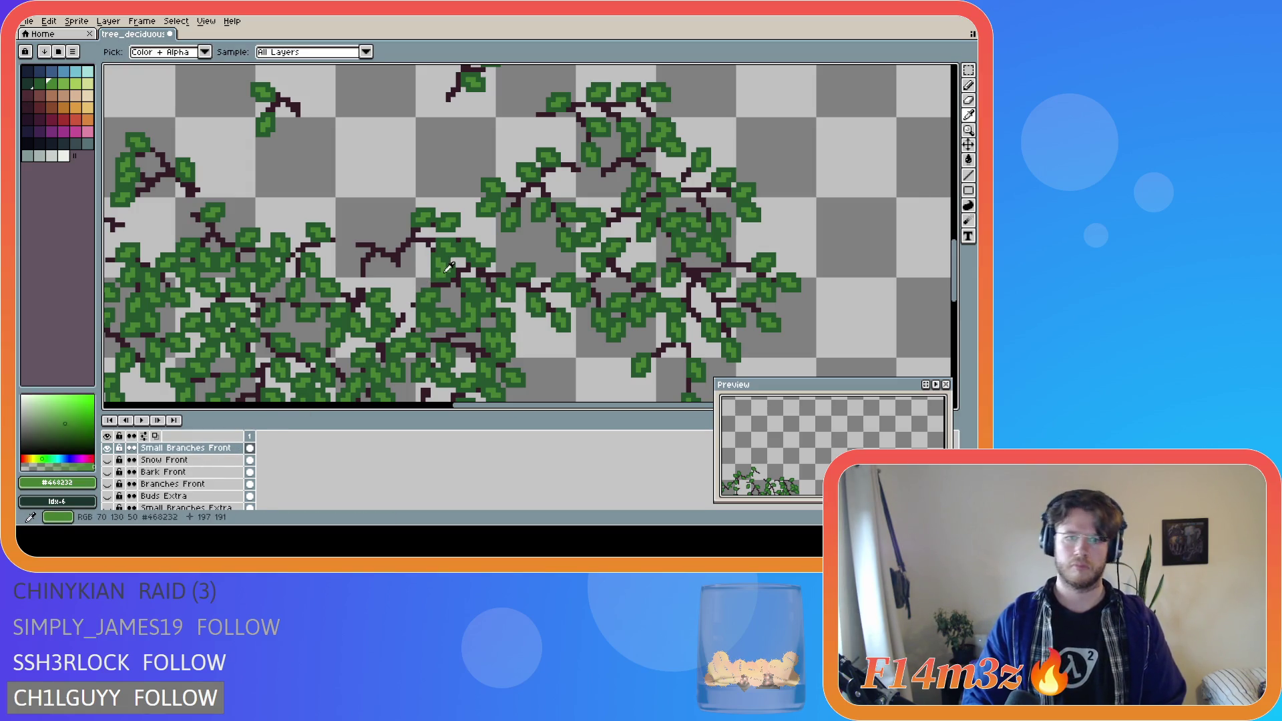
click(399, 271)
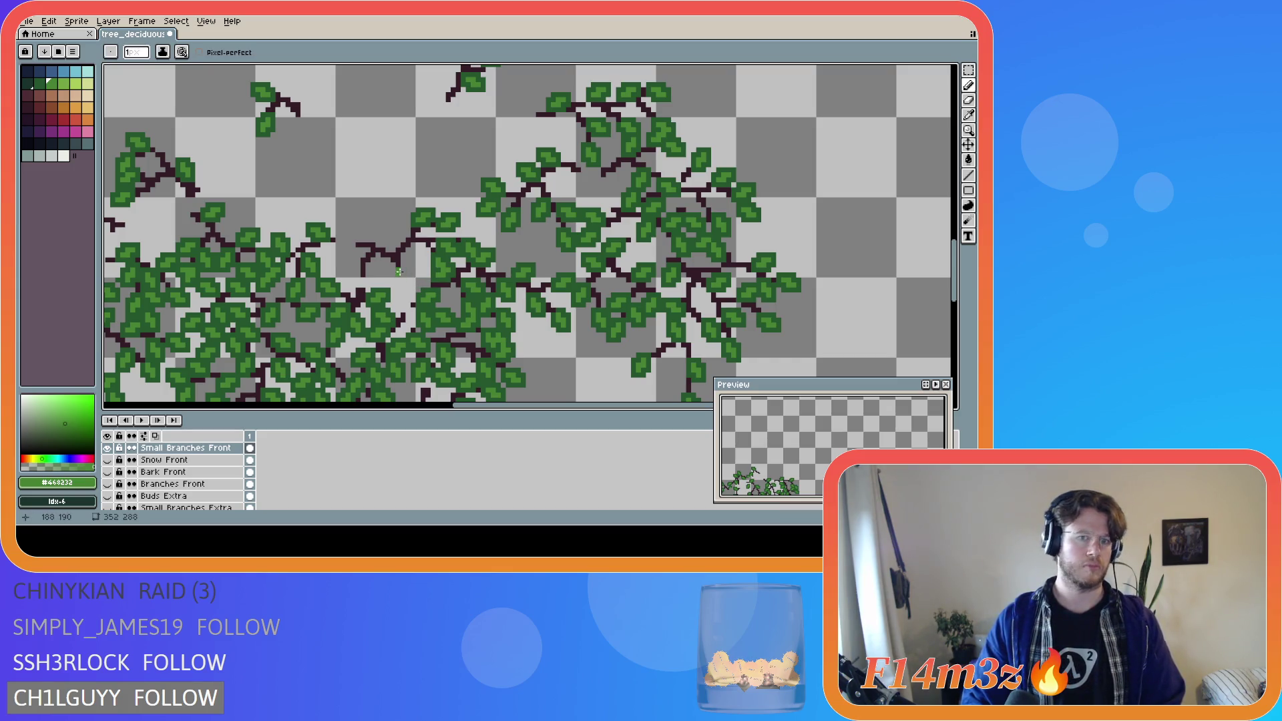
key(v)
key(b)
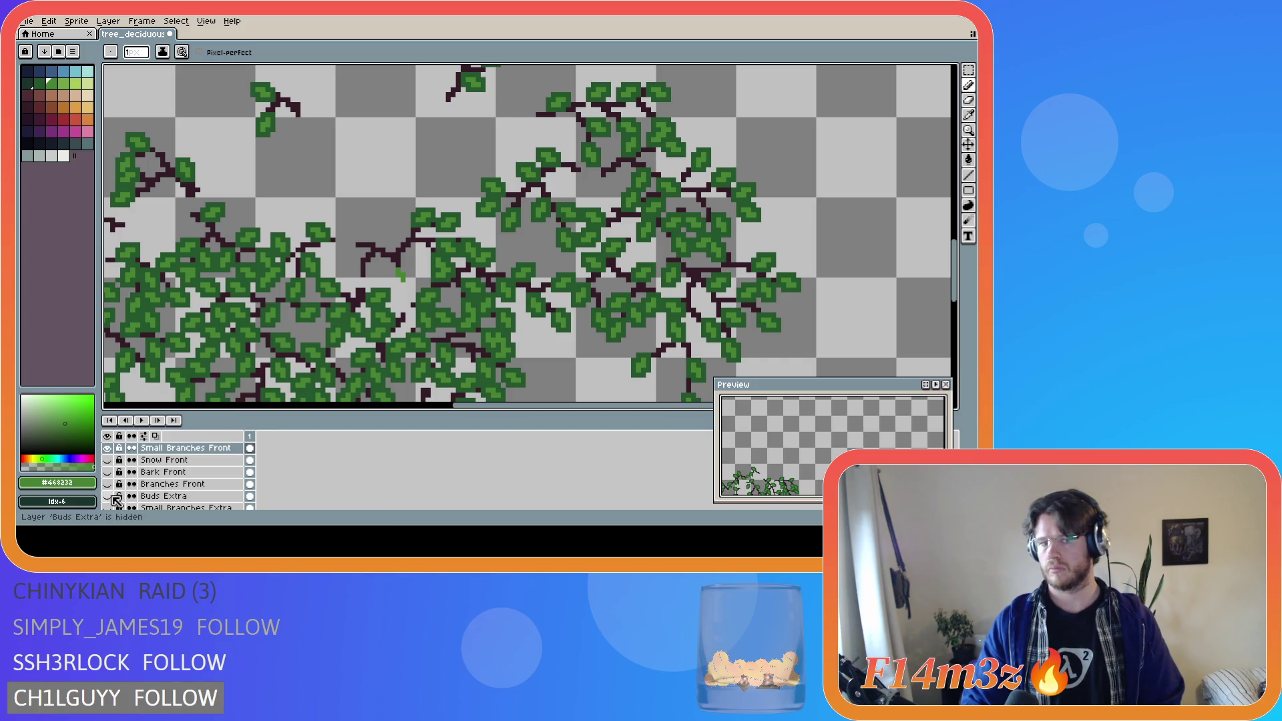
- Briefly show Bark Front to check the tree, then hide it again
scroll(114, 512, down, 3)
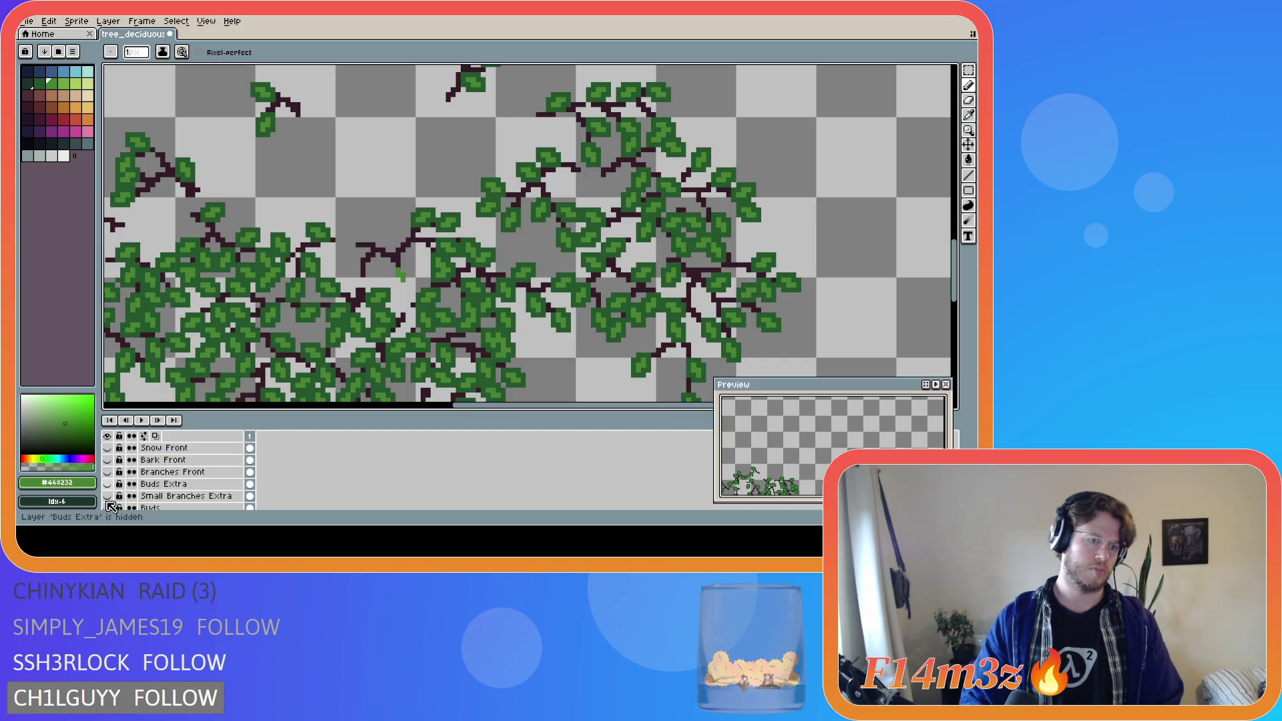
scroll(112, 506, down, 2)
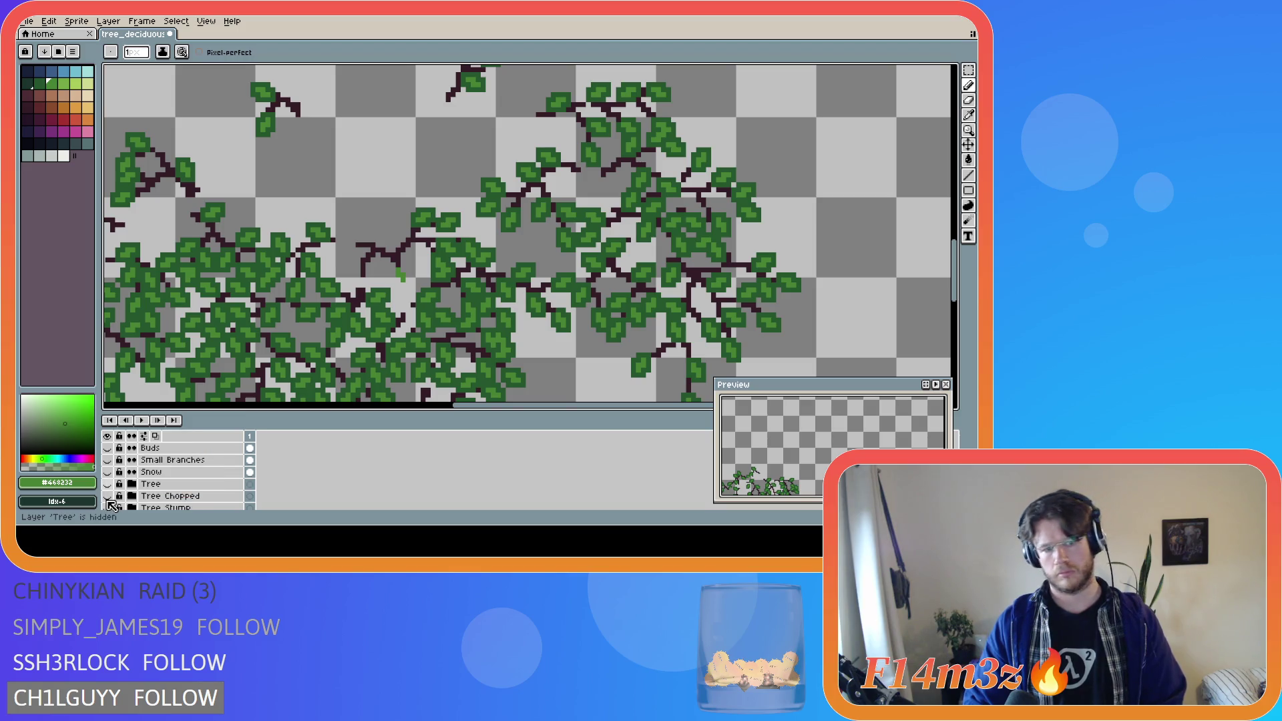
scroll(113, 504, up, 2)
scroll(113, 506, up, 1)
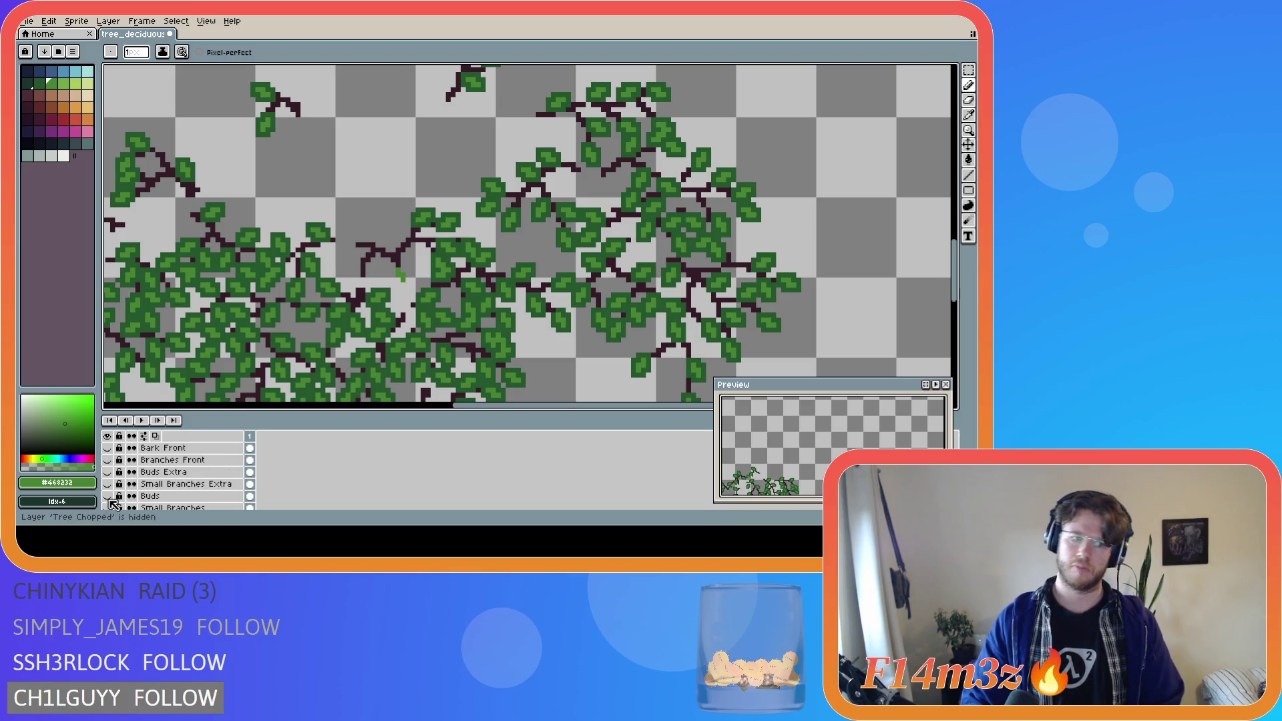
scroll(114, 505, up, 1)
click(108, 461)
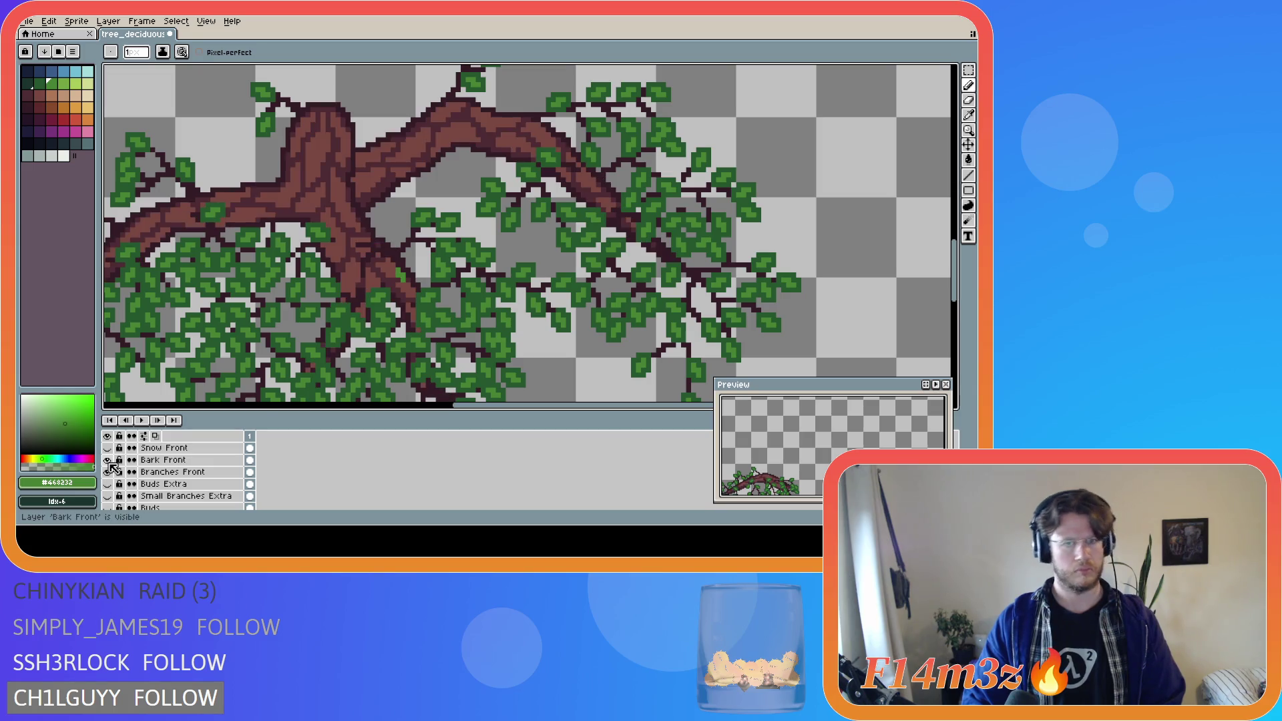
click(109, 472)
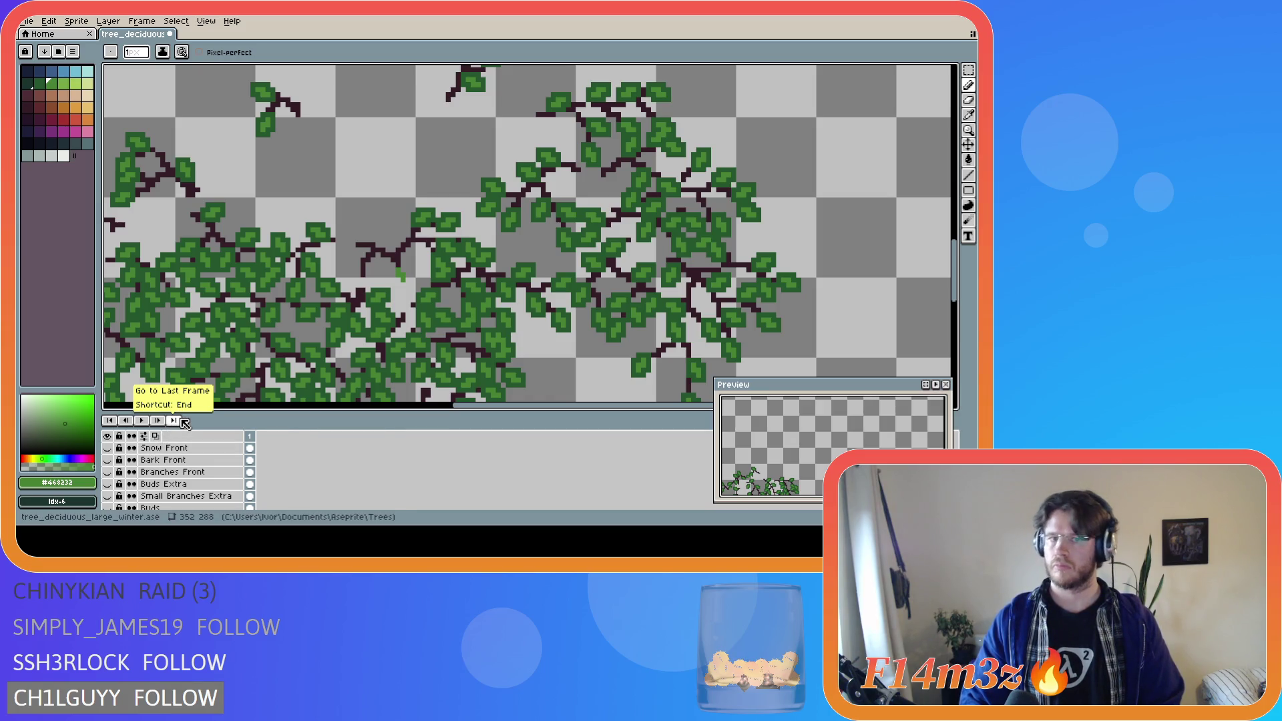
- Undo the stray pencil dab on Small Branches Front, then select Buds Front with the Pencil
scroll(173, 478, up, 2)
click(192, 474)
key(ctrl+z)
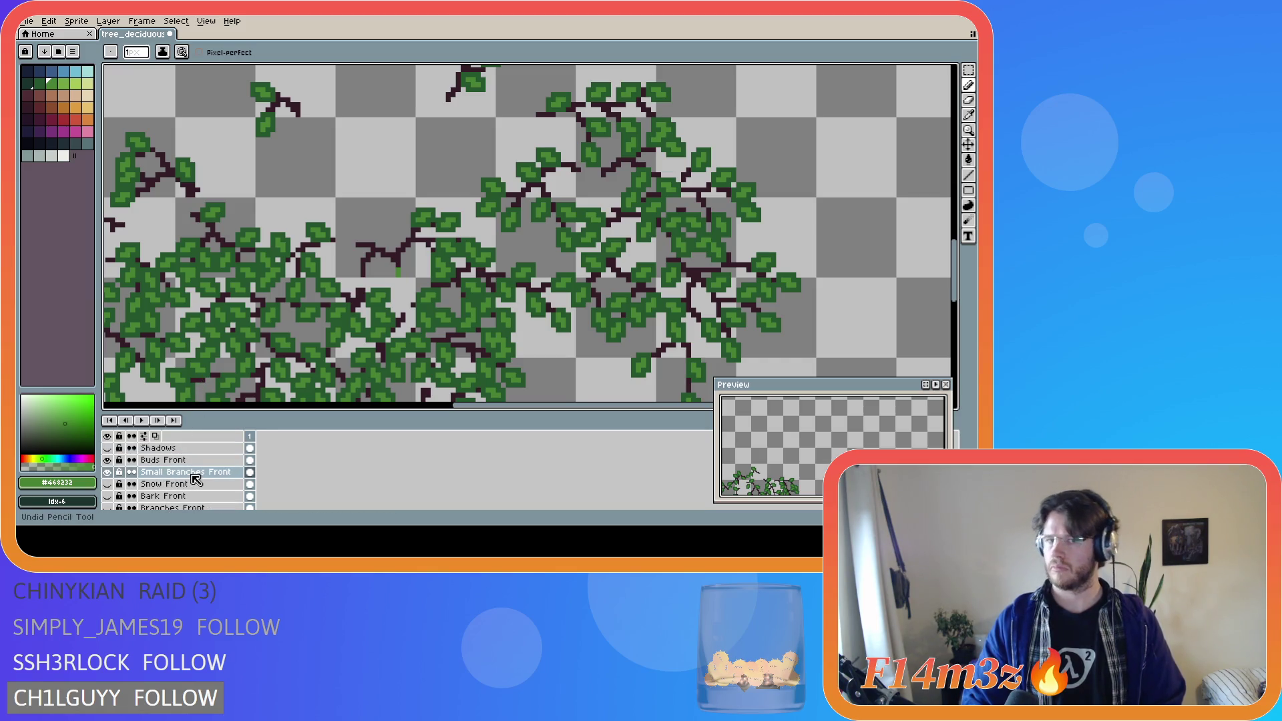
click(179, 460)
key(v)
key(b)
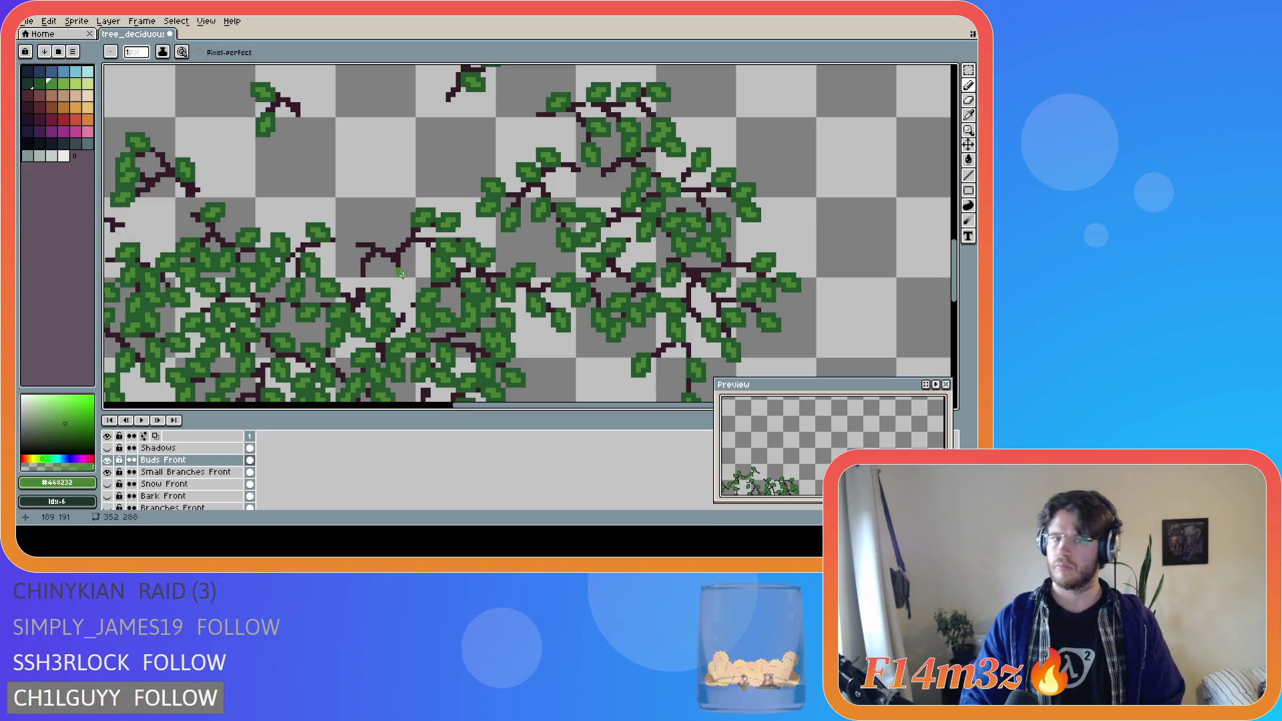
- Add small green pixels near the branch on the Small Branches Front layer
click(361, 279)
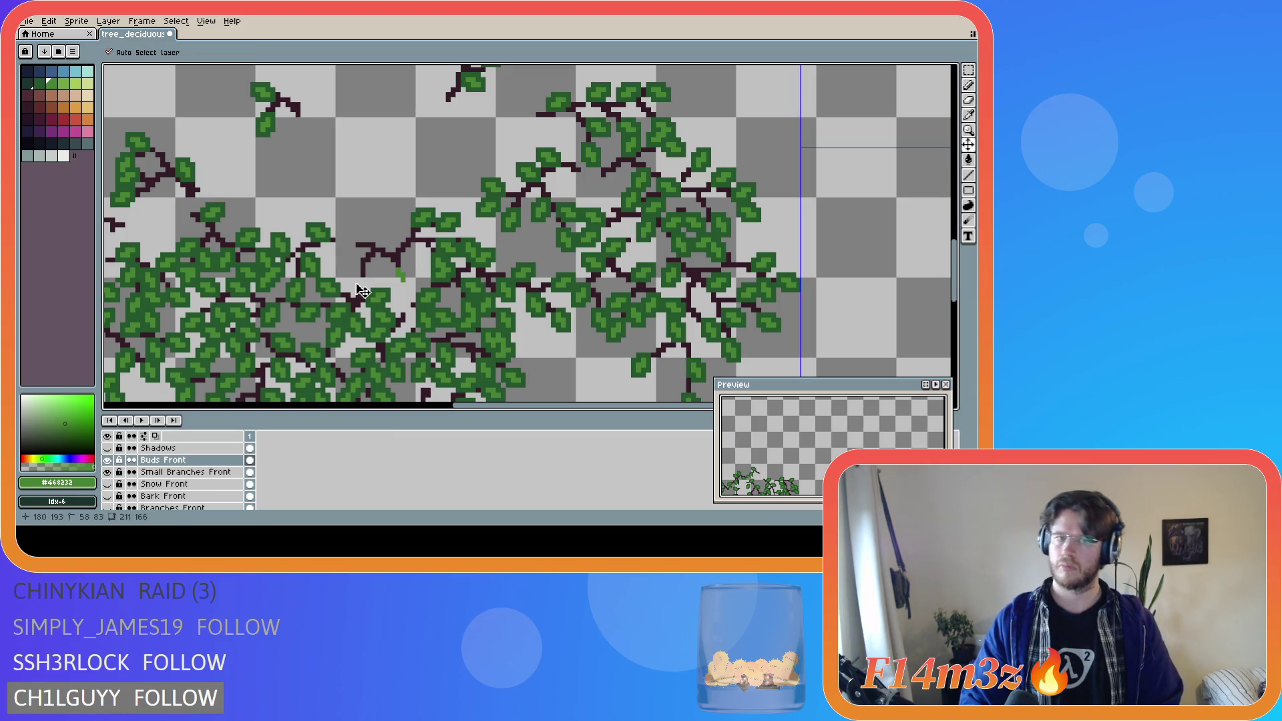
key(e)
click(193, 471)
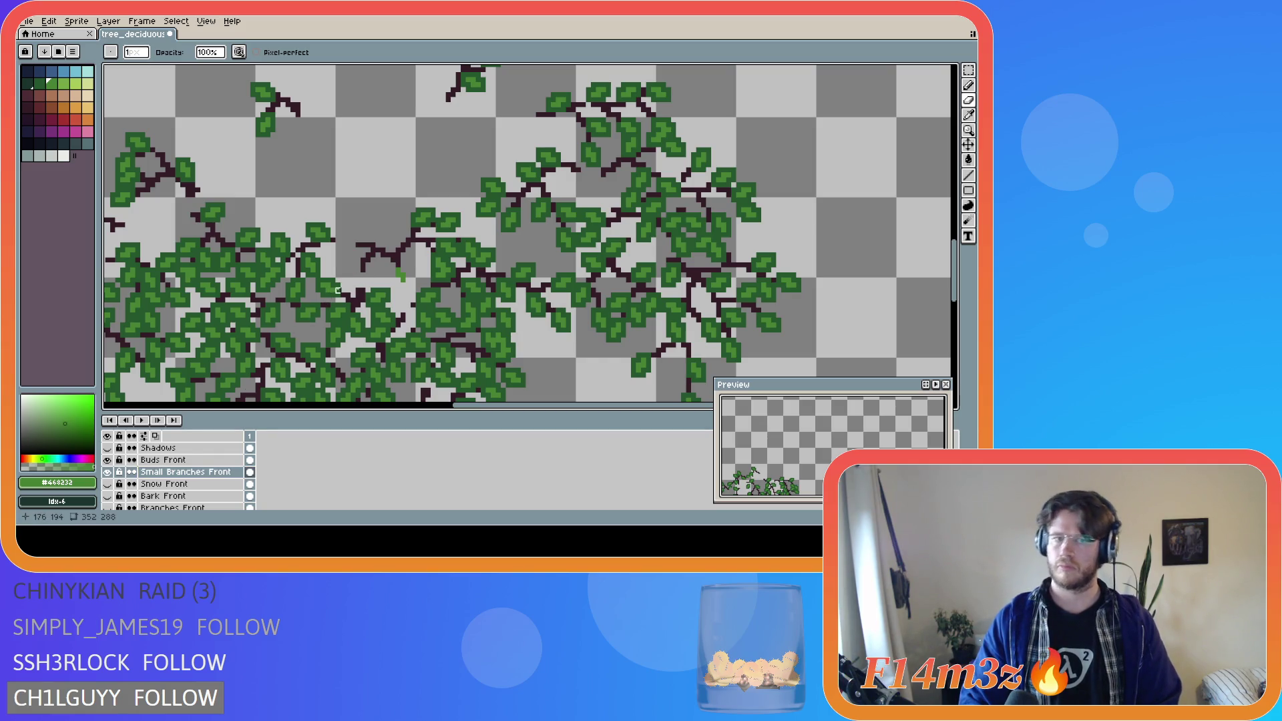
key(b)
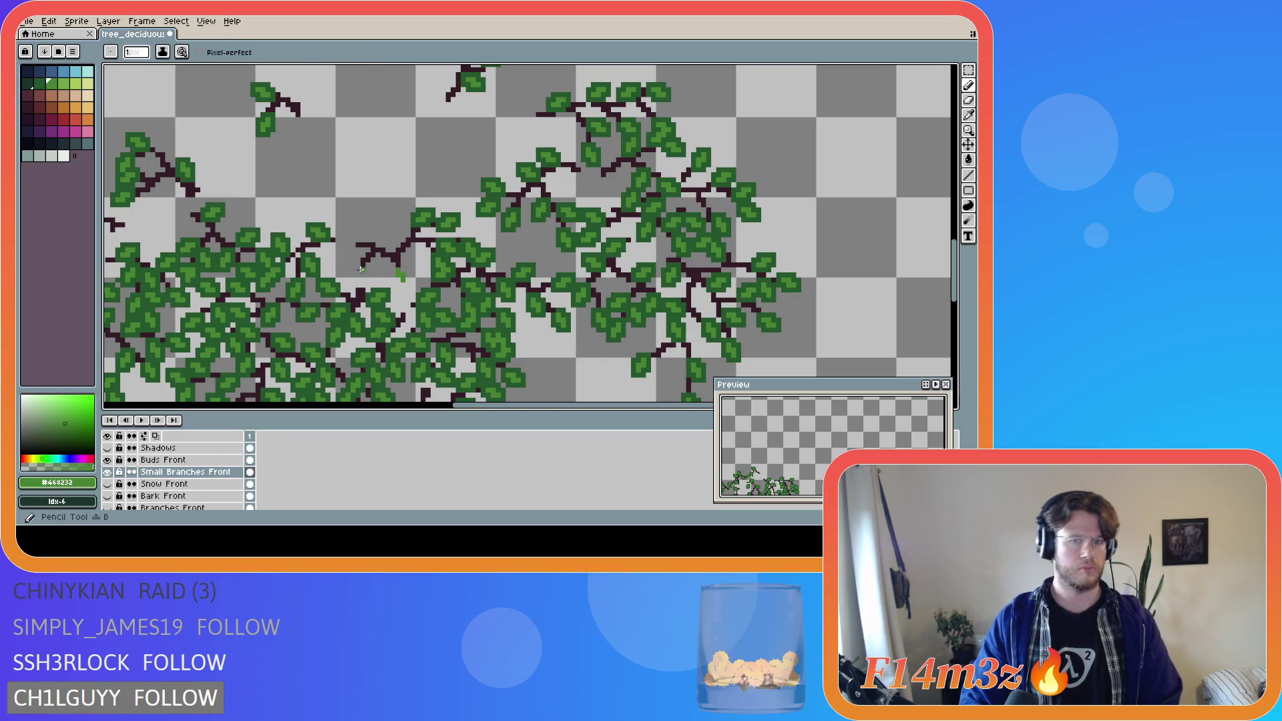
click(357, 273)
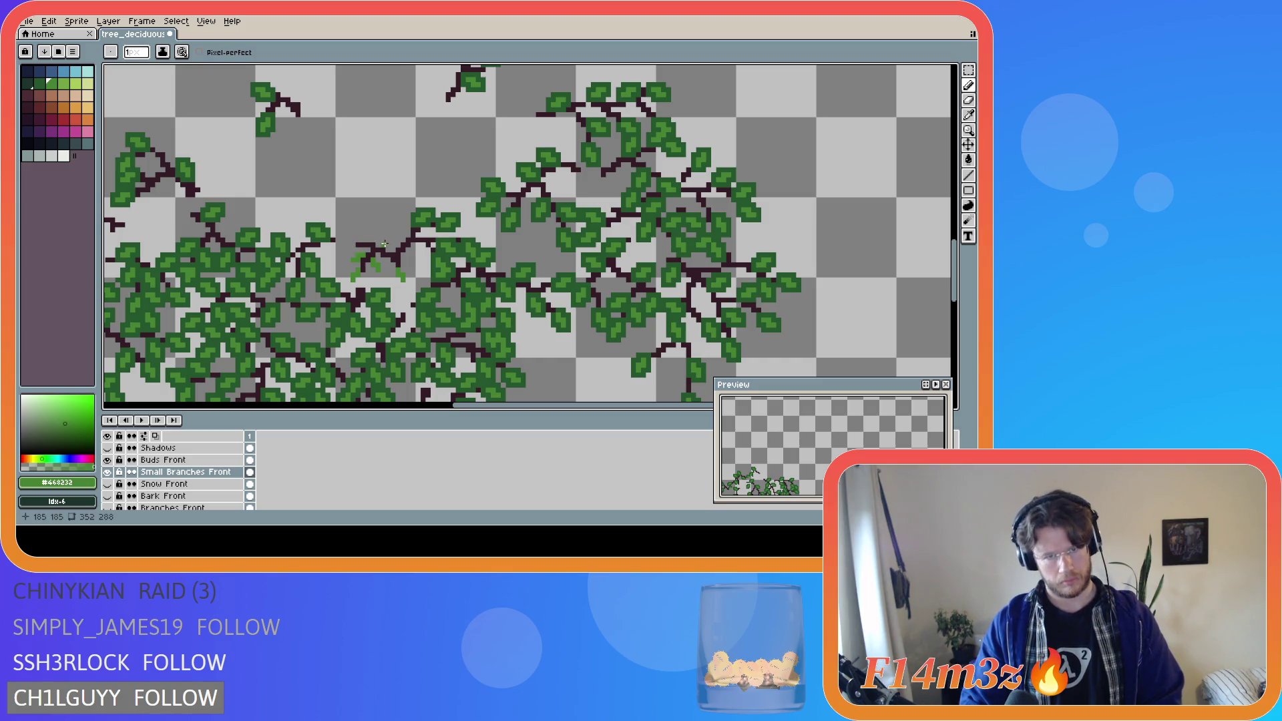
click(378, 238)
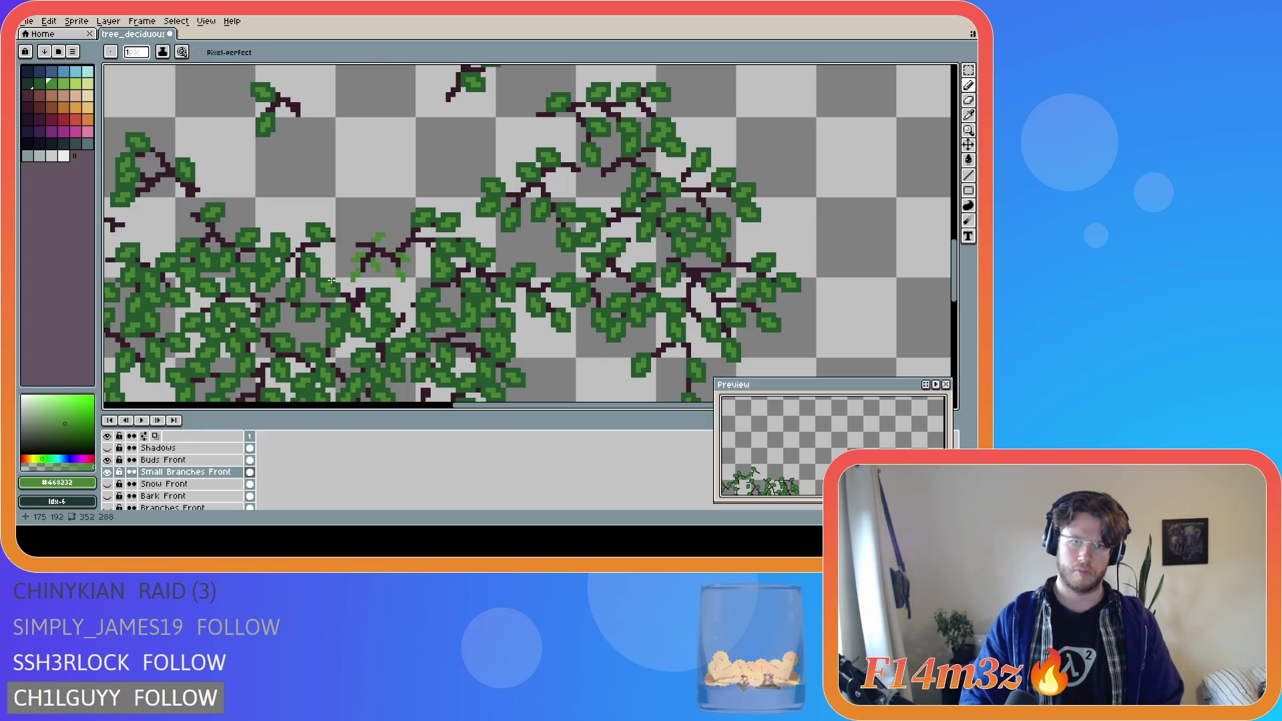
- Eyedrop the dark leaf green and paint the small leaf dark green
alt+click(350, 294)
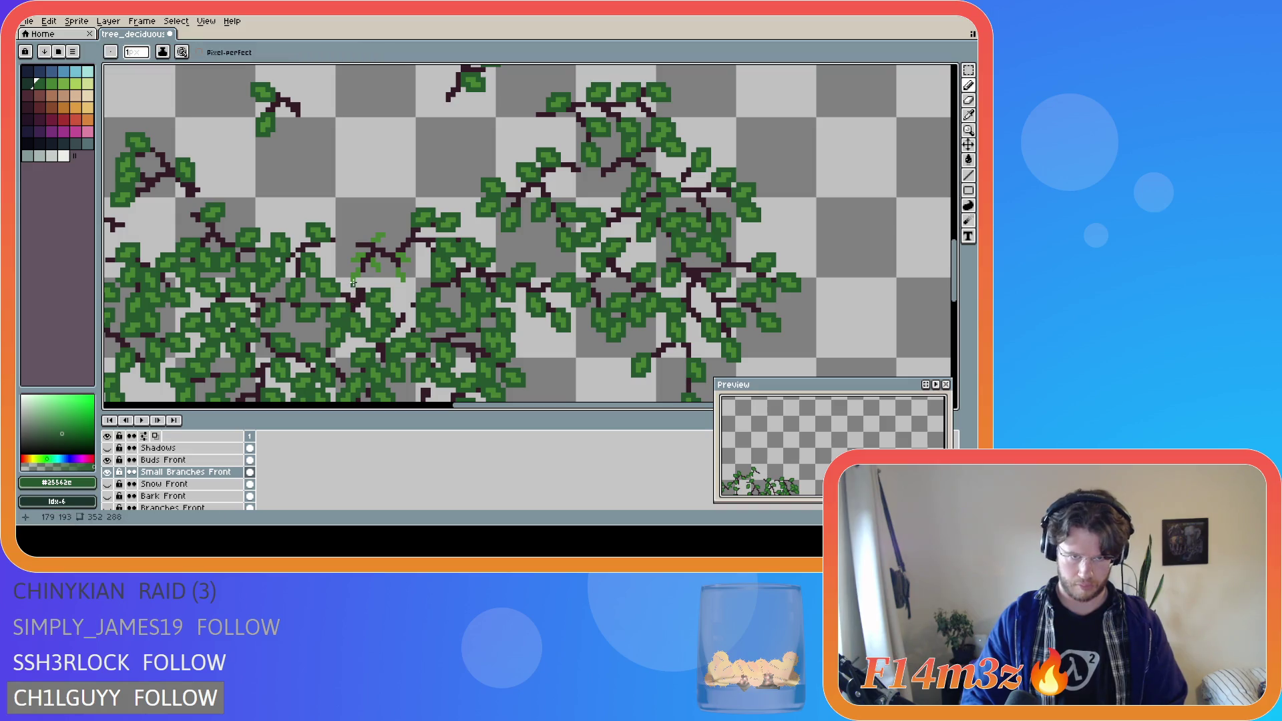
scroll(358, 272, up, 1)
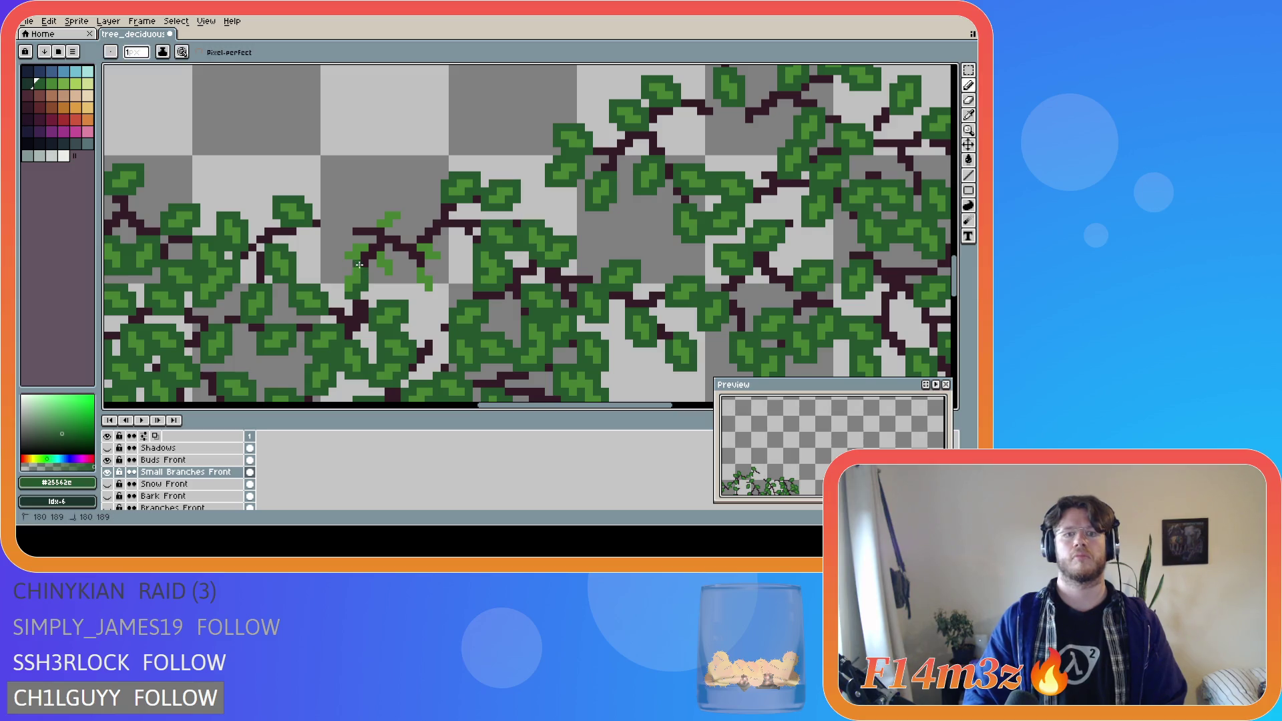
scroll(349, 268, up, 1)
mouse_move(348, 266)
mouse_down()
mouse_move(327, 311)
mouse_move(347, 226)
mouse_move(370, 229)
mouse_move(388, 289)
mouse_move(409, 288)
mouse_move(410, 255)
mouse_up()
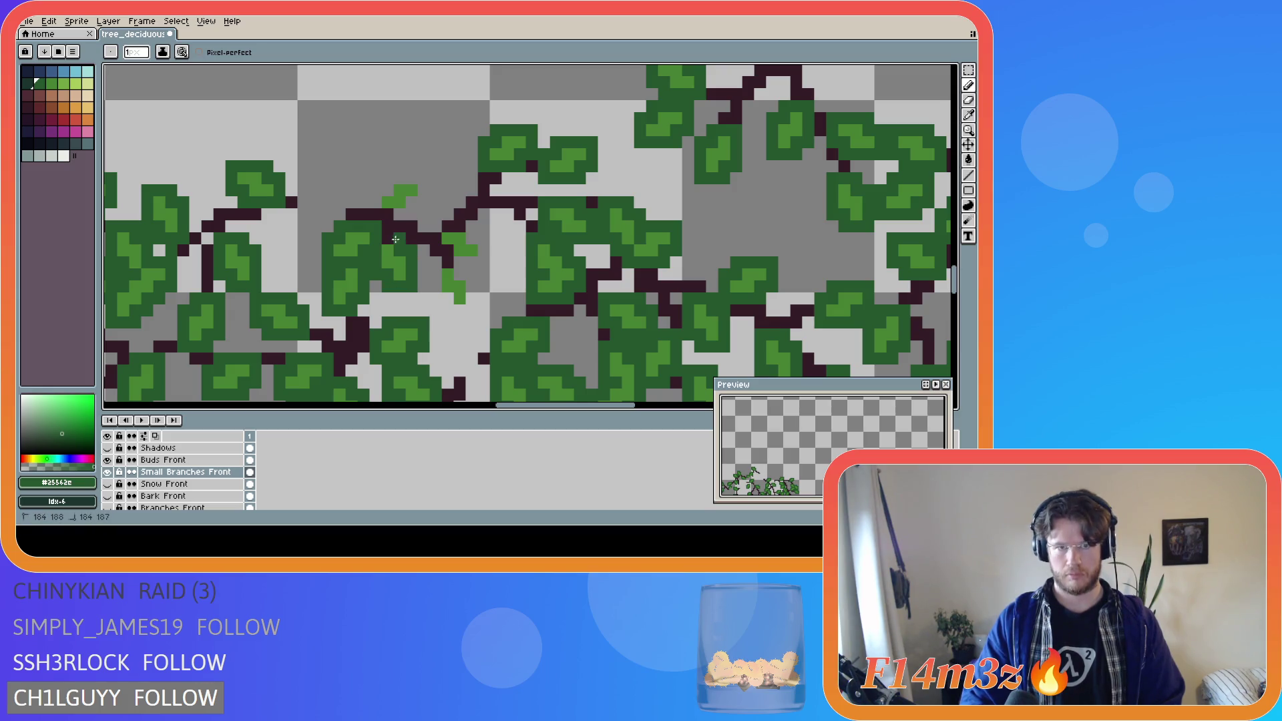
mouse_move(436, 279)
mouse_down()
mouse_move(449, 312)
mouse_move(469, 314)
mouse_move(484, 245)
mouse_move(447, 227)
mouse_move(435, 241)
mouse_move(446, 250)
mouse_up()
mouse_move(387, 215)
mouse_down()
mouse_move(411, 212)
mouse_move(425, 184)
mouse_move(385, 187)
mouse_up()
- Save the winter tree file and make the Bark Front layer visible again
key(ctrl+s)
scroll(404, 319, down, 3)
scroll(404, 319, down, 2)
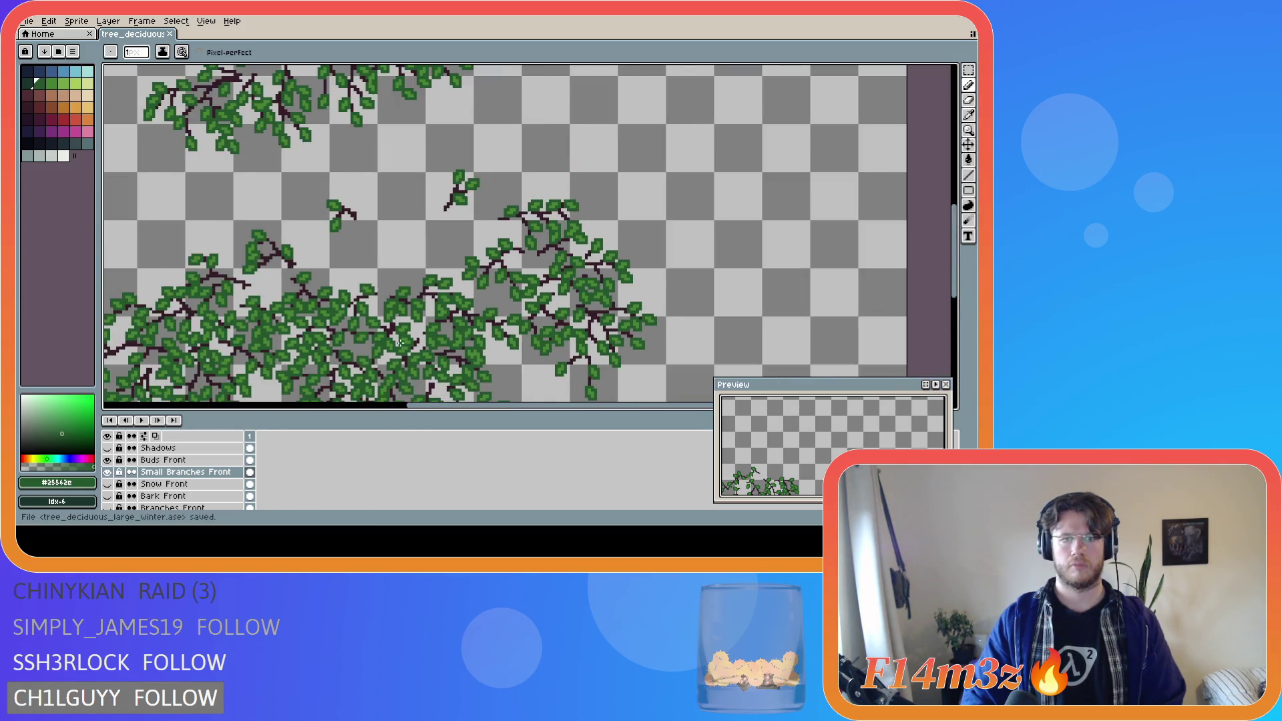
drag(956, 294, 959, 321)
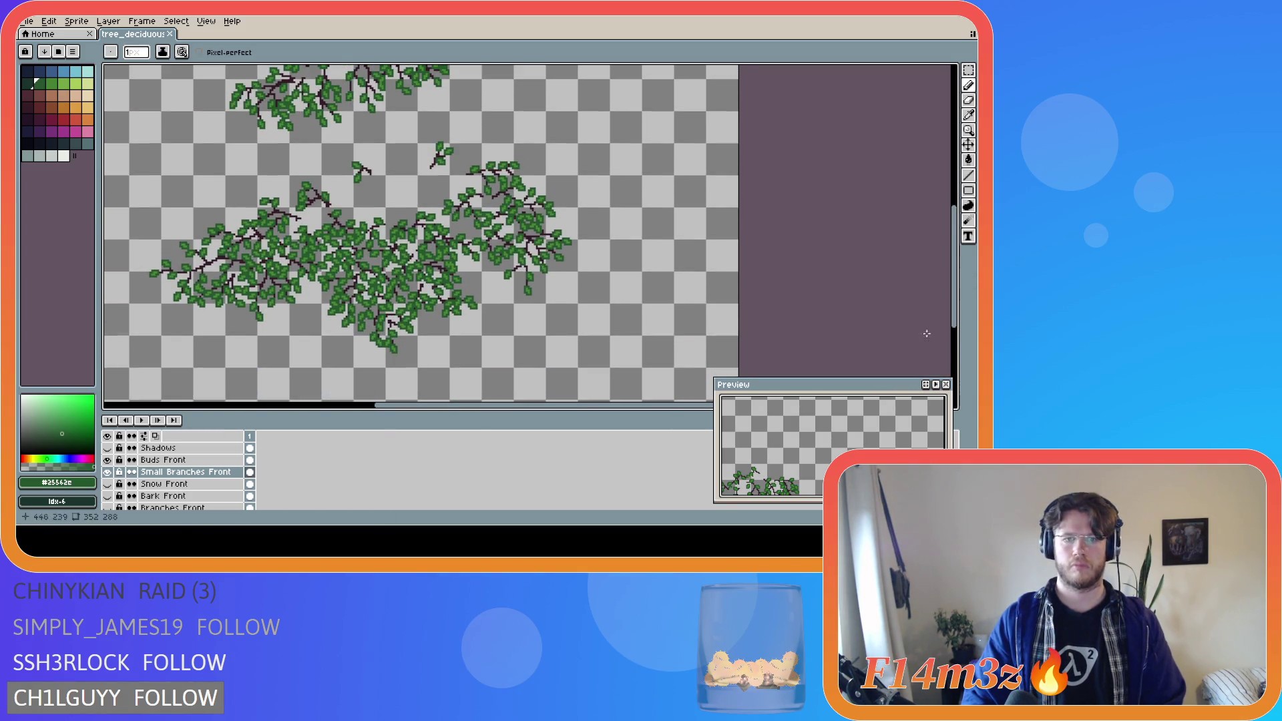
click(107, 496)
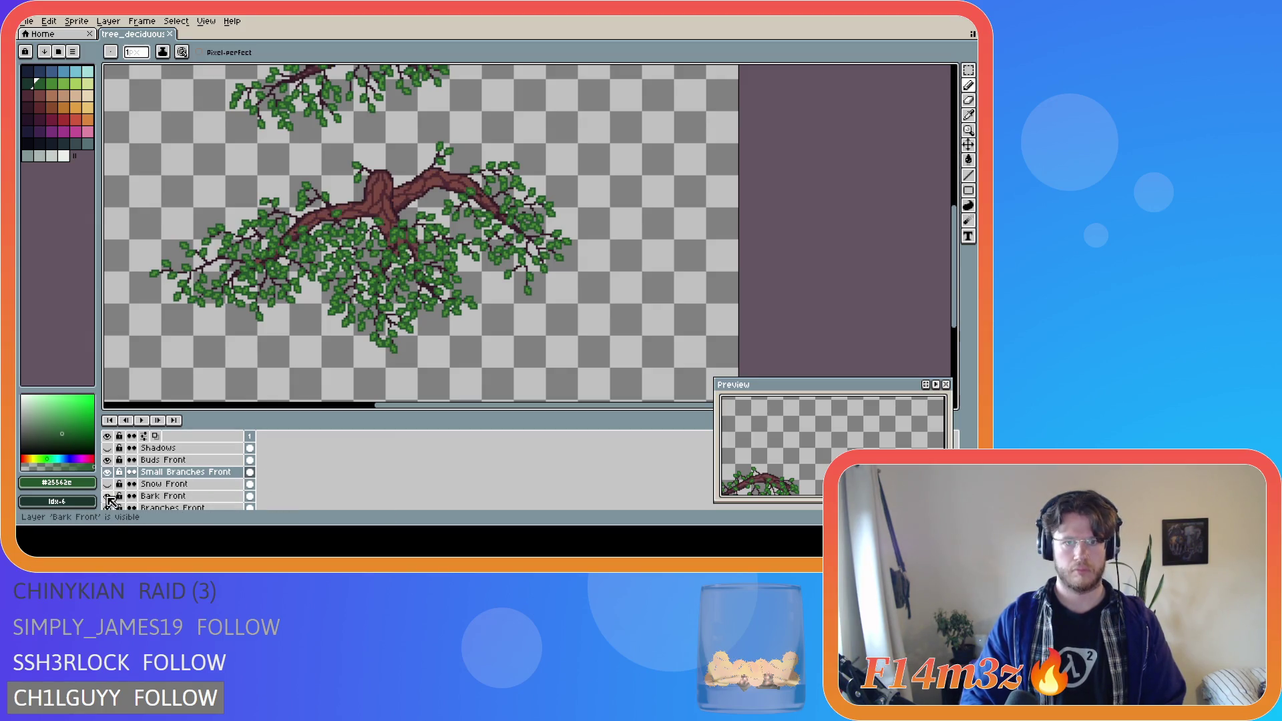
scroll(469, 400, down, 2)
scroll(469, 399, up, 1)
scroll(470, 400, left, 3)
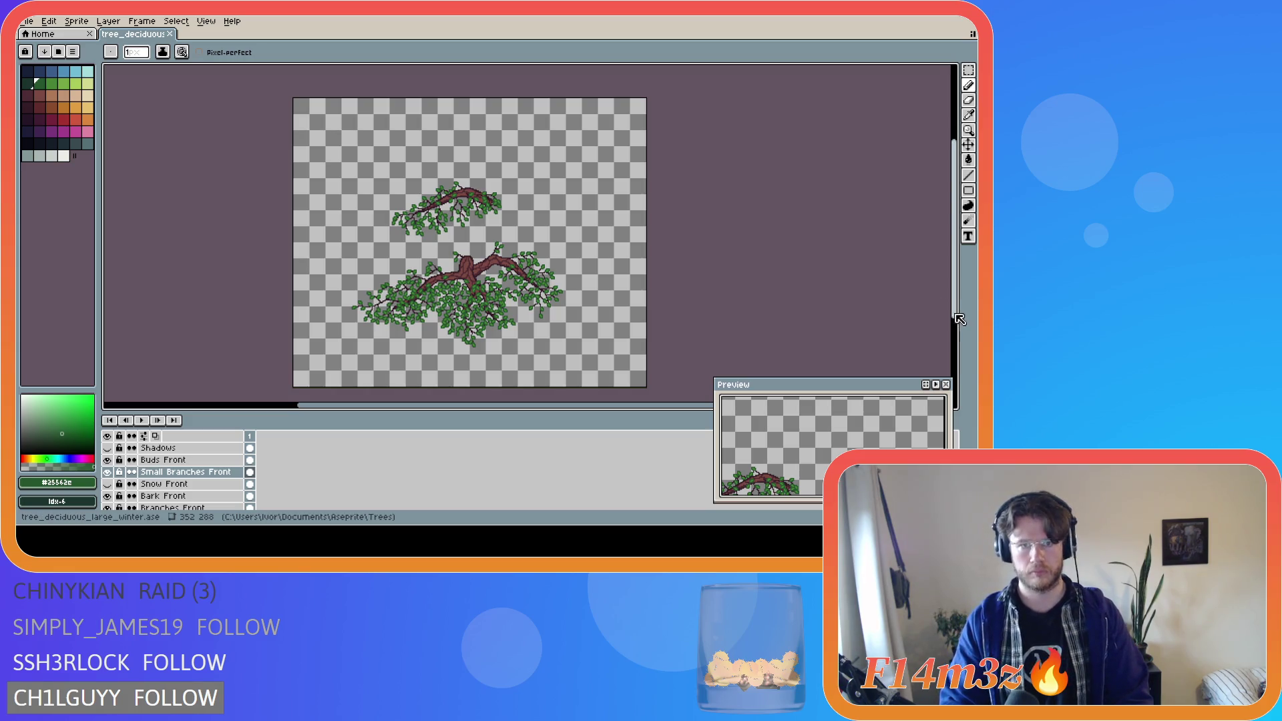
- Turn on the Tree layer plus the Small Branches, Buds and Extra layers, saving before and after
drag(962, 317, 961, 327)
key(ctrl+s)
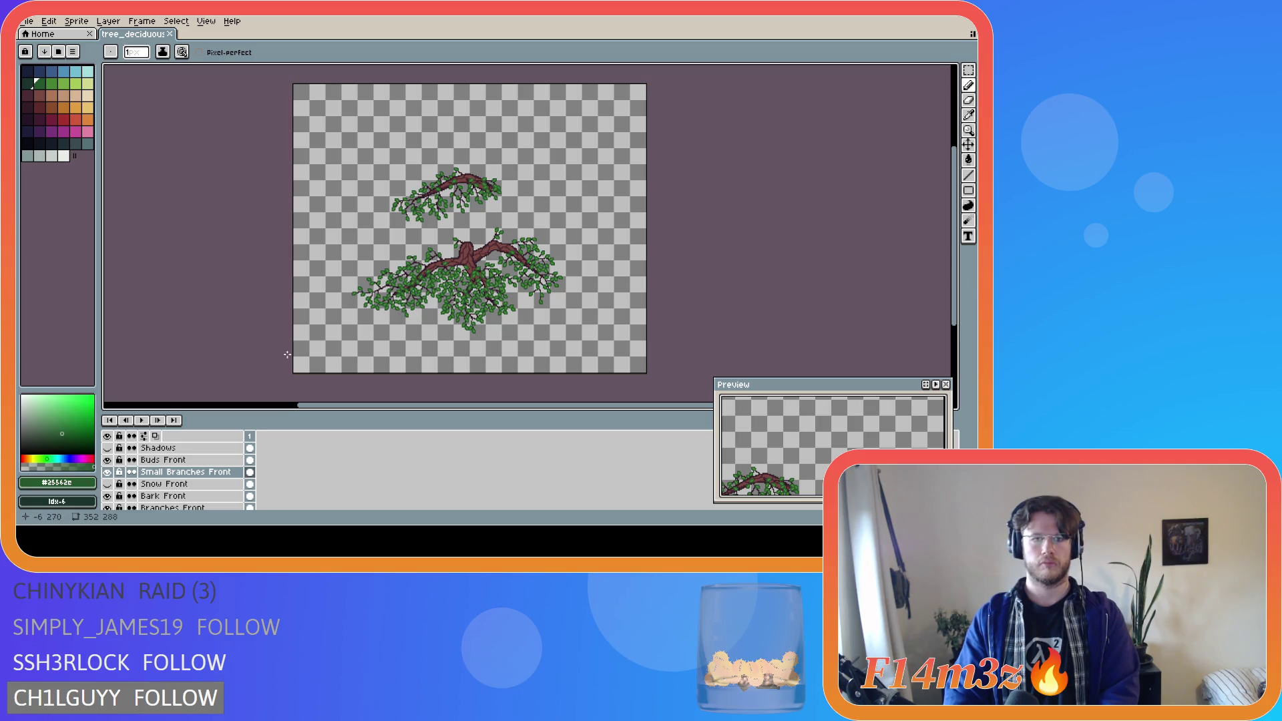
scroll(140, 488, down, 4)
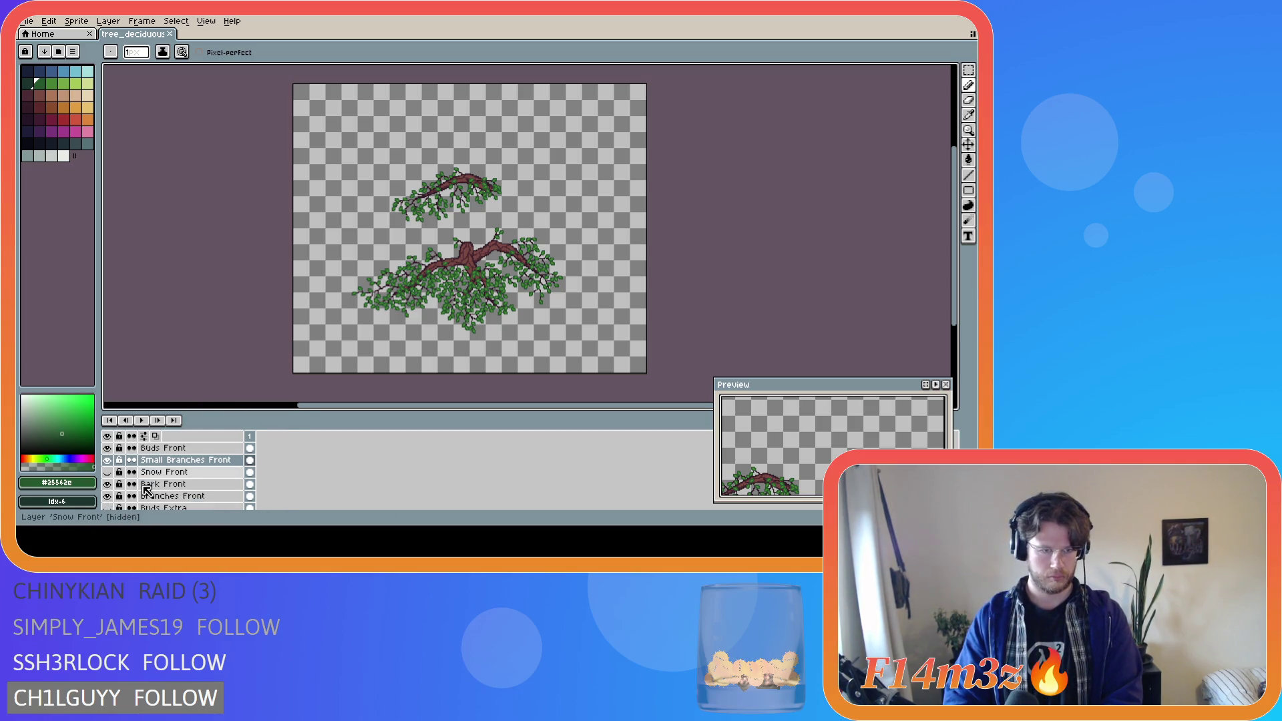
scroll(145, 500, down, 3)
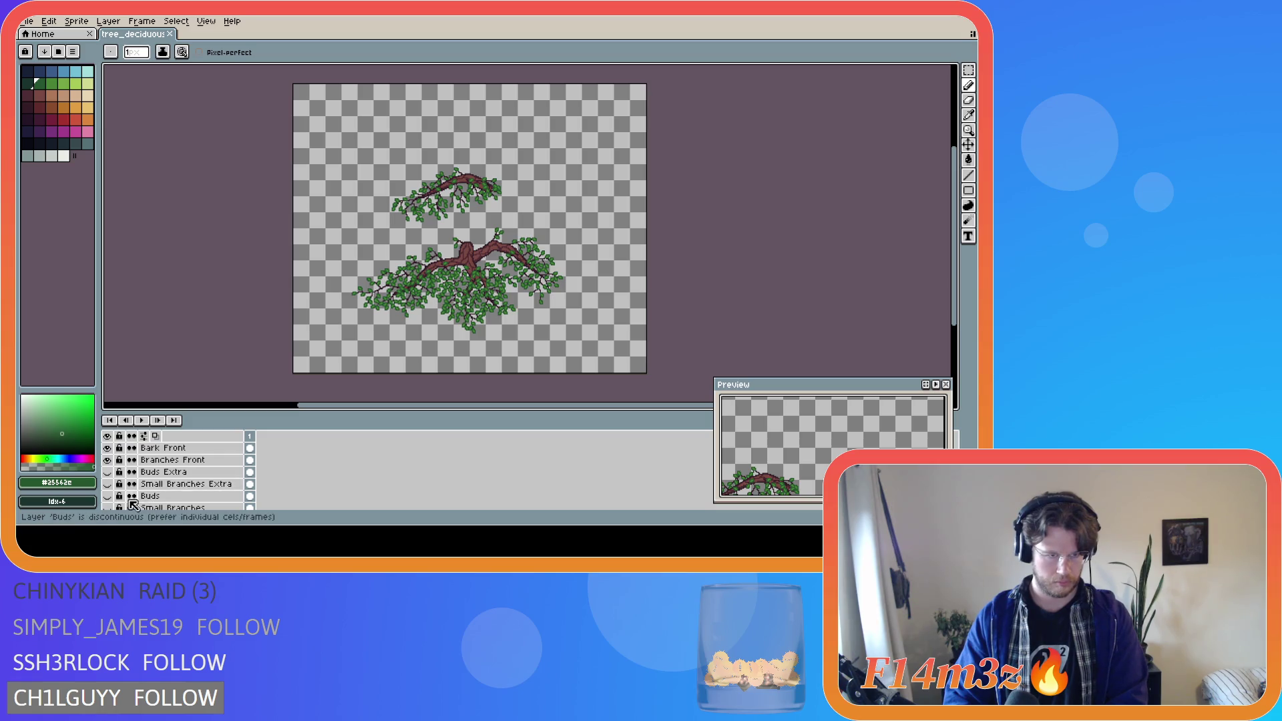
click(107, 496)
scroll(144, 498, up, 2)
drag(107, 495, 107, 459)
key(ctrl+s)
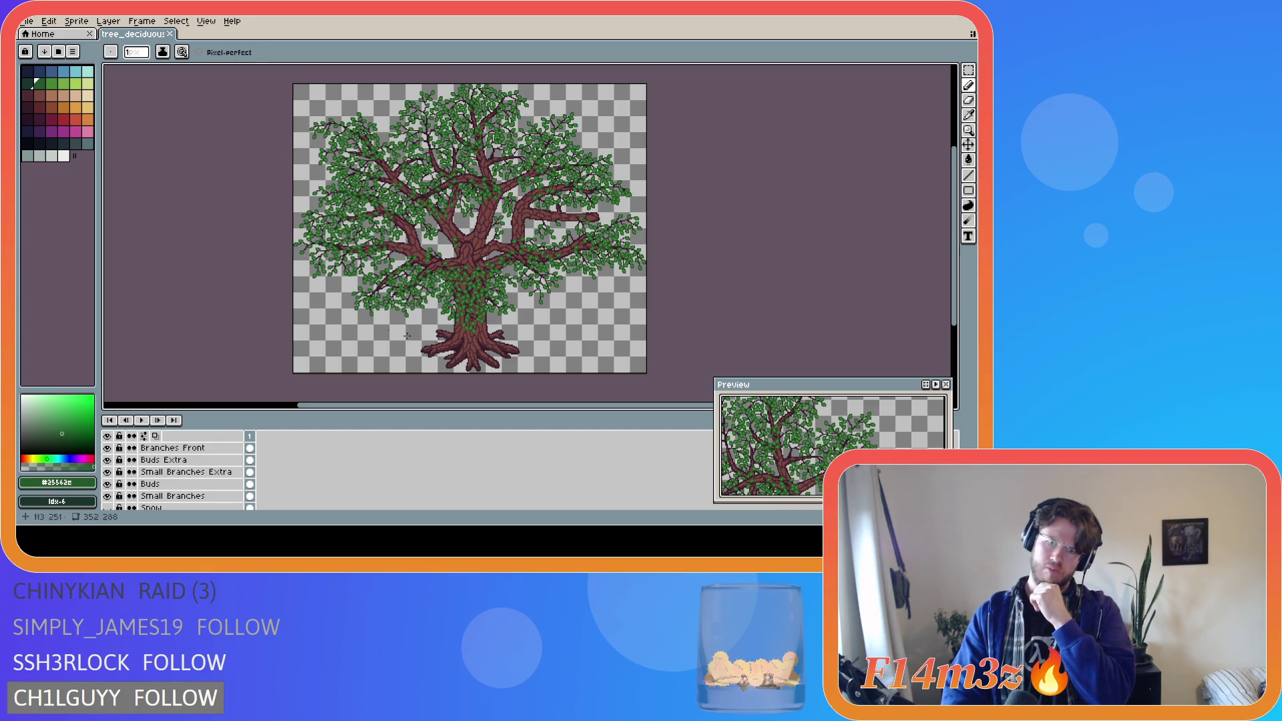
- Hide the Tree layer and the Small Branches, Buds, Small Branches Extra and Buds Extra layers
scroll(143, 498, down, 2)
scroll(144, 498, down, 1)
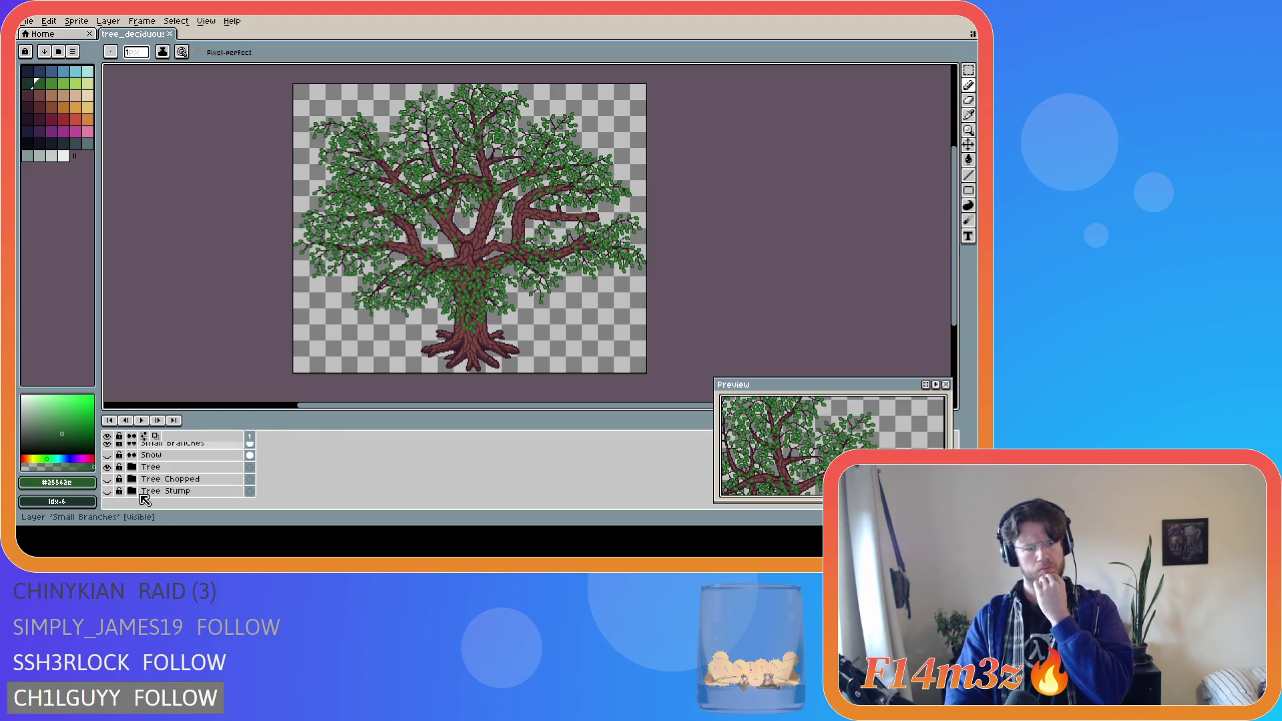
click(107, 467)
scroll(471, 302, up, 2)
scroll(124, 481, up, 3)
scroll(122, 481, up, 2)
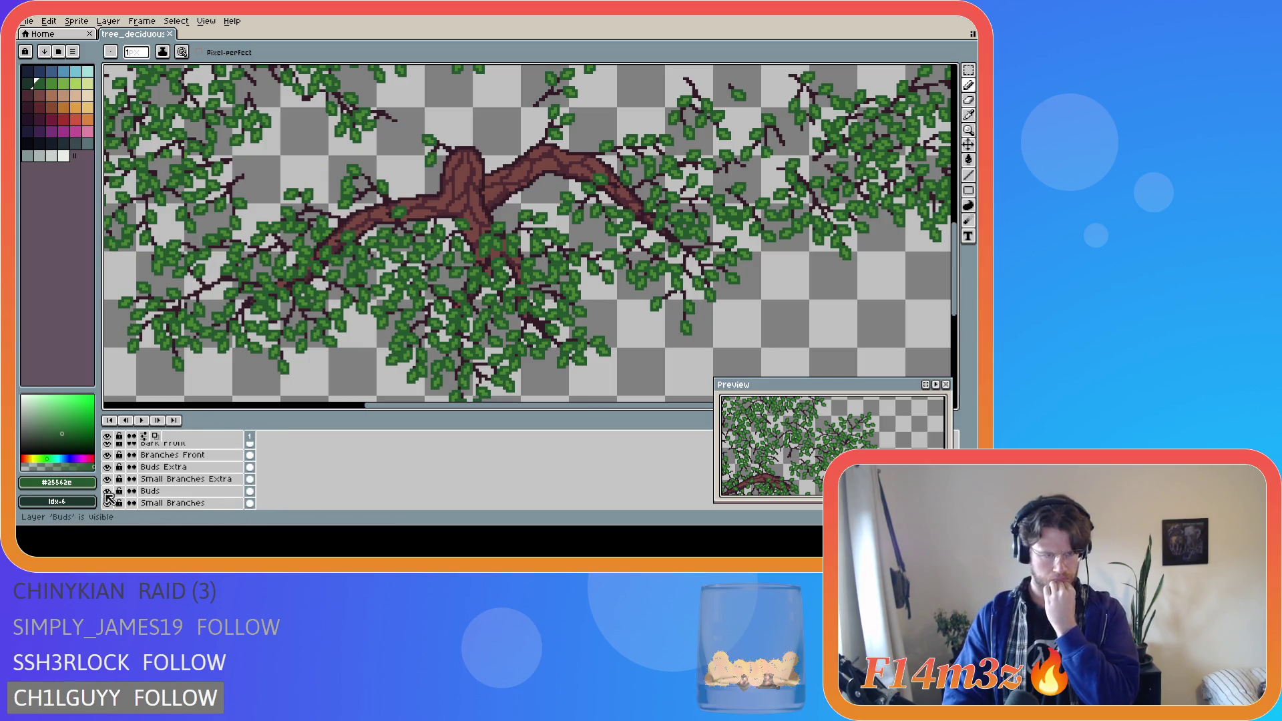
drag(107, 503, 111, 471)
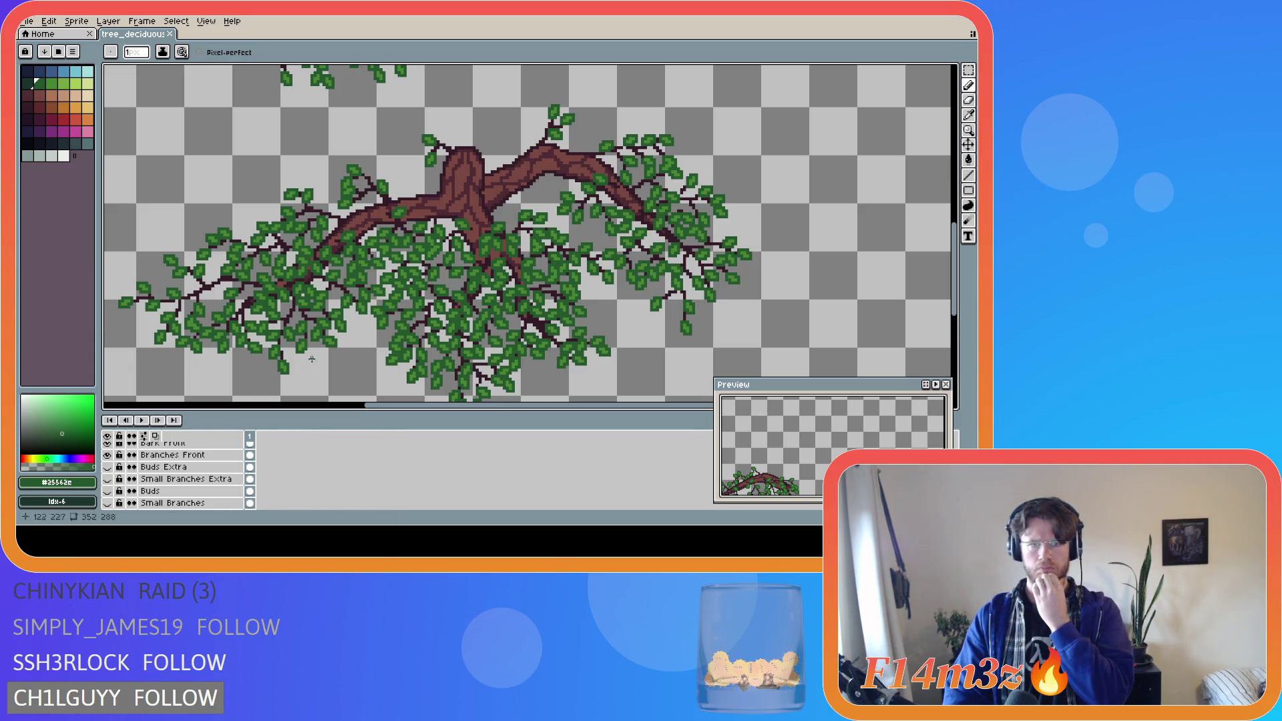
scroll(399, 352, down, 3)
scroll(398, 352, up, 3)
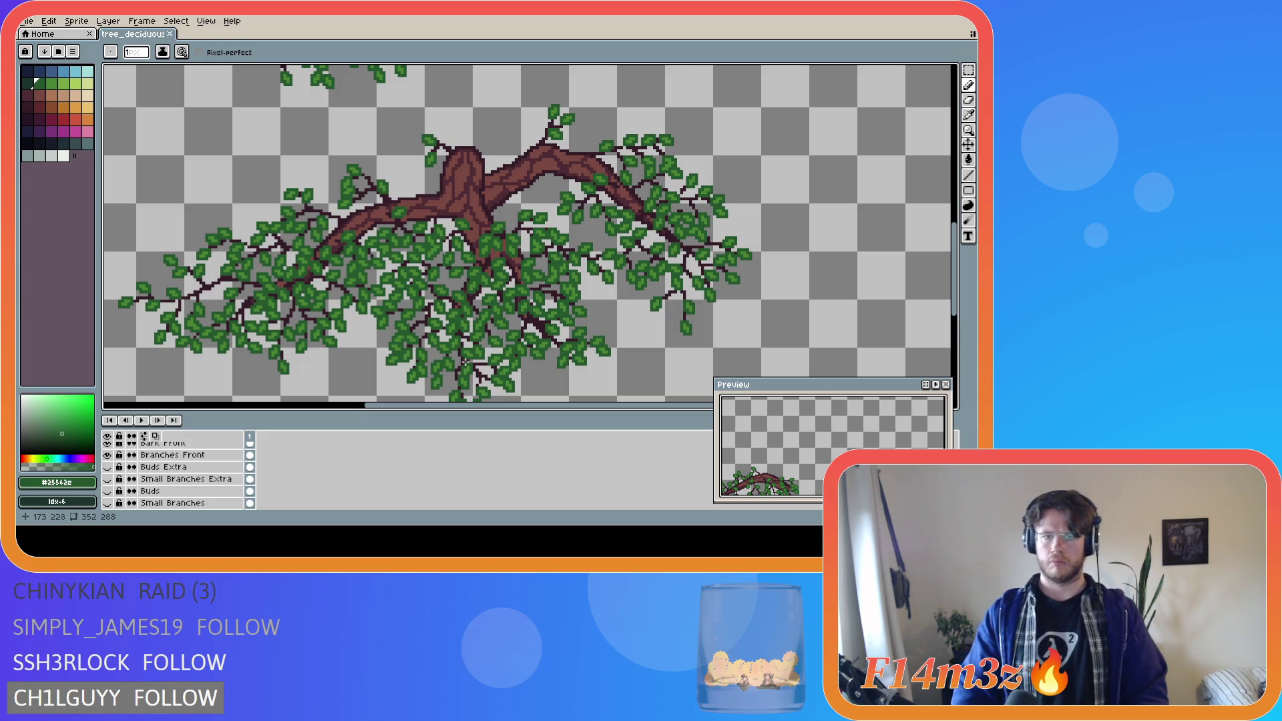
scroll(463, 364, down, 1)
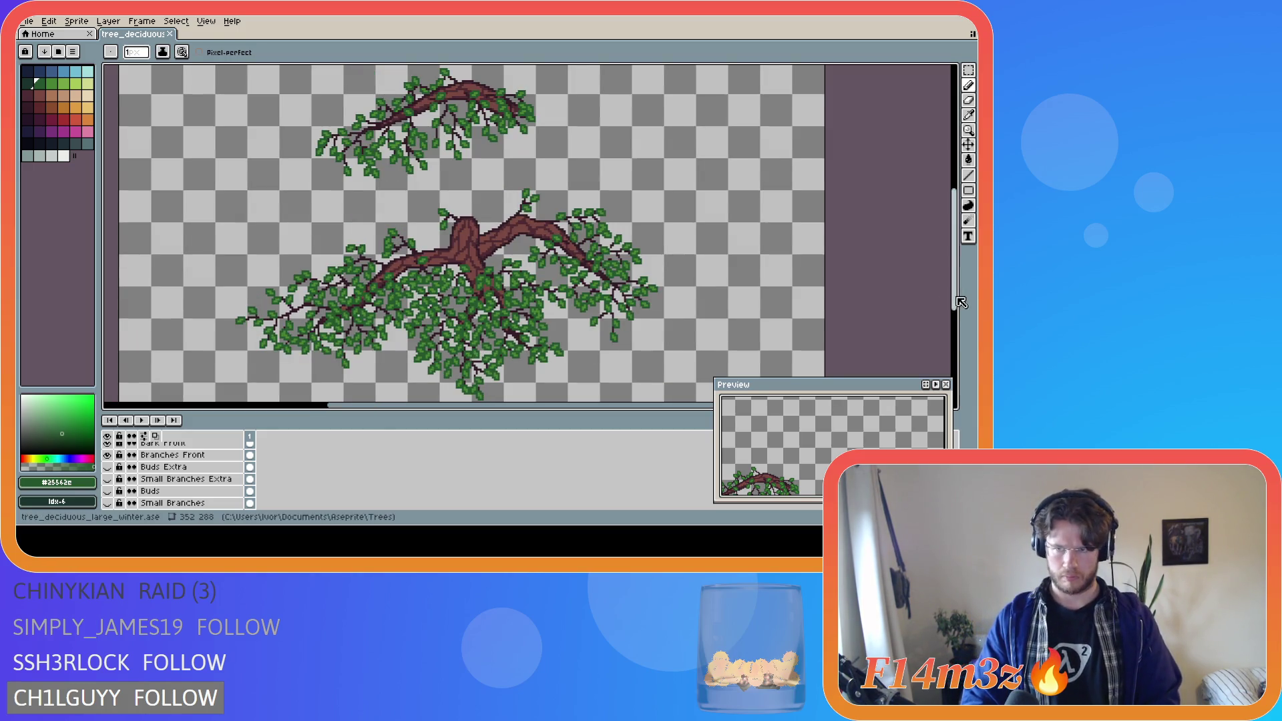
drag(961, 302, 963, 318)
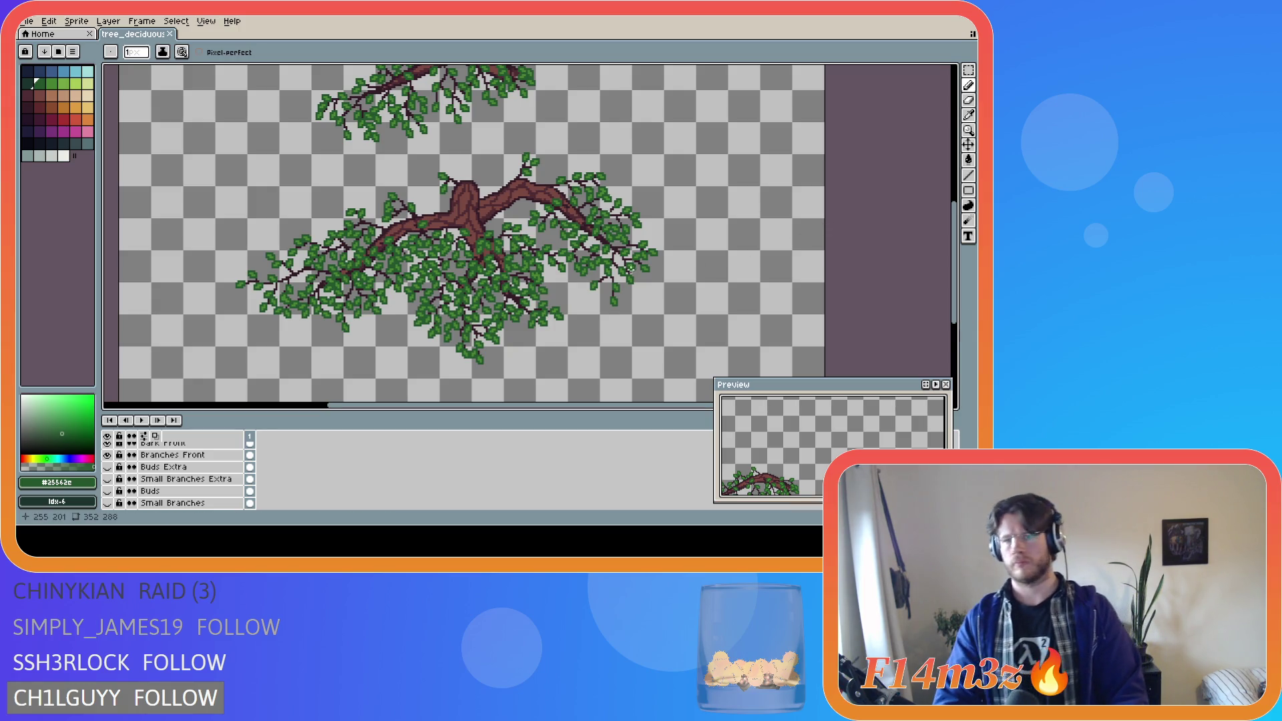
- Show the Tree layer's trunk and turn the leaf and branch layers back on
scroll(734, 256, down, 3)
scroll(733, 256, up, 2)
scroll(121, 497, down, 2)
click(107, 503)
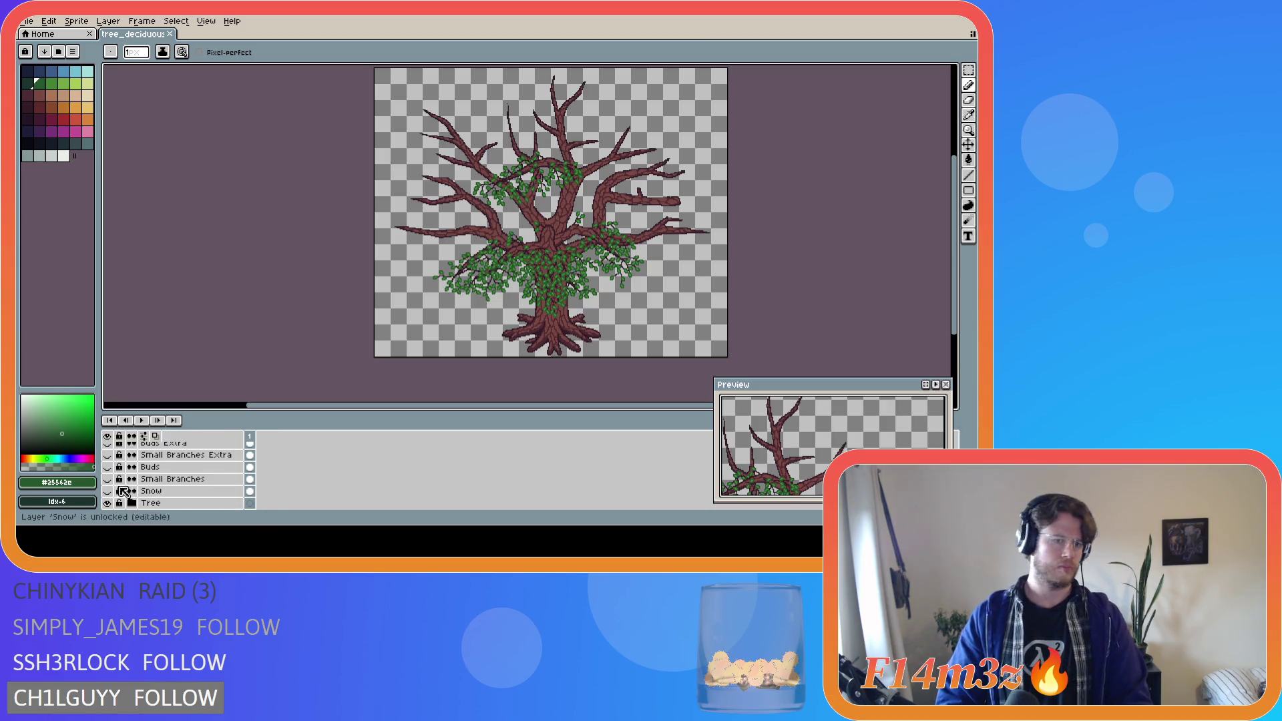
scroll(133, 494, up, 1)
drag(106, 491, 107, 455)
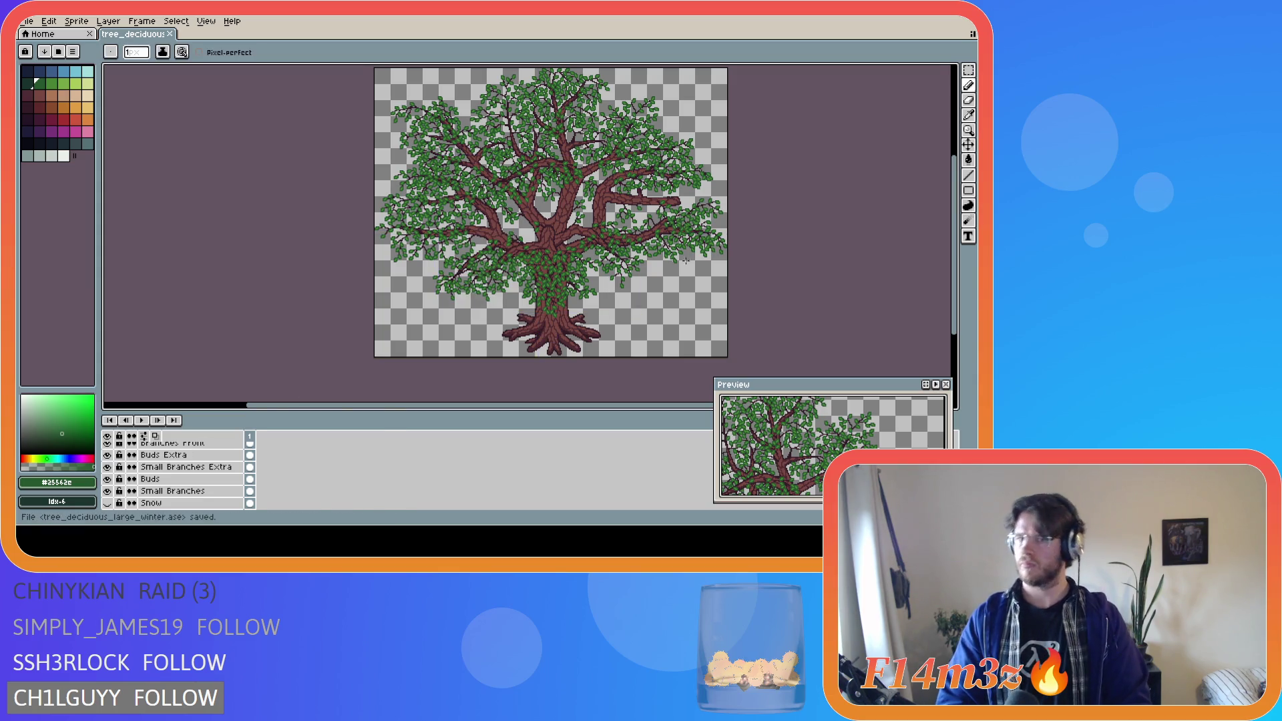
drag(599, 405, 647, 405)
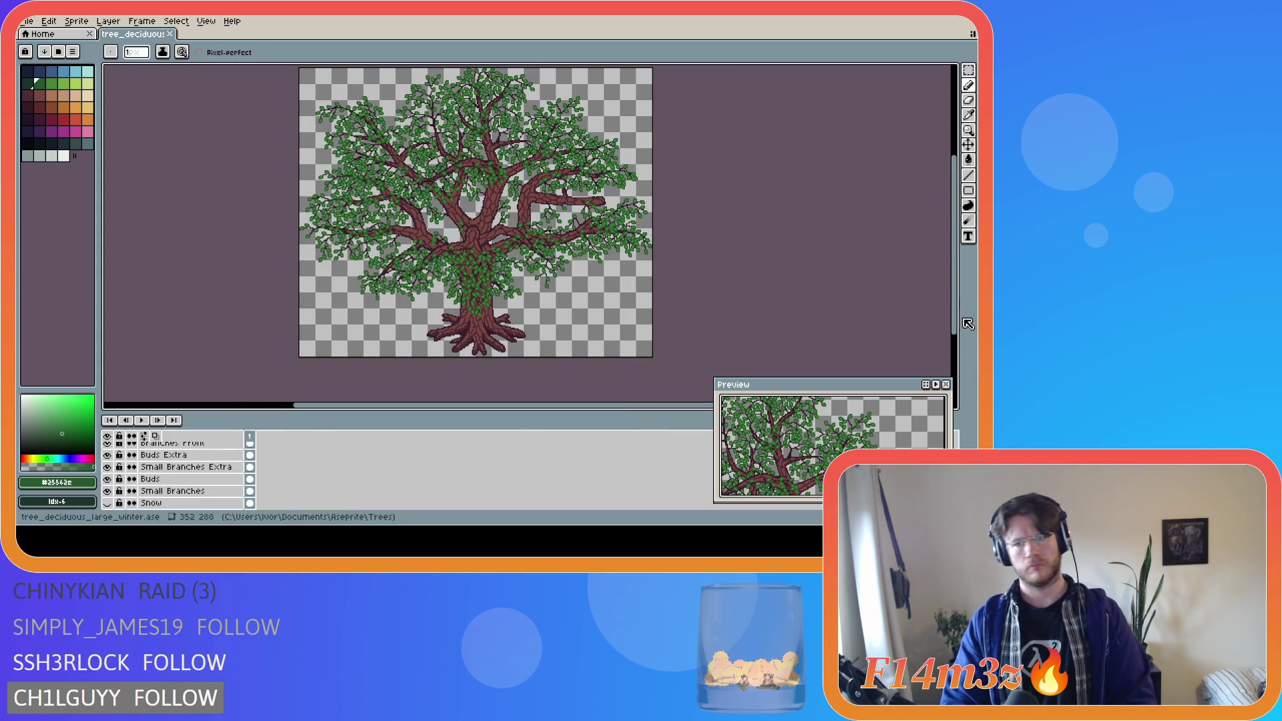
drag(954, 321, 954, 309)
- Save tree_deciduous_large_winter.ase and zoom to inspect the complete tree
key(ctrl+s)
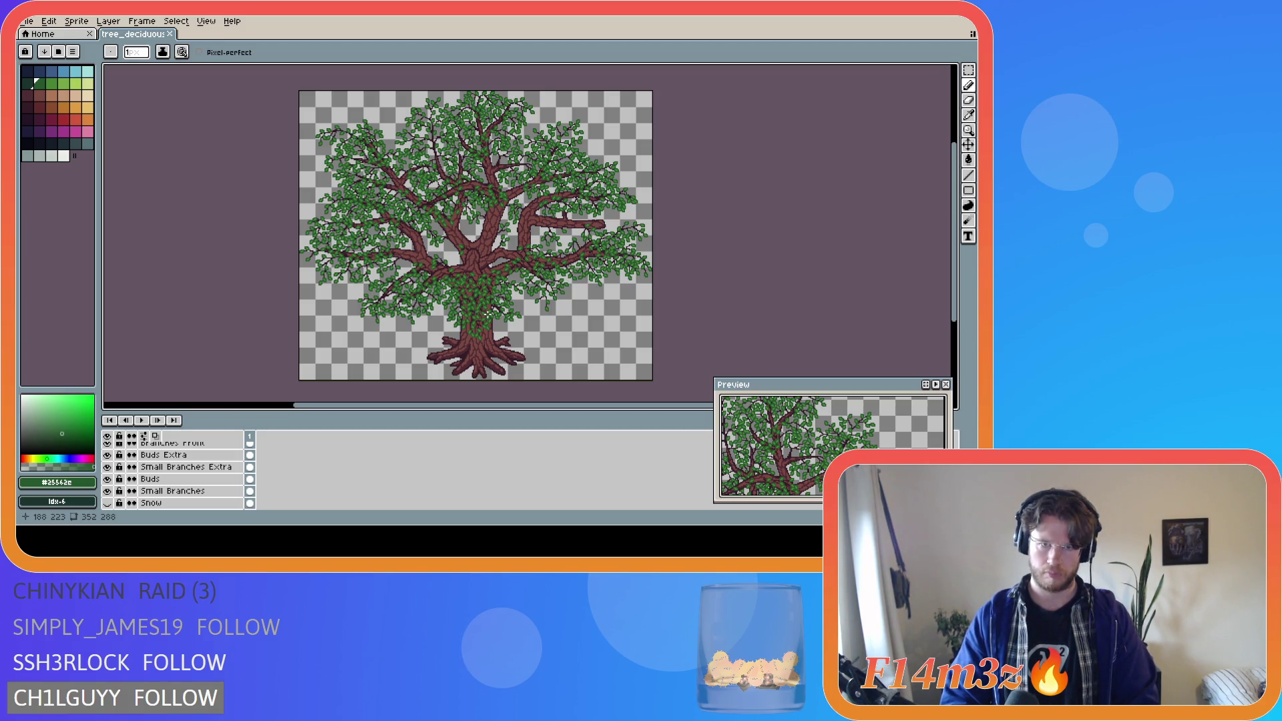
scroll(443, 271, up, 4)
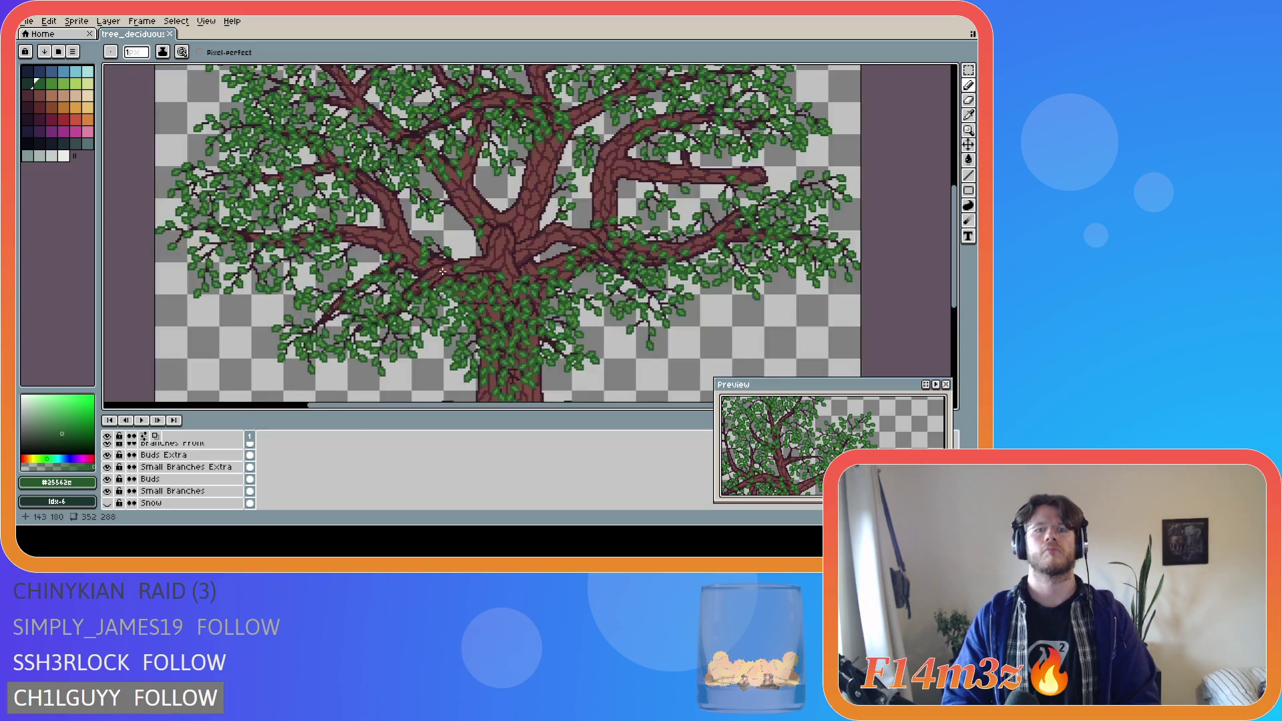
scroll(464, 310, down, 4)
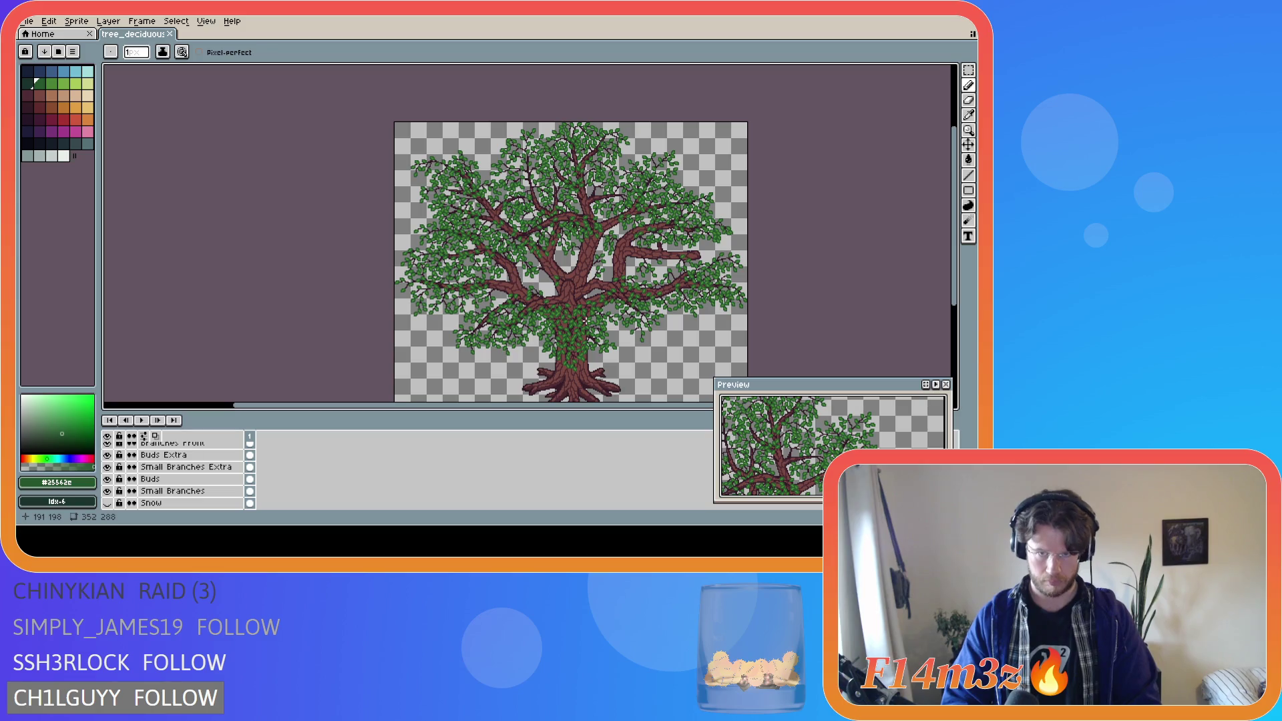
scroll(181, 487, up, 5)
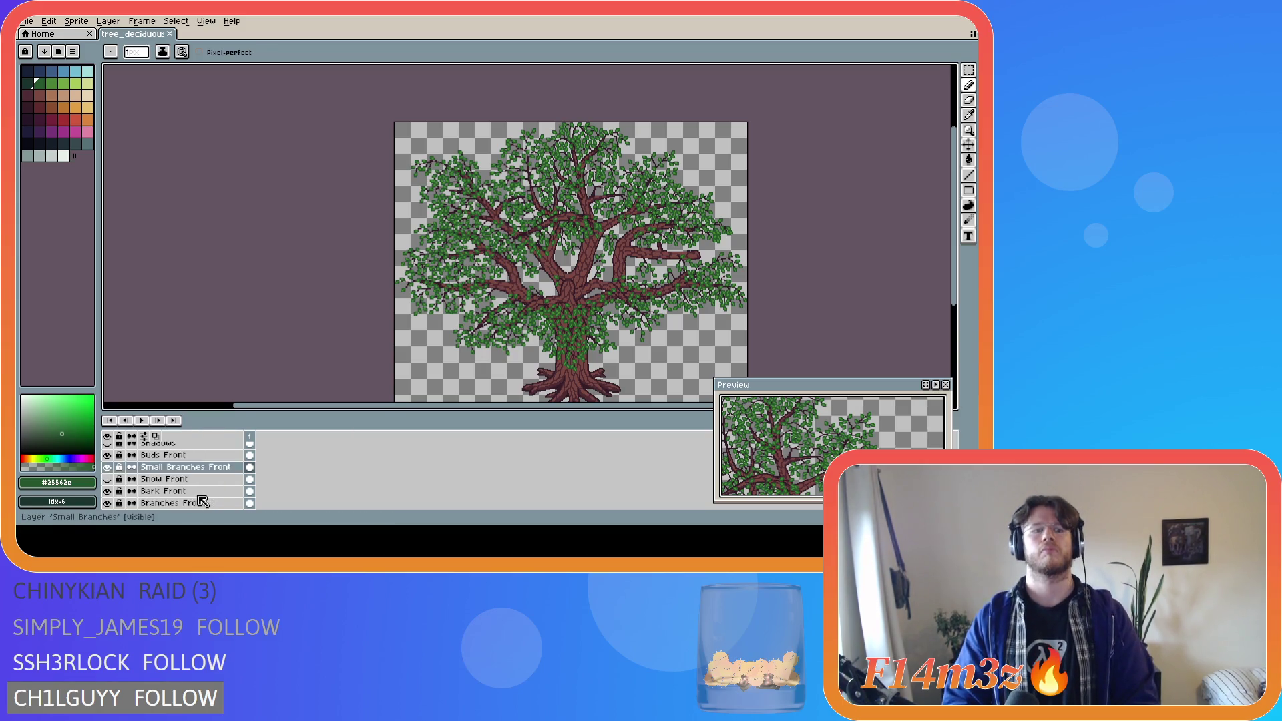
- Toggle Leaves Front repeatedly to compare, leave it hidden, and save the file
click(107, 455)
click(107, 455)
click(108, 455)
click(108, 455)
click(107, 455)
click(108, 455)
click(107, 455)
click(108, 455)
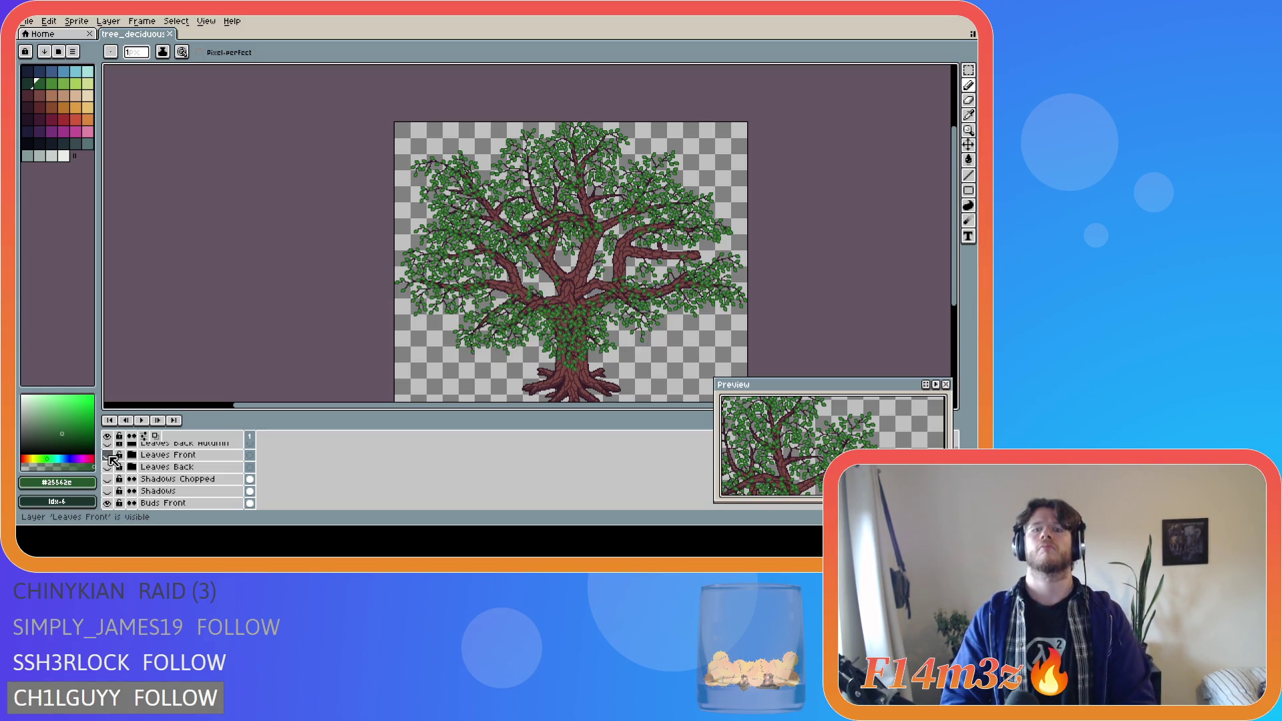
click(108, 455)
click(108, 454)
click(107, 455)
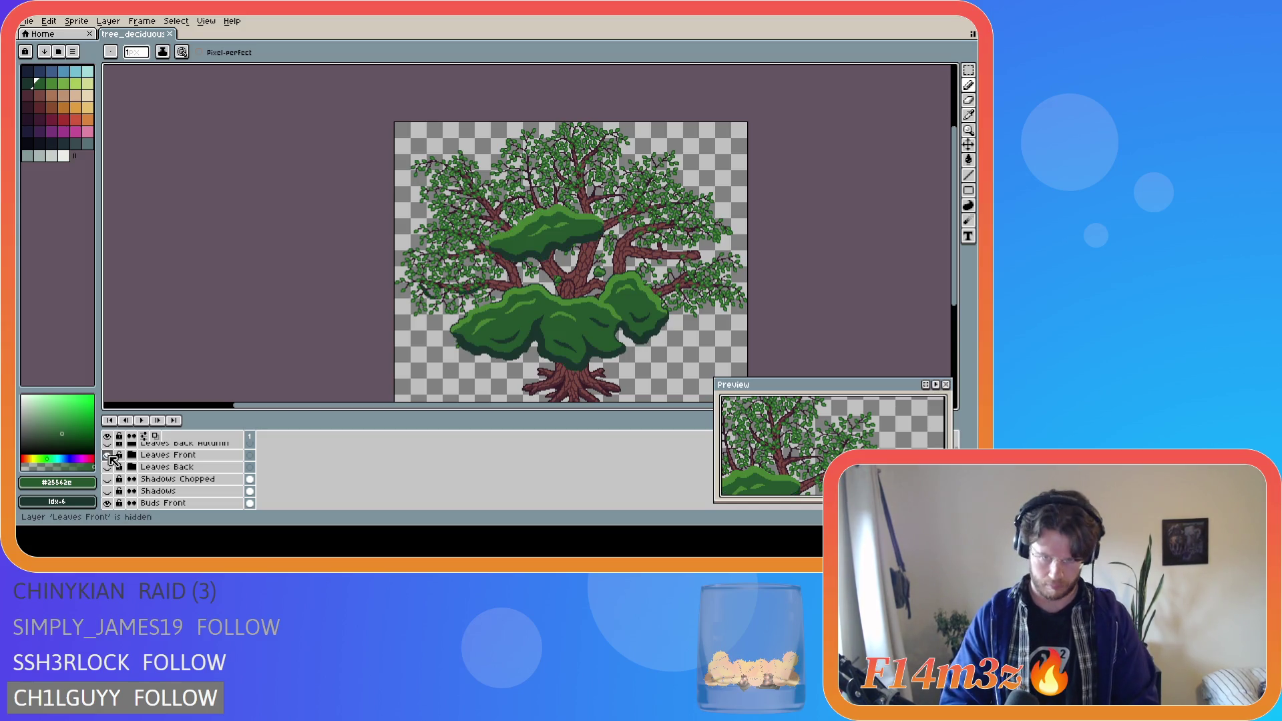
click(107, 455)
click(108, 455)
click(108, 455)
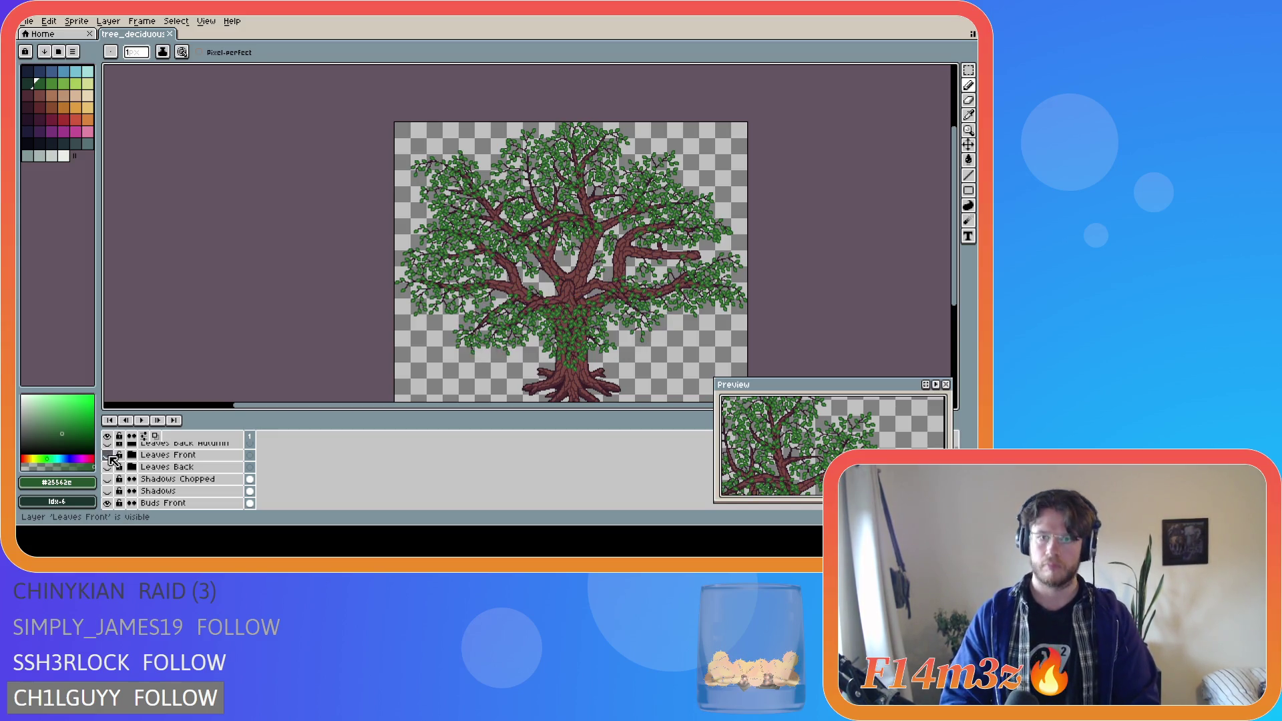
key(ctrl+s)
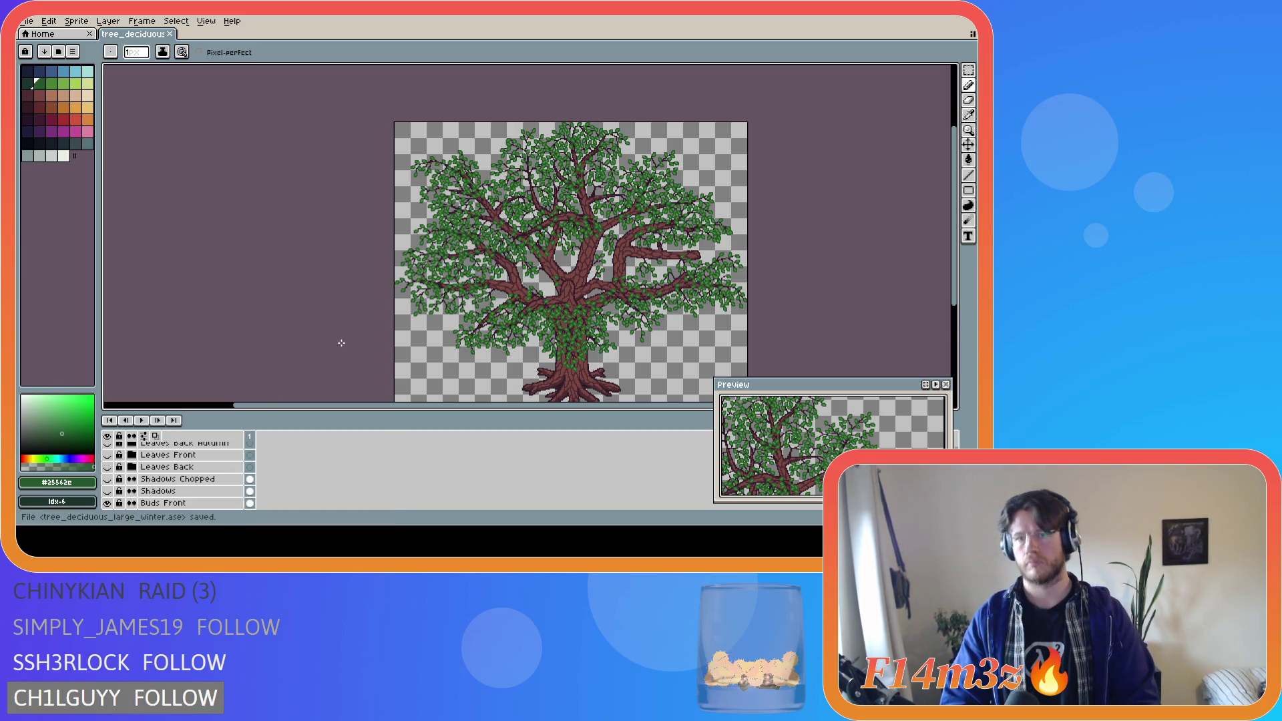
- Export the tree as Final\tree_deciduous_large_spring.png
click(27, 22)
mouse_move(84, 121)
click(154, 123)
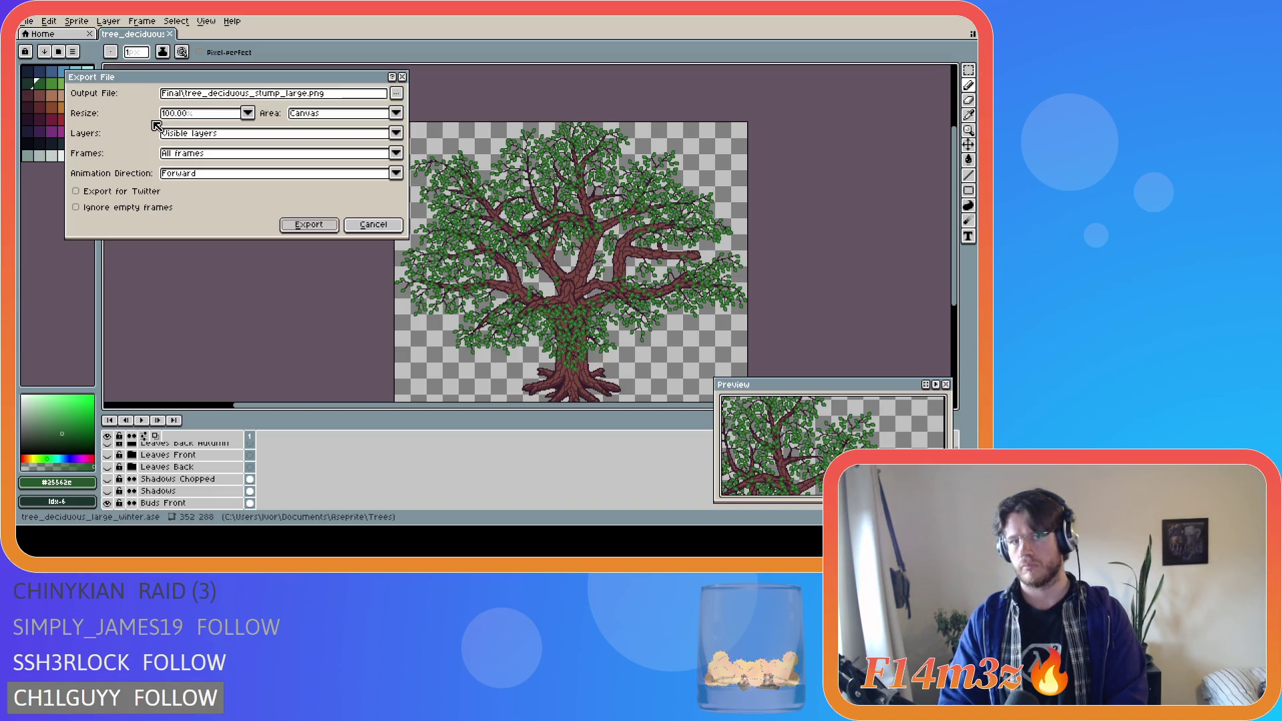
click(397, 93)
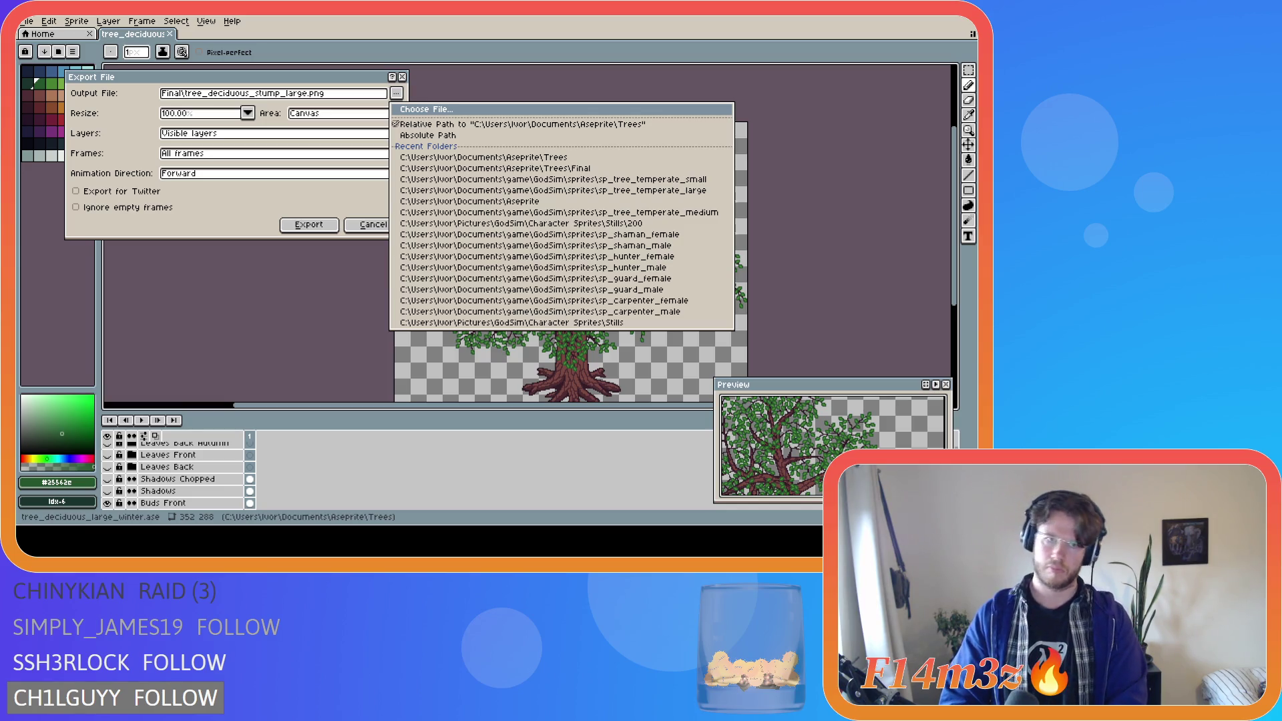
click(468, 168)
text(_spring)
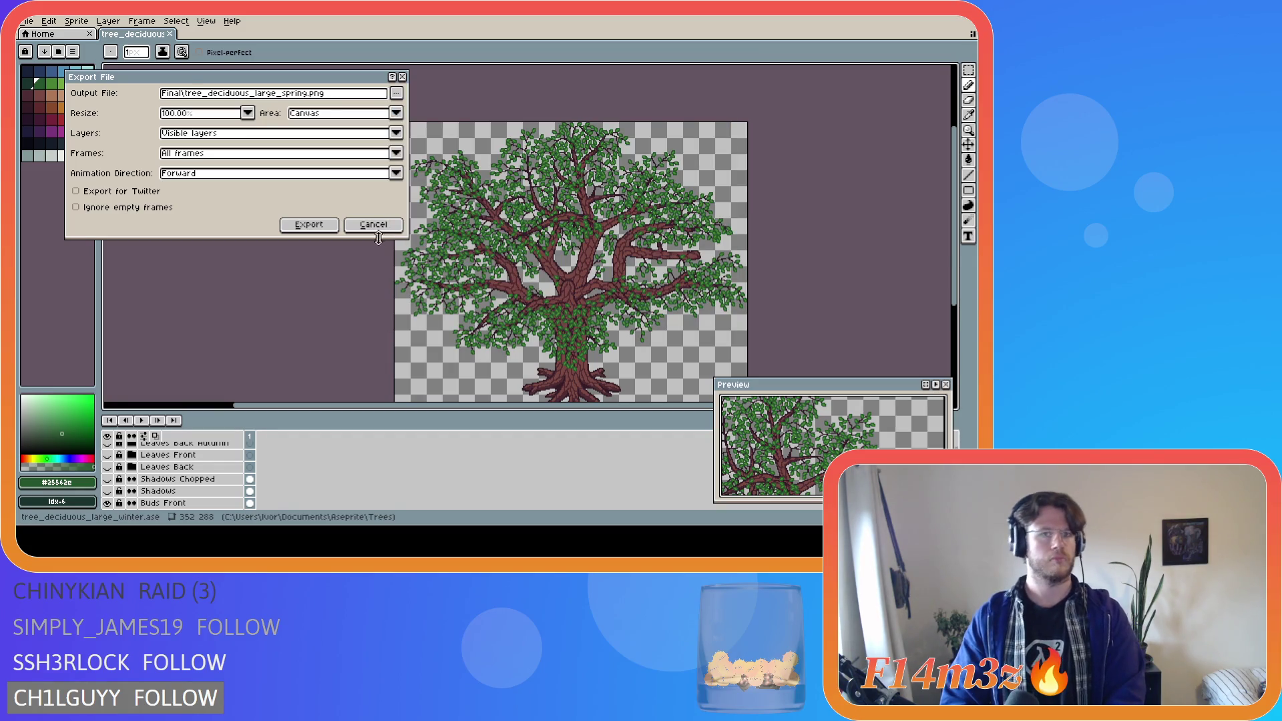
click(309, 225)
- Swap in the Tree Chopped trunk and export it as Final\tree_deciduous_large_spring_chopped.png
scroll(173, 467, down, 3)
click(107, 467)
click(107, 479)
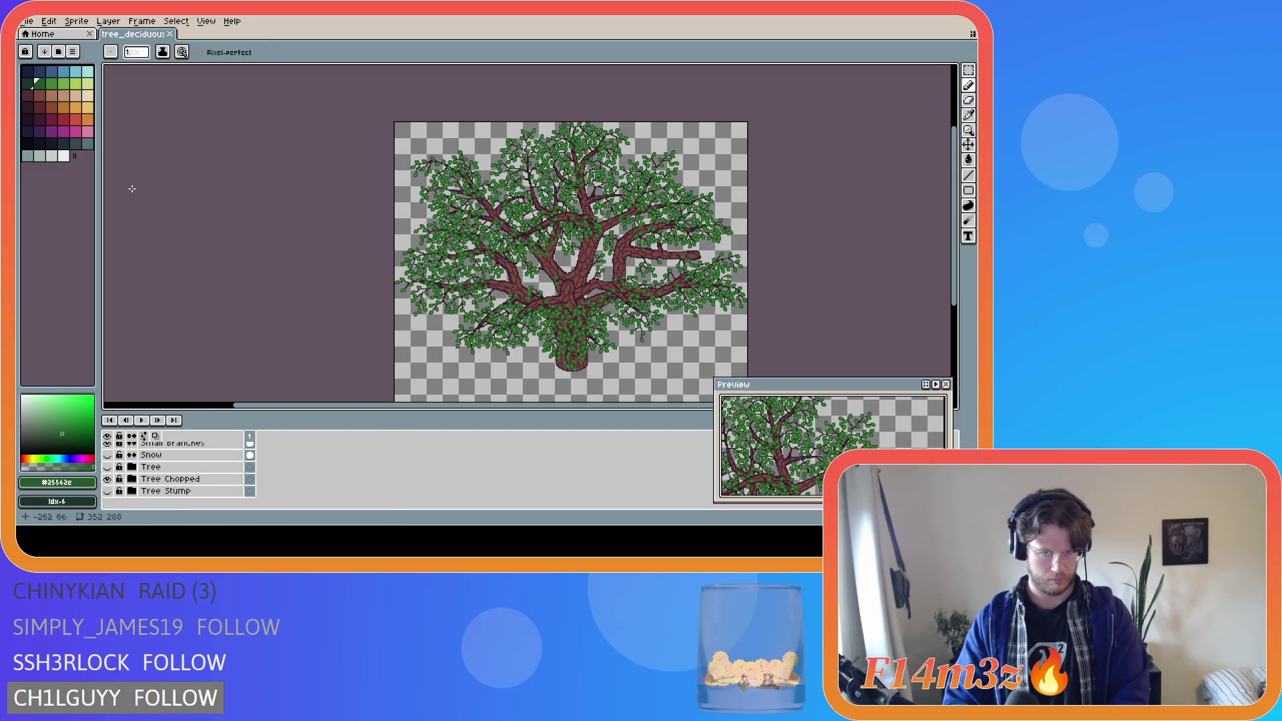
click(27, 20)
mouse_move(54, 121)
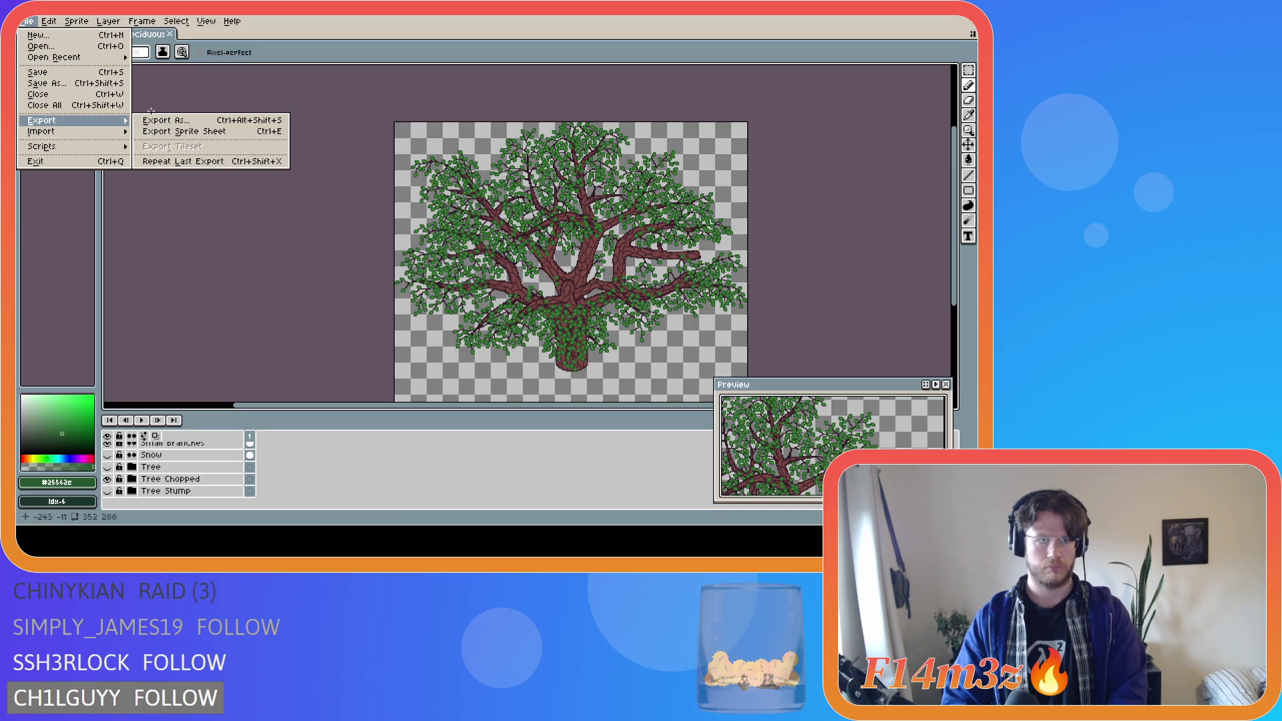
click(151, 118)
click(396, 96)
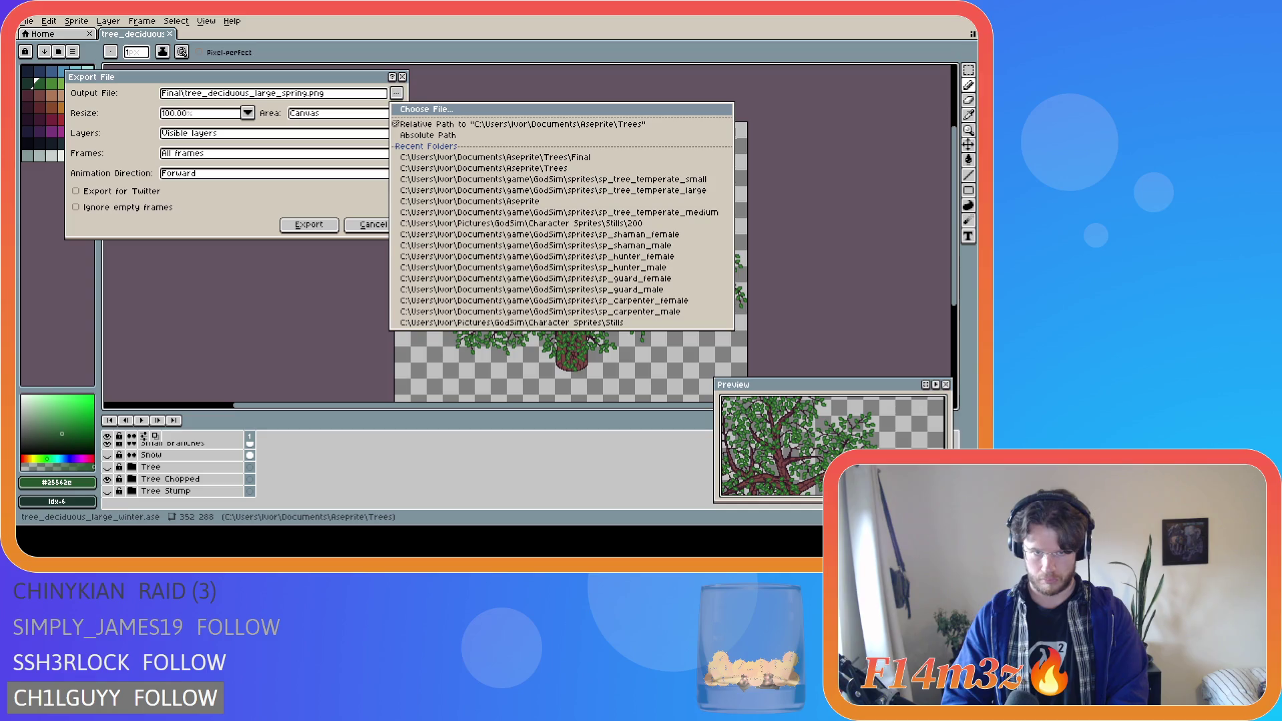
key(Escape)
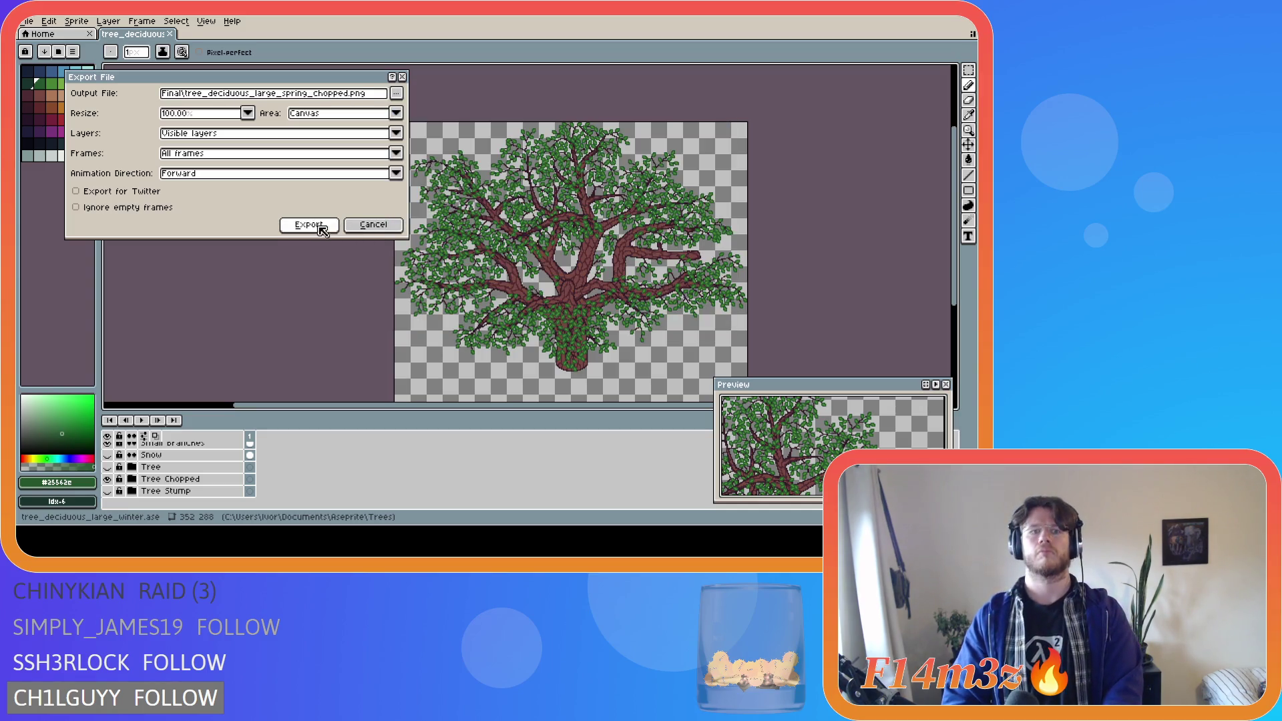
click(351, 224)
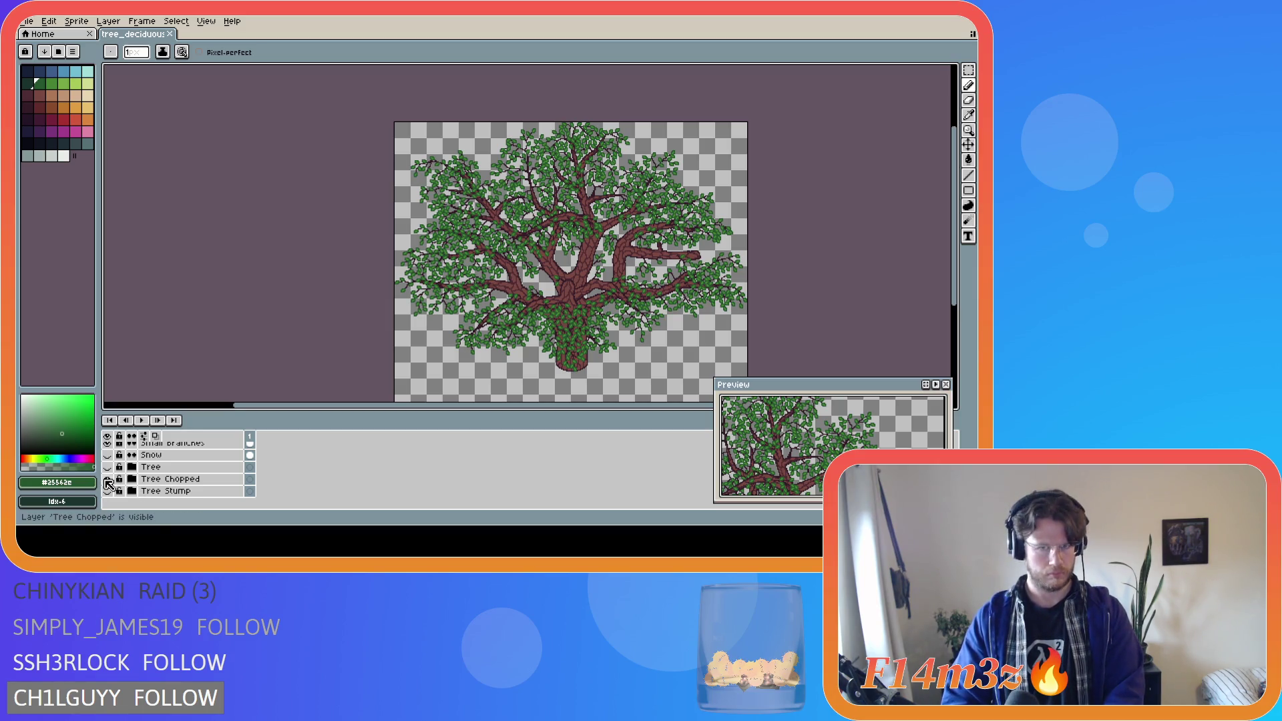
- Hide the Buds, Buds Extra and Buds Front layers, leaving only bare brown branches
scroll(108, 481, up, 3)
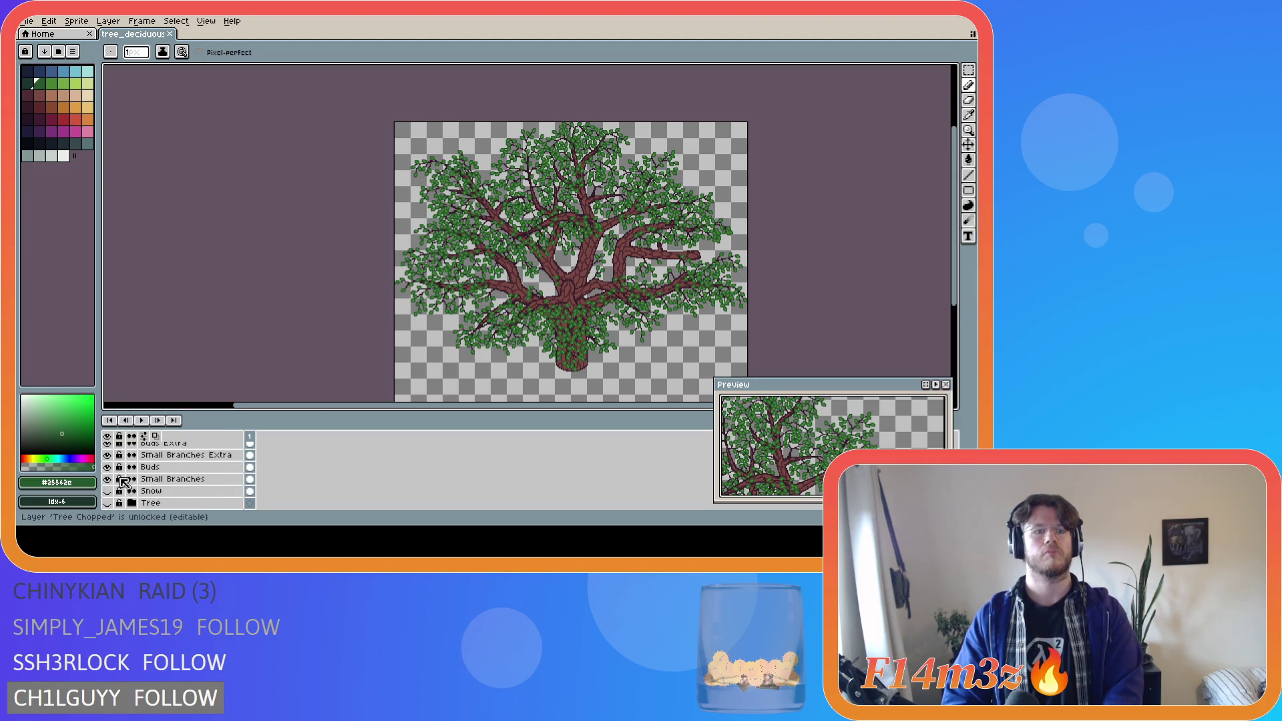
click(107, 467)
scroll(134, 479, up, 3)
click(108, 468)
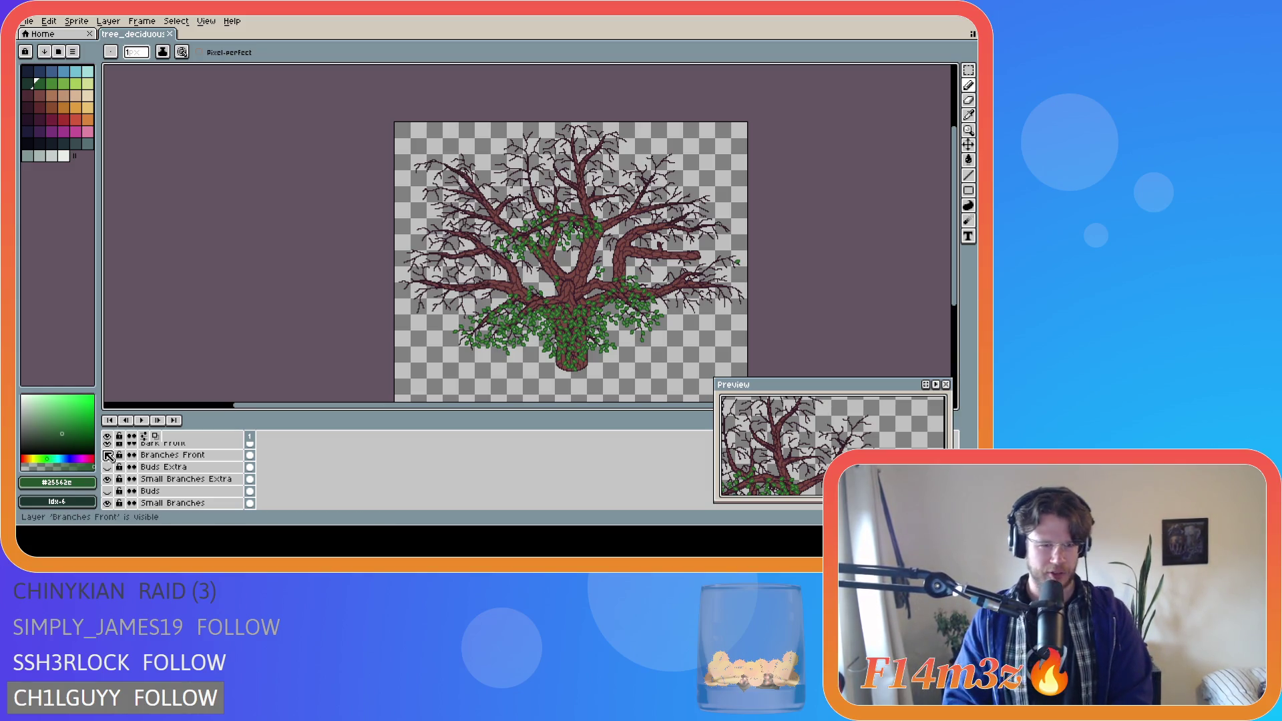
scroll(155, 500, down, 5)
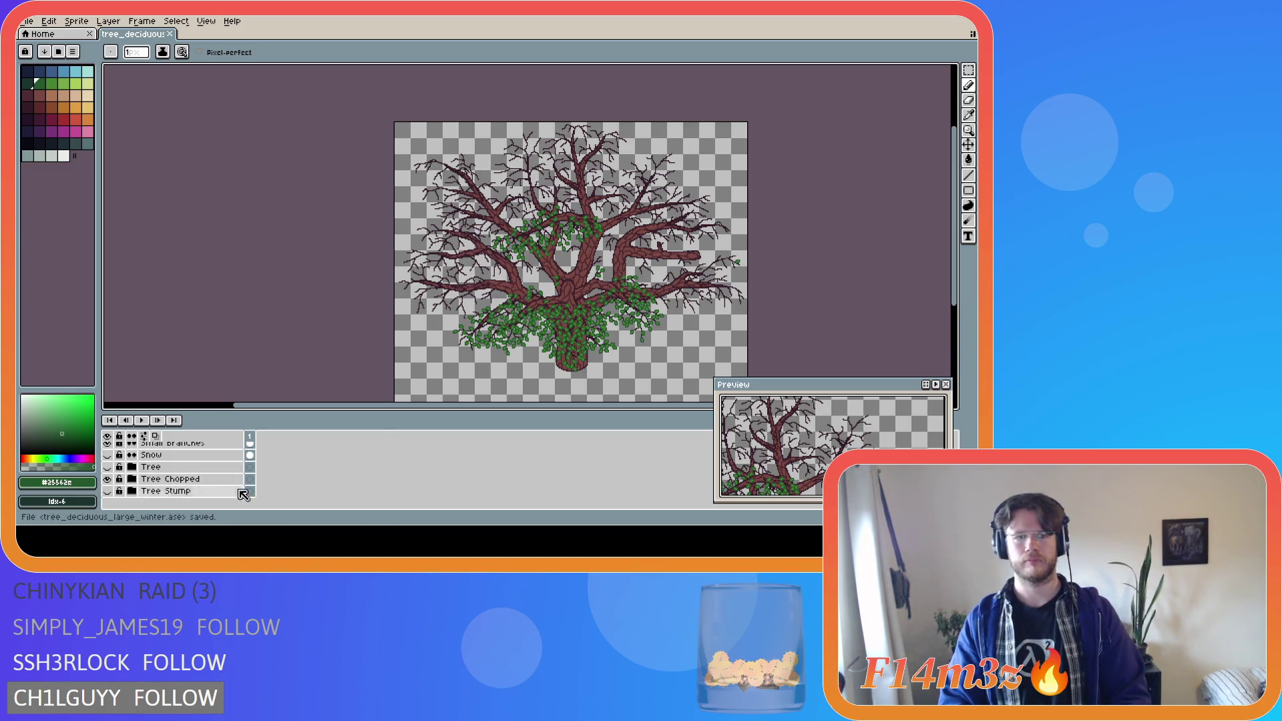
scroll(214, 496, up, 1)
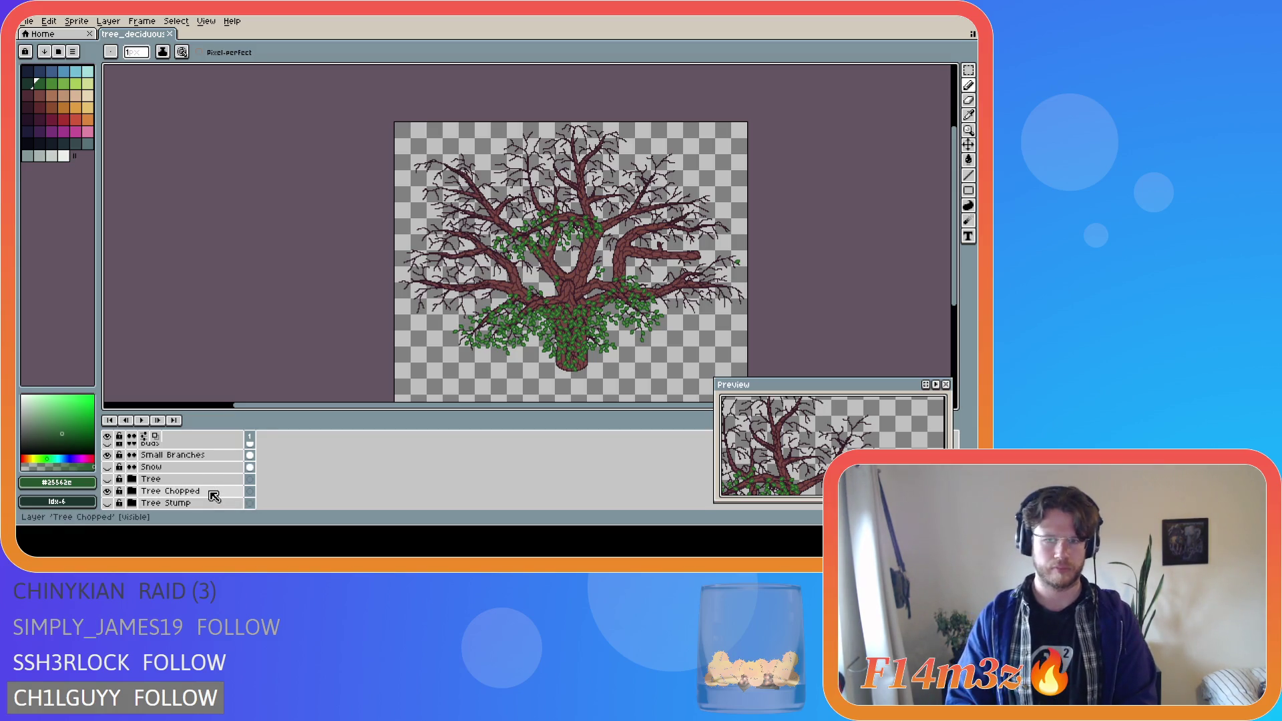
scroll(213, 497, down, 1)
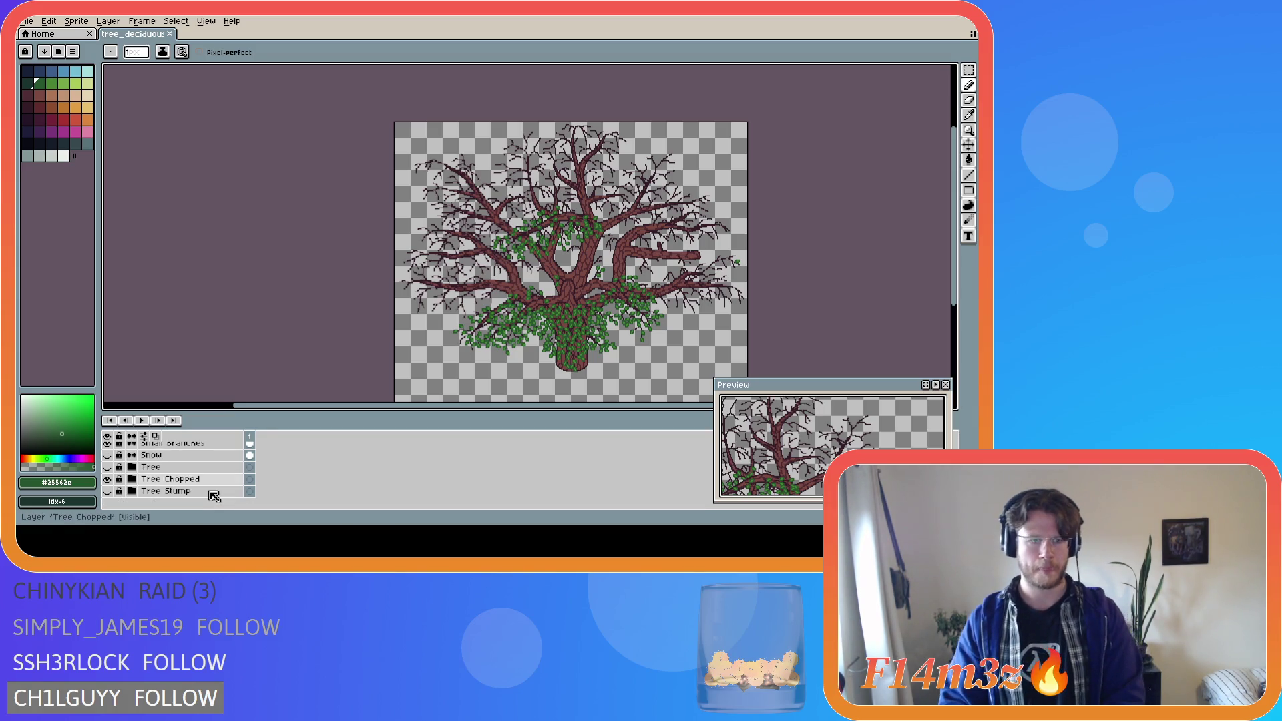
scroll(214, 496, up, 2)
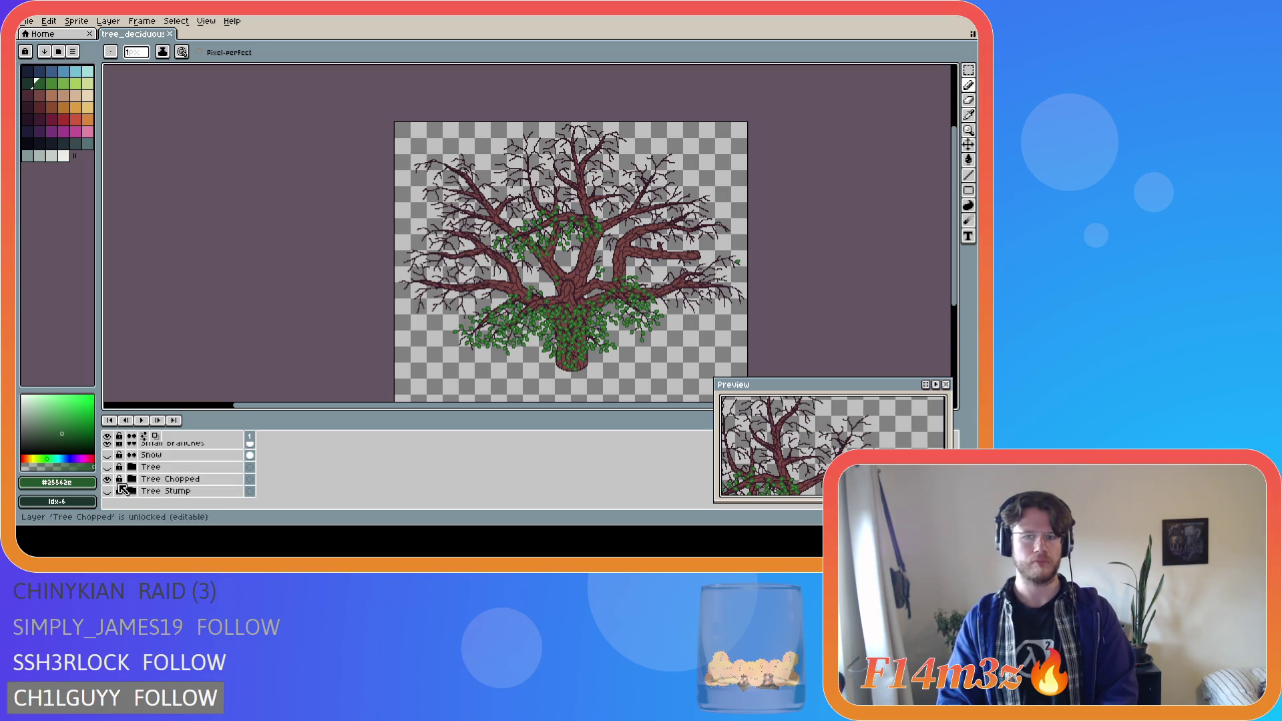
scroll(110, 479, up, 5)
scroll(110, 474, up, 3)
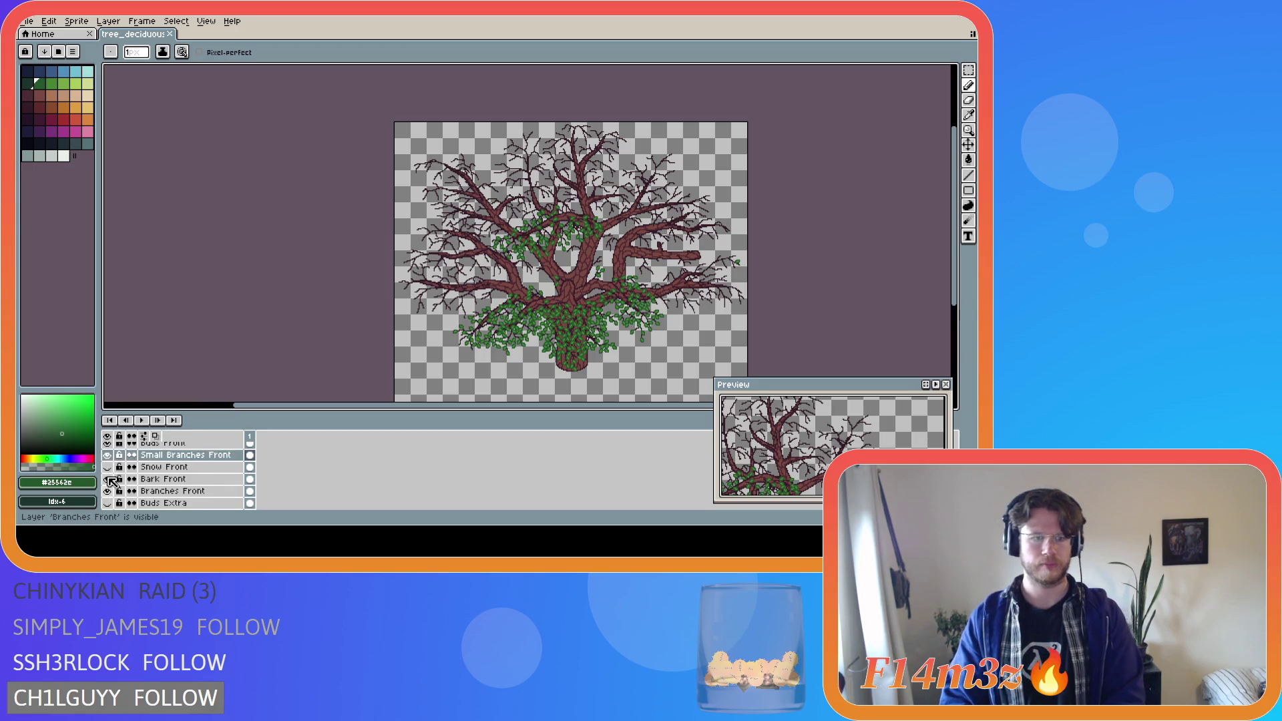
click(109, 467)
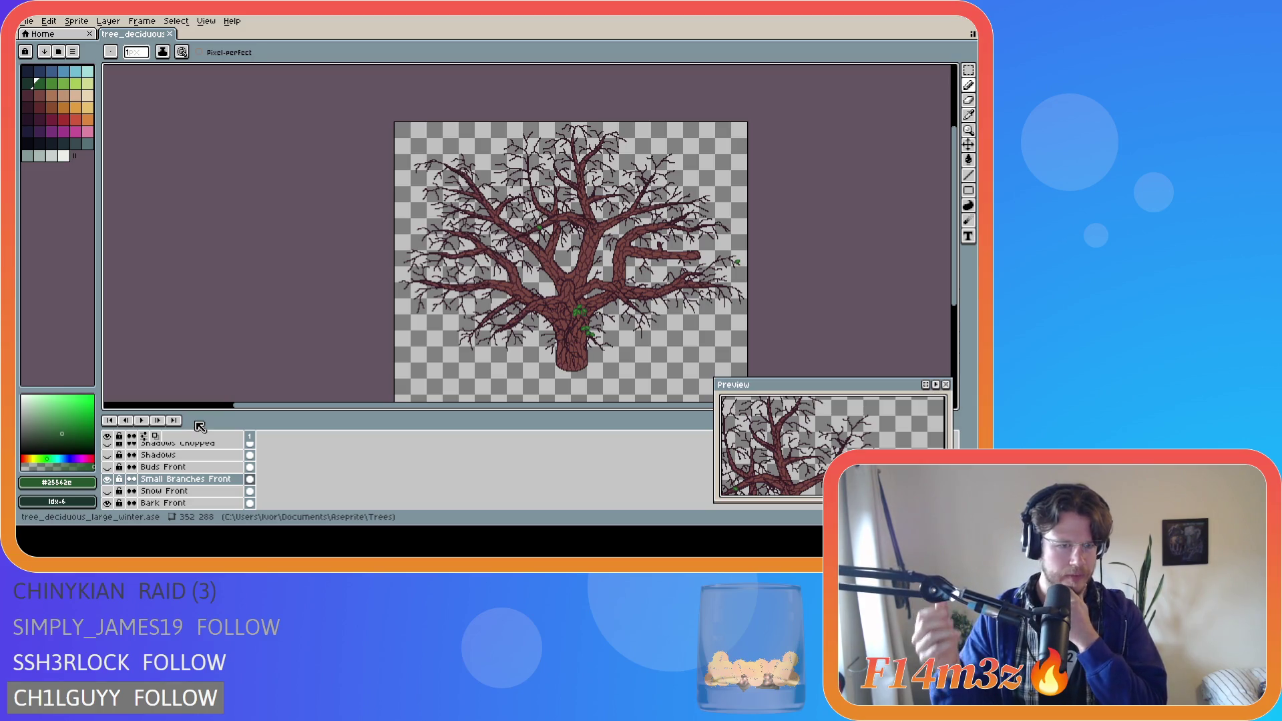
- Toggle Small Branches Front to compare, then undo and redo the last leaf pencil stroke
click(107, 479)
click(108, 480)
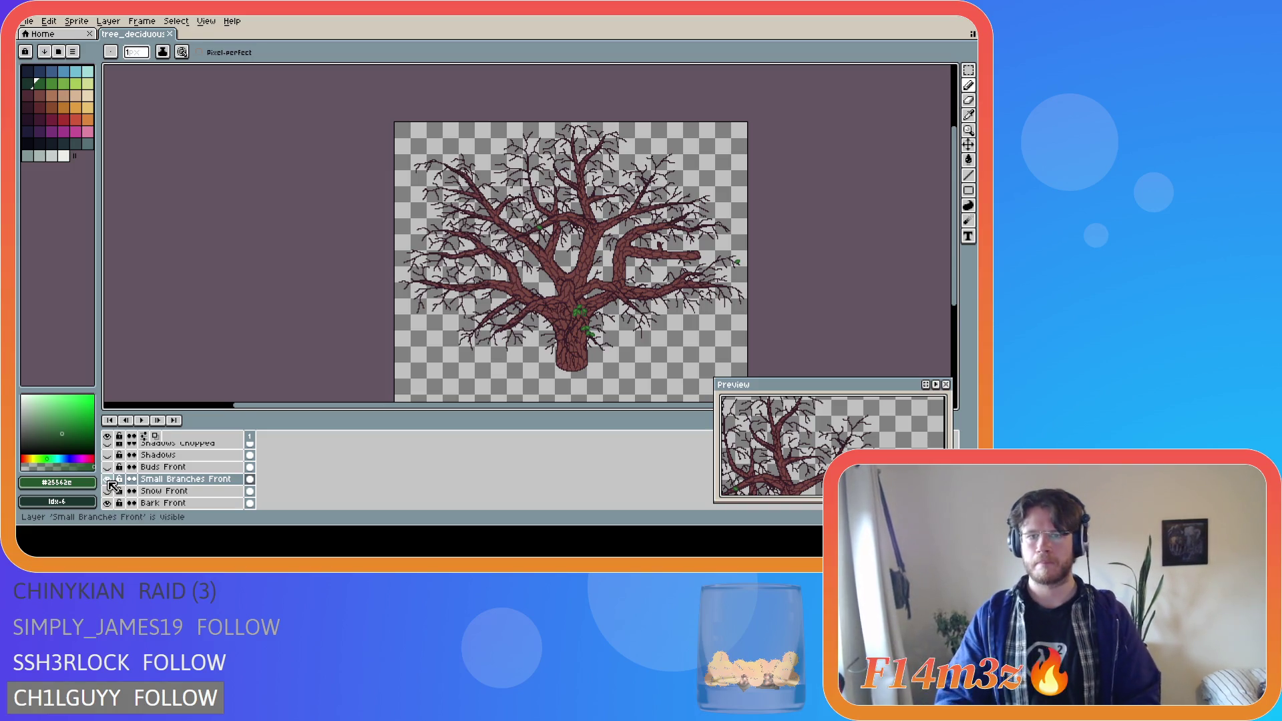
scroll(581, 314, up, 3)
scroll(554, 257, up, 2)
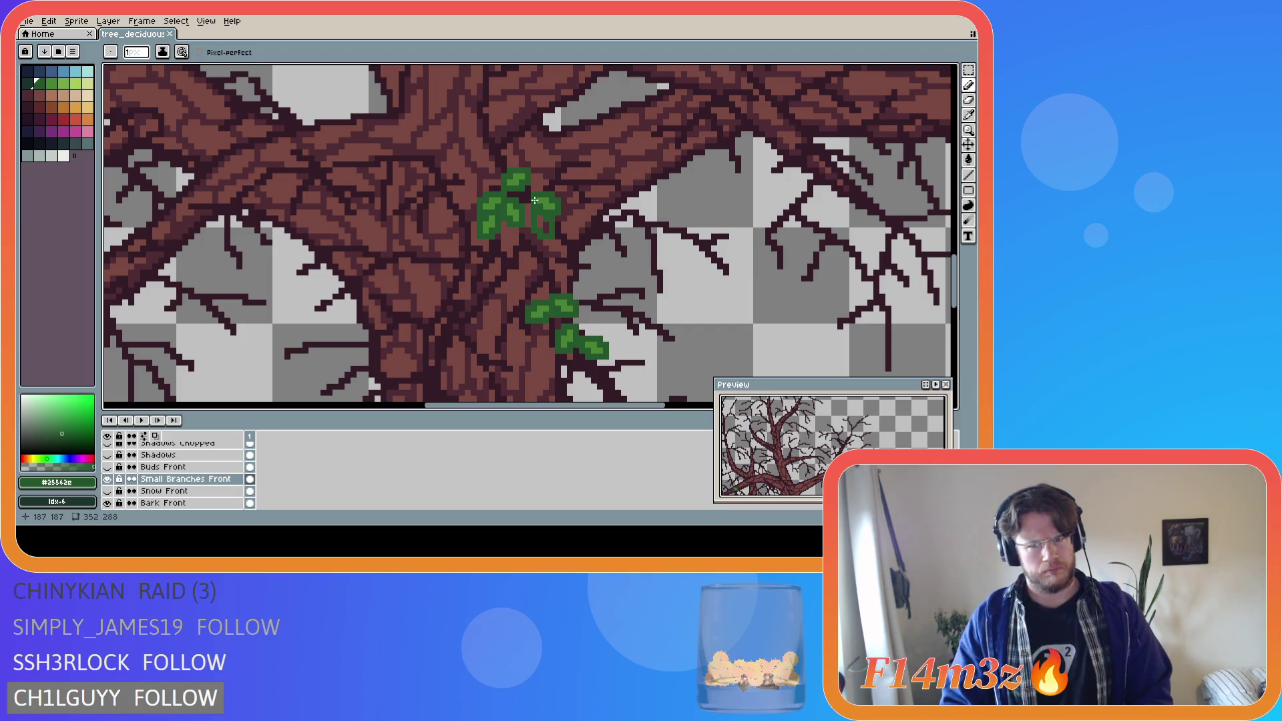
key(ctrl+z)
key(ctrl+z)
key(ctrl+y)
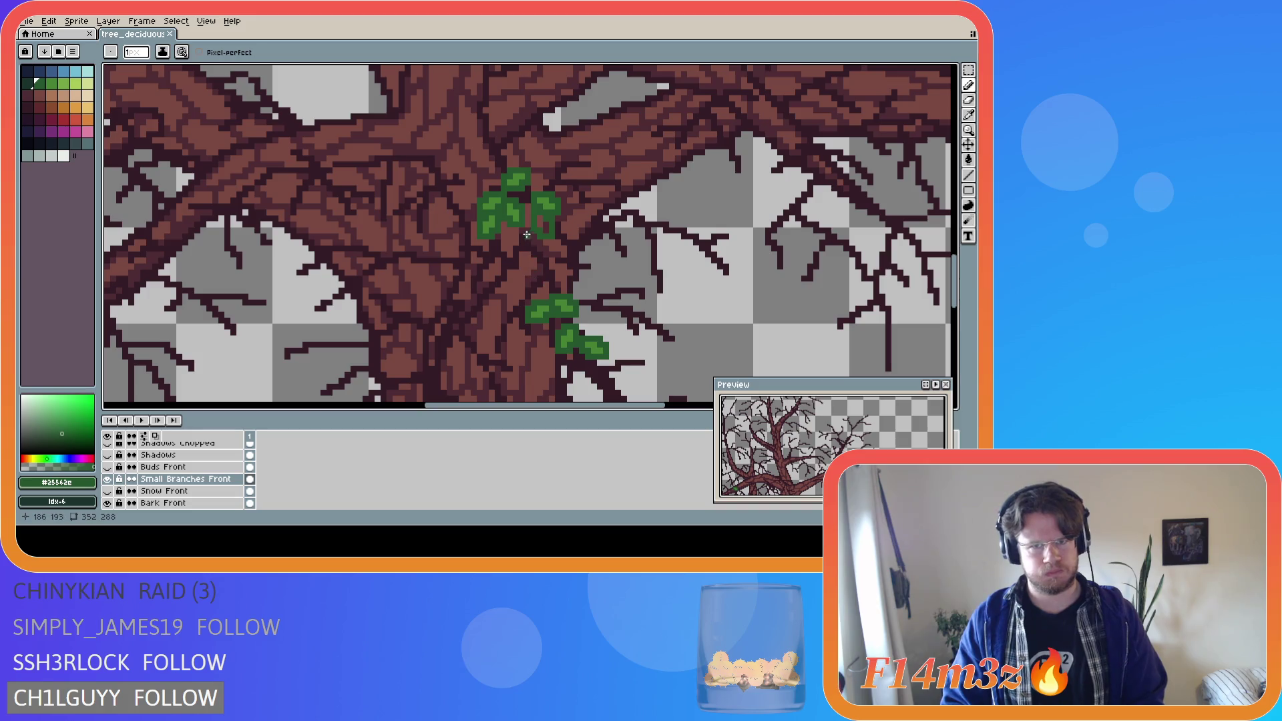
- Magic-wand select the leftover leaf clusters, including their dark-green edges
key(w)
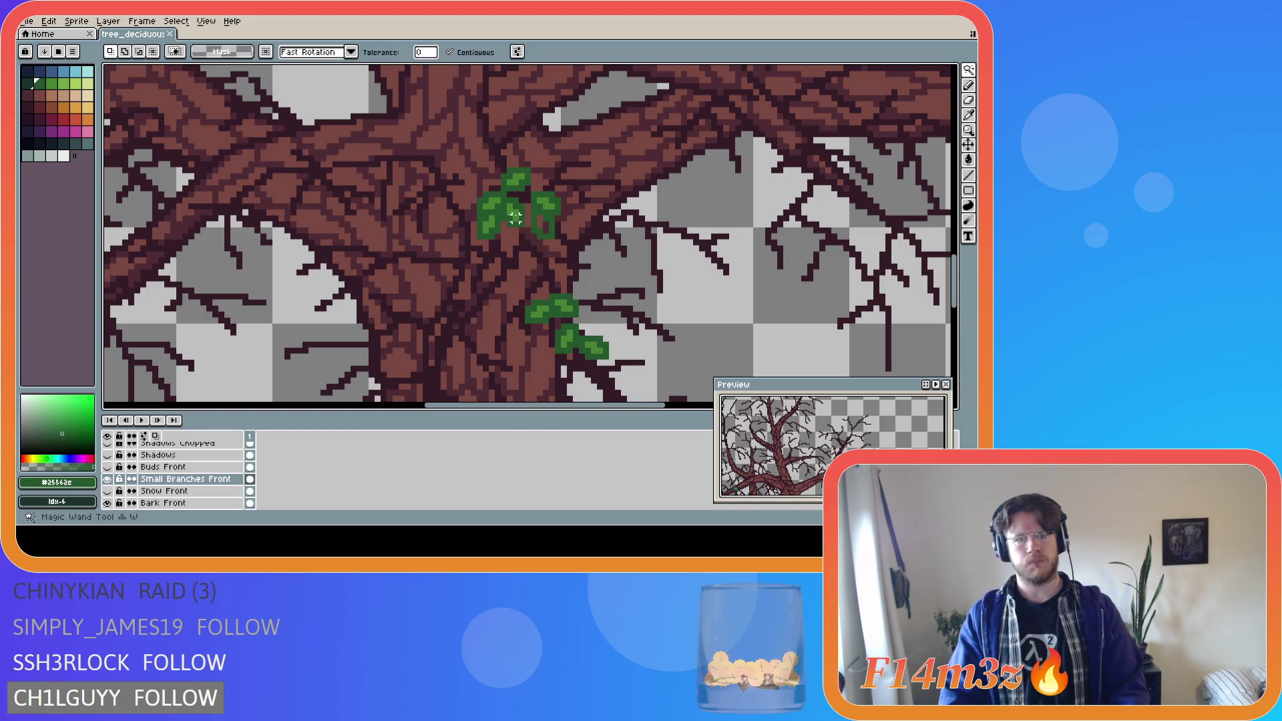
scroll(515, 216, up, 1)
click(508, 215)
shift+click(461, 200)
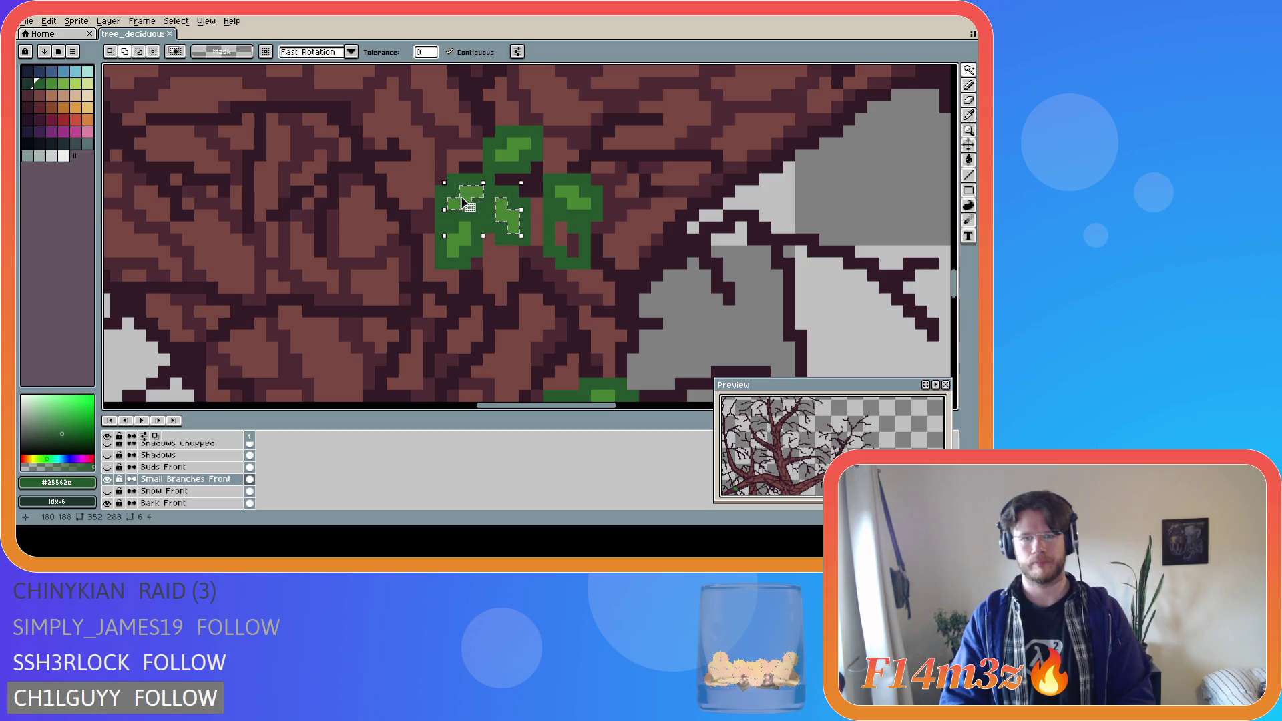
shift+click(512, 151)
shift+click(571, 195)
shift+click(460, 238)
shift+click(472, 239)
shift+click(575, 224)
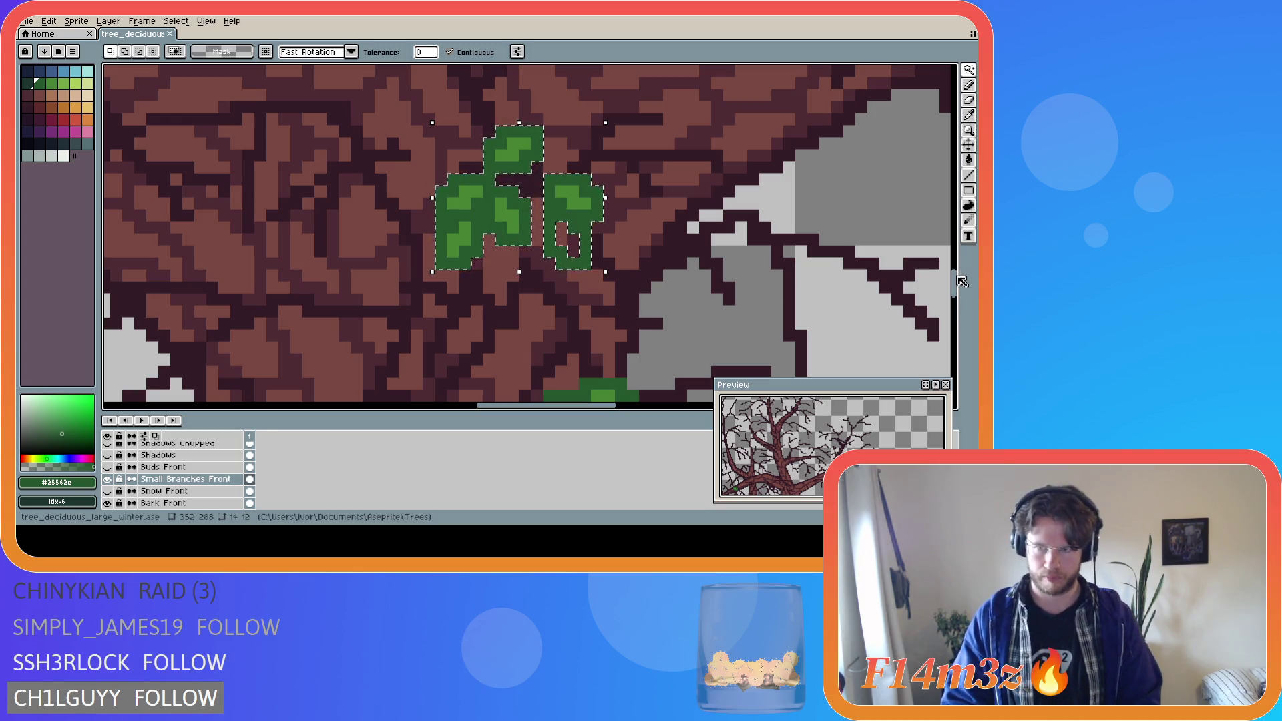
- Add the light-green top, middle and right leaf pixels to the selection, then sample the leaf green
drag(956, 275, 955, 289)
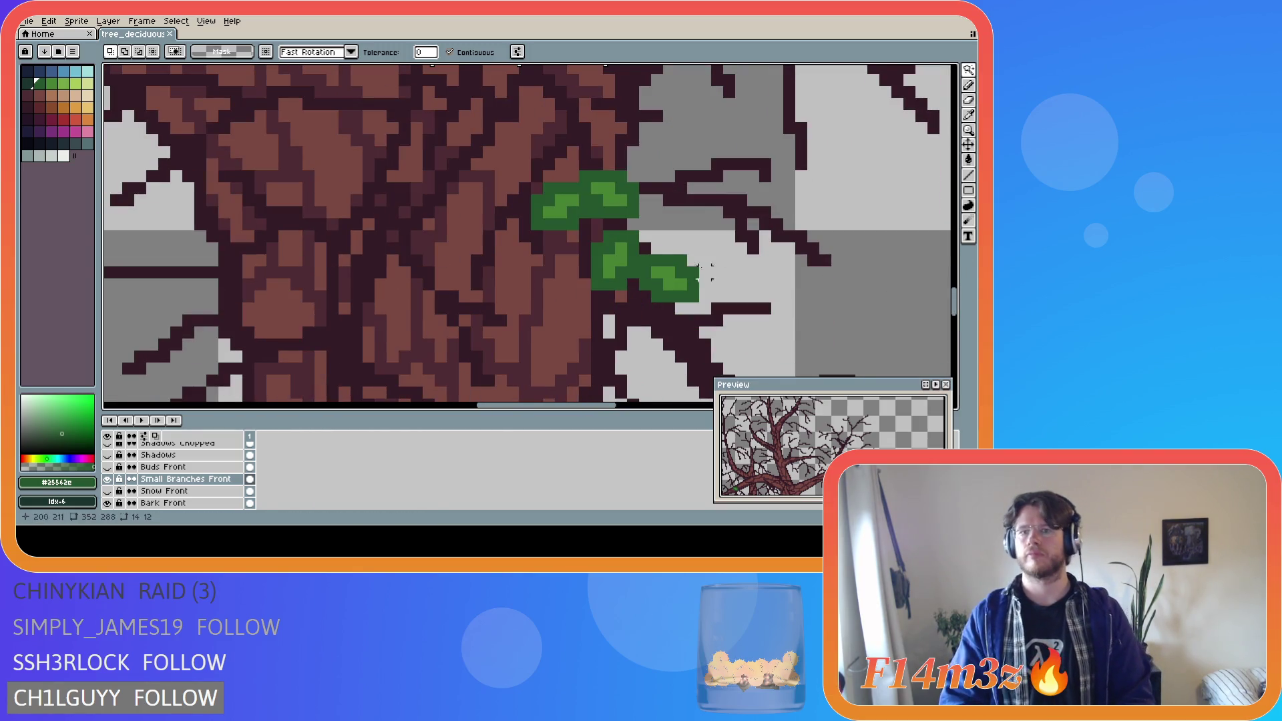
shift+click(560, 211)
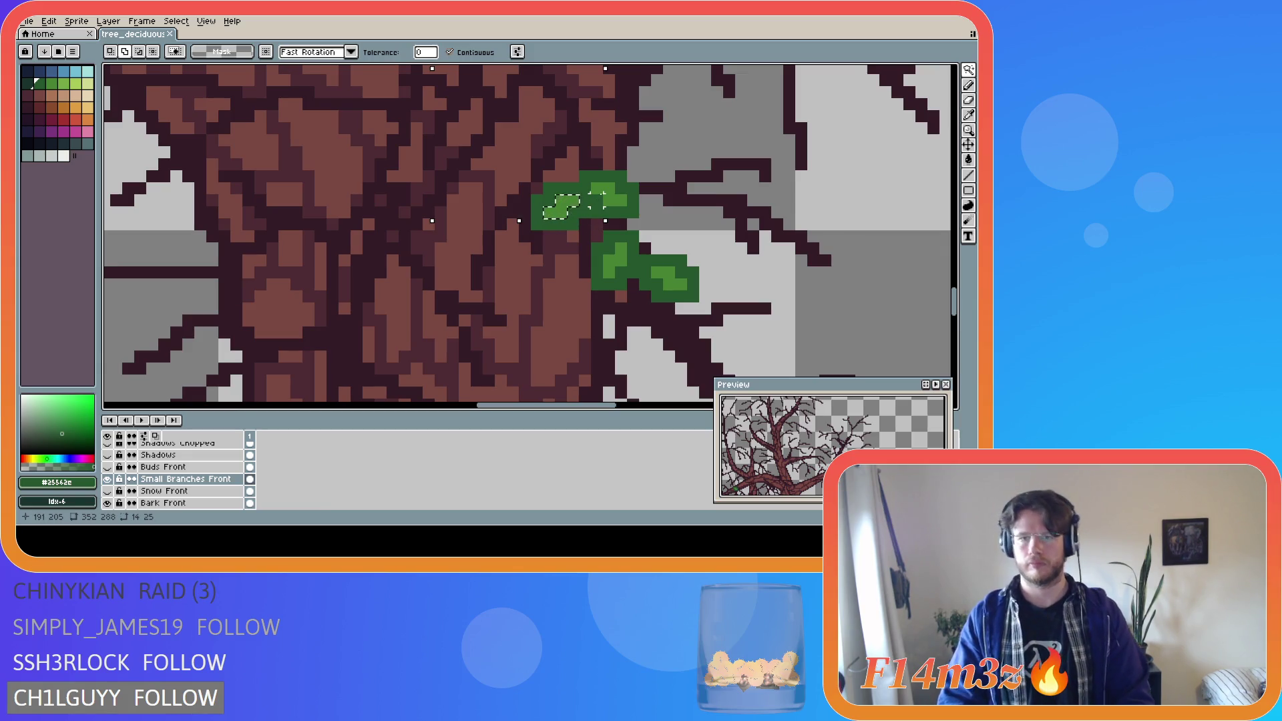
shift+click(652, 273)
shift+click(668, 284)
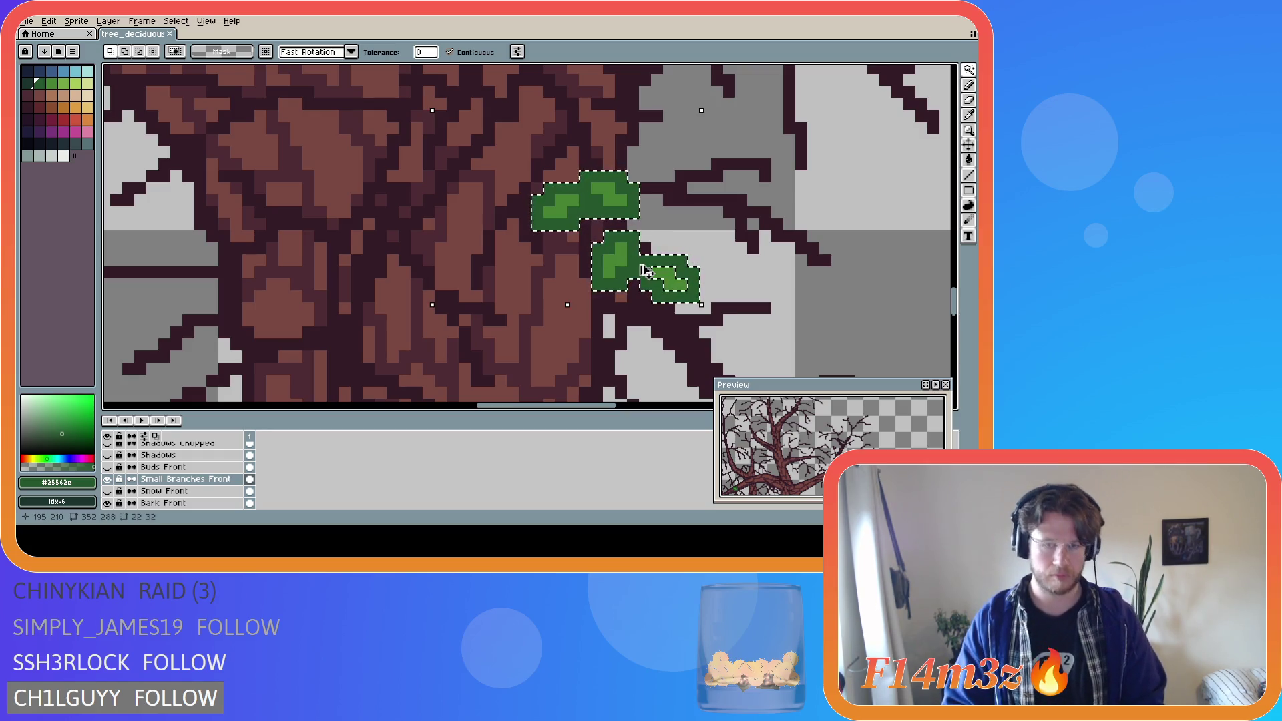
key(i)
click(593, 219)
- Undo the upper leaf pencil strokes, keeping only the lower green cluster on the trunk
click(593, 218)
key(w)
scroll(792, 200, down, 2)
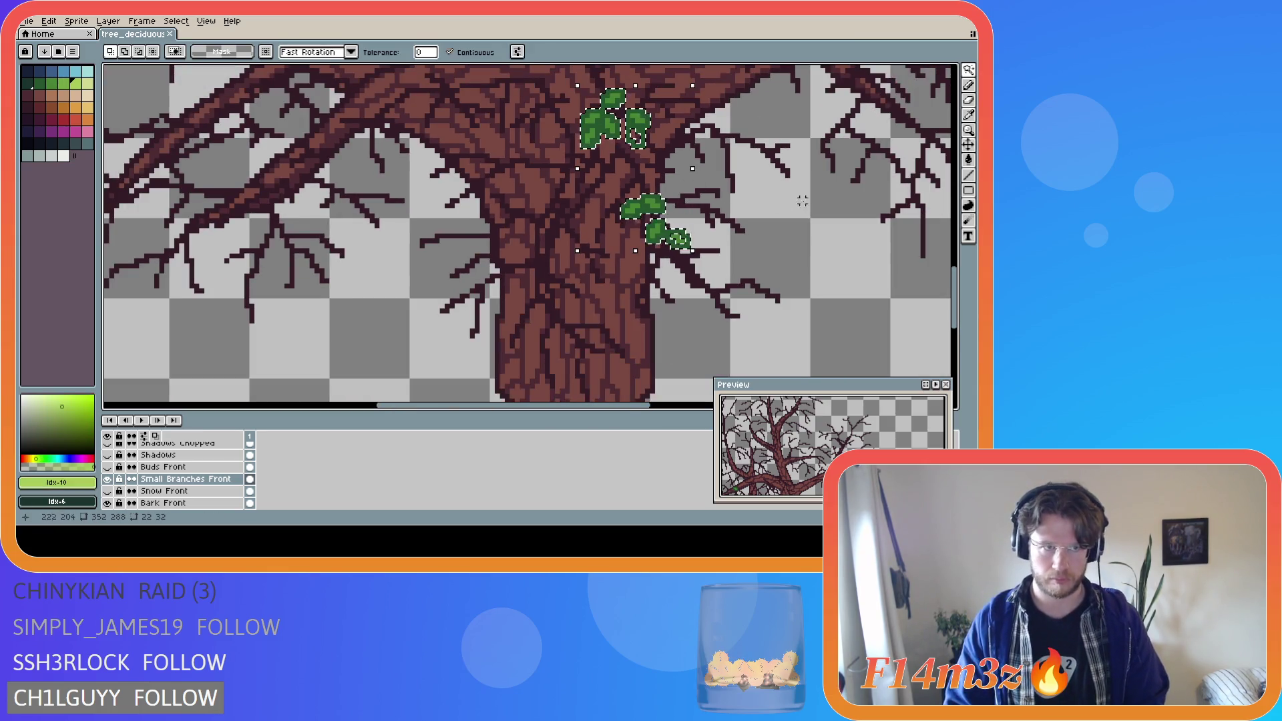
scroll(829, 231, up, 2)
key(ctrl+z)
key(ctrl+z)
key(ctrl+z)
key(ctrl+z)
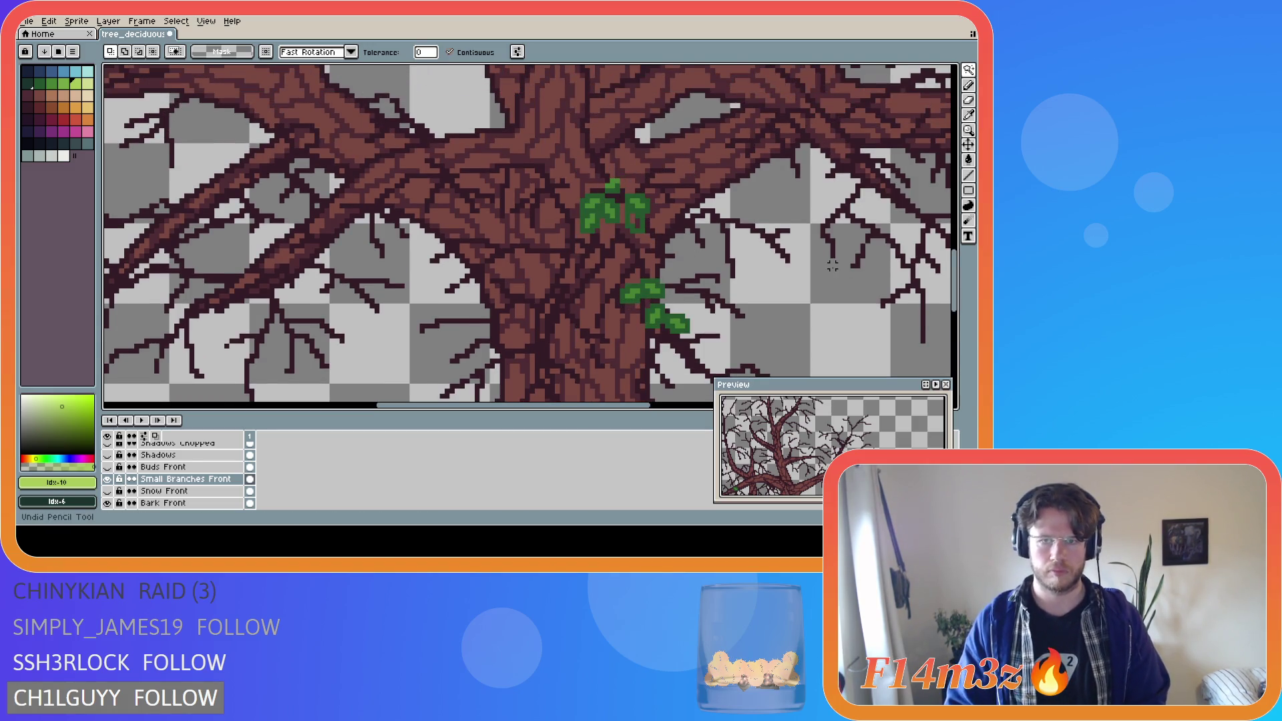
key(ctrl+z)
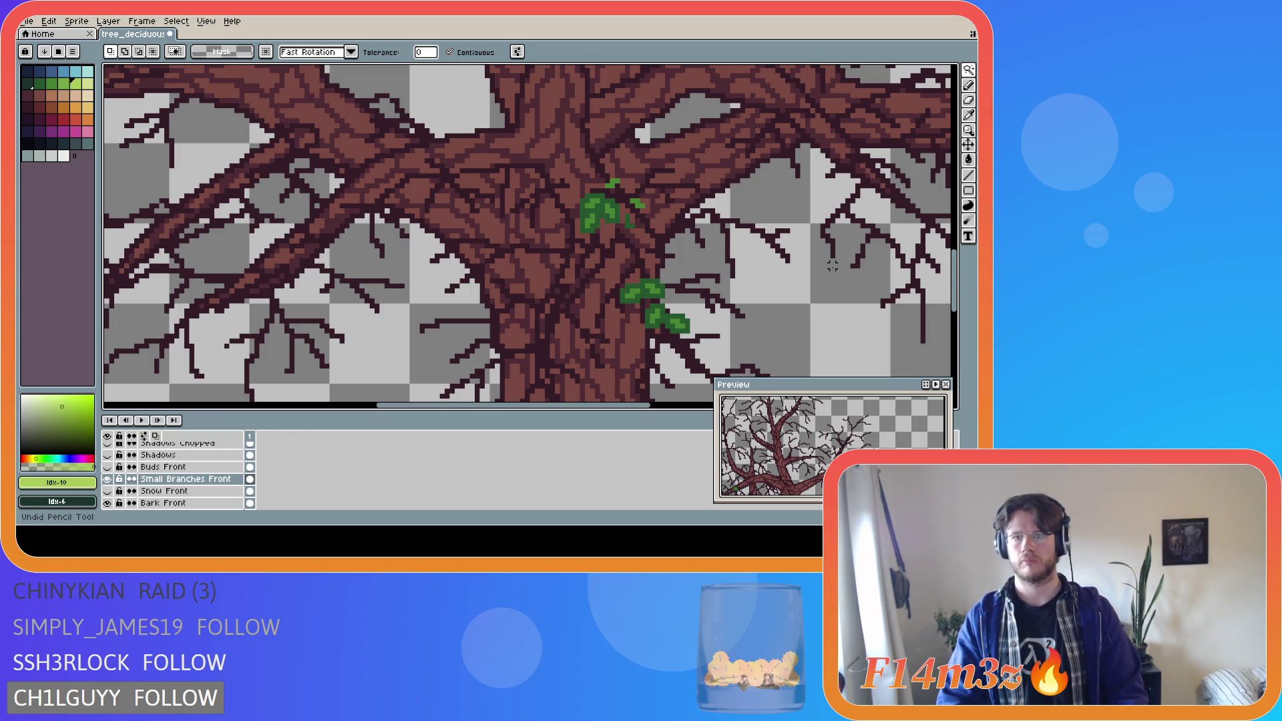
key(ctrl+z)
key(ctrl+z)
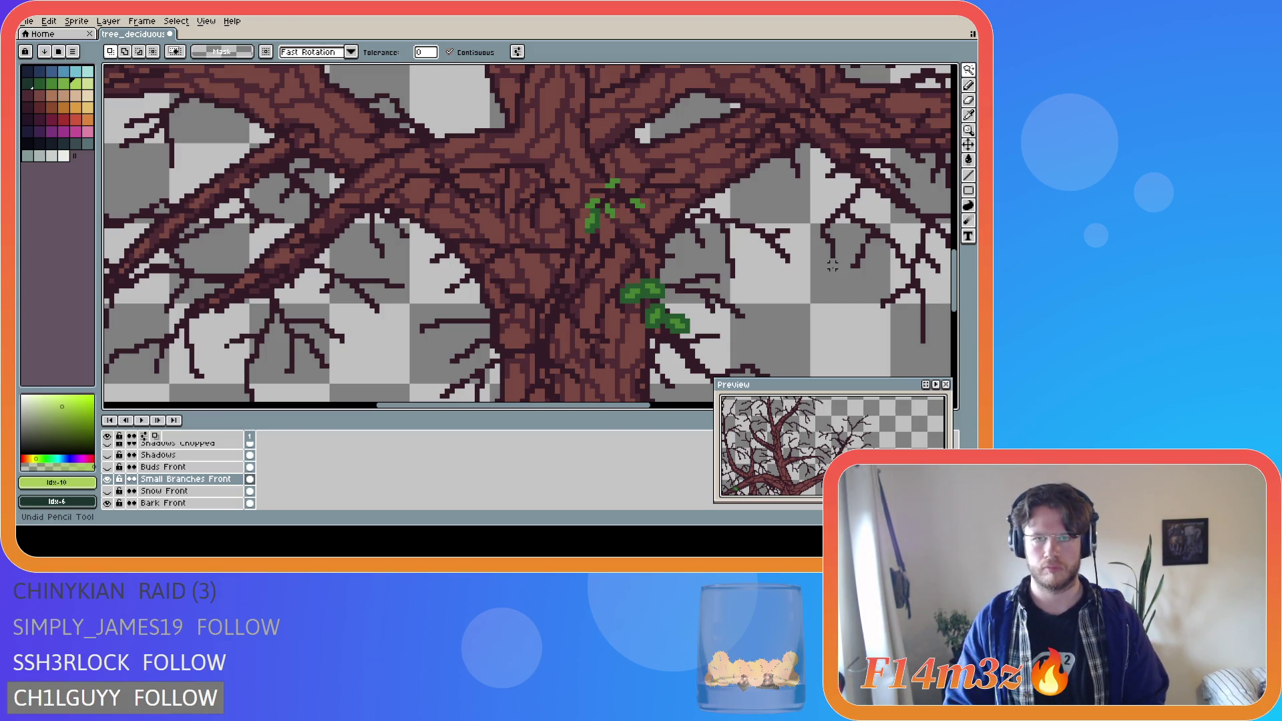
key(ctrl+z)
key(ctrl+z)
key(ctrl+z)
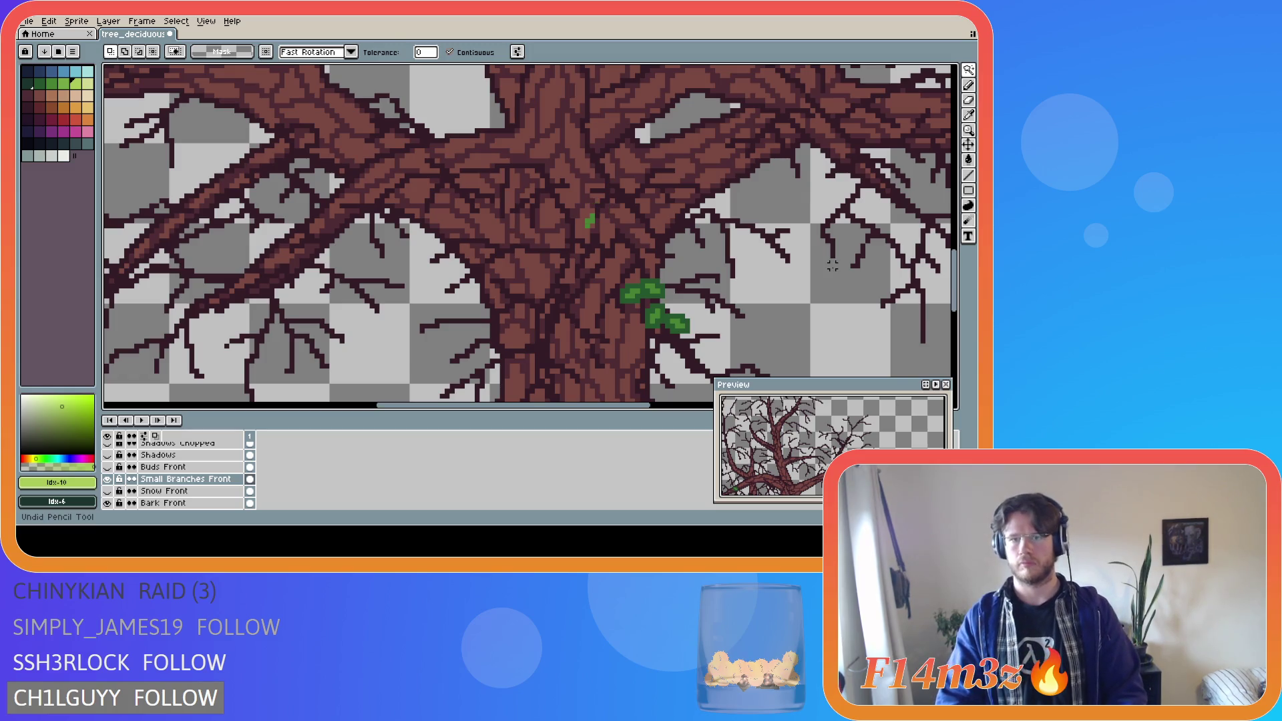
key(ctrl+z)
key(ctrl+z)
key(ctrl+z)
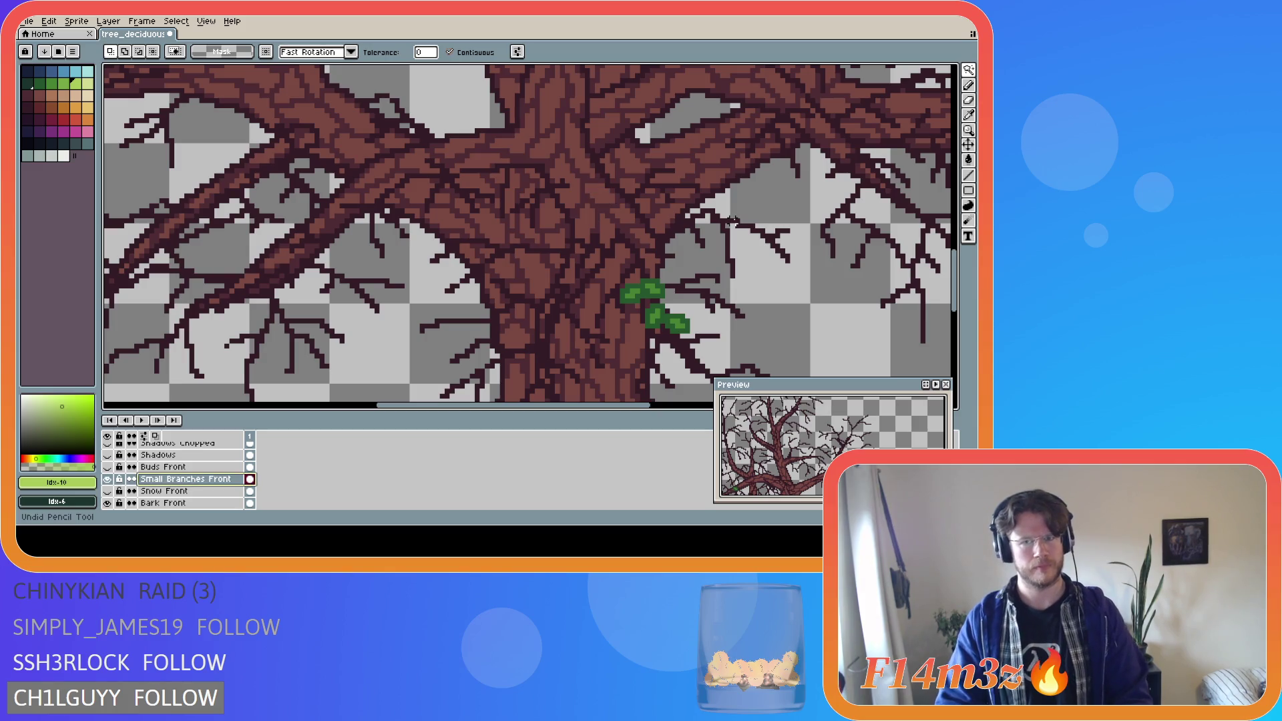
key(ctrl+y)
key(ctrl+y)
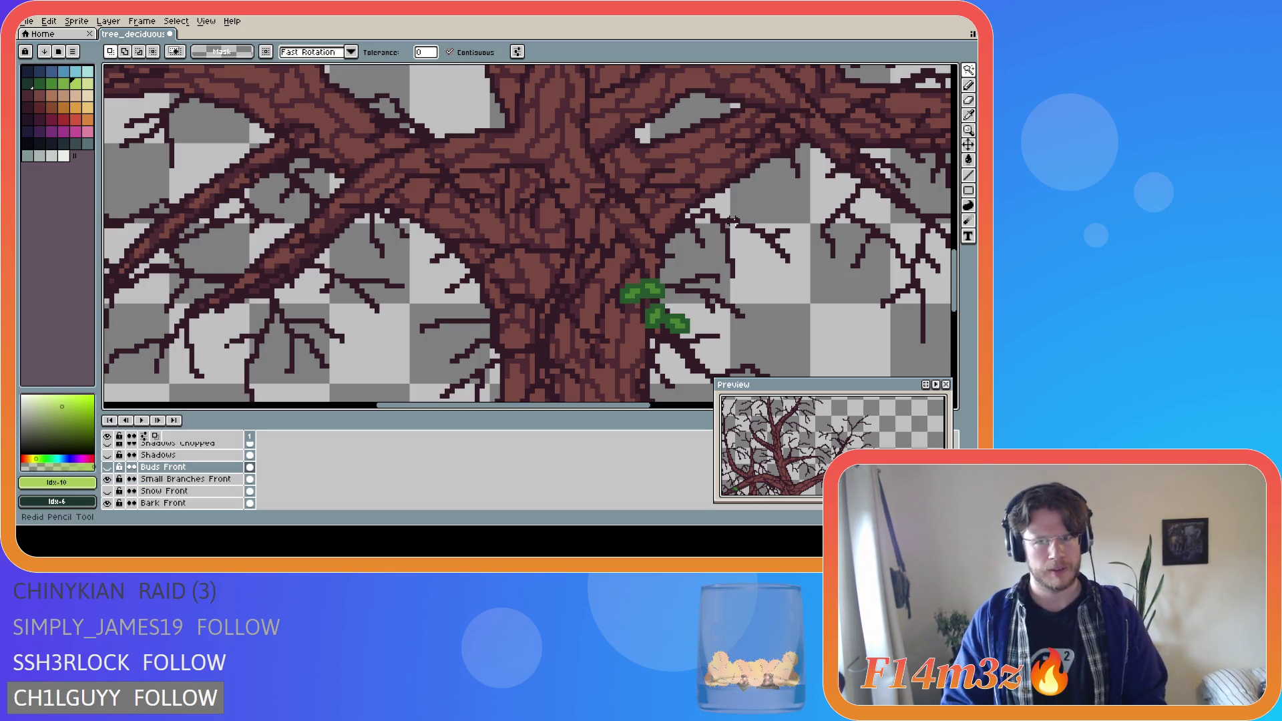
key(ctrl+z)
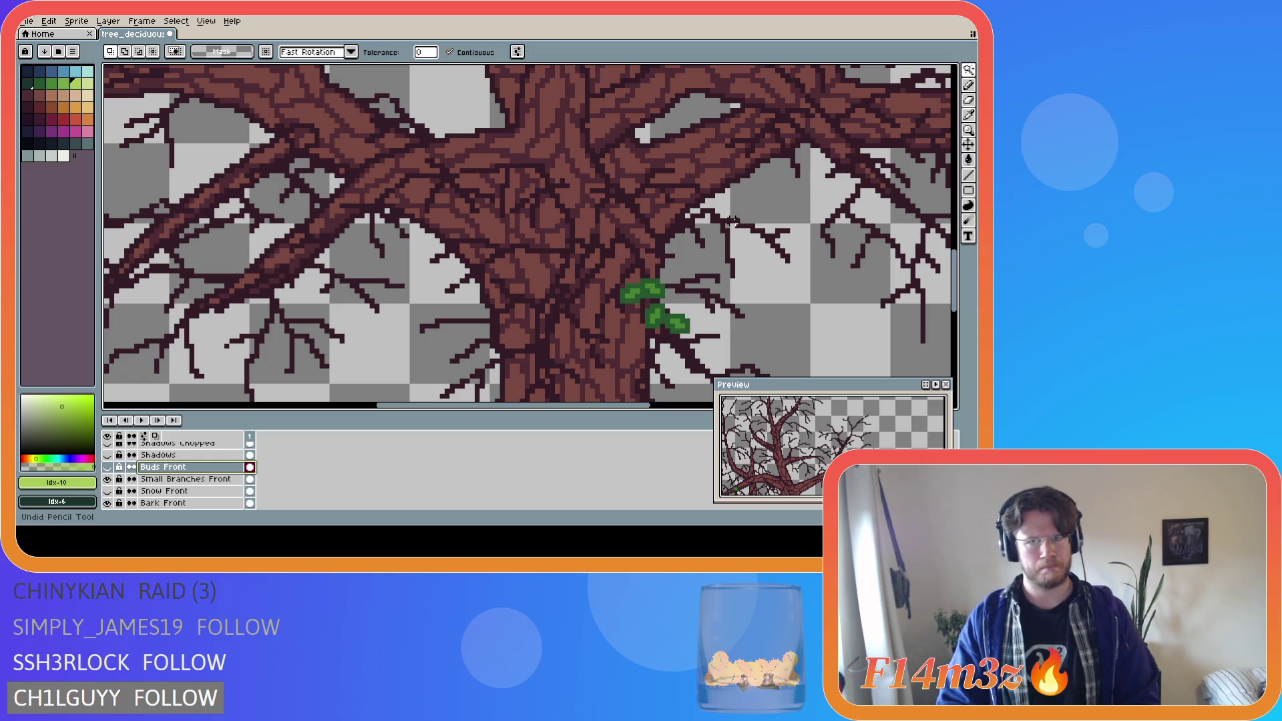
key(ctrl+y)
scroll(731, 220, down, 4)
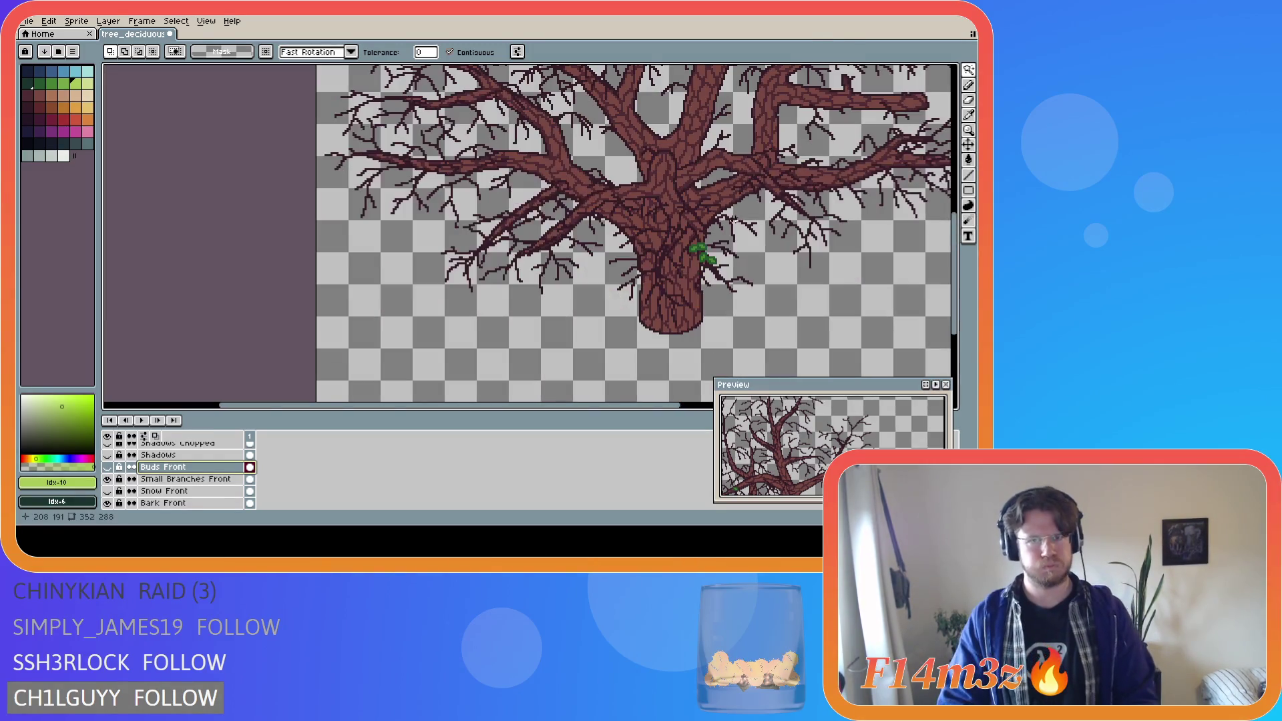
scroll(678, 144, up, 4)
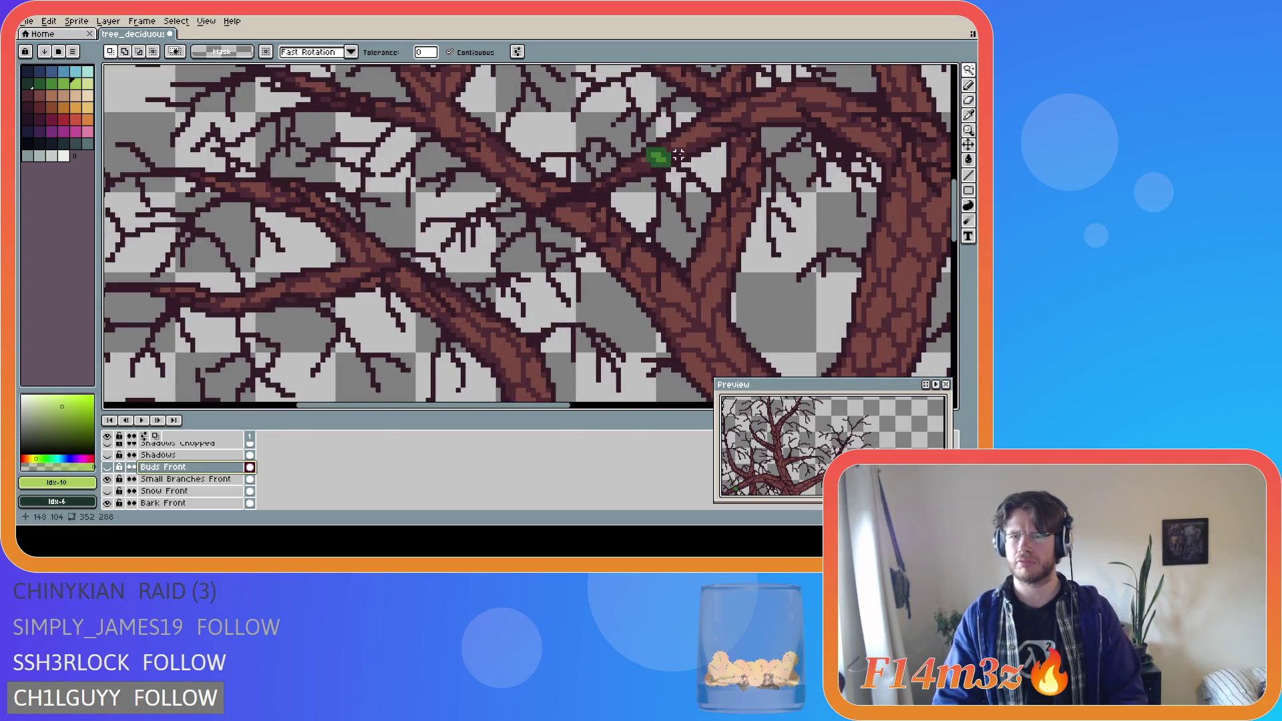
scroll(678, 157, down, 4)
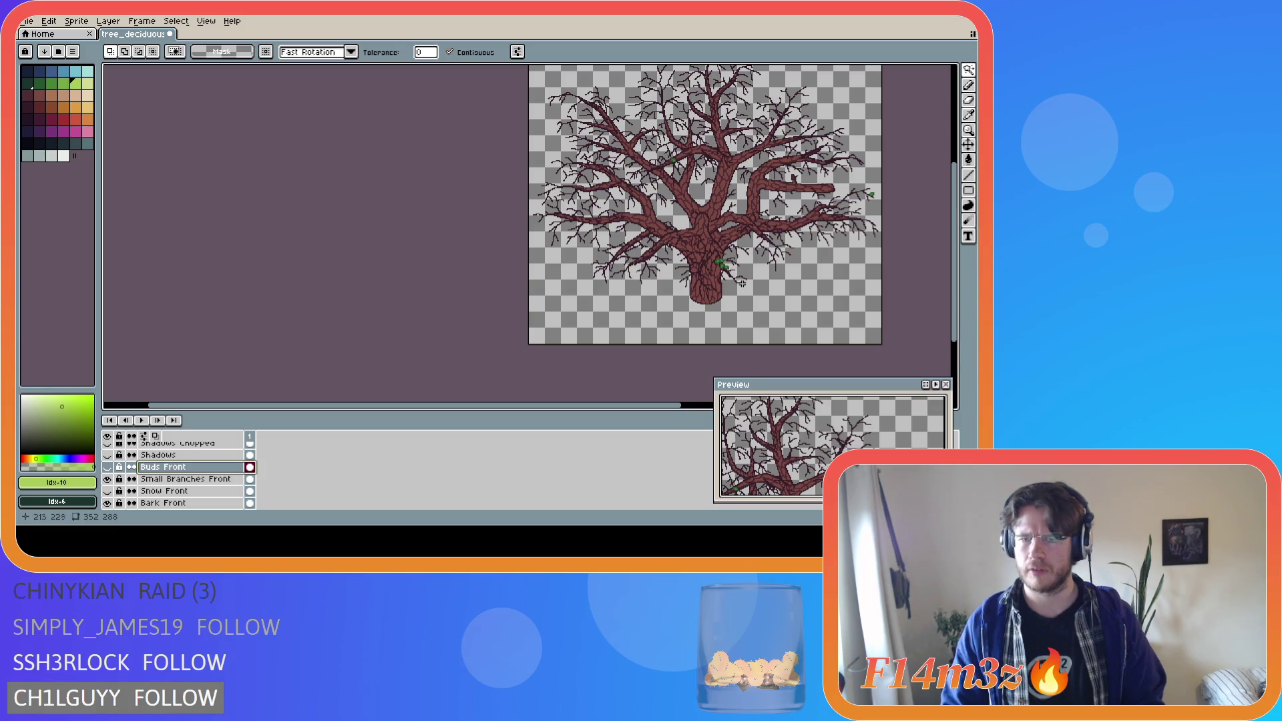
scroll(745, 285, up, 2)
scroll(746, 285, up, 1)
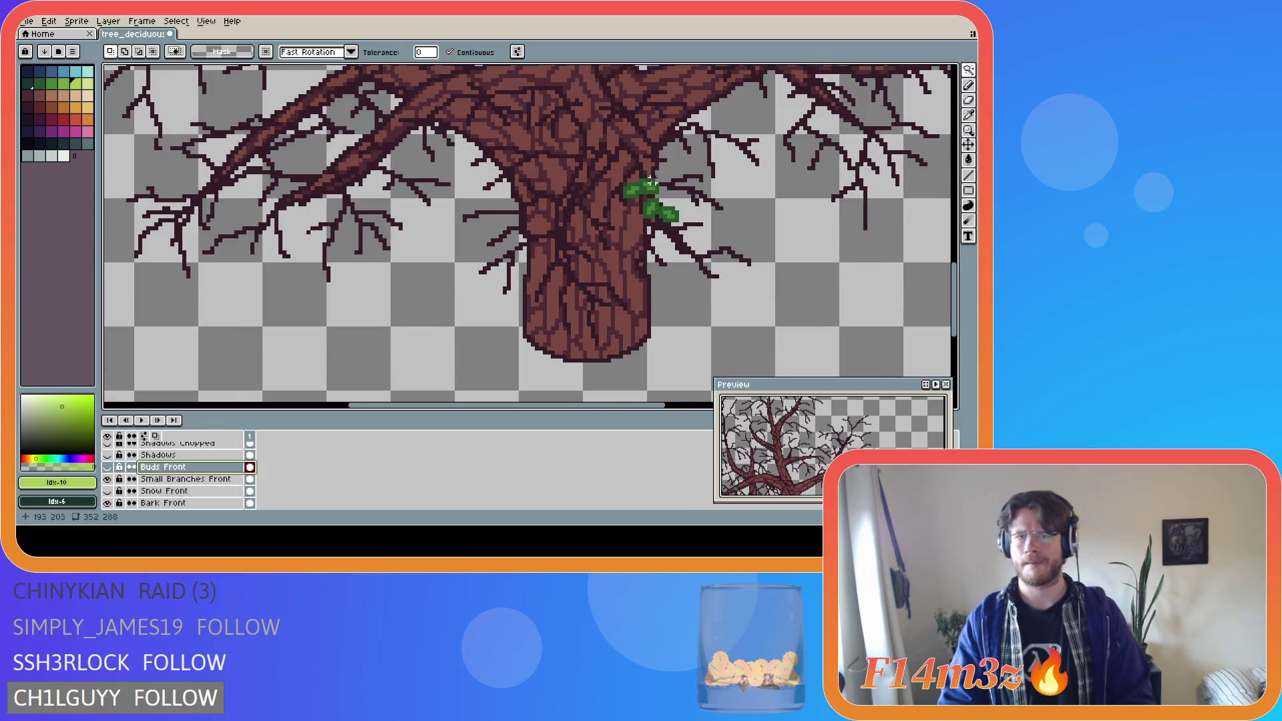
scroll(651, 188, down, 1)
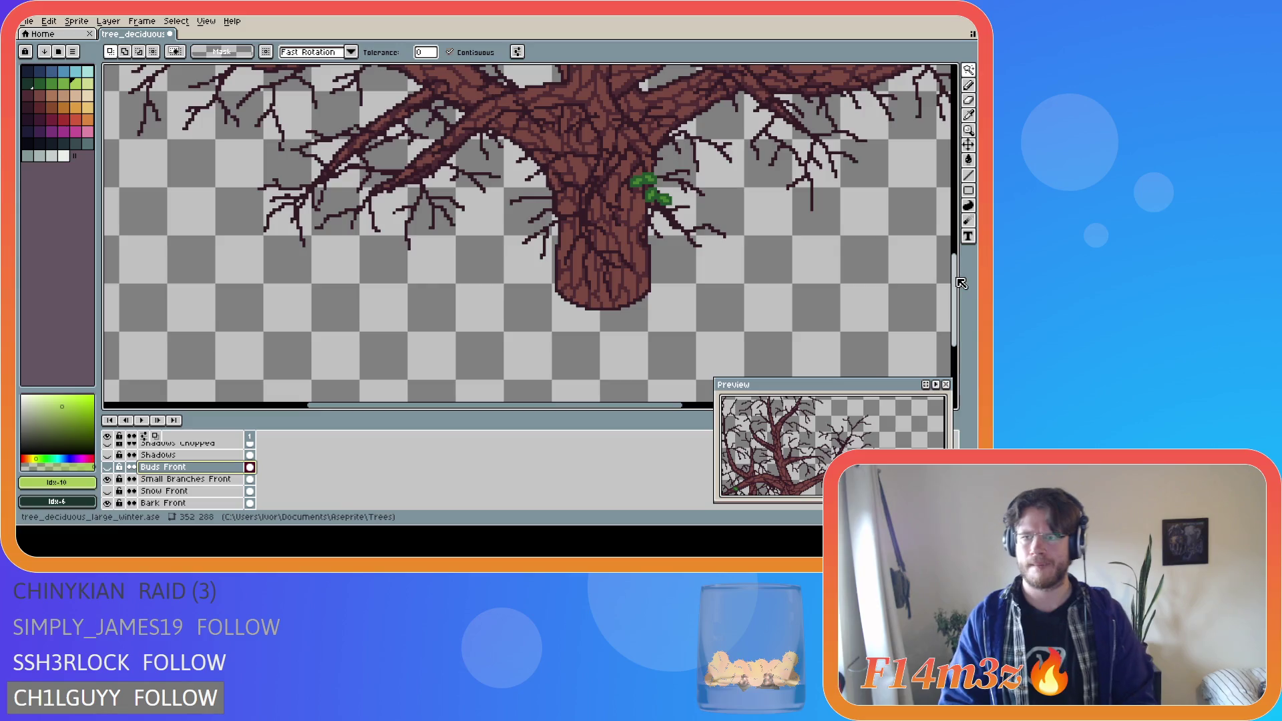
scroll(745, 262, up, 2)
key(alt+Down)
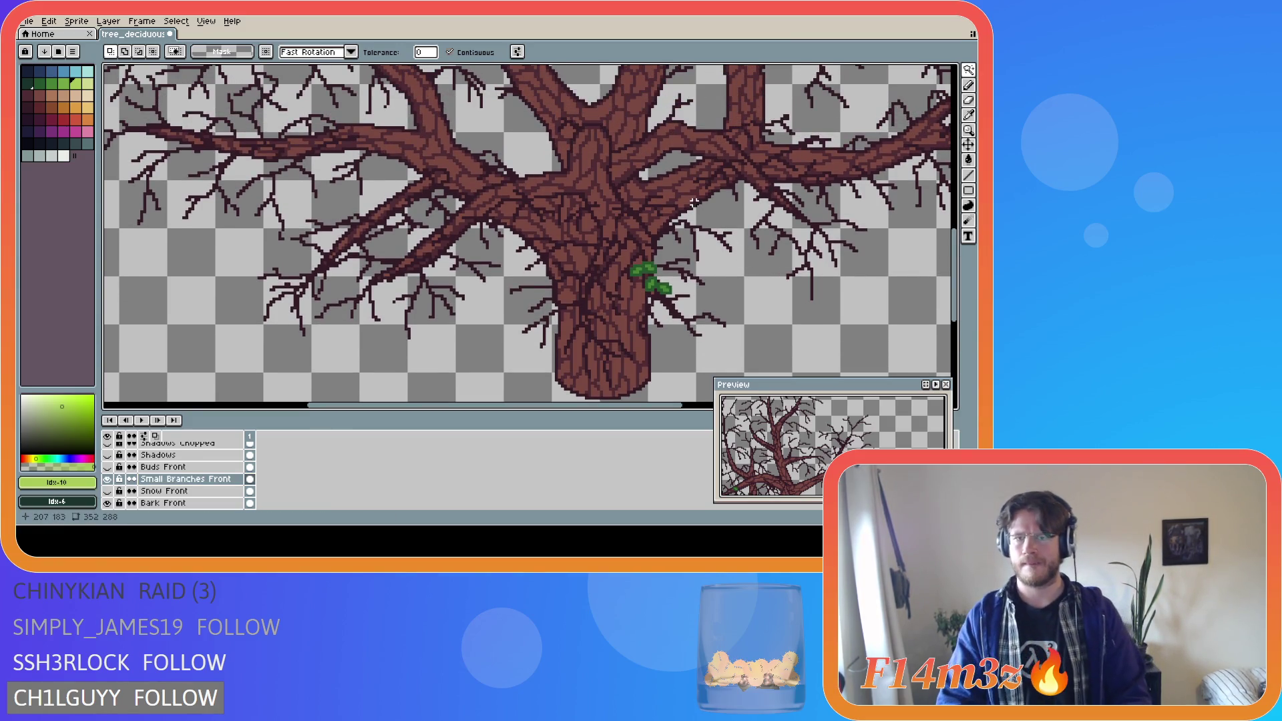
scroll(672, 301, up, 1)
scroll(664, 295, up, 1)
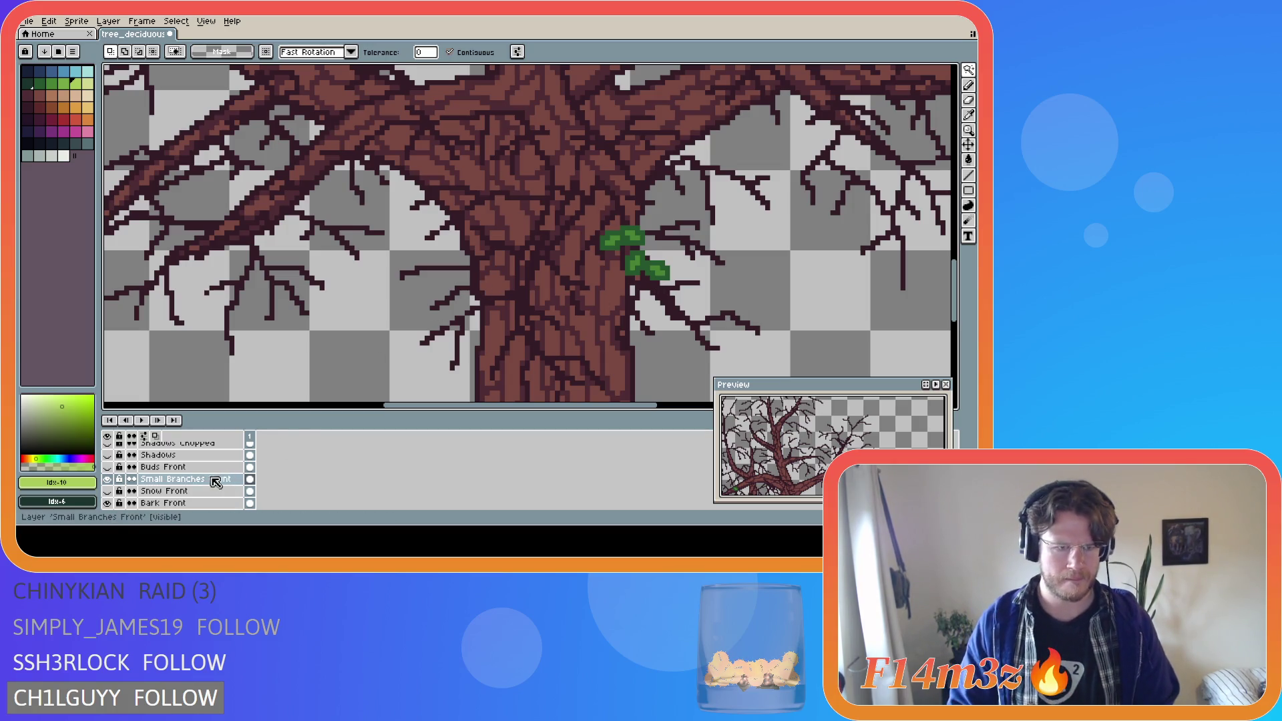
click(164, 467)
- Show the Buds Front layer and paste the copied leaf cluster in place
click(108, 467)
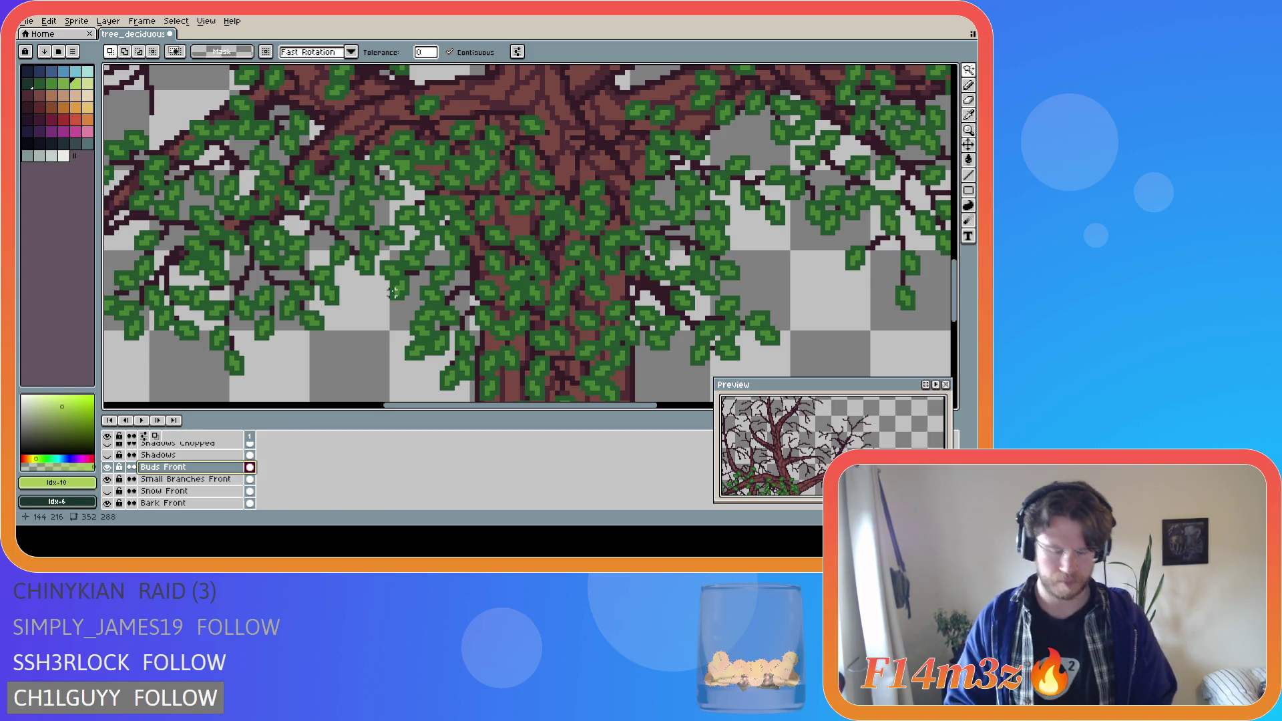
key(ctrl+v)
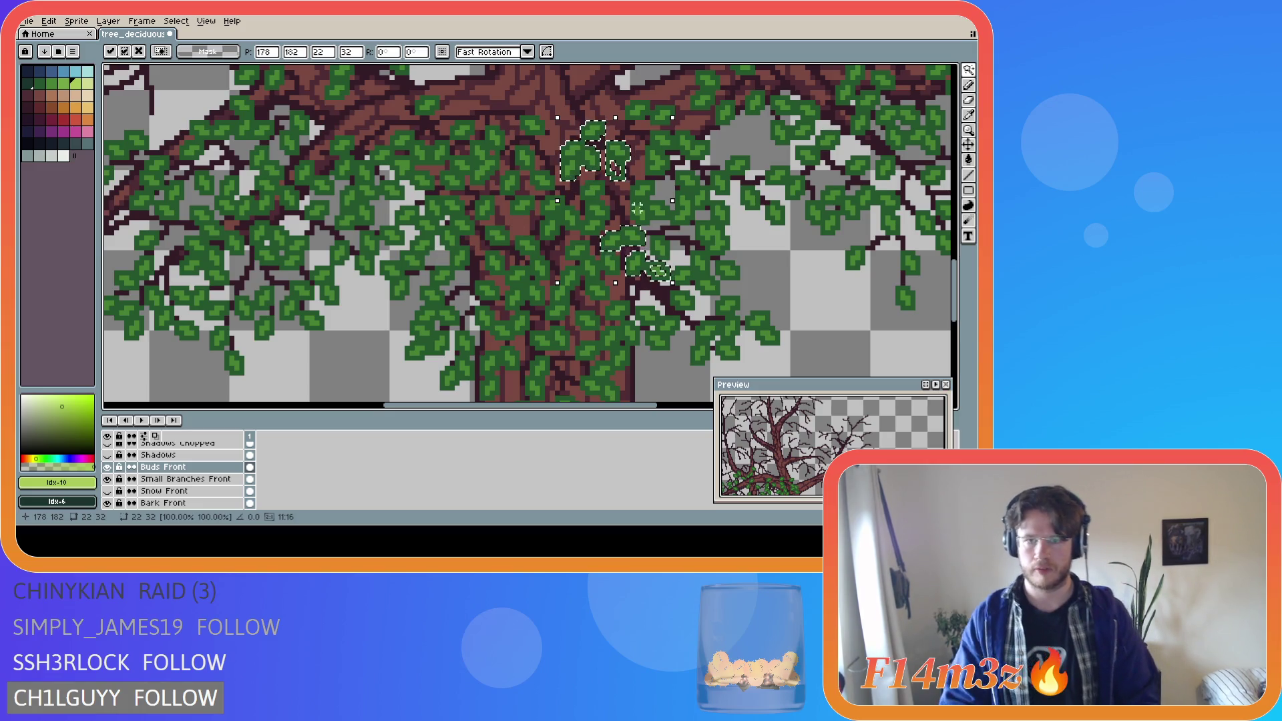
click(758, 238)
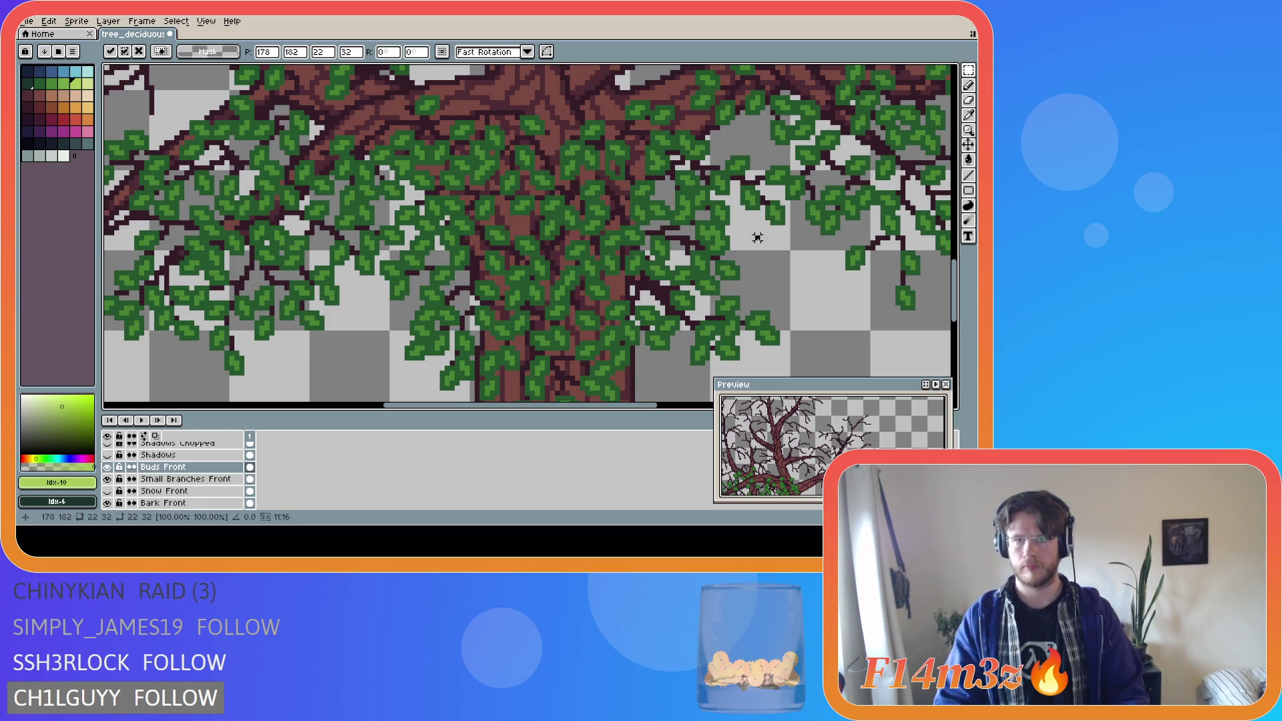
- Sample the leaf green, switch to the Pencil, and save tree_deciduous_large_winter.ase
alt+click(617, 149)
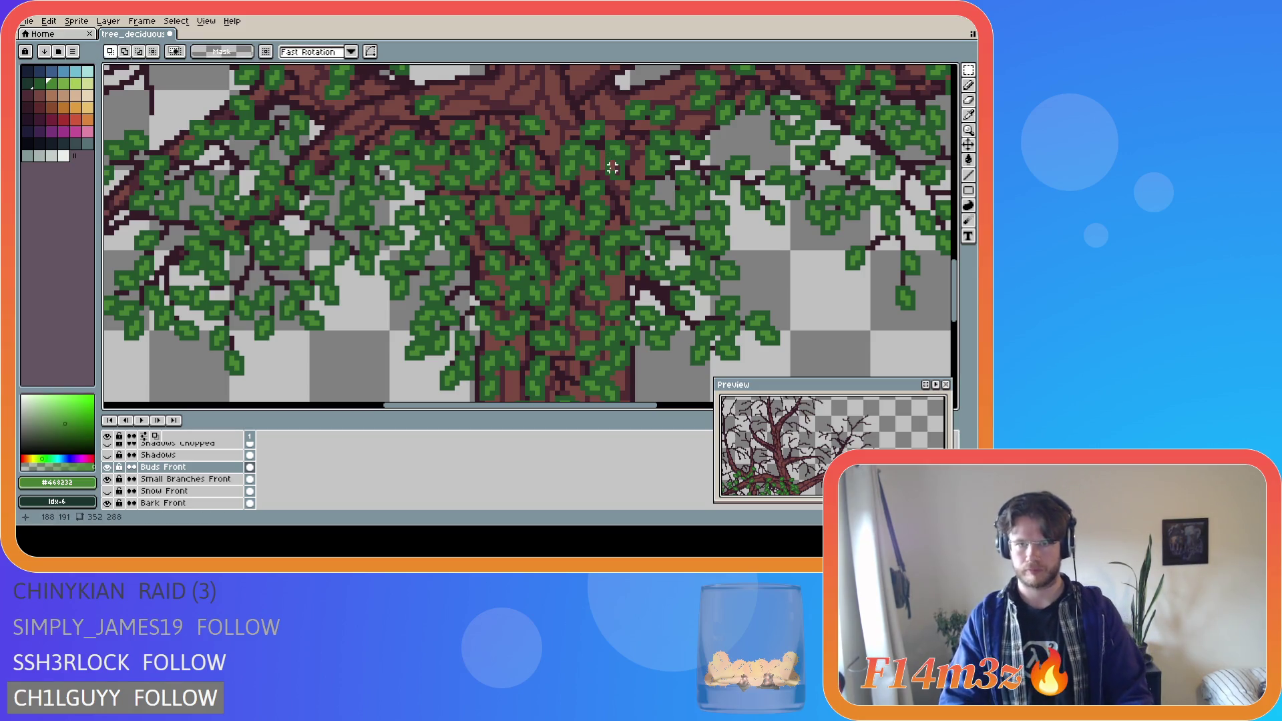
key(b)
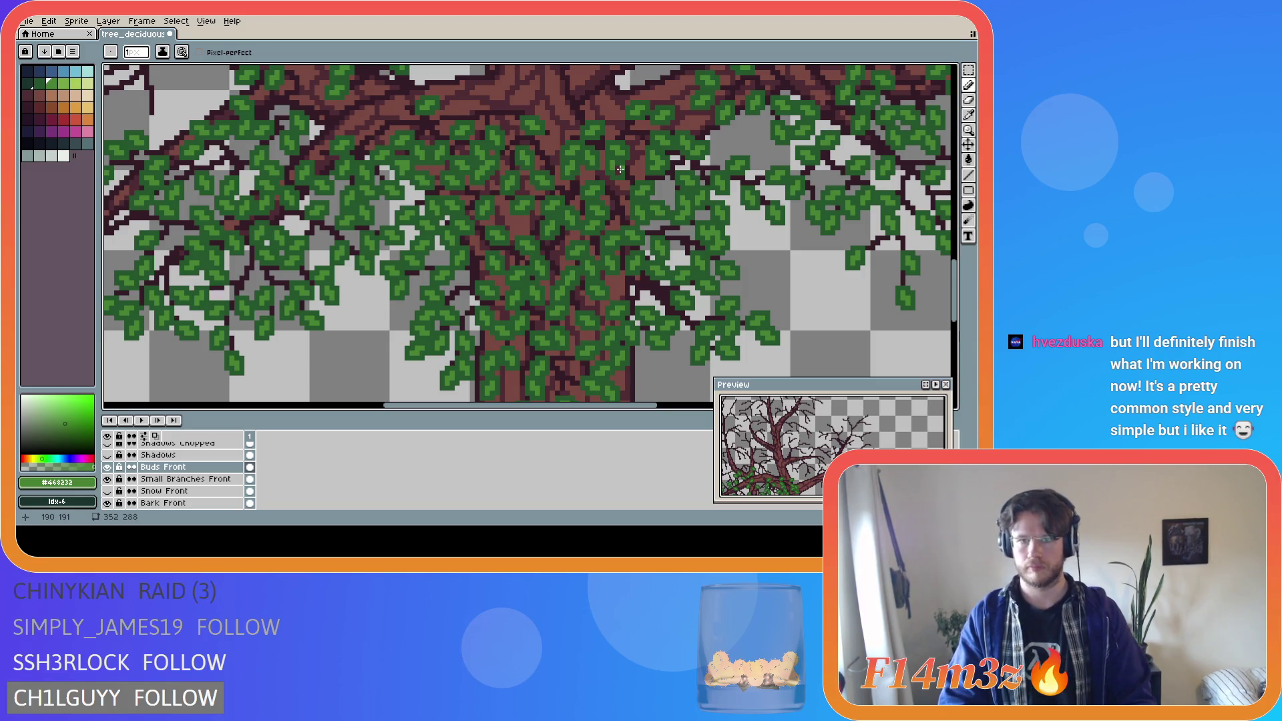
key(ctrl+s)
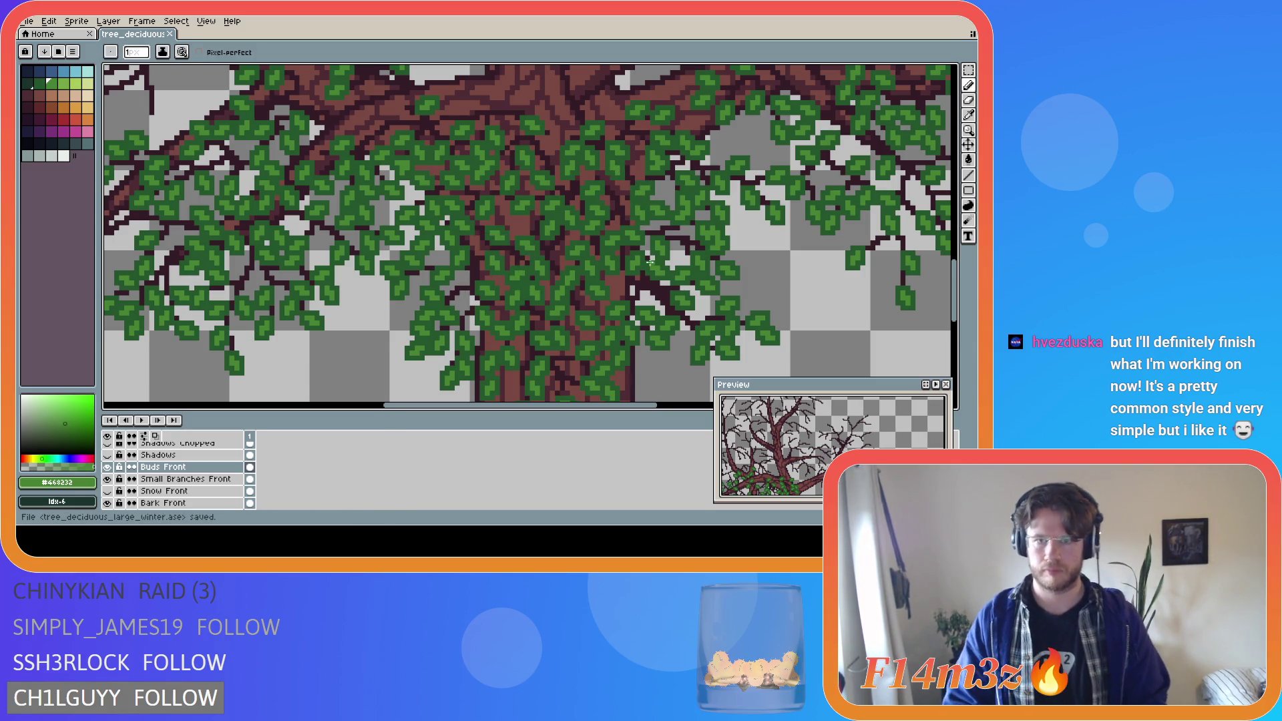
scroll(657, 320, up, 3)
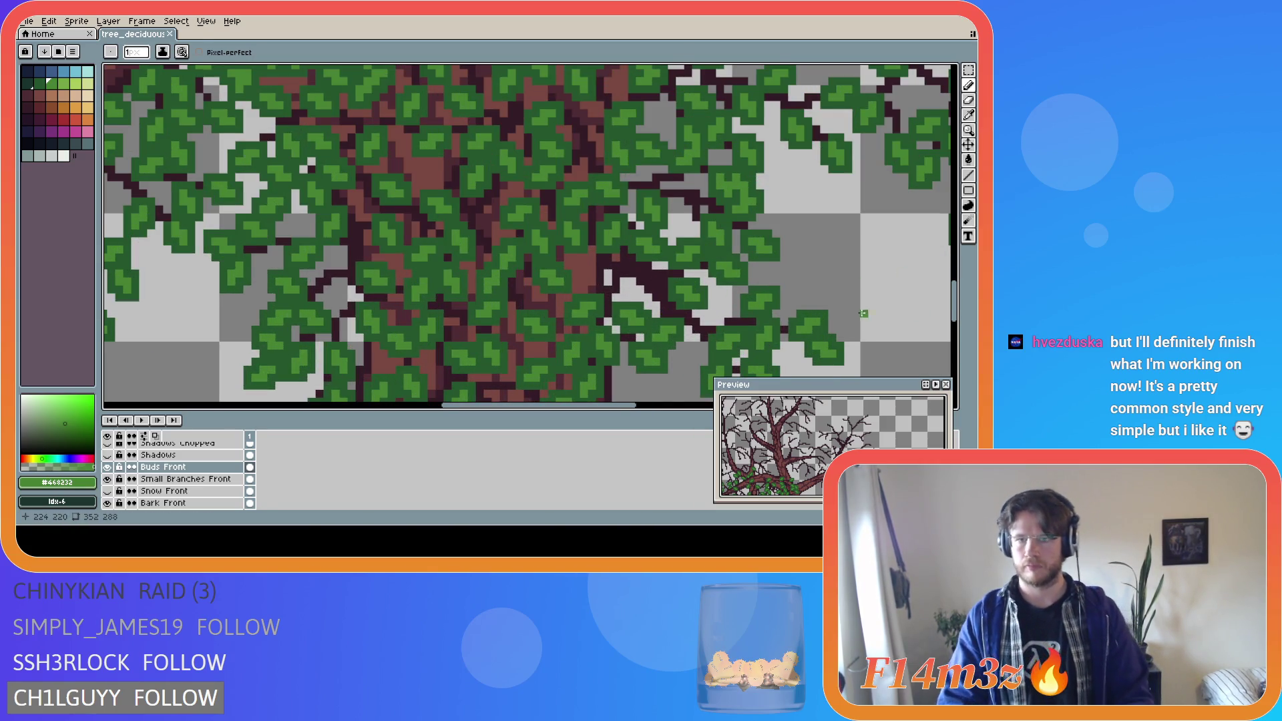
scroll(862, 314, down, 3)
drag(605, 405, 697, 405)
key(ctrl+s)
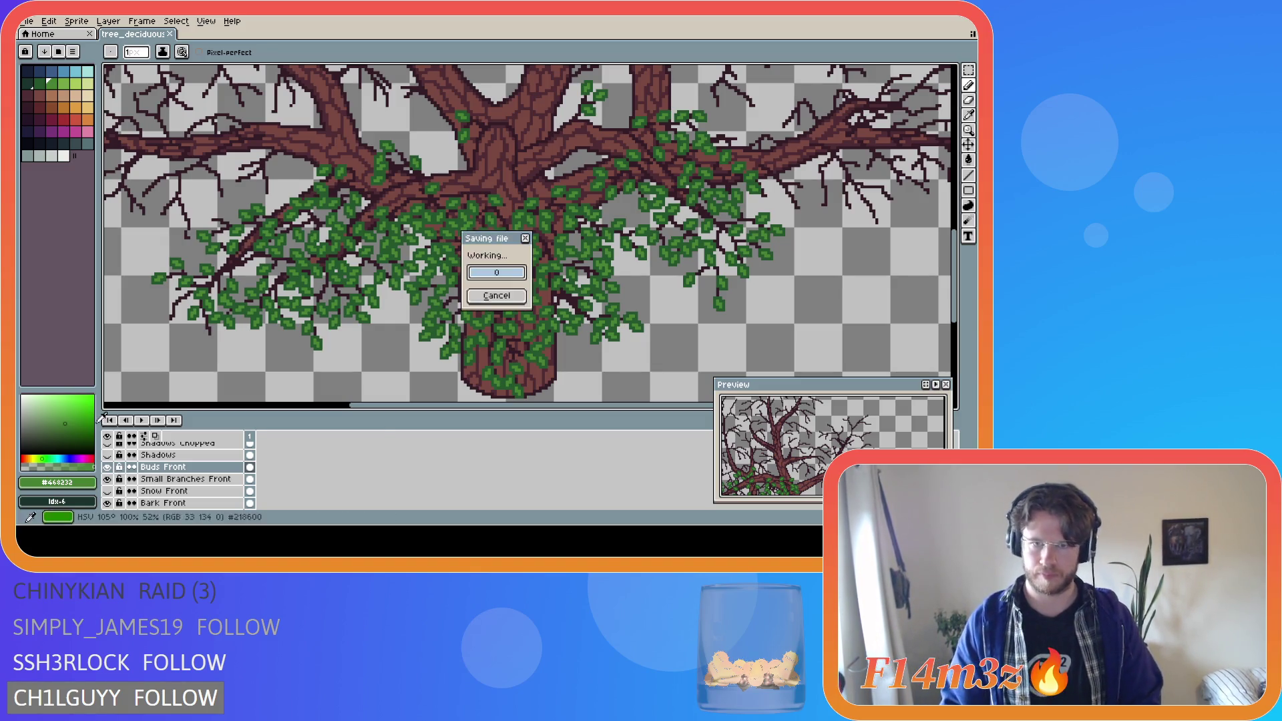
scroll(391, 252, down, 1)
scroll(448, 266, up, 1)
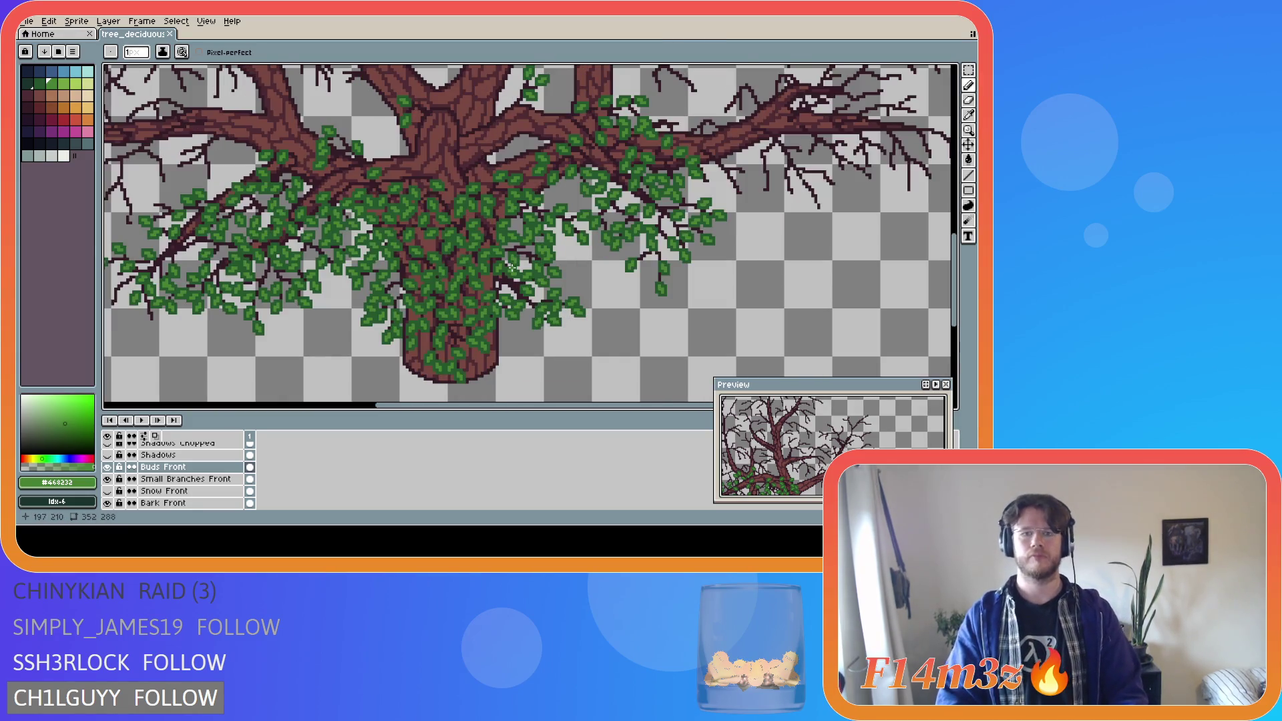
click(107, 467)
click(107, 467)
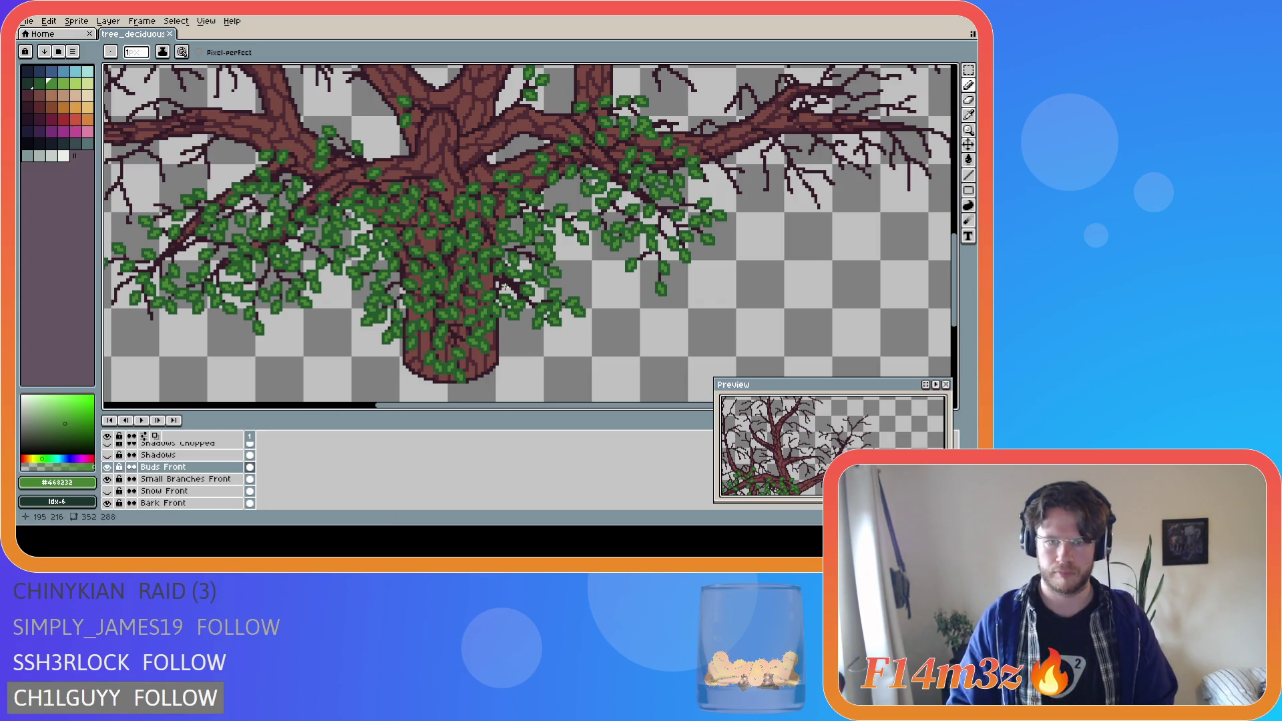
click(108, 468)
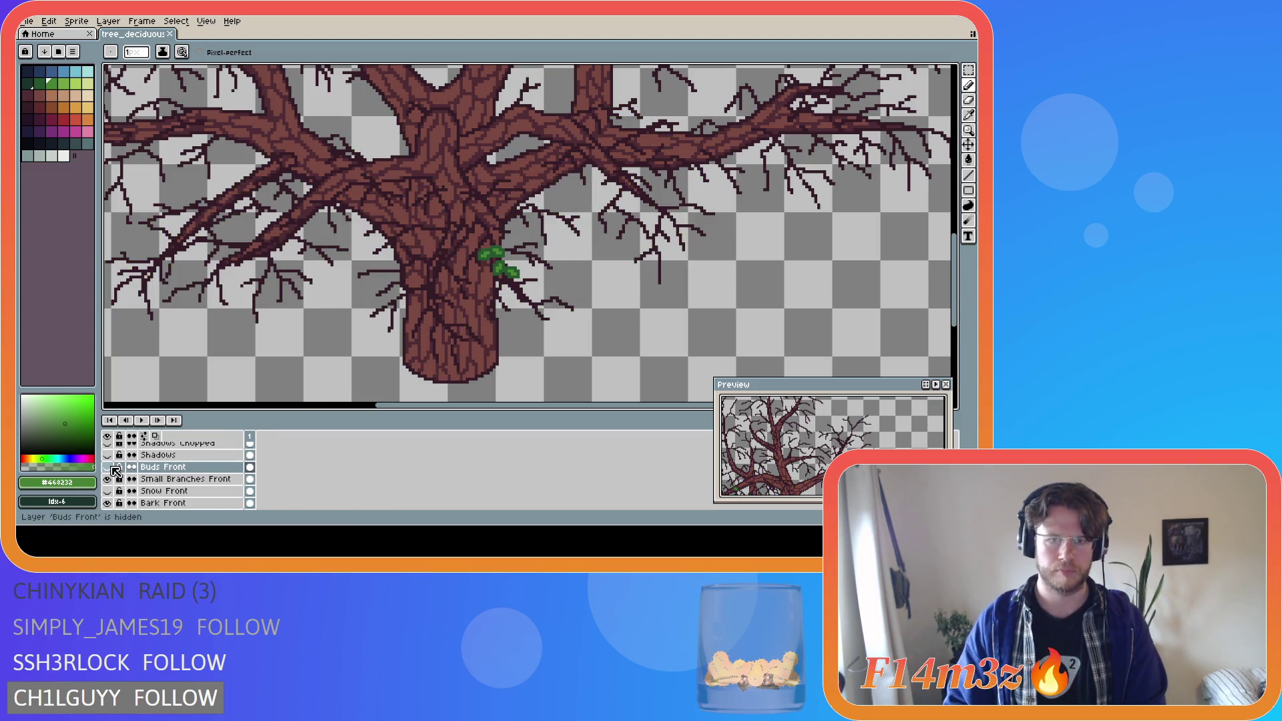
- Hide Buds Front and make Small Branches Front the active layer with the Eraser
click(108, 467)
click(111, 468)
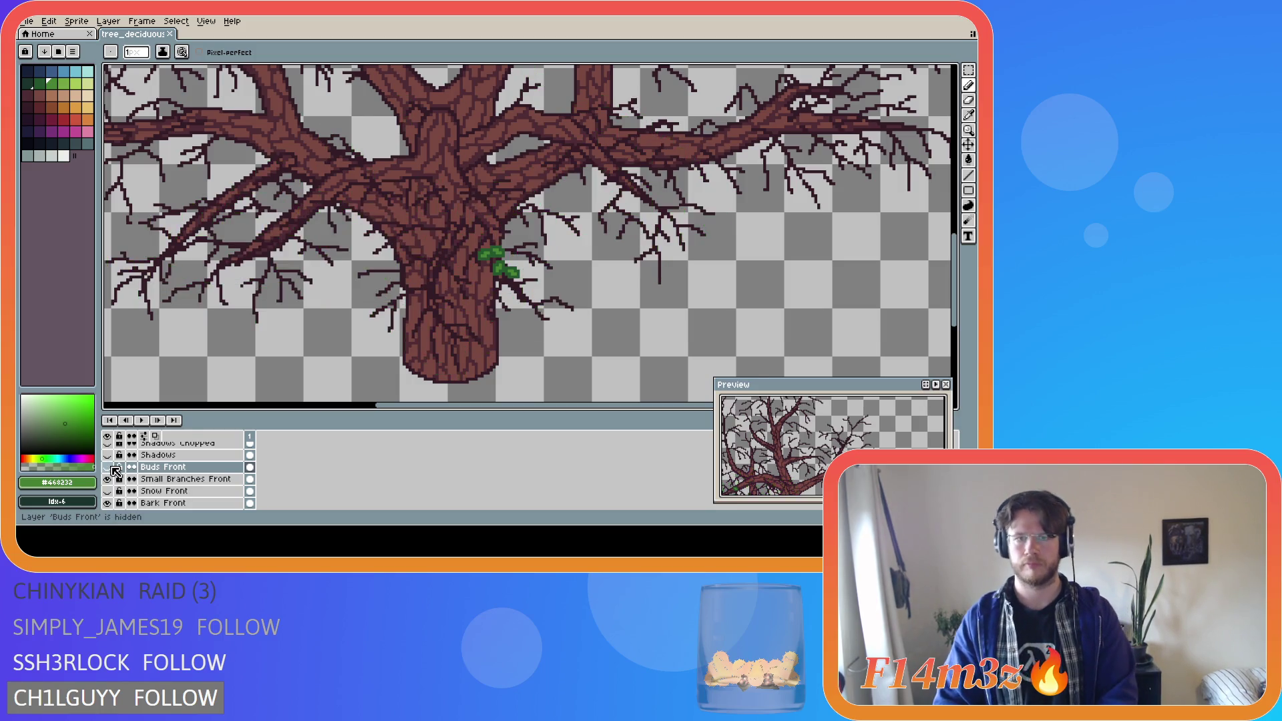
click(180, 479)
scroll(425, 330, up, 4)
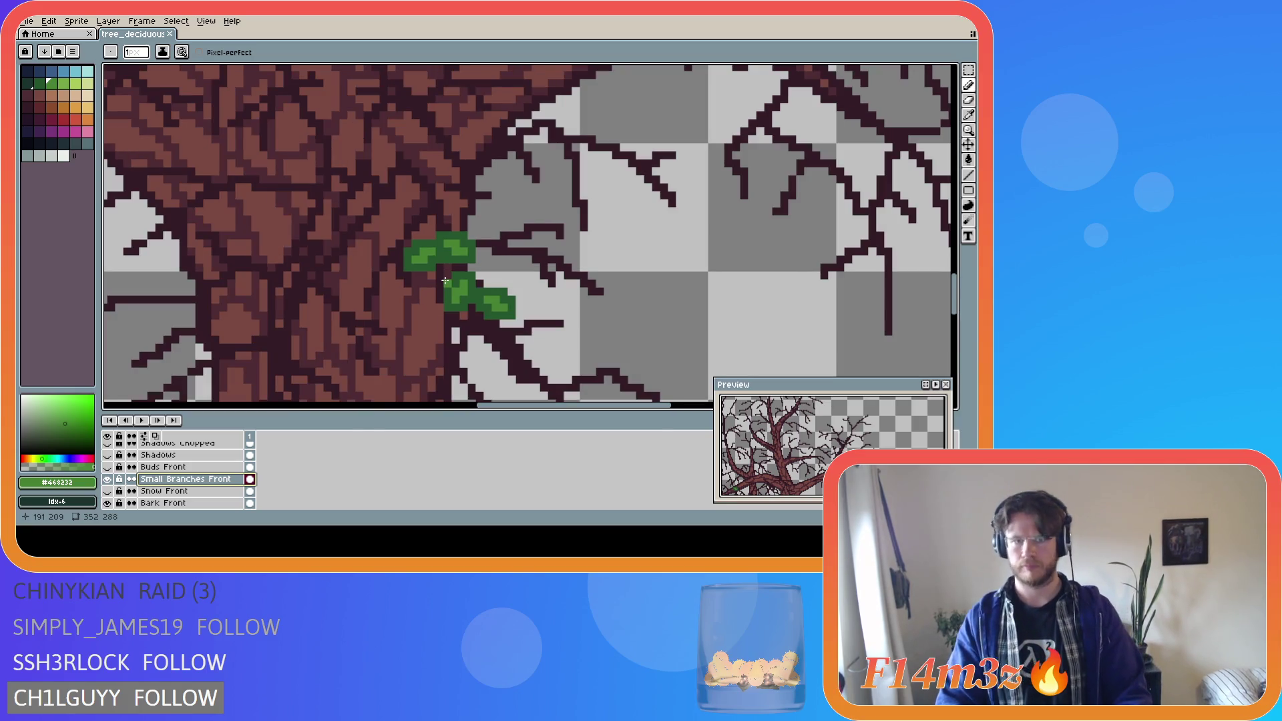
key(e)
click(409, 259)
- Erase the stray green leaf pixels left of the cluster and beside the trunk
key(v)
key(e)
click(423, 260)
drag(408, 252, 429, 251)
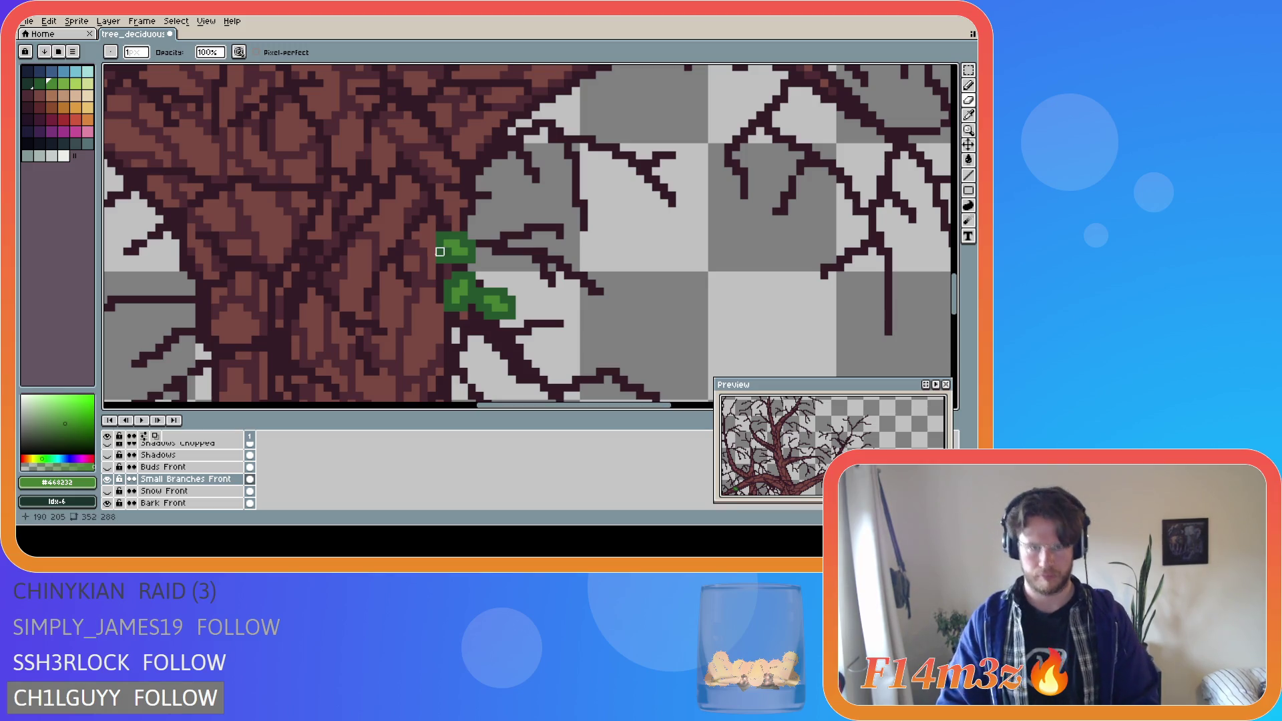
mouse_move(440, 234)
mouse_down()
mouse_move(440, 260)
mouse_move(472, 260)
mouse_move(447, 243)
mouse_move(456, 235)
mouse_up()
click(467, 246)
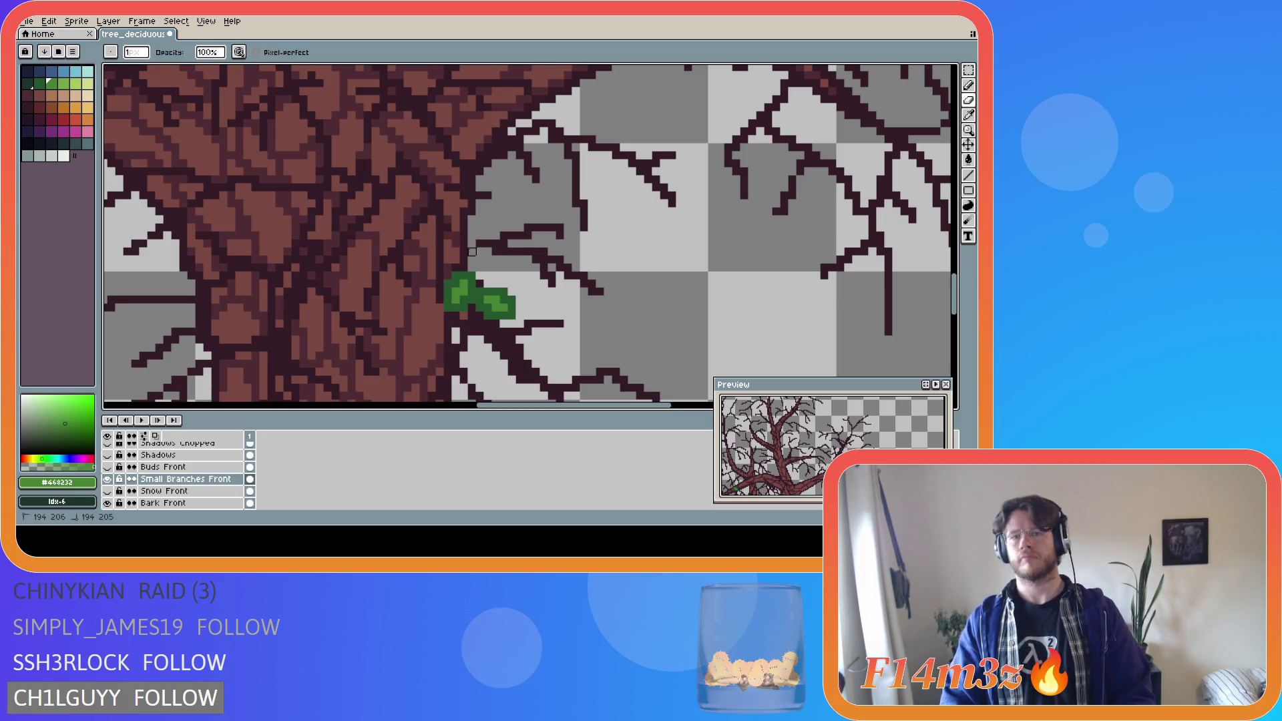
- Pick the dark branch colour, erase the last green pixels by the trunk, and show Buds Front
key(i)
click(482, 243)
key(b)
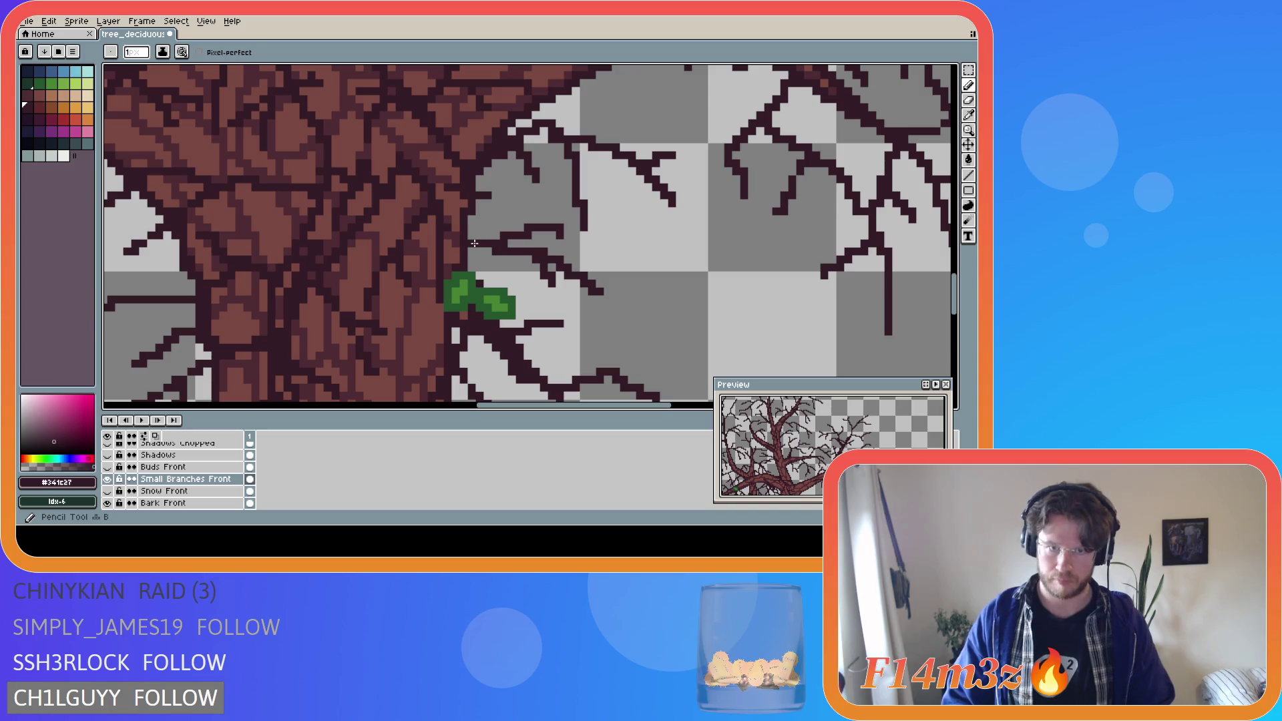
key(e)
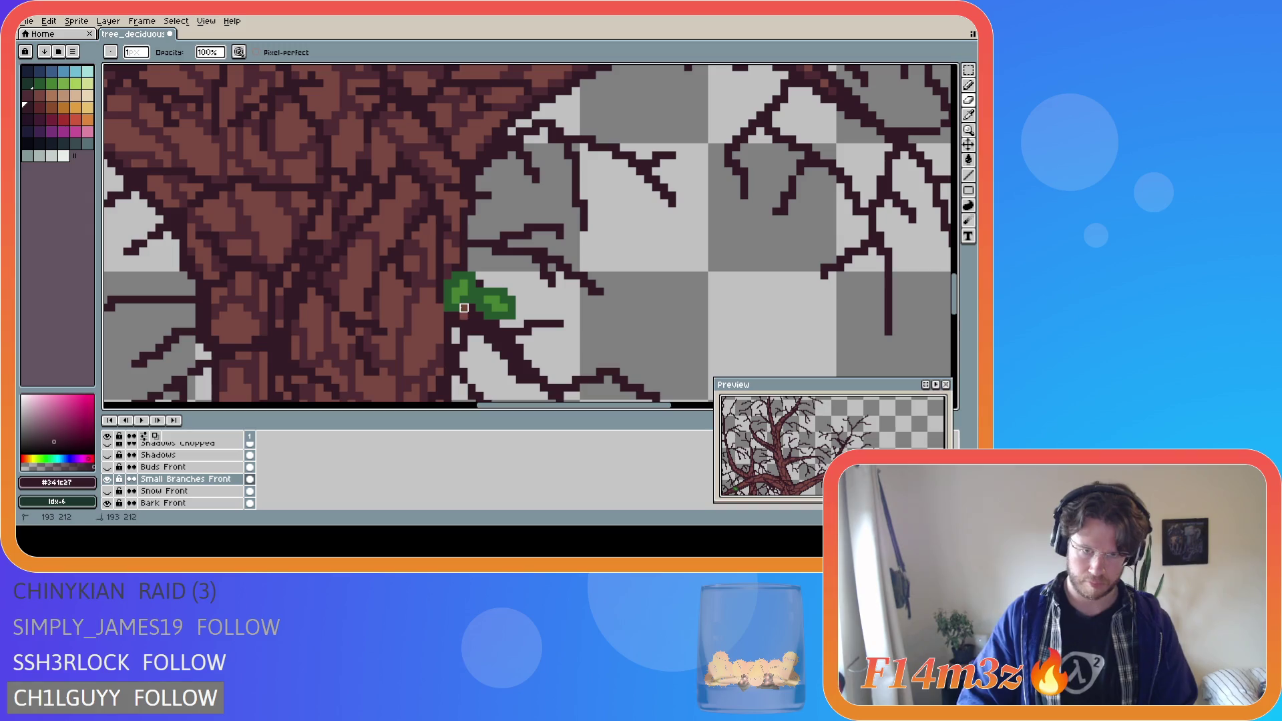
mouse_move(448, 308)
mouse_down()
mouse_move(464, 275)
mouse_move(473, 292)
mouse_move(455, 293)
mouse_move(464, 284)
mouse_move(502, 318)
mouse_move(513, 302)
mouse_move(496, 291)
mouse_move(488, 332)
mouse_up()
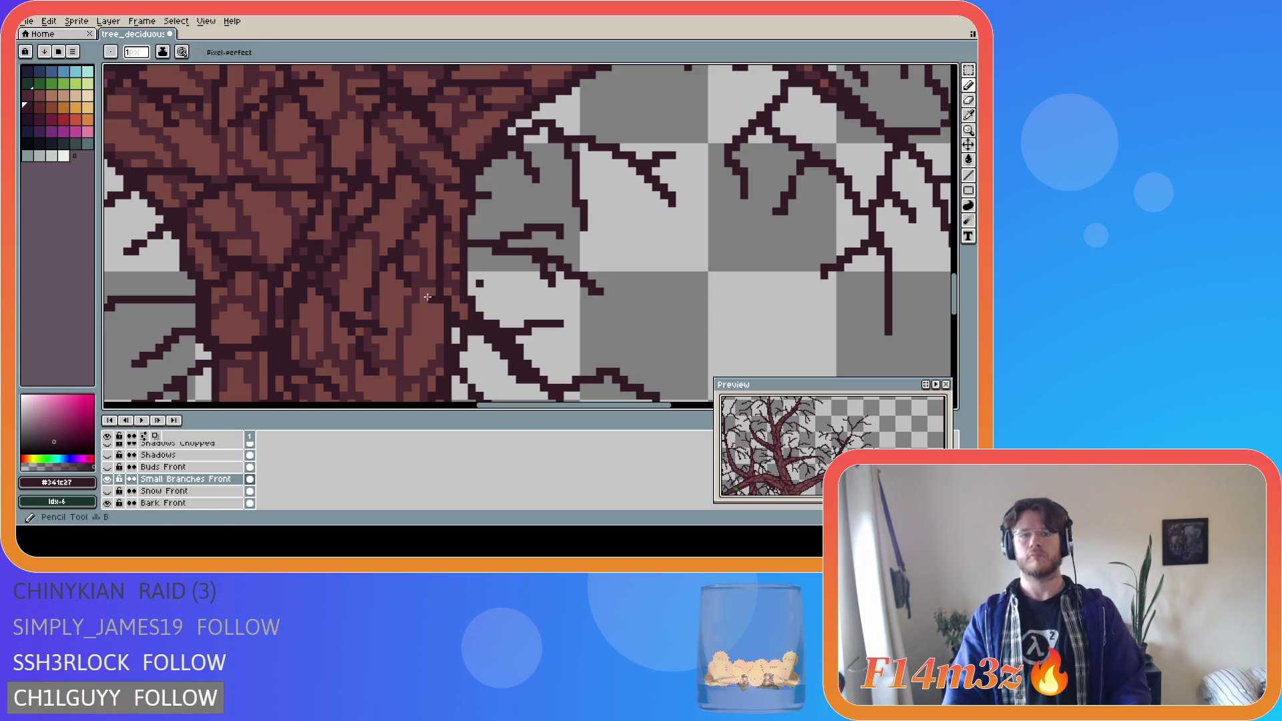
click(109, 468)
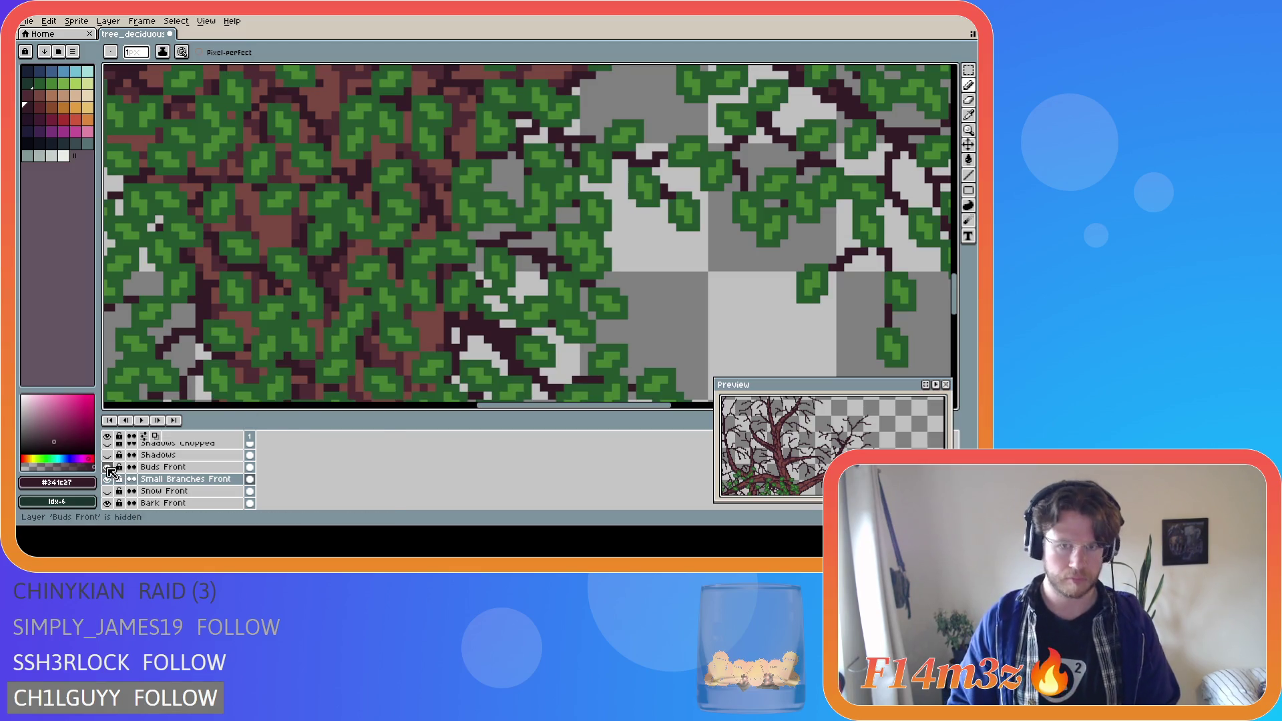
- Toggle Buds Front on and off repeatedly to compare the bare branches
click(110, 468)
click(109, 469)
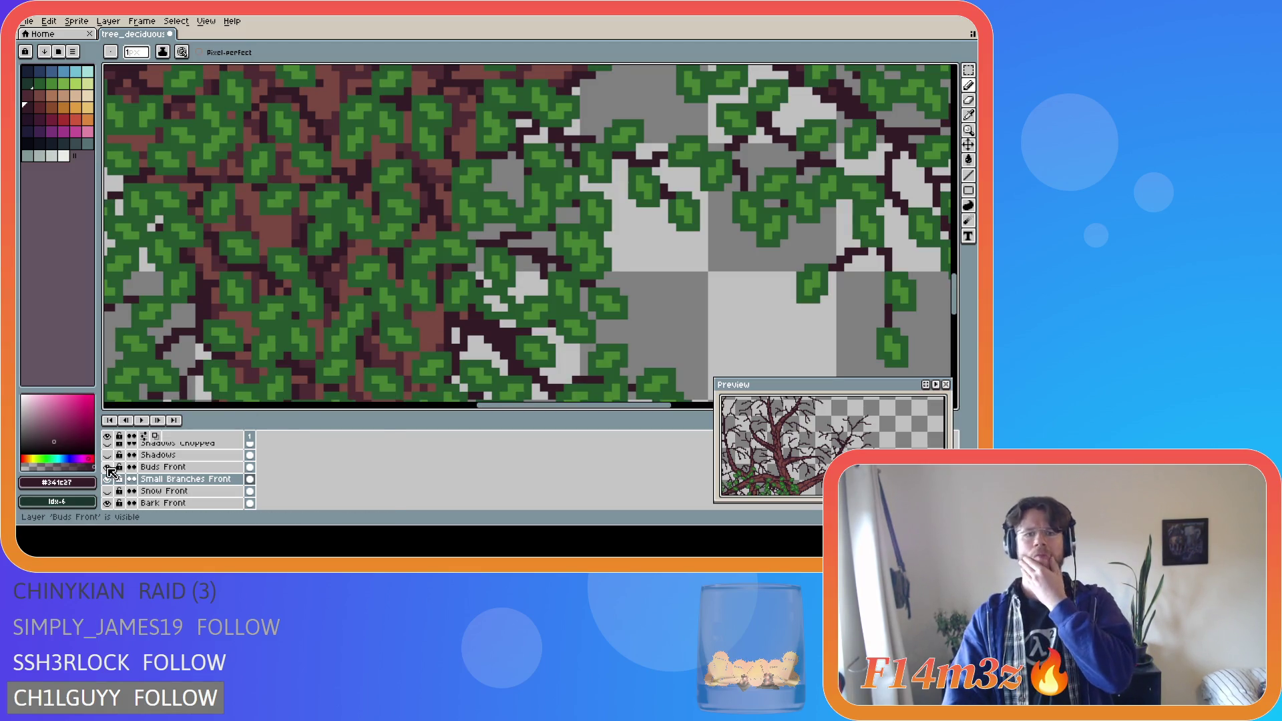
click(110, 469)
click(109, 469)
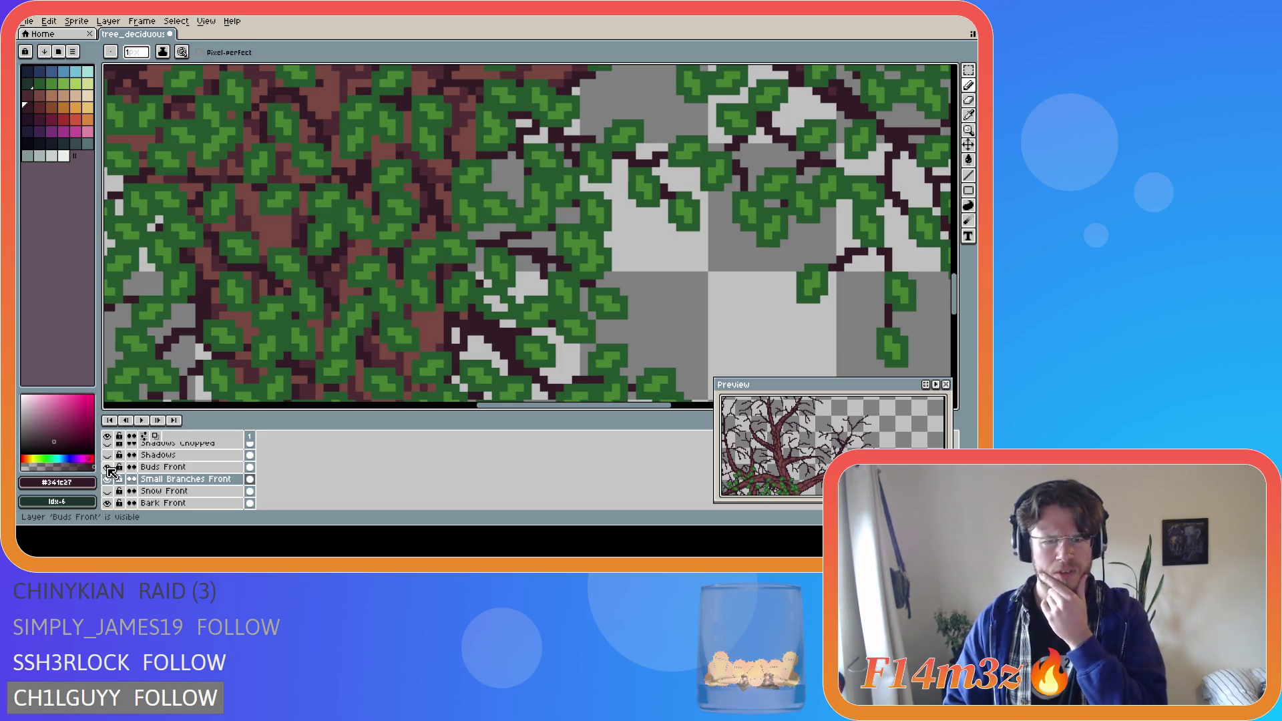
click(110, 469)
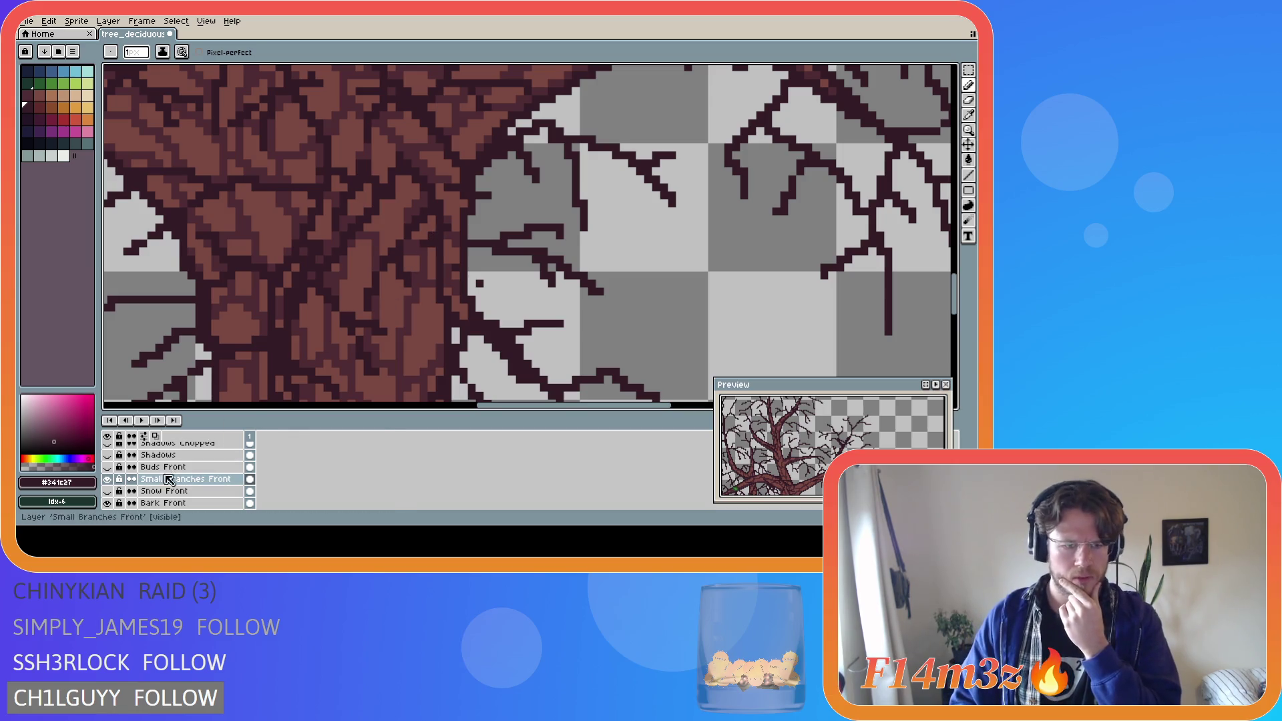
click(107, 467)
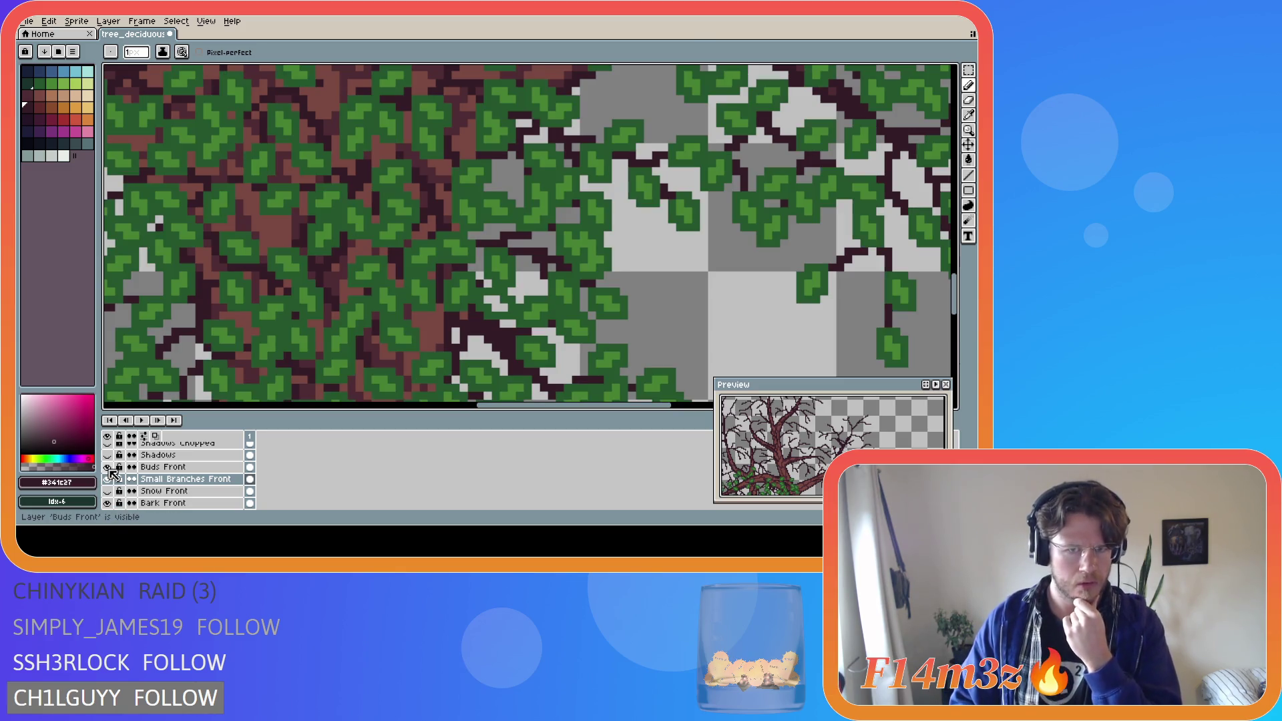
click(107, 468)
click(108, 467)
click(107, 468)
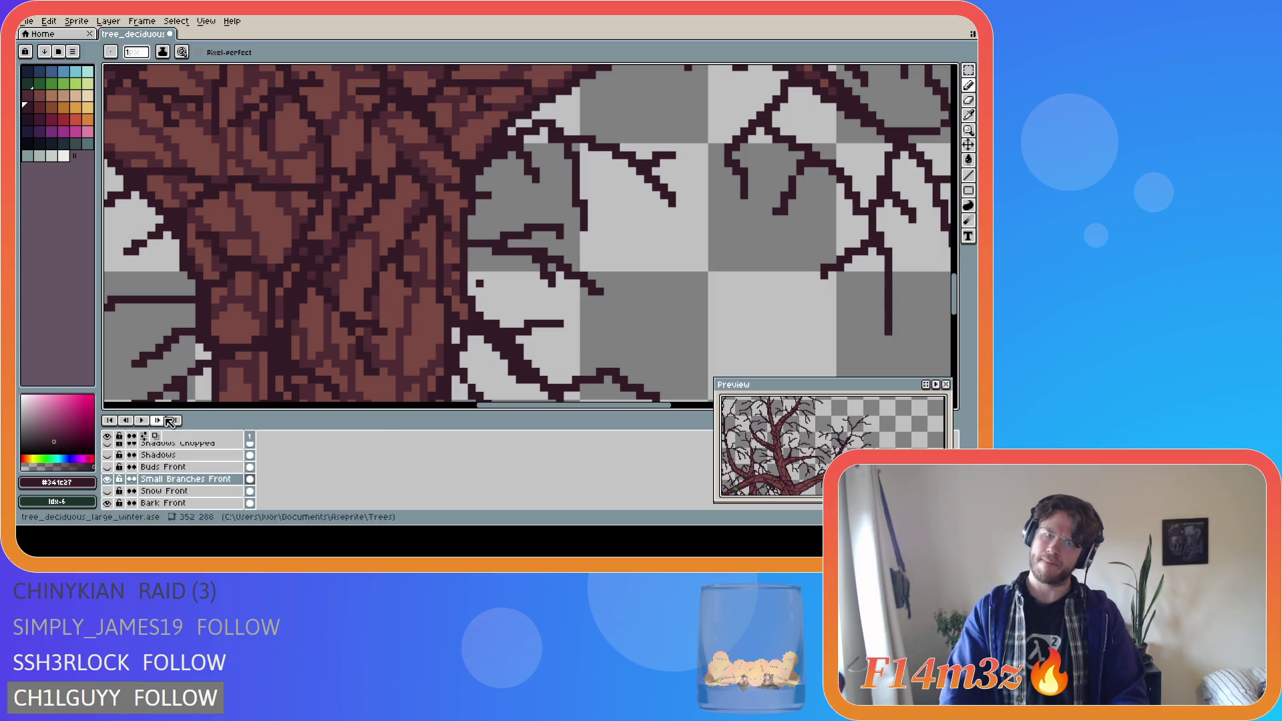
key(v)
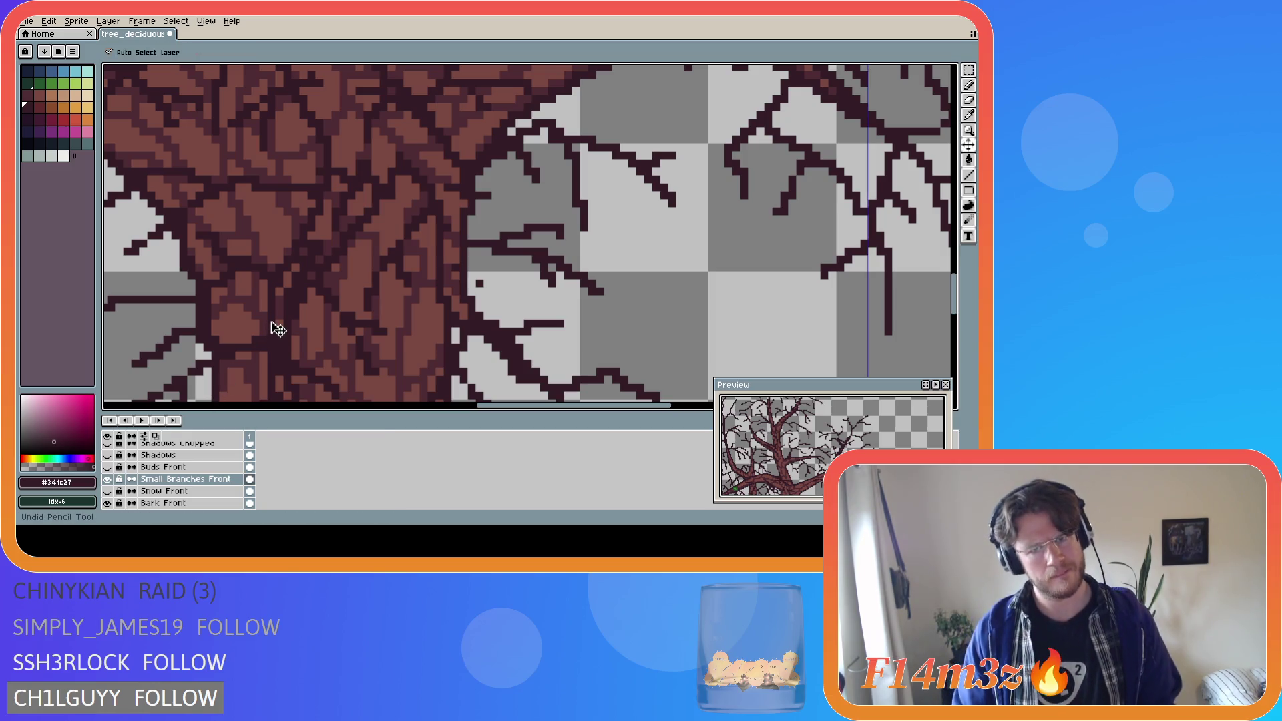
key(b)
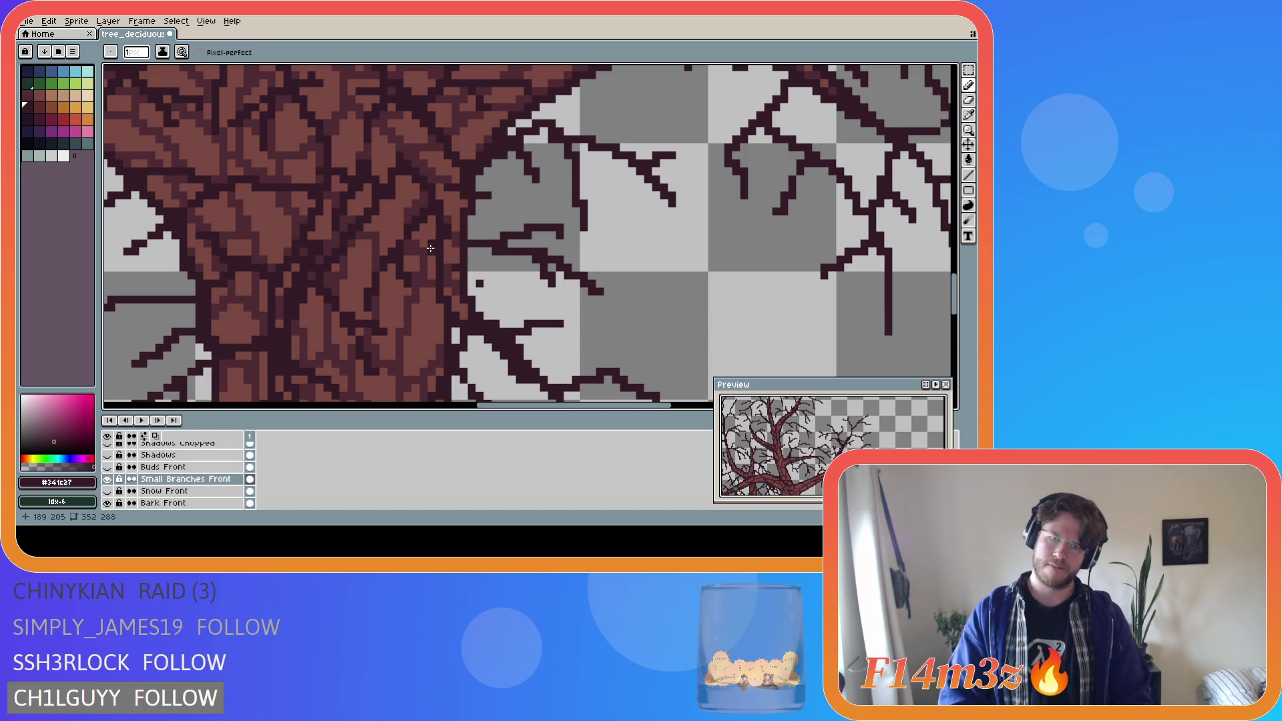
- With Buds Front hidden, toggle the Bark Front and Snow Front layers to inspect the trunk
click(107, 468)
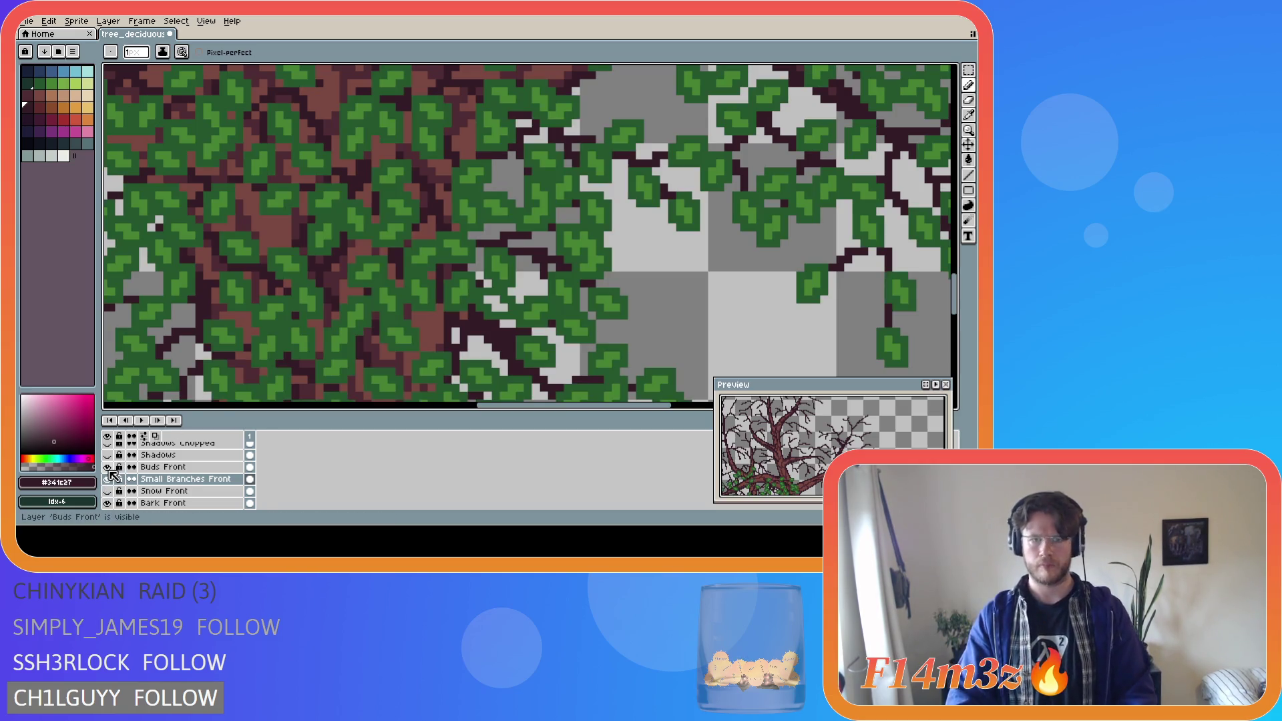
click(110, 471)
click(109, 470)
click(110, 471)
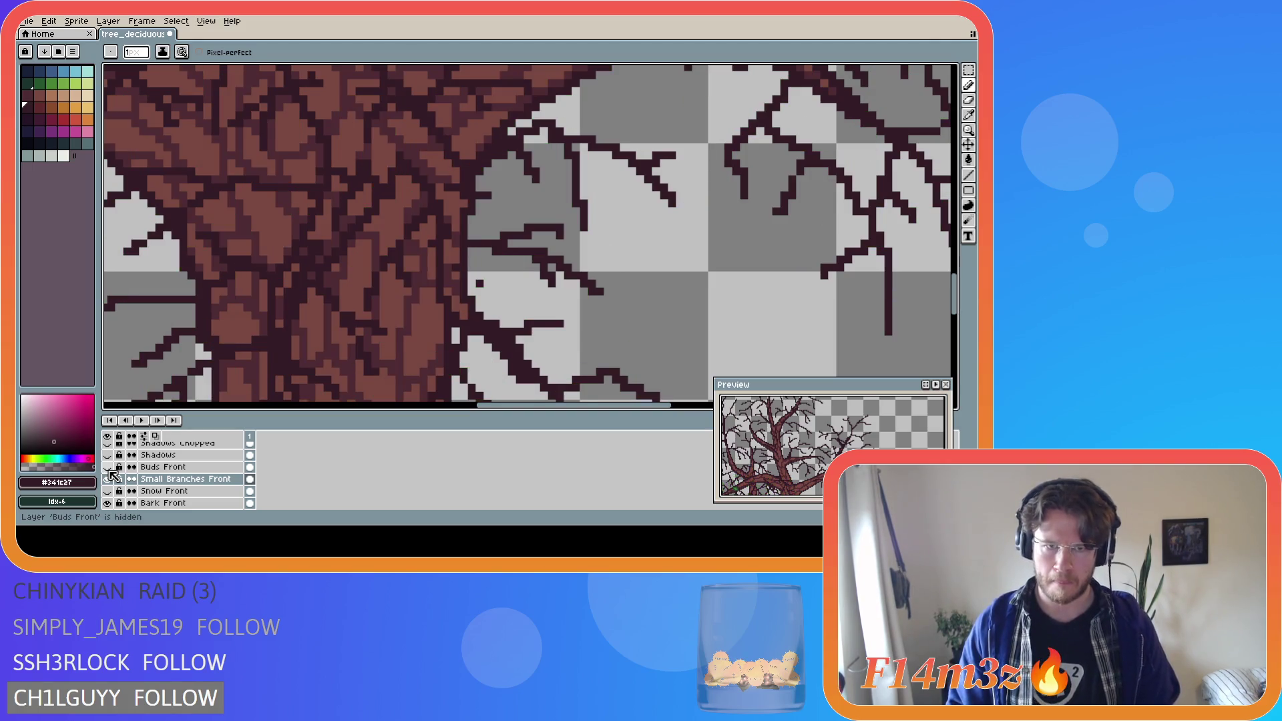
click(109, 505)
click(109, 505)
click(109, 505)
click(108, 493)
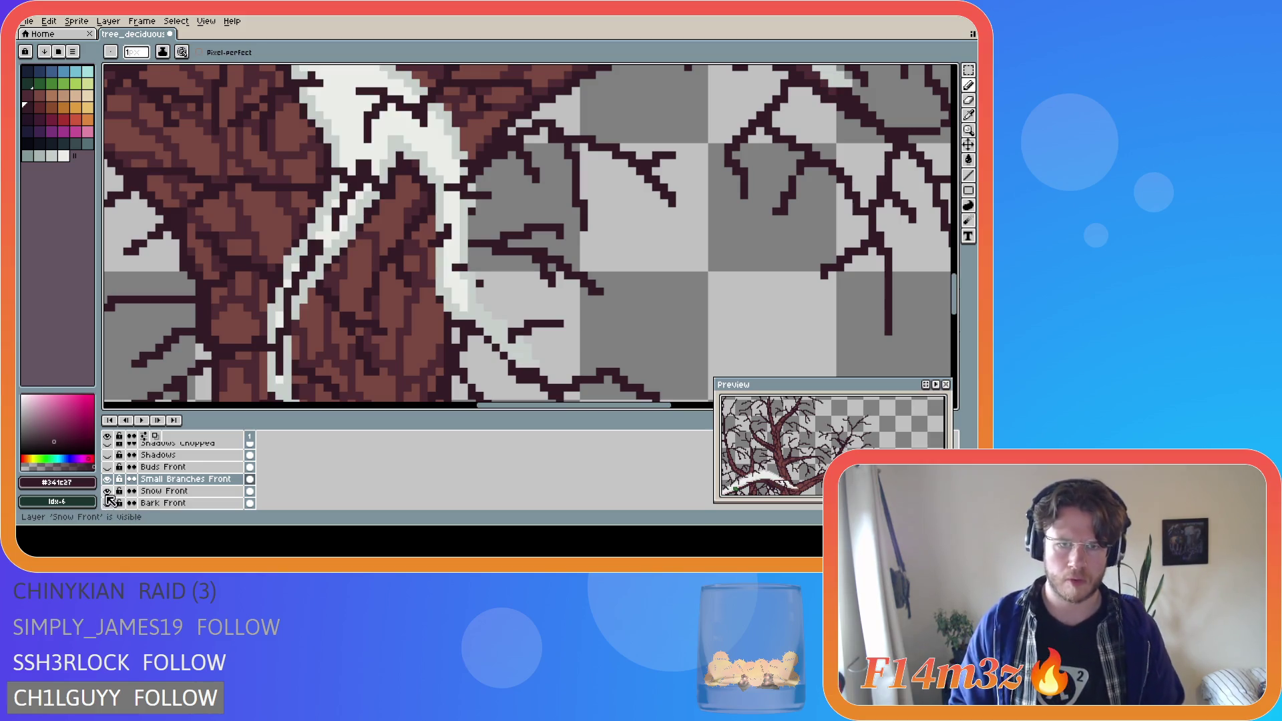
click(107, 491)
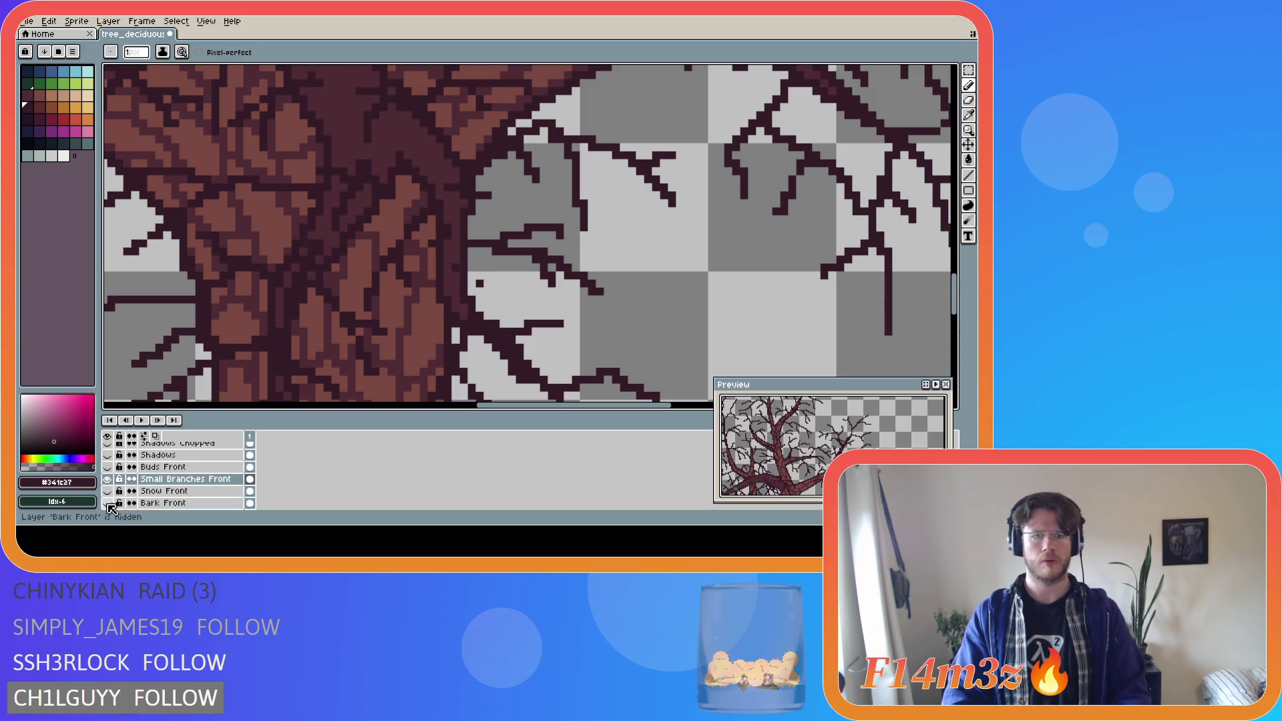
click(107, 502)
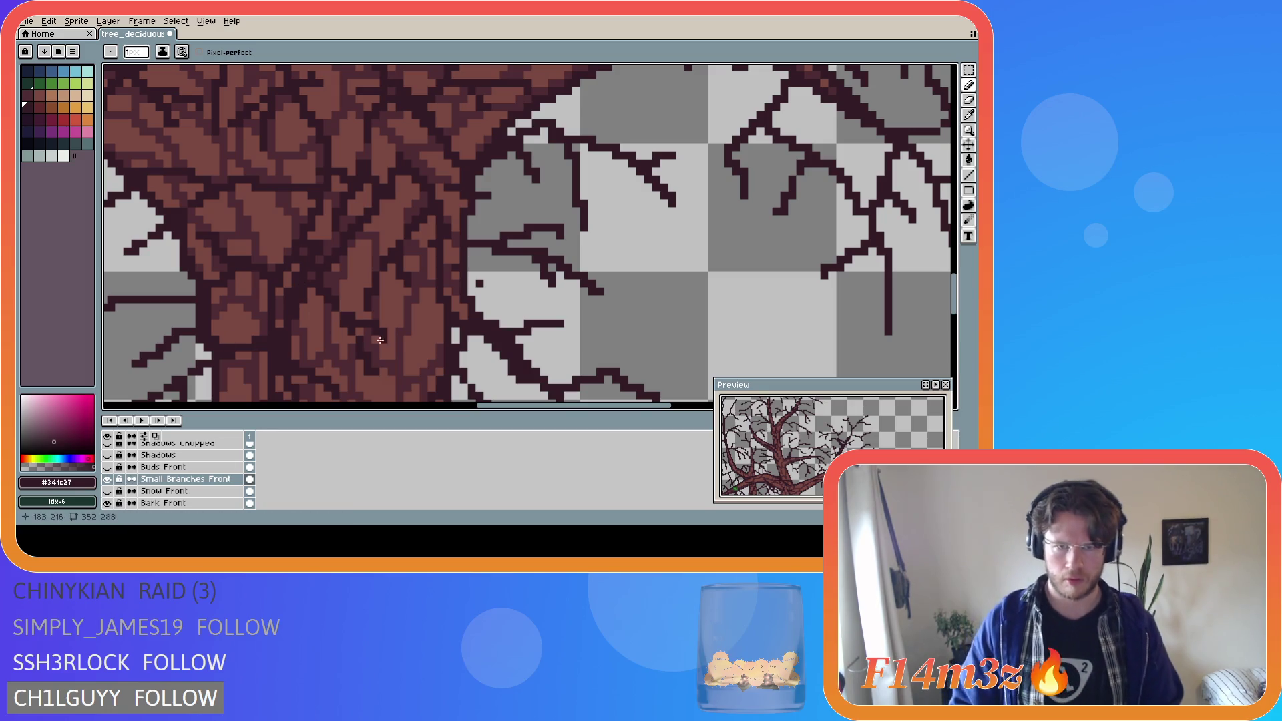
- Add and undo a test branch pixel, then toggle Buds Front, ending with it visible
click(469, 284)
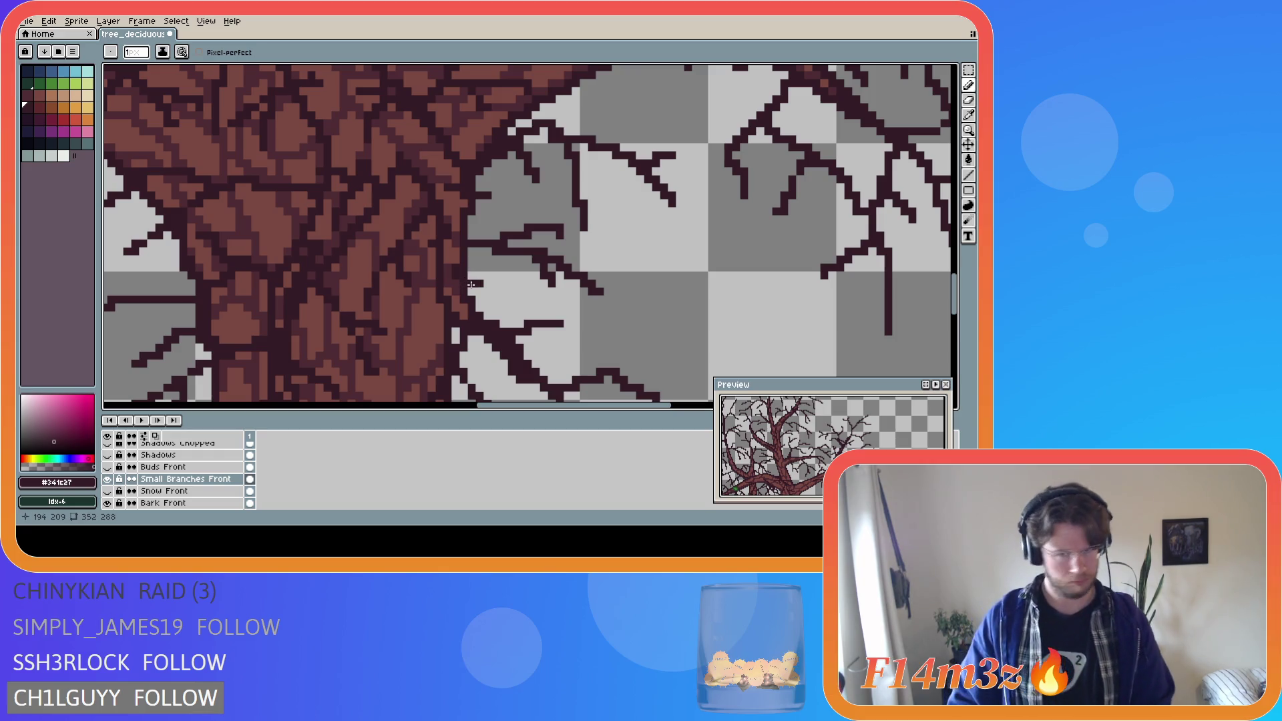
key(ctrl+z)
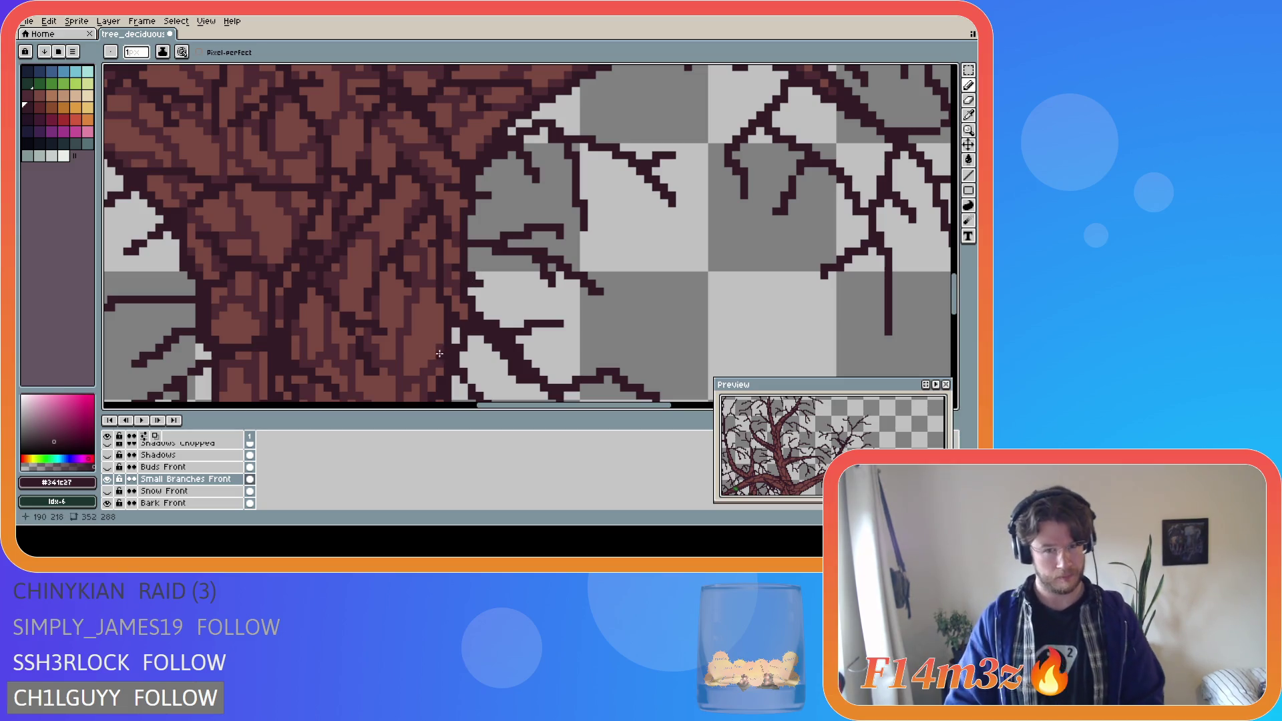
click(107, 467)
click(111, 469)
click(111, 469)
click(112, 470)
click(111, 469)
click(112, 469)
click(112, 470)
click(112, 470)
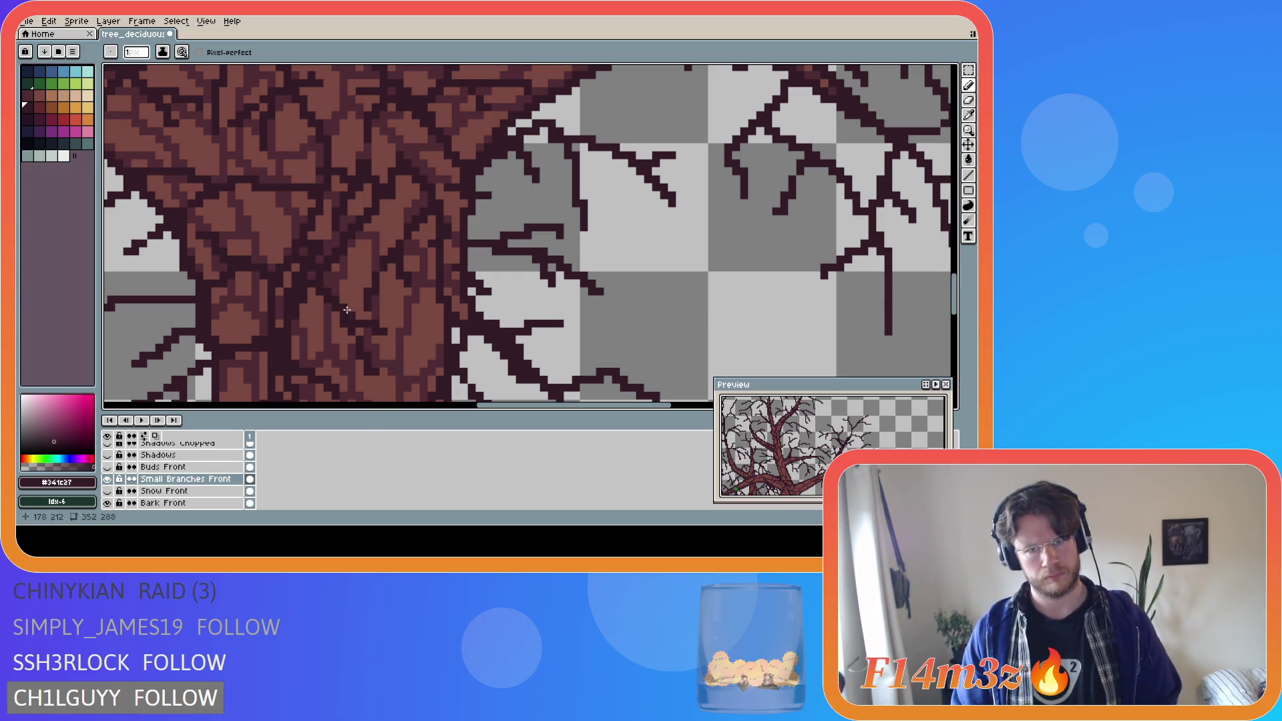
click(107, 467)
- Pick leaf green #468232 and draw a short green stroke on the Buds Front layer
key(i)
alt+click(465, 281)
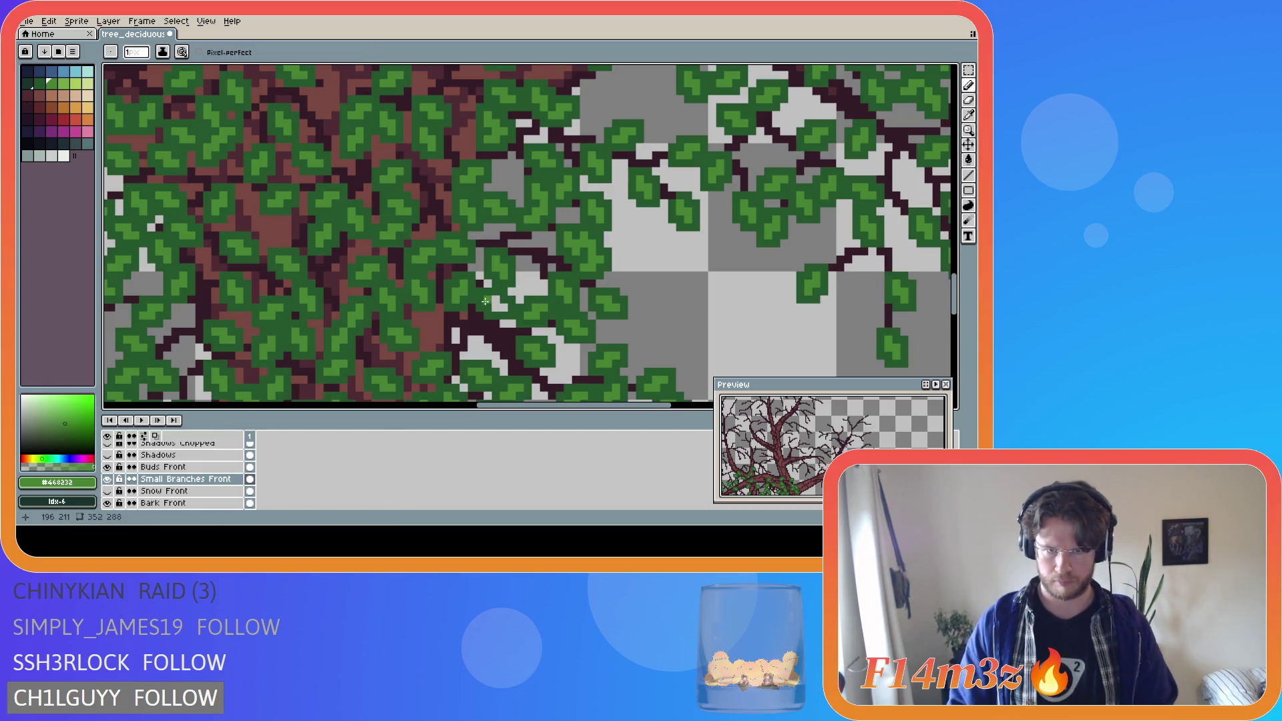
click(164, 467)
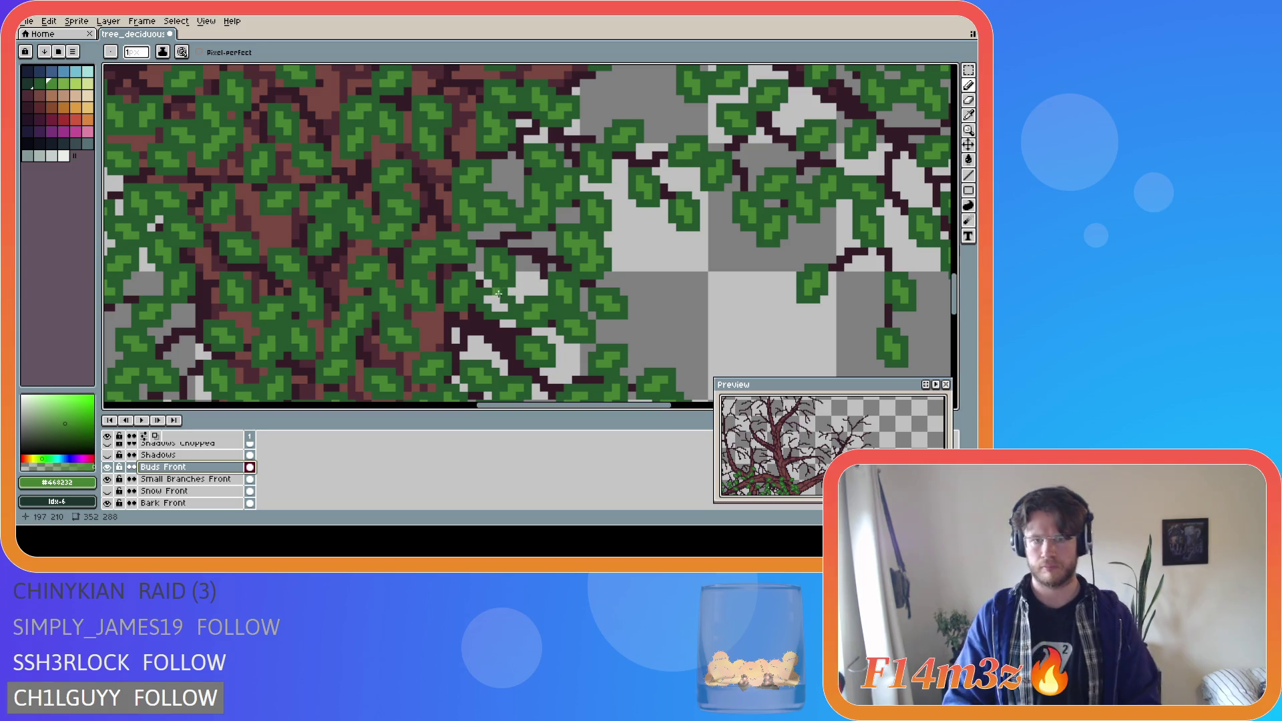
drag(493, 303, 494, 304)
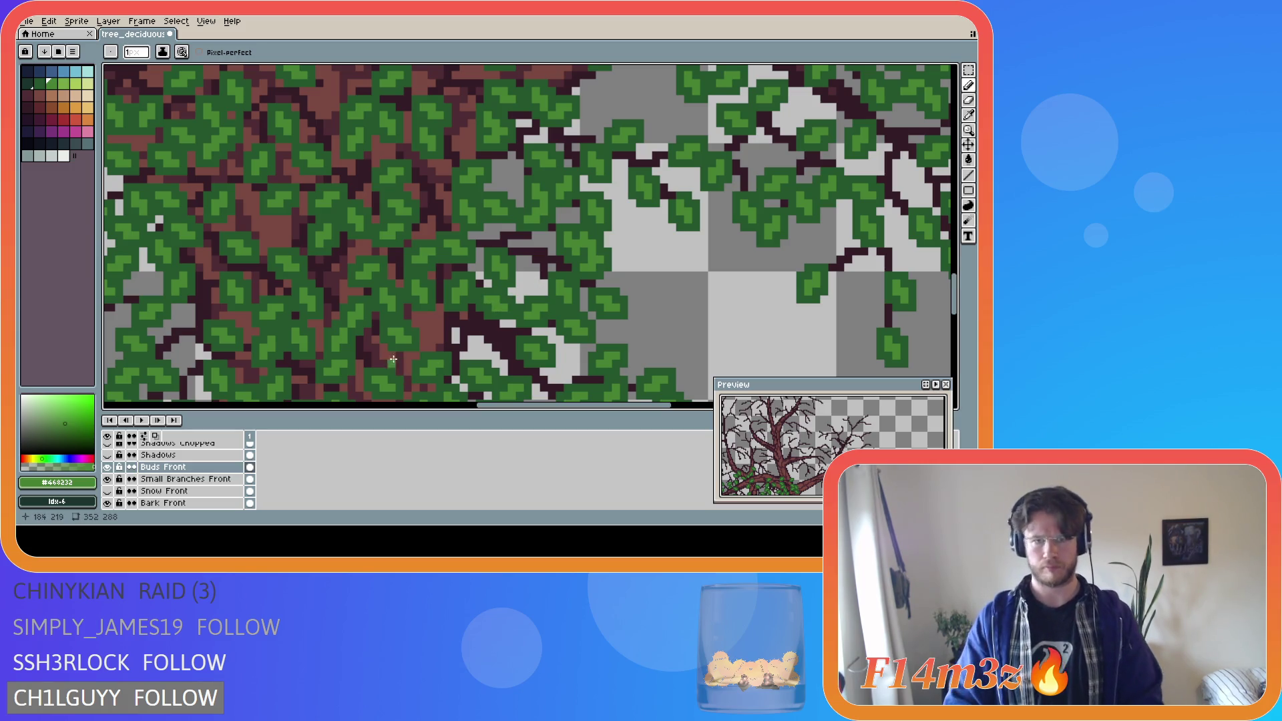
scroll(400, 274, down, 3)
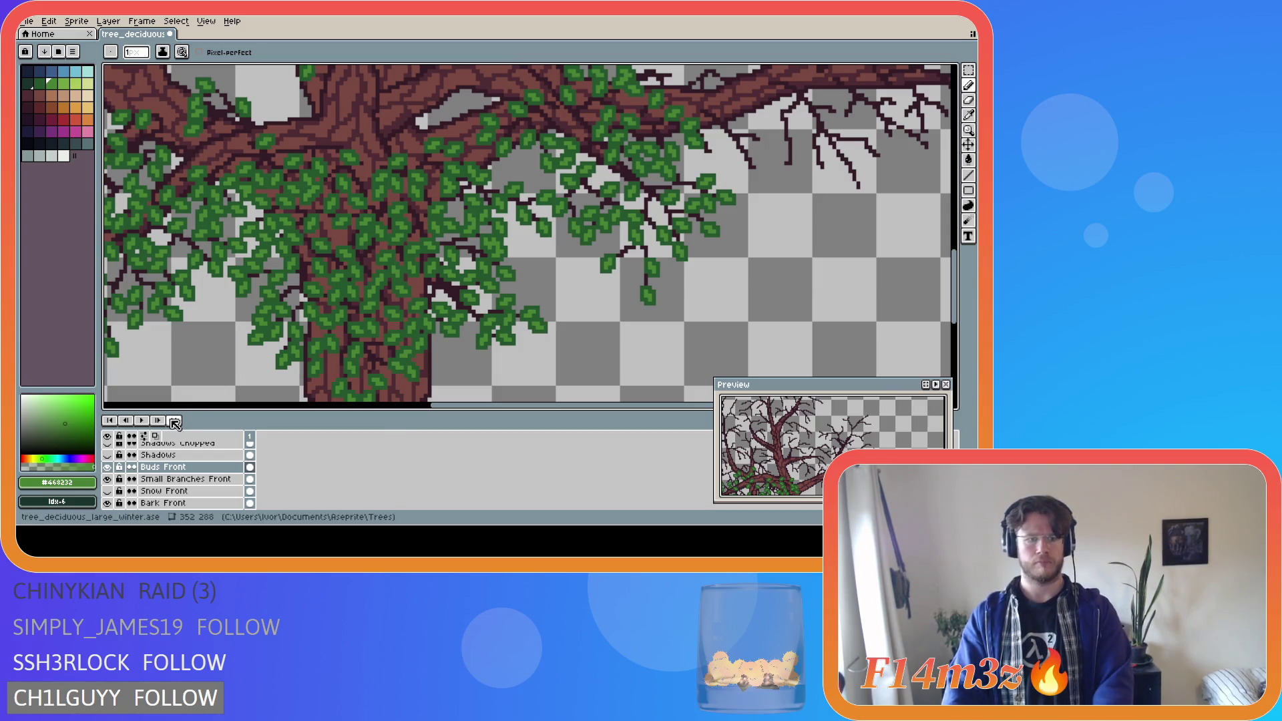
- Compare with Buds Front toggled, then hide it and zoom in on the stray green bud
click(108, 467)
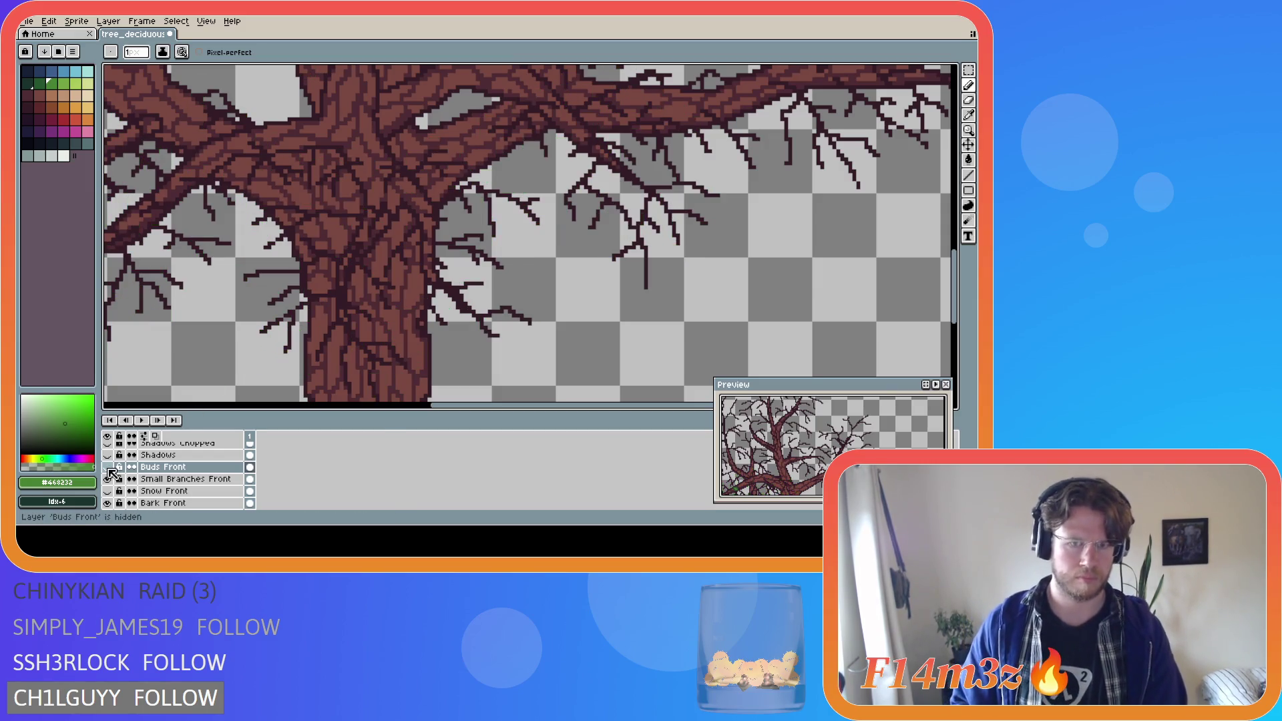
click(107, 466)
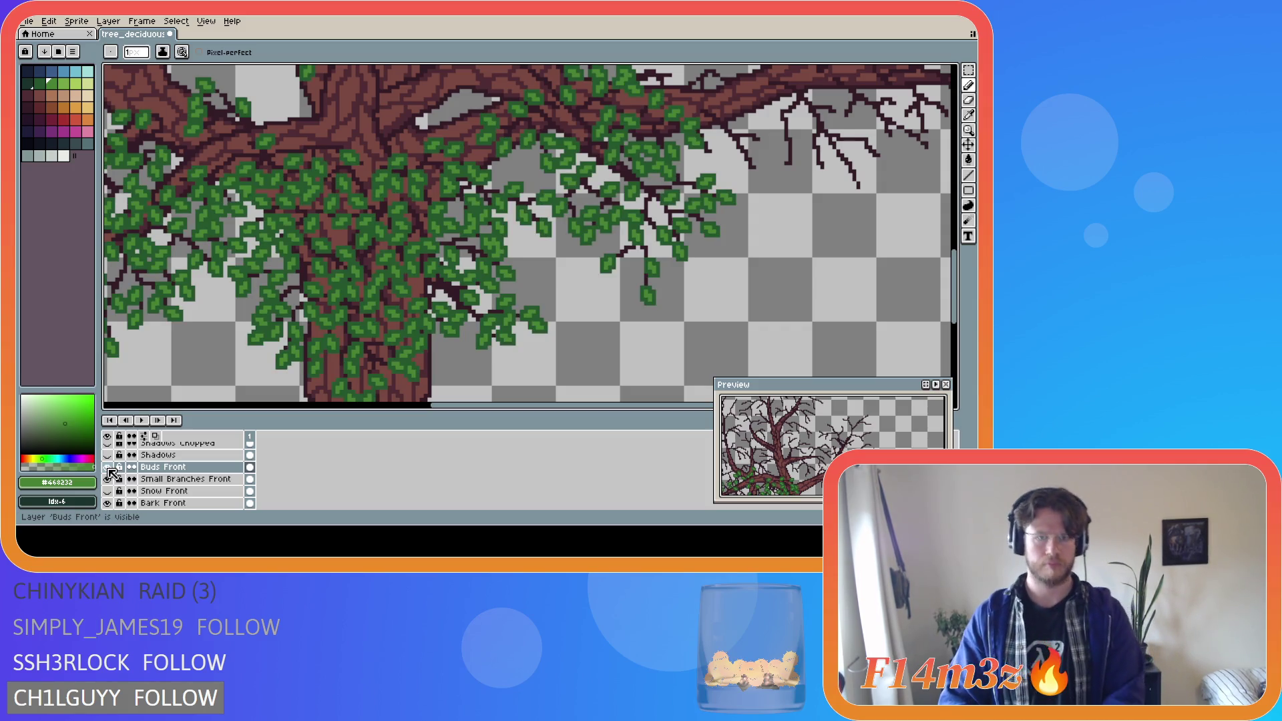
click(109, 469)
click(109, 469)
scroll(453, 394, down, 3)
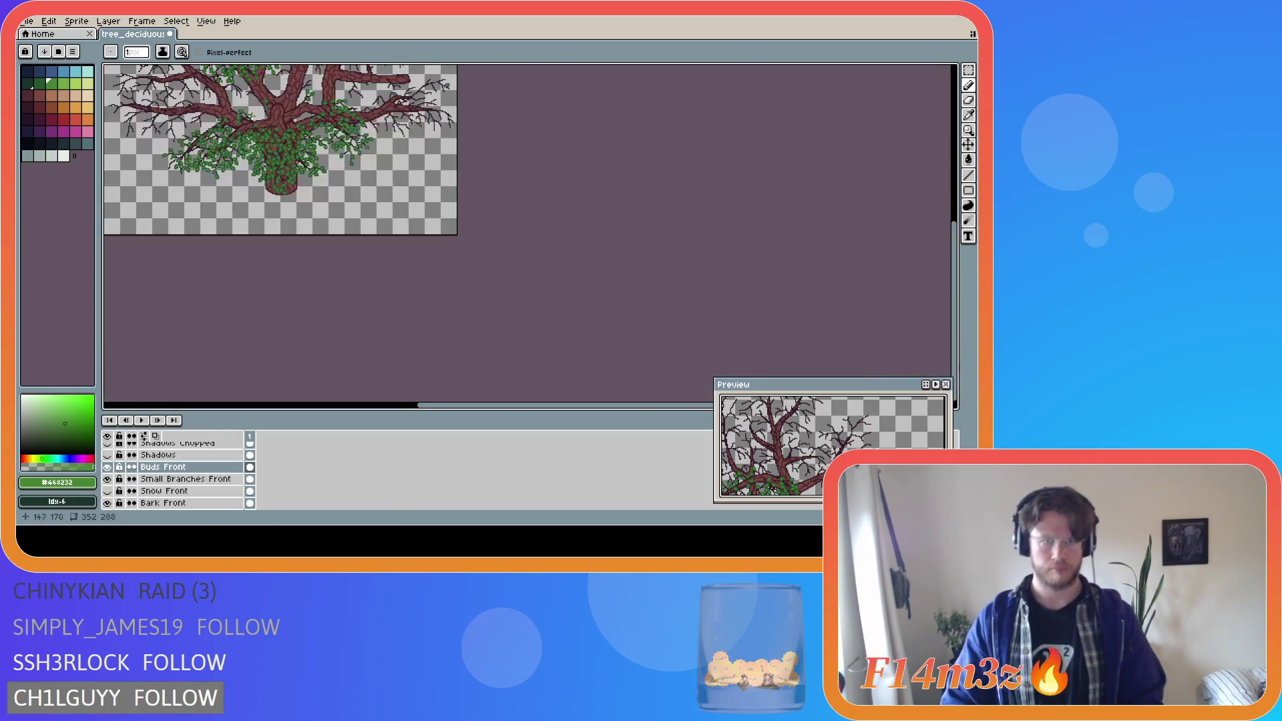
drag(449, 406, 383, 358)
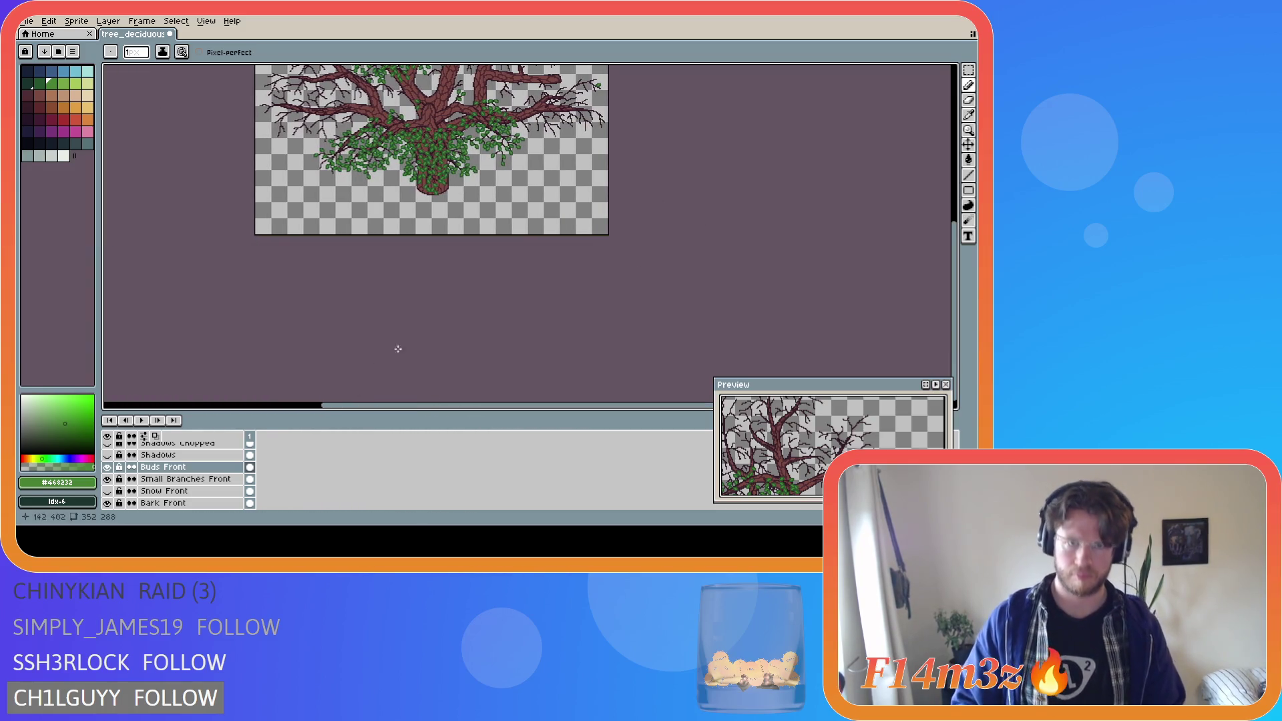
drag(954, 231, 950, 167)
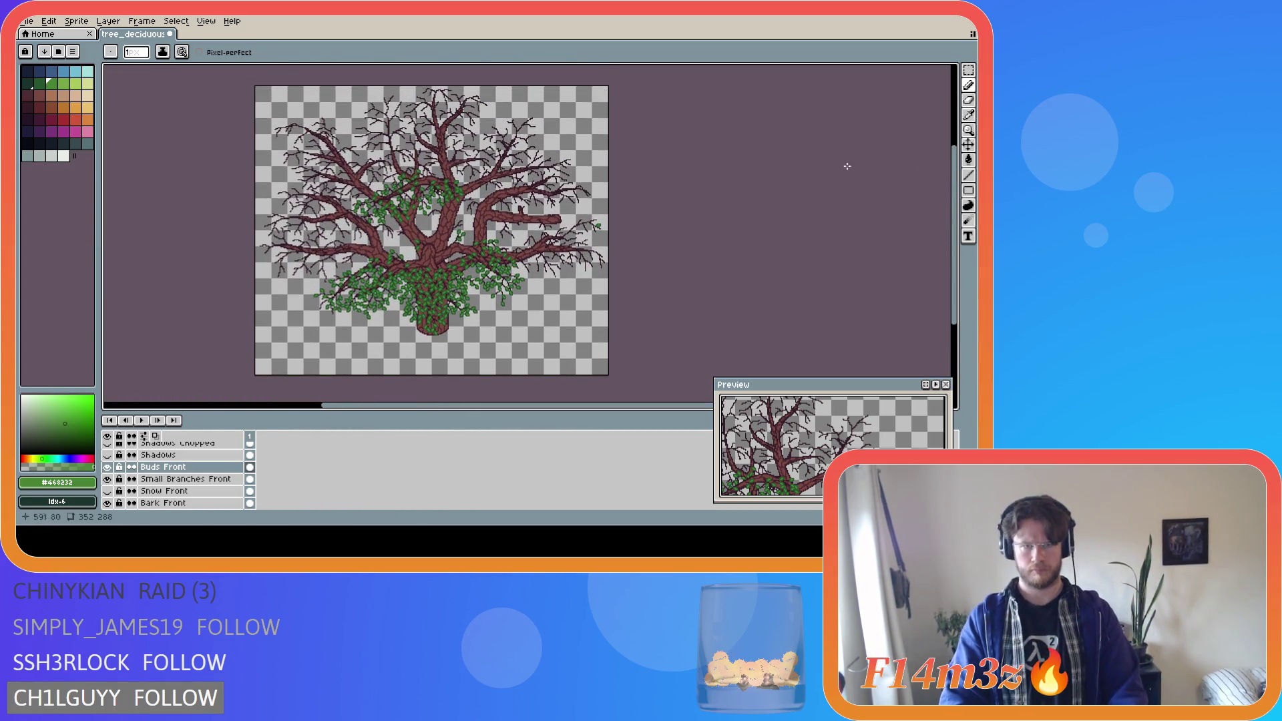
scroll(397, 157, up, 2)
scroll(408, 200, up, 1)
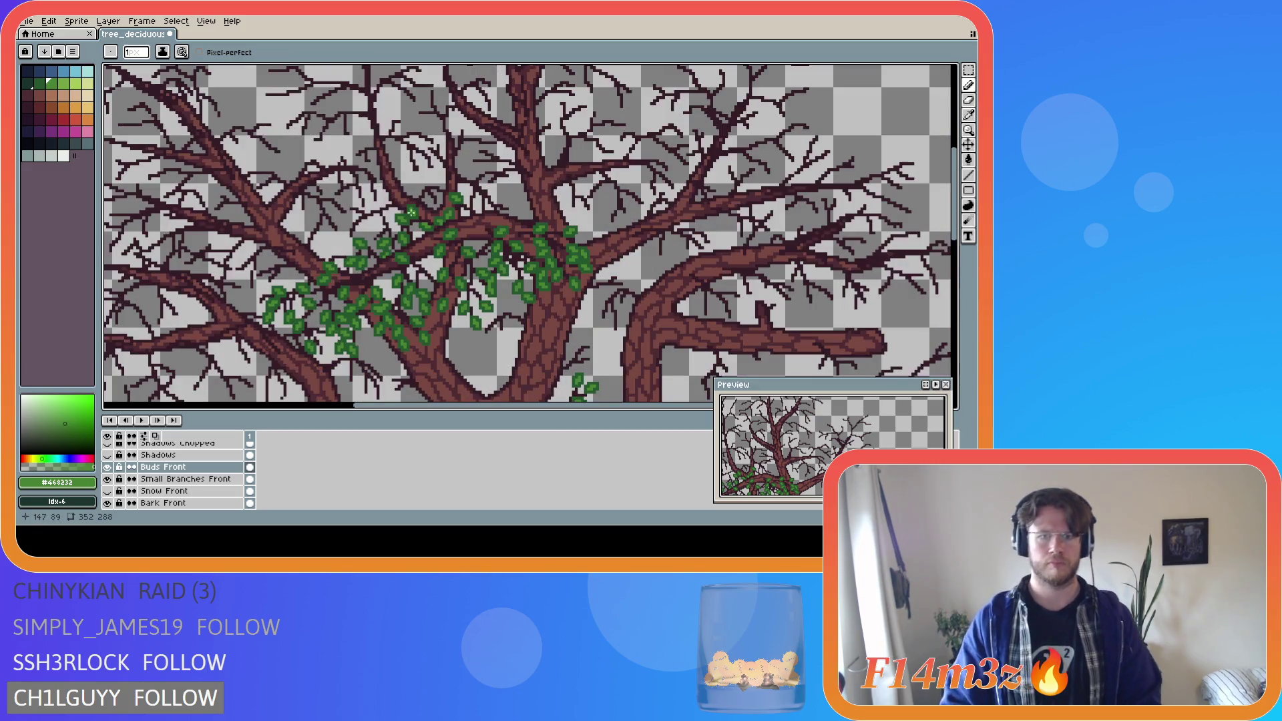
click(108, 467)
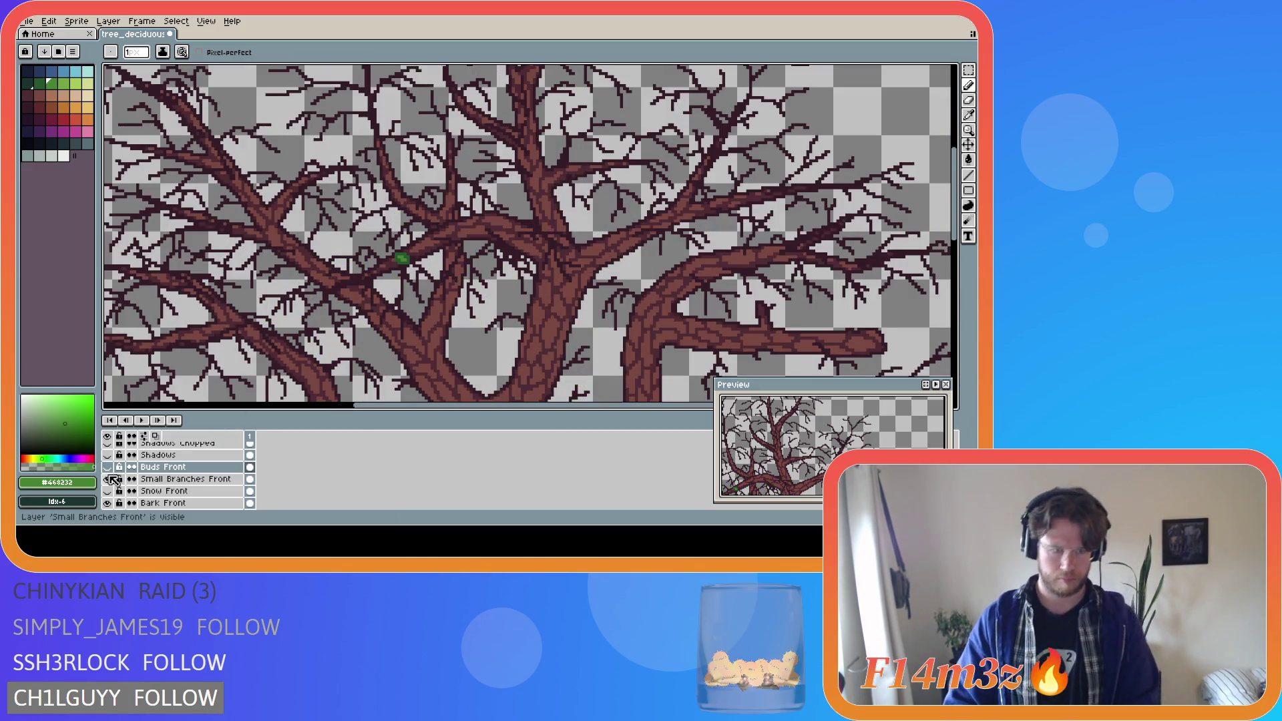
scroll(394, 268, up, 4)
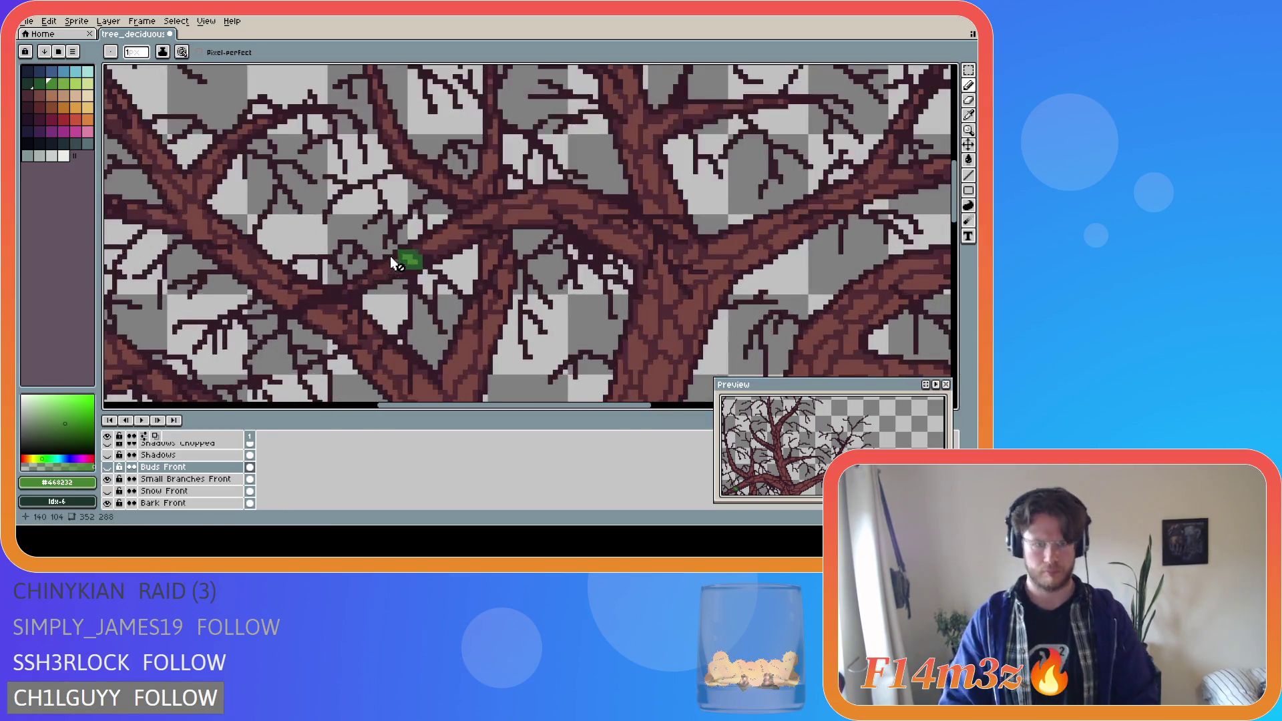
key(w)
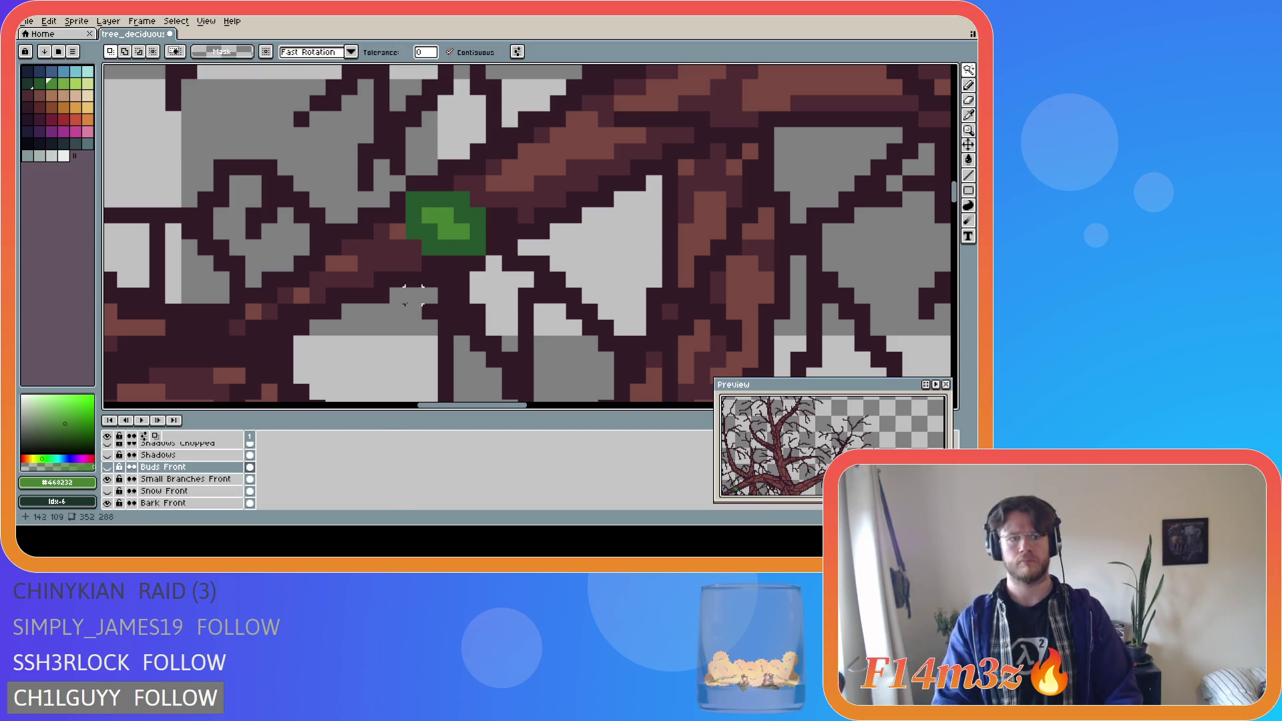
- Cut the stray green bud from Small Branches Front and paste it onto the Buds Front layer
click(187, 479)
click(458, 215)
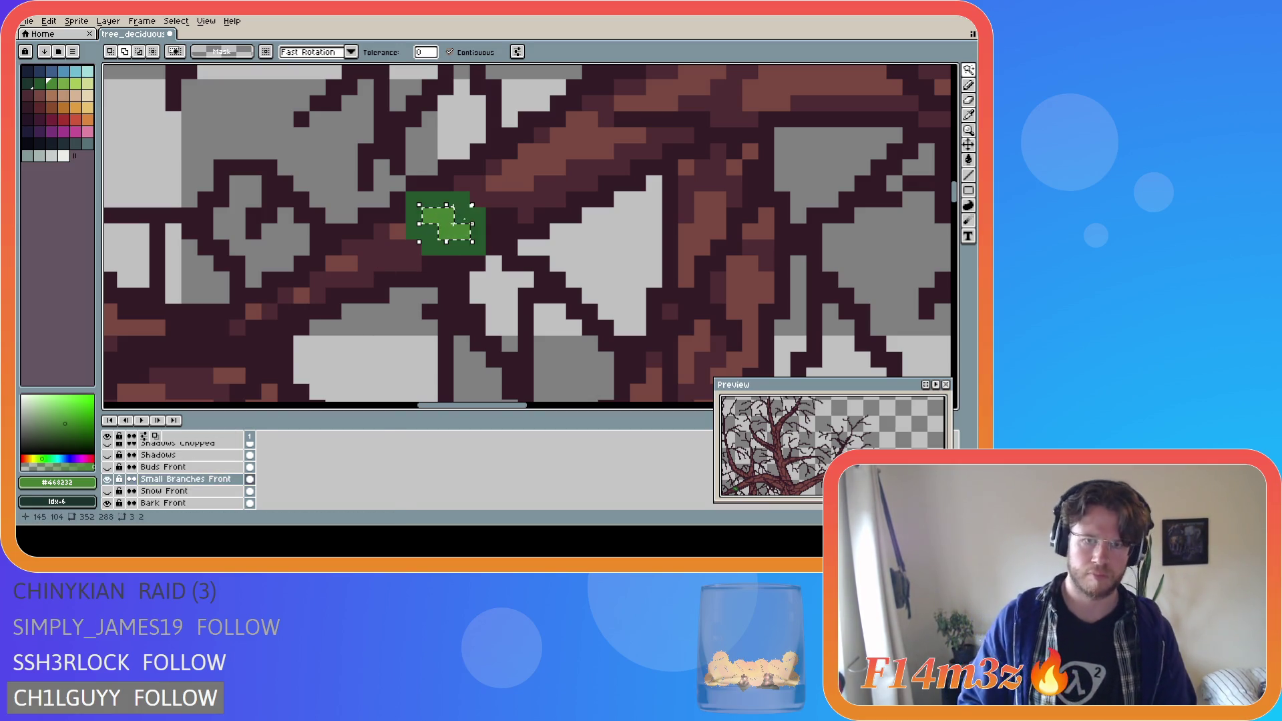
key(Delete)
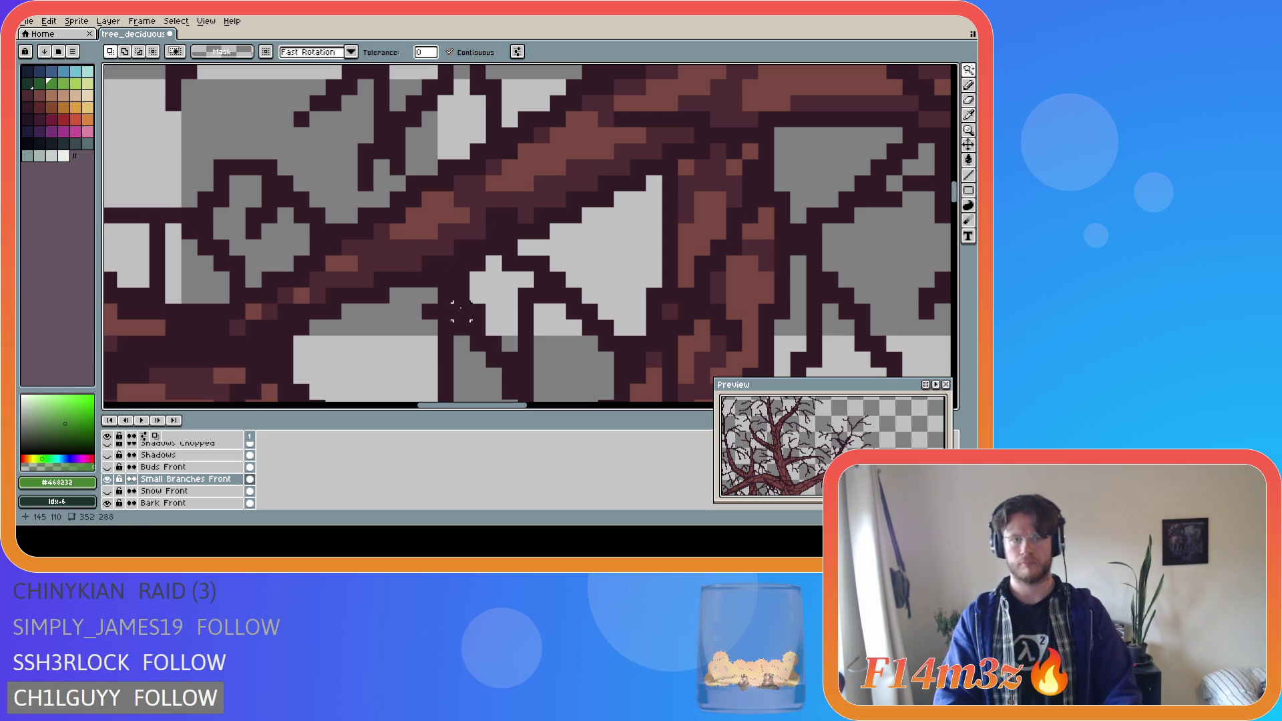
click(109, 478)
click(108, 478)
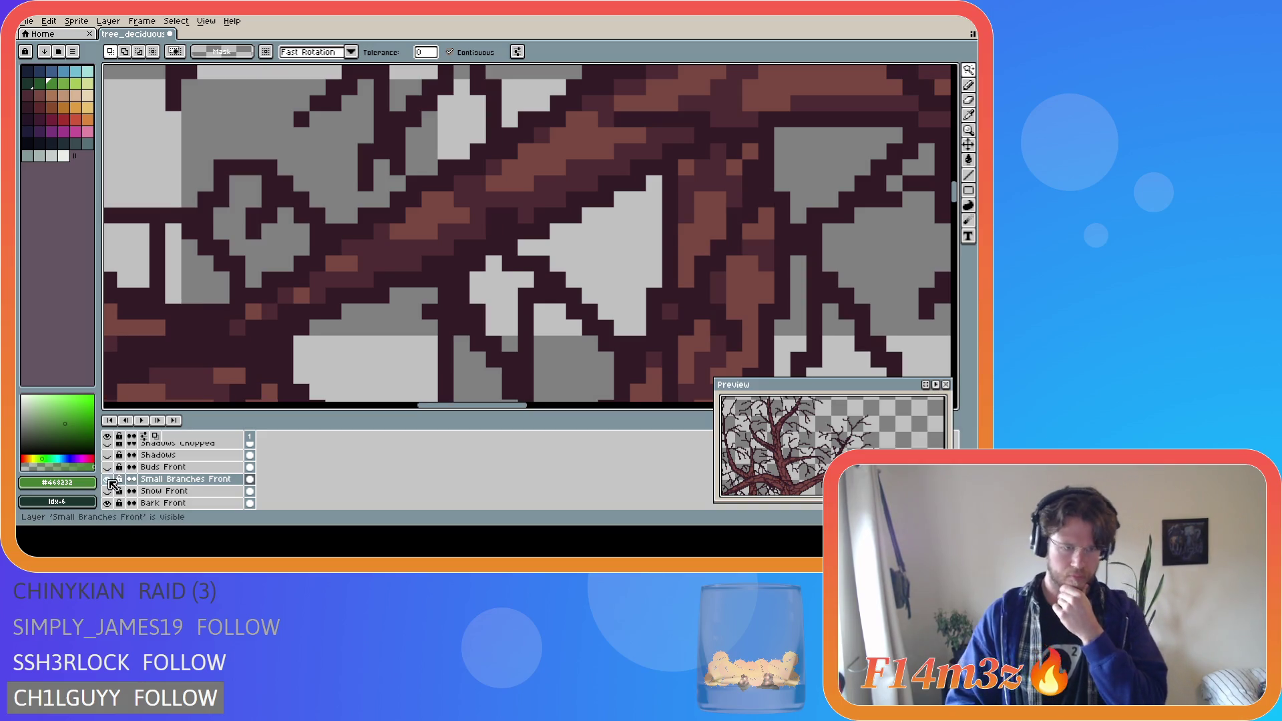
click(108, 467)
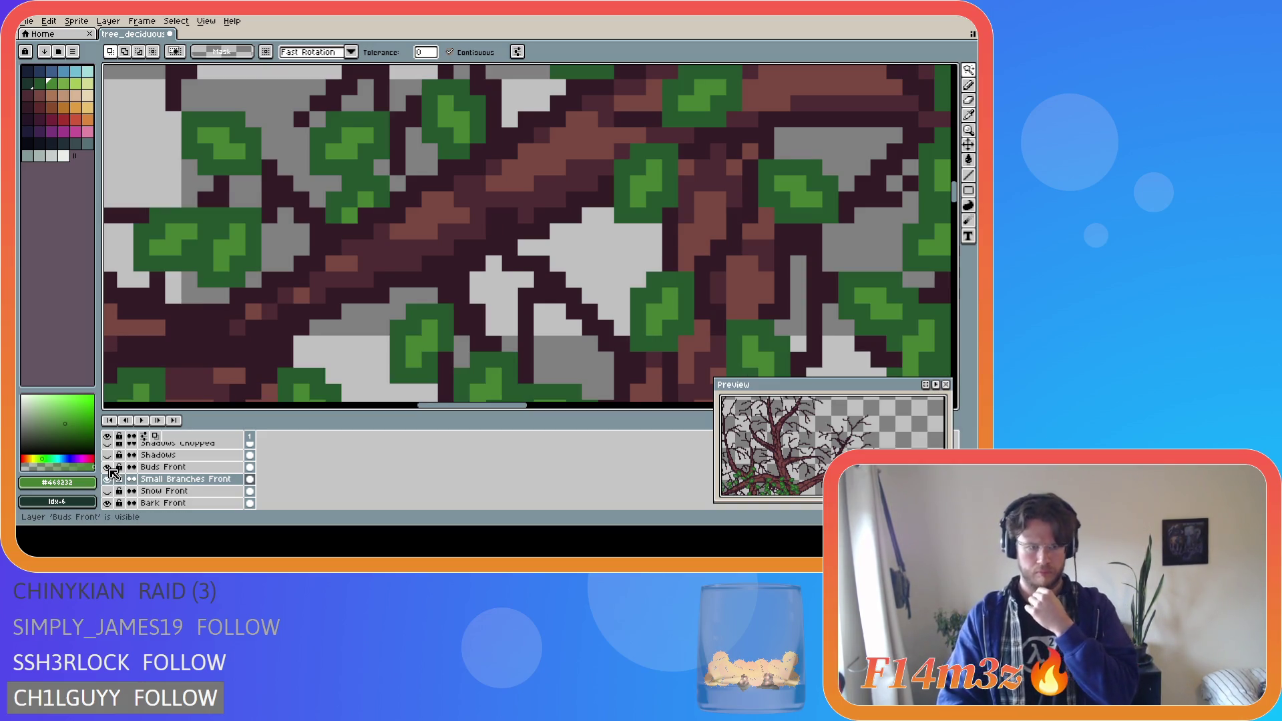
click(167, 466)
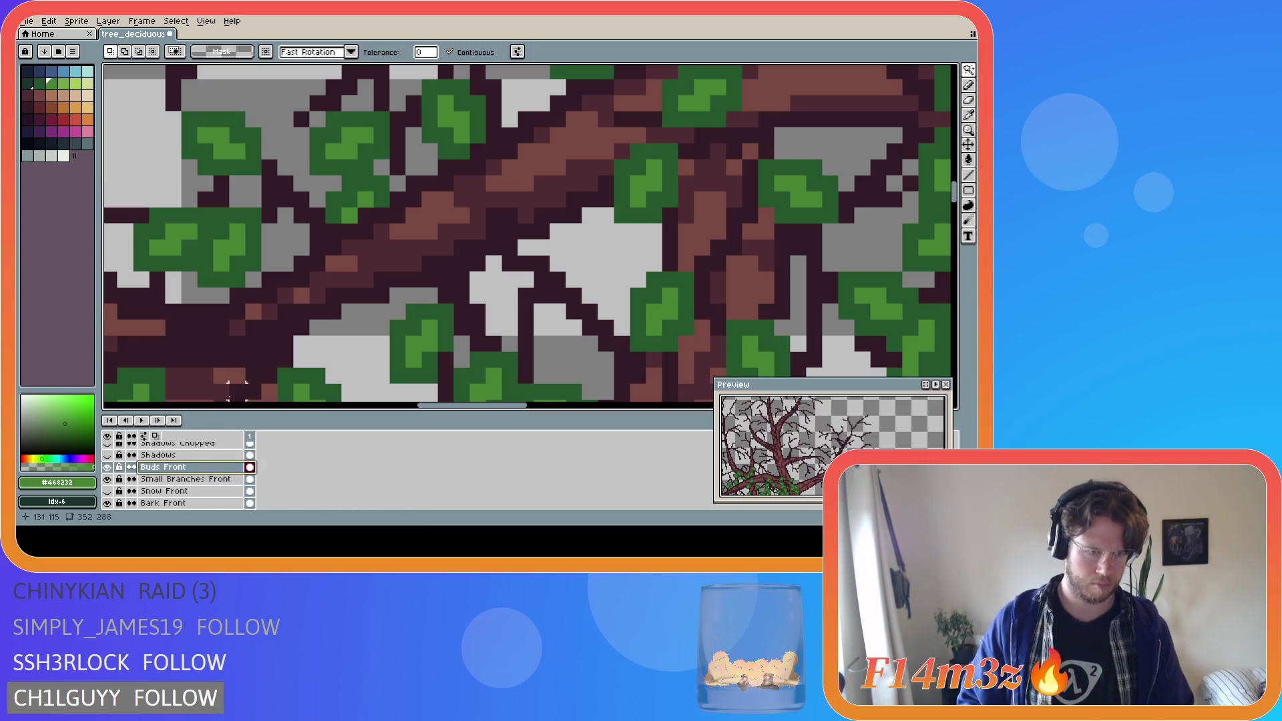
key(ctrl+t)
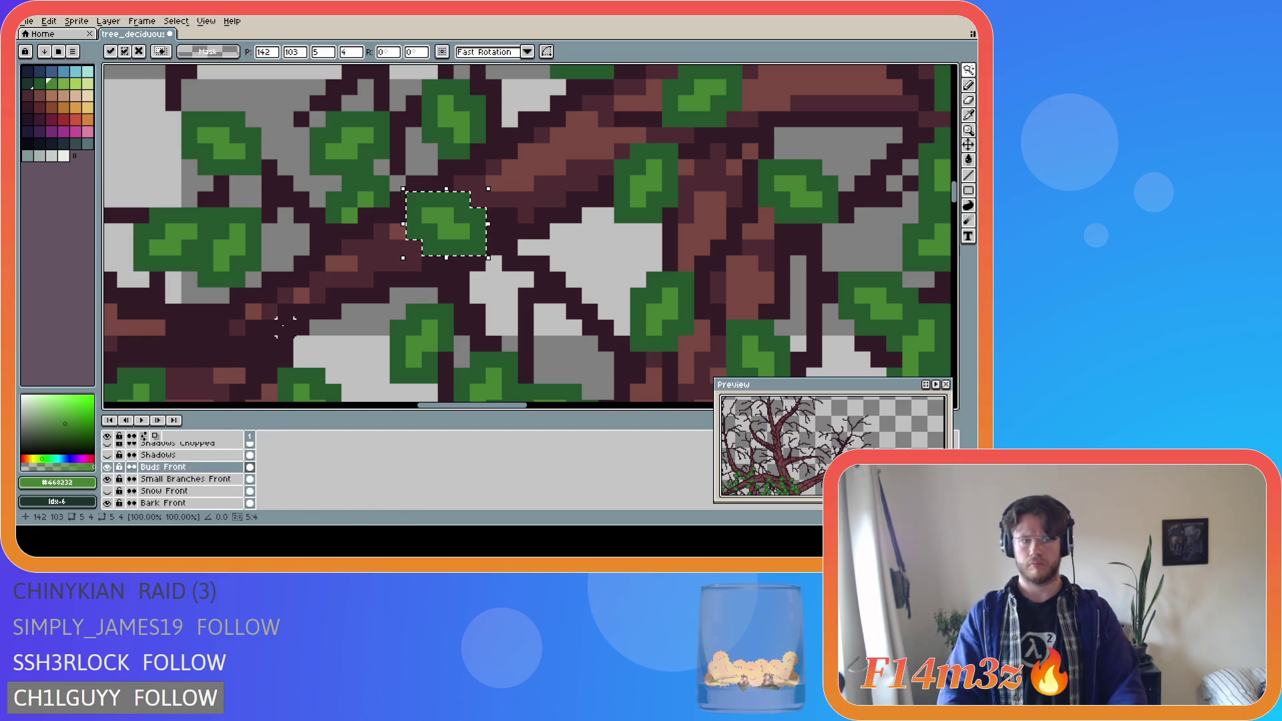
key(ctrl+d)
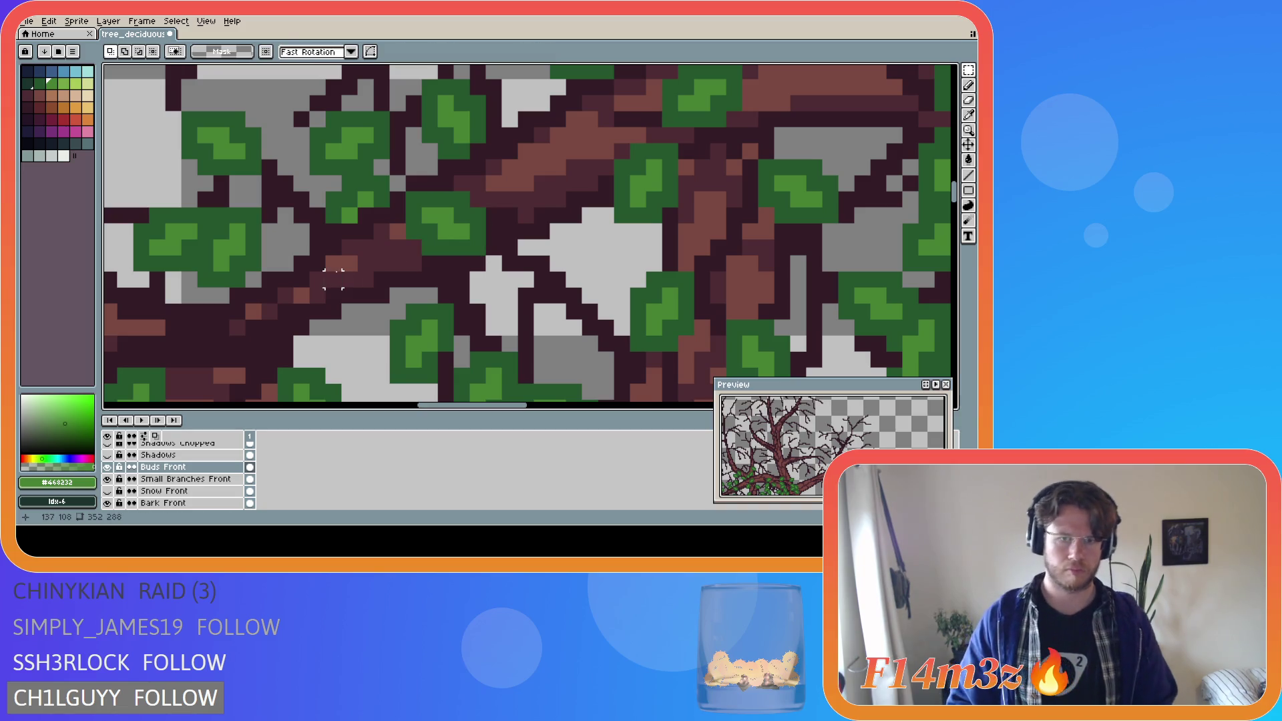
- Save tree_deciduous_large_winter.ase and scroll the canvas to review the buds
key(ctrl+s)
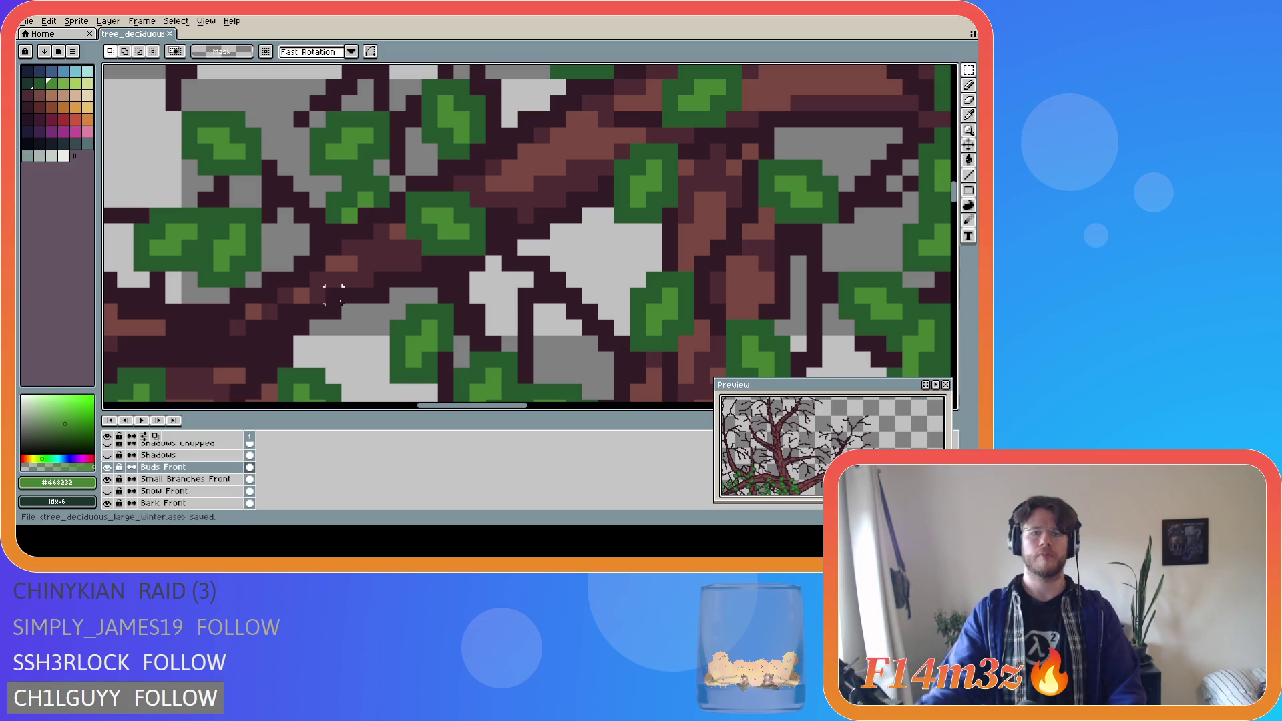
key(ctrl+s)
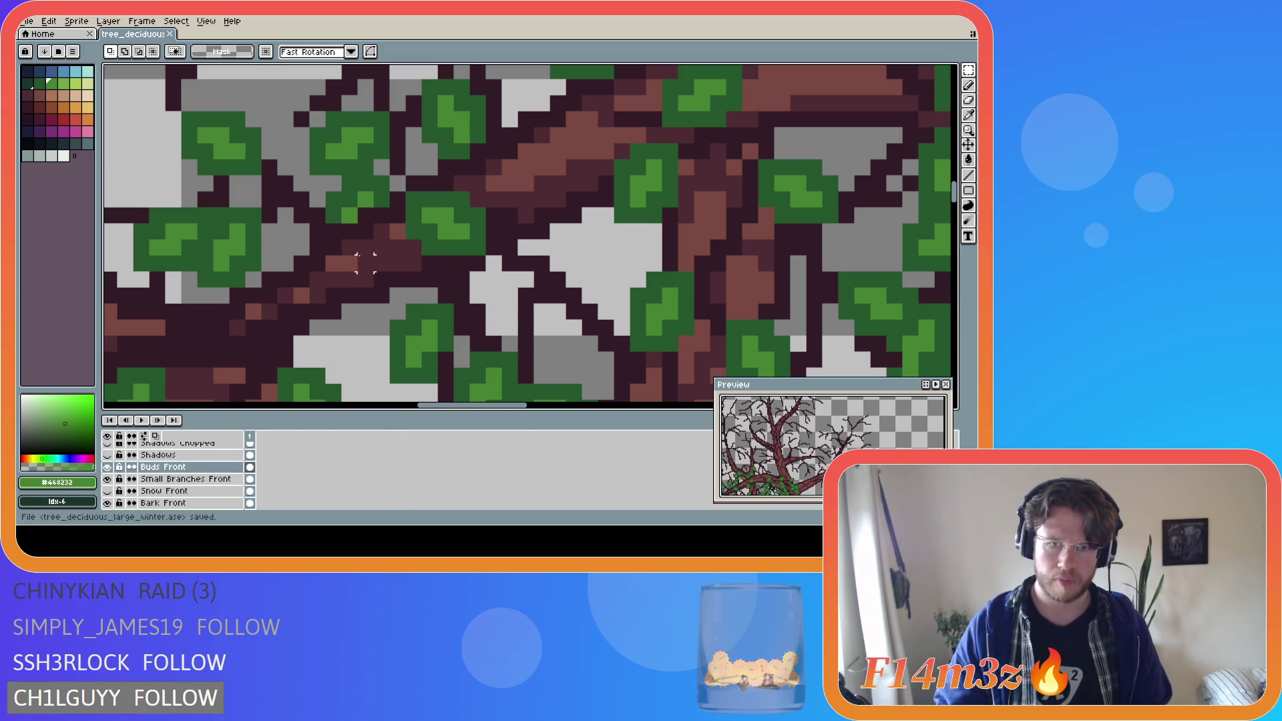
scroll(496, 256, down, 1)
scroll(496, 256, down, 4)
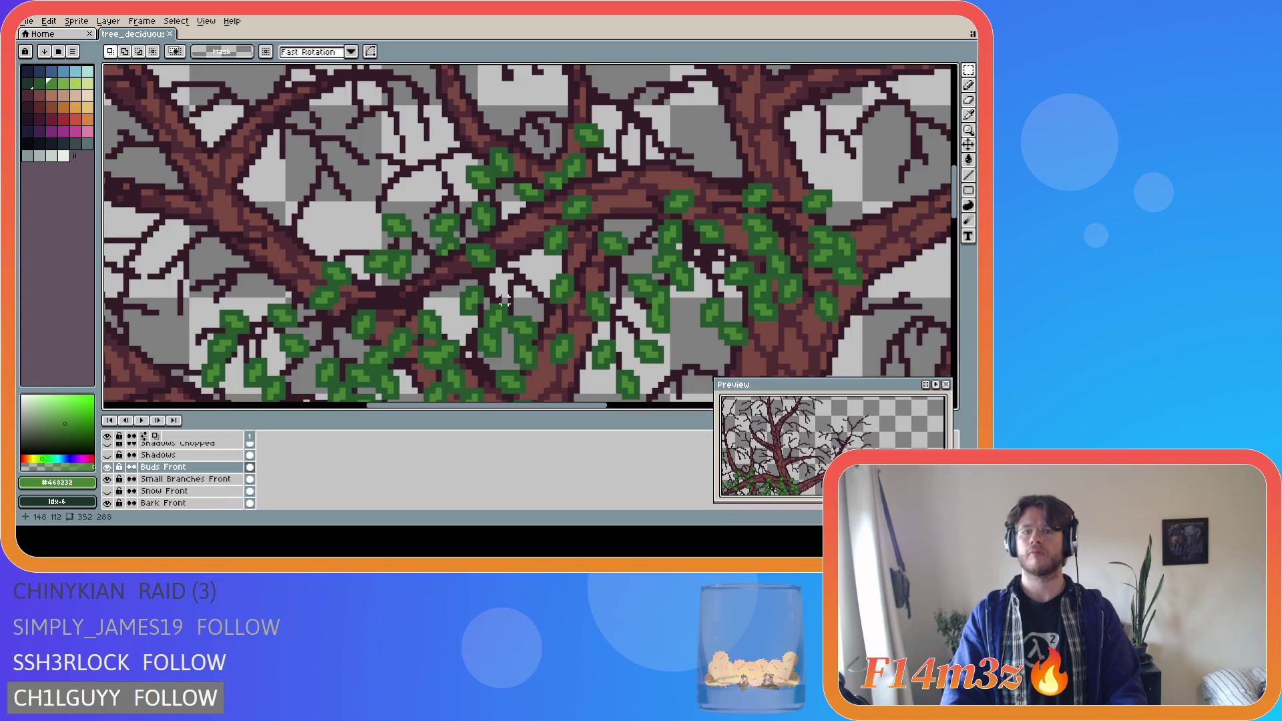
scroll(491, 237, down, 3)
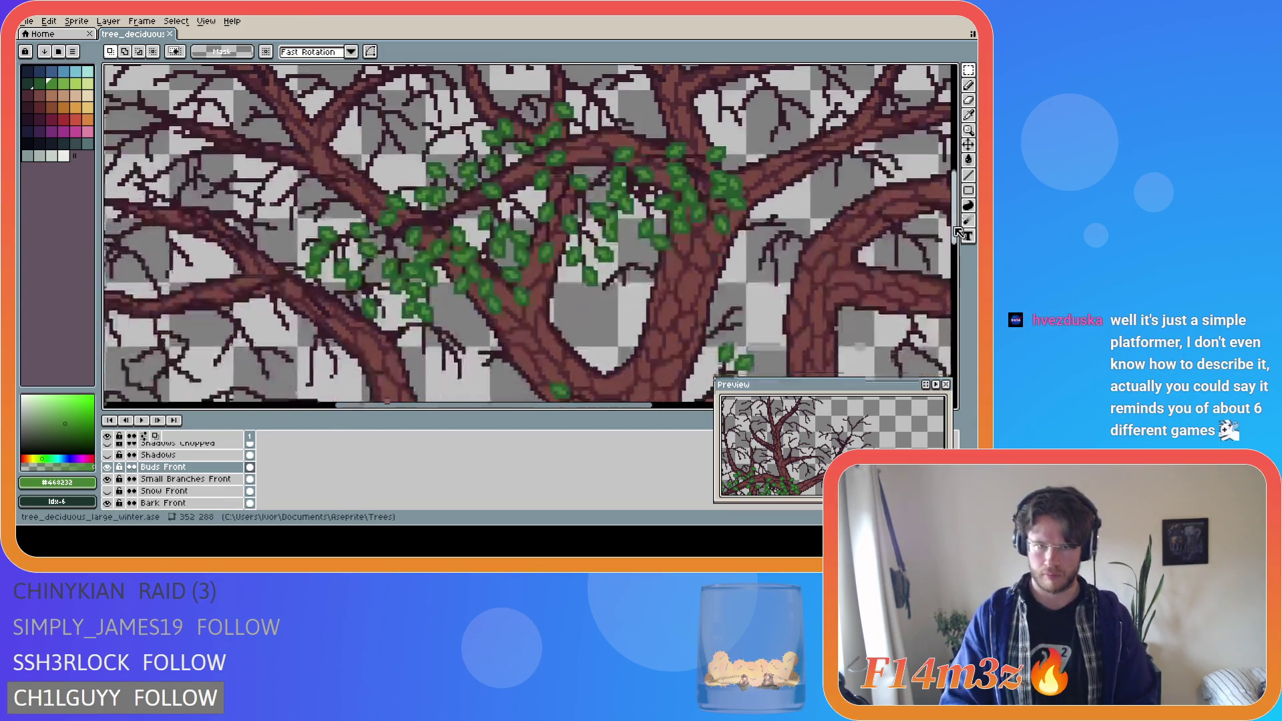
scroll(492, 195, up, 2)
key(ctrl+s)
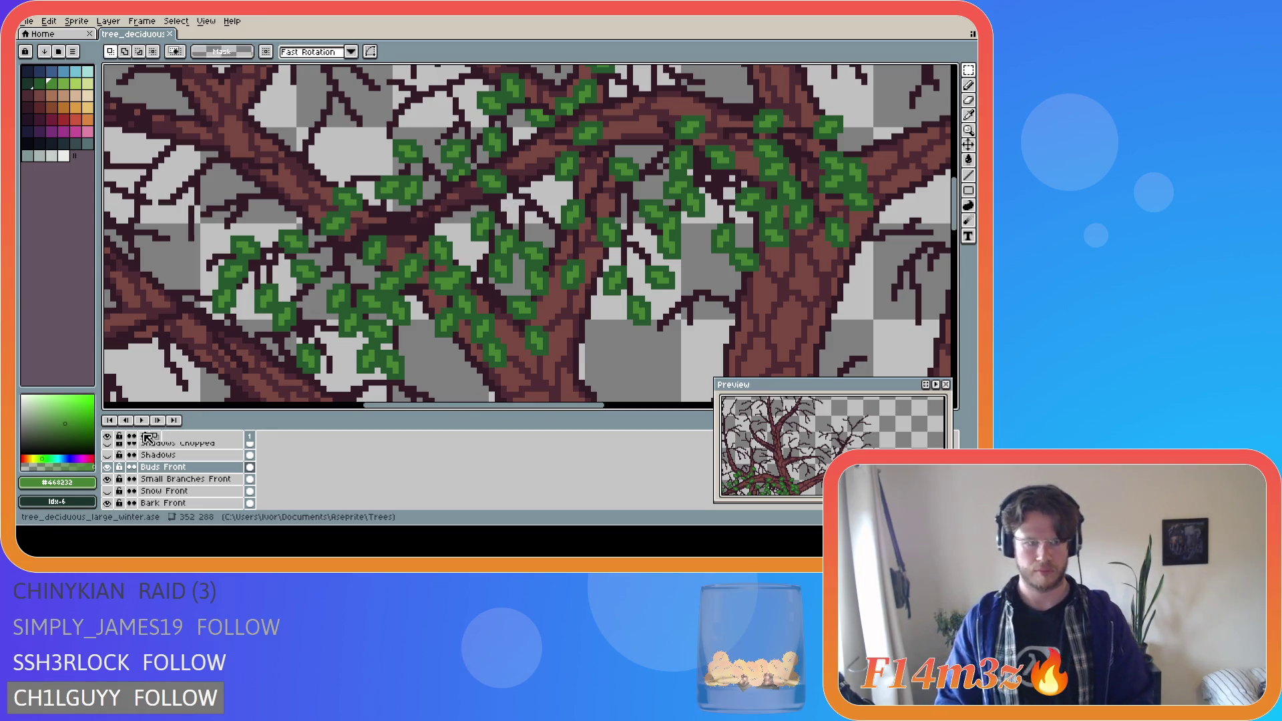
click(108, 468)
click(107, 467)
click(107, 467)
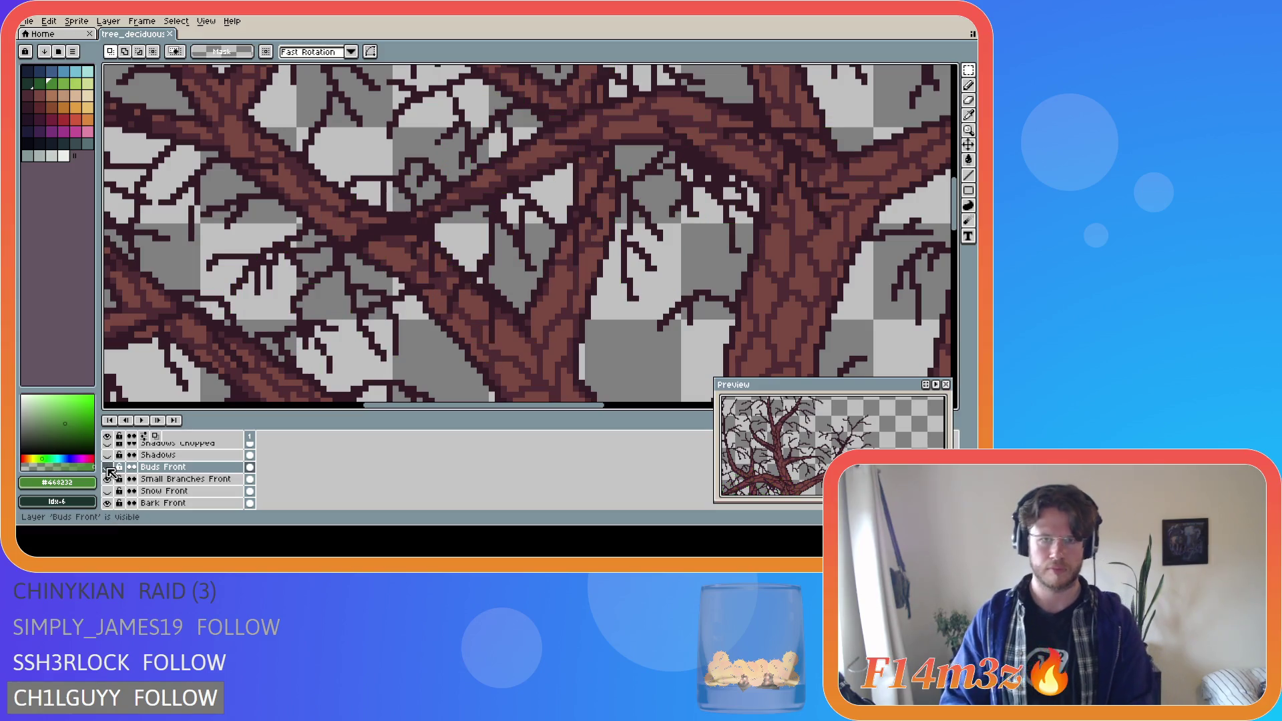
click(107, 468)
click(107, 467)
click(107, 467)
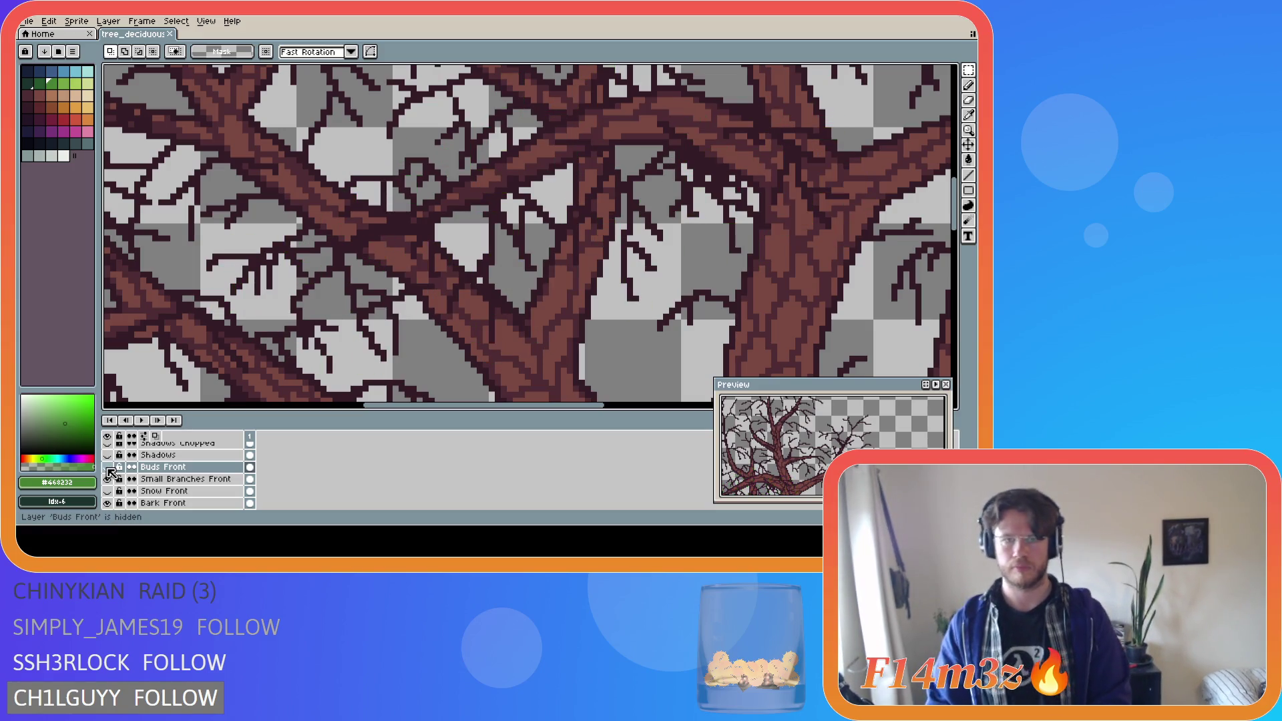
click(108, 467)
click(108, 467)
click(107, 467)
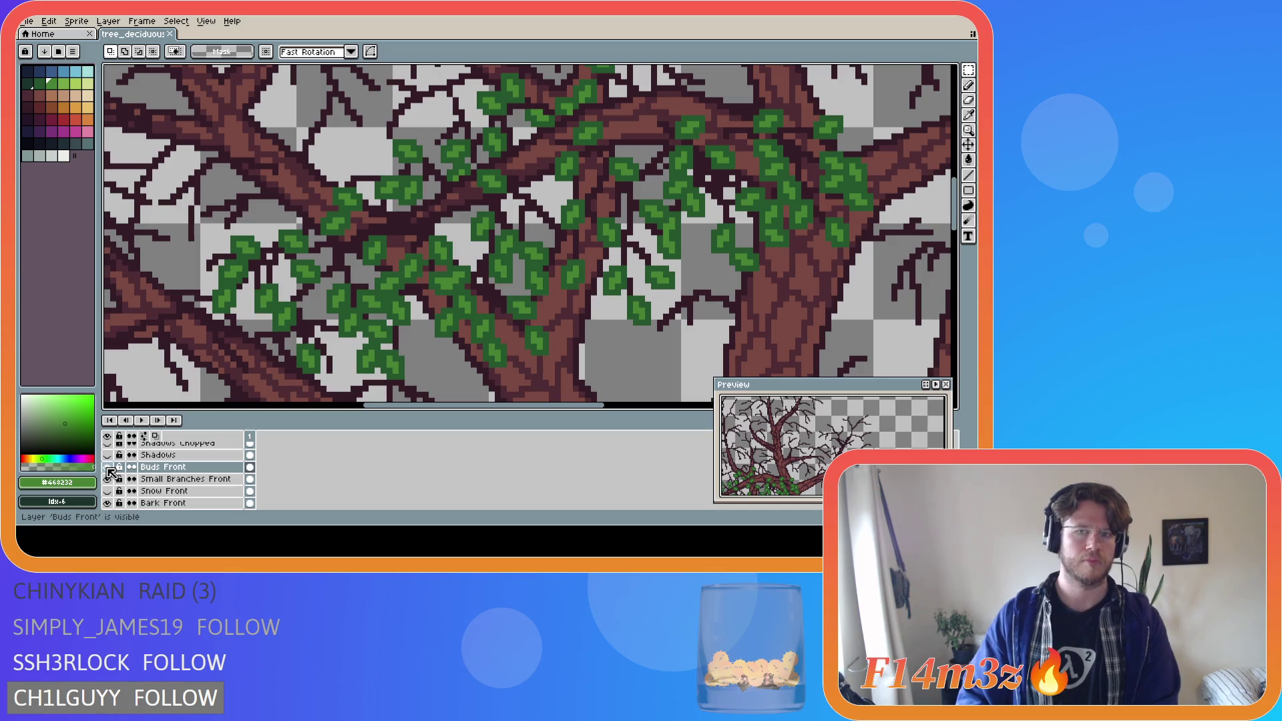
click(107, 467)
click(108, 468)
click(108, 468)
click(108, 468)
click(108, 468)
click(108, 468)
click(108, 468)
key(b)
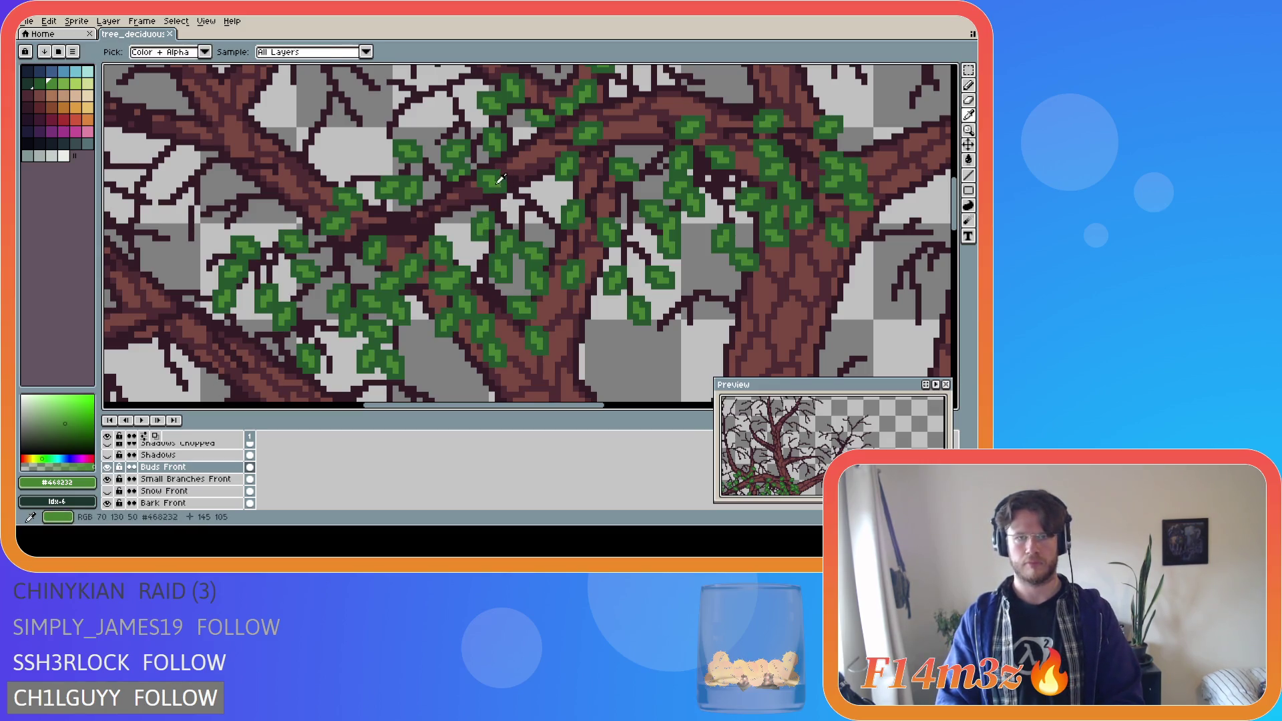
- Paint a small dark-green leaf on Buds Front among the upper middle branches
click(535, 188)
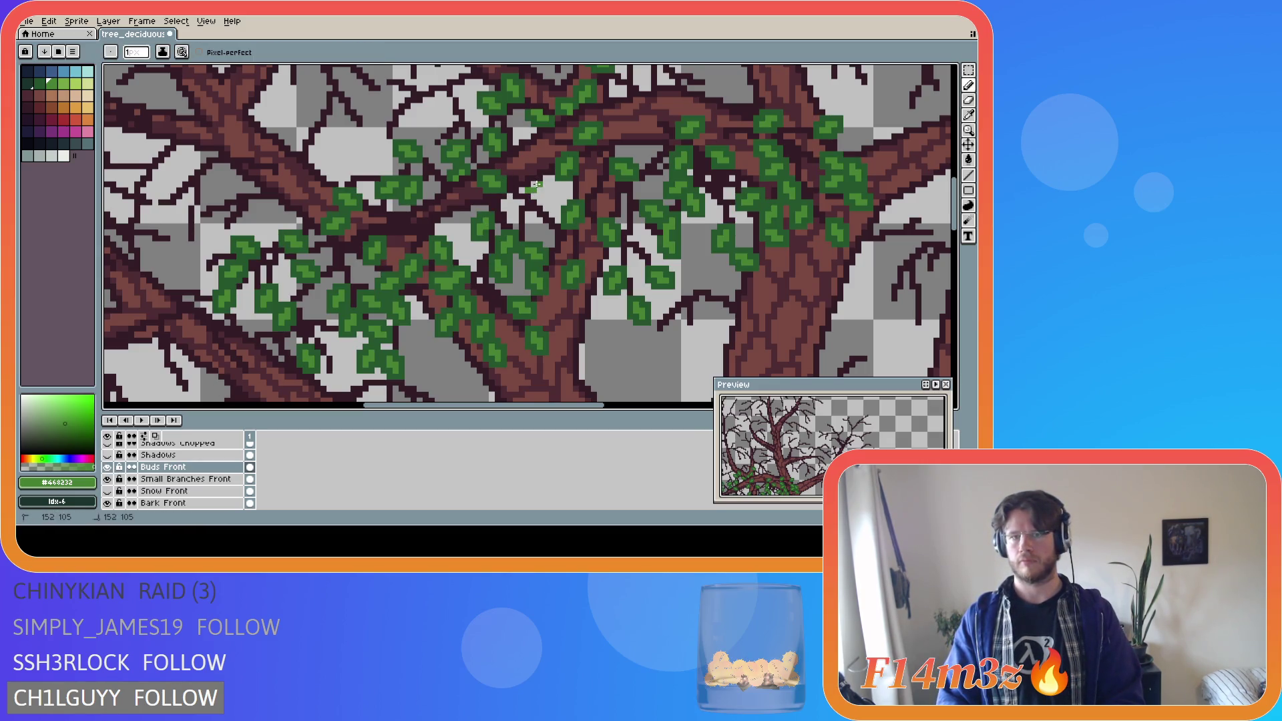
key(alt)
alt+click(522, 187)
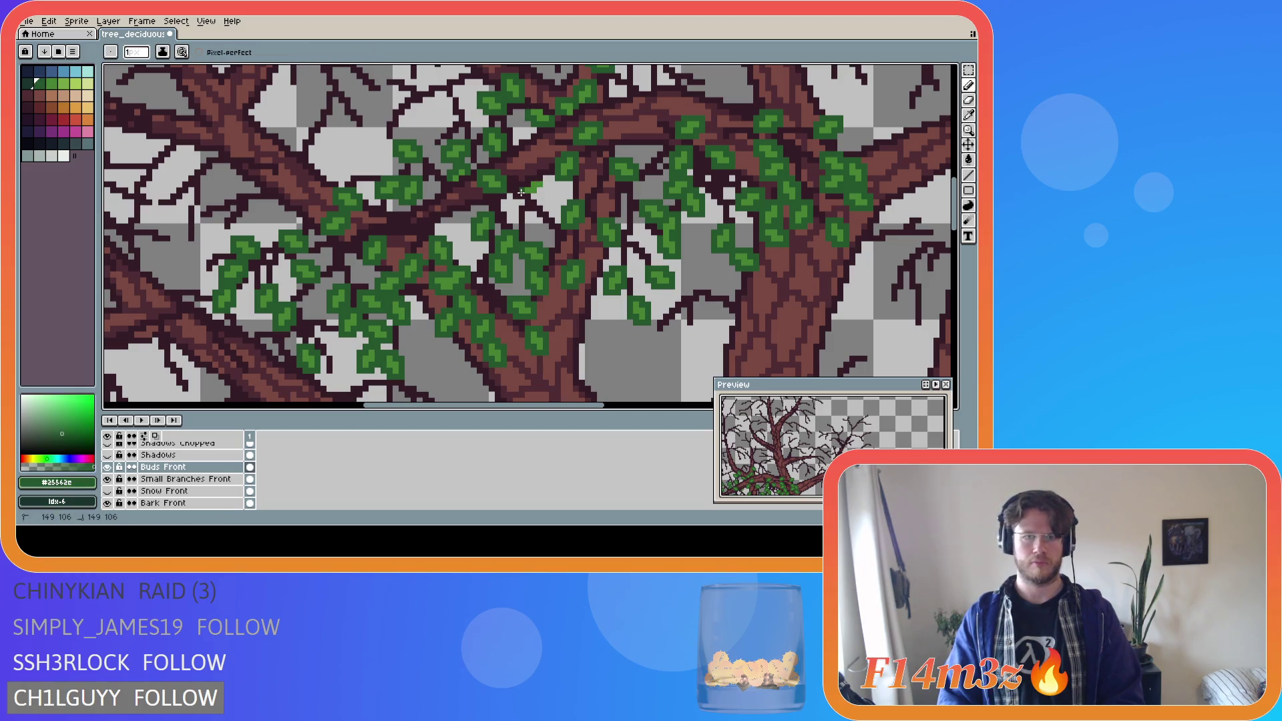
drag(539, 192, 546, 177)
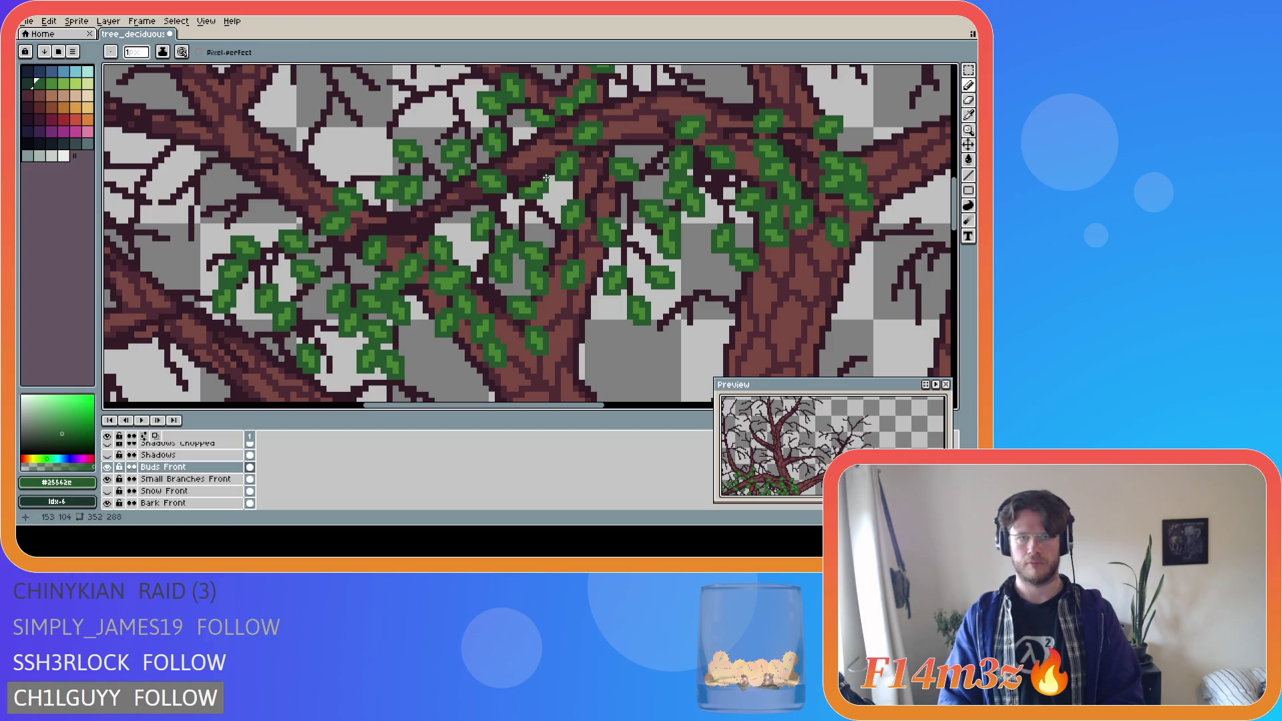
scroll(418, 332, down, 4)
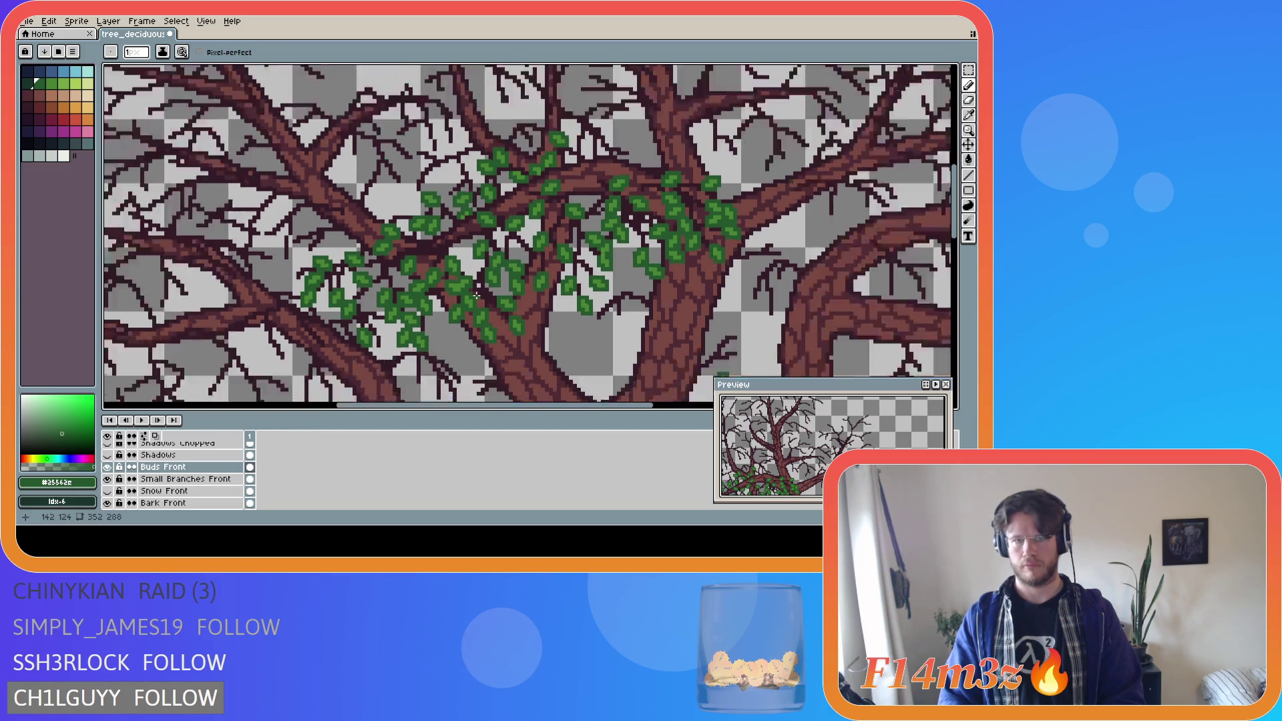
- Toggle the Buds Front leaves on and off to compare the tree with and without them
click(107, 467)
click(111, 469)
click(111, 469)
click(111, 470)
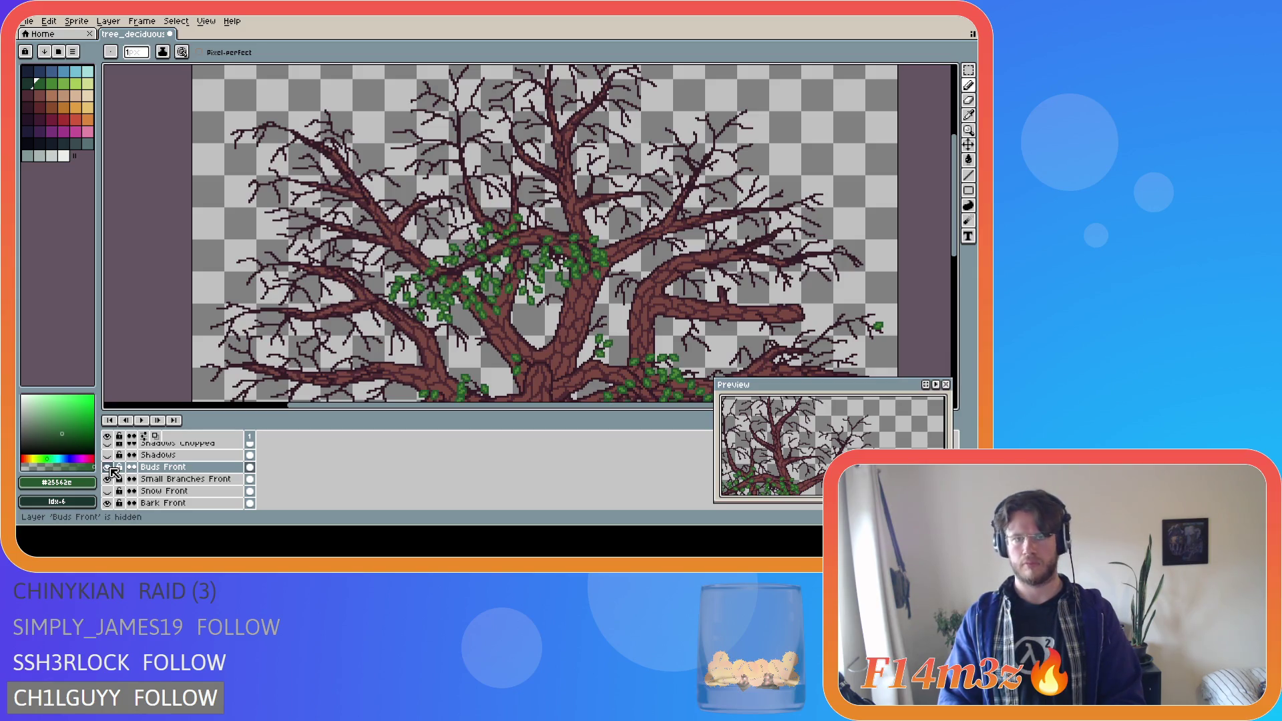
click(111, 469)
click(111, 469)
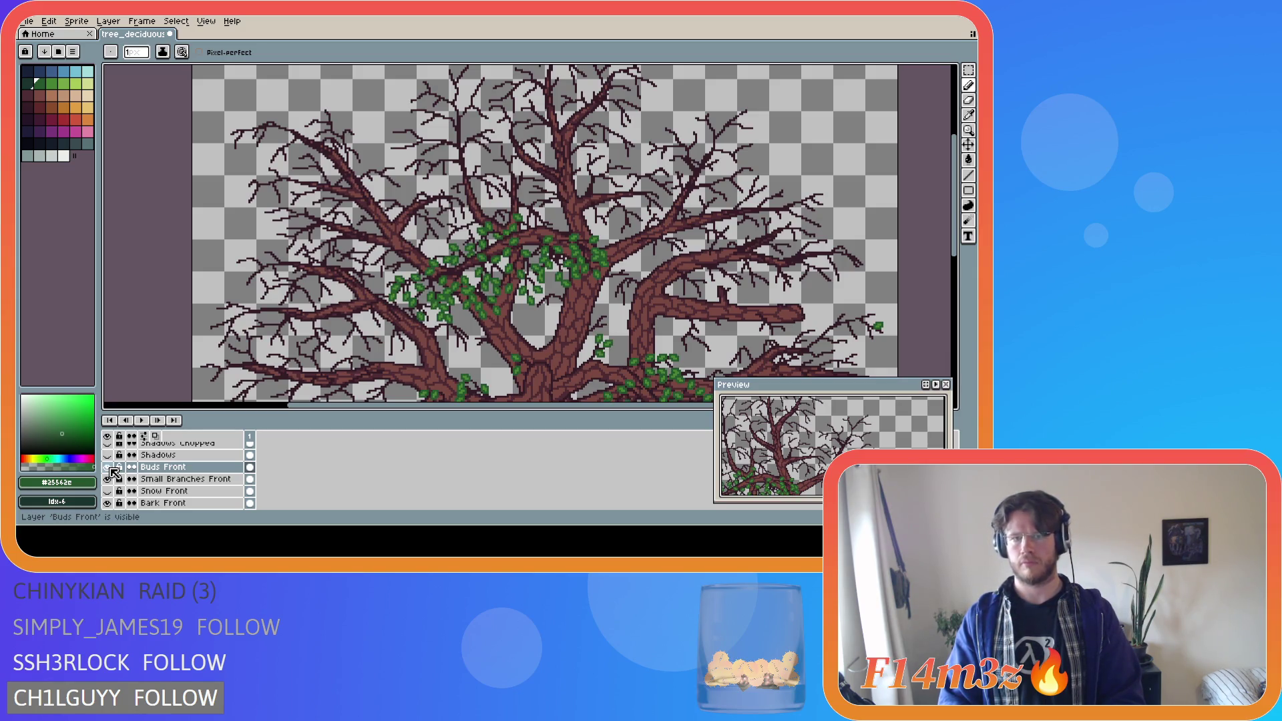
click(111, 470)
click(111, 470)
click(111, 469)
click(111, 470)
click(111, 470)
click(111, 469)
click(111, 469)
click(111, 470)
- Zoom out, hide the Buds Front leaves and save the sprite
scroll(727, 295, down, 2)
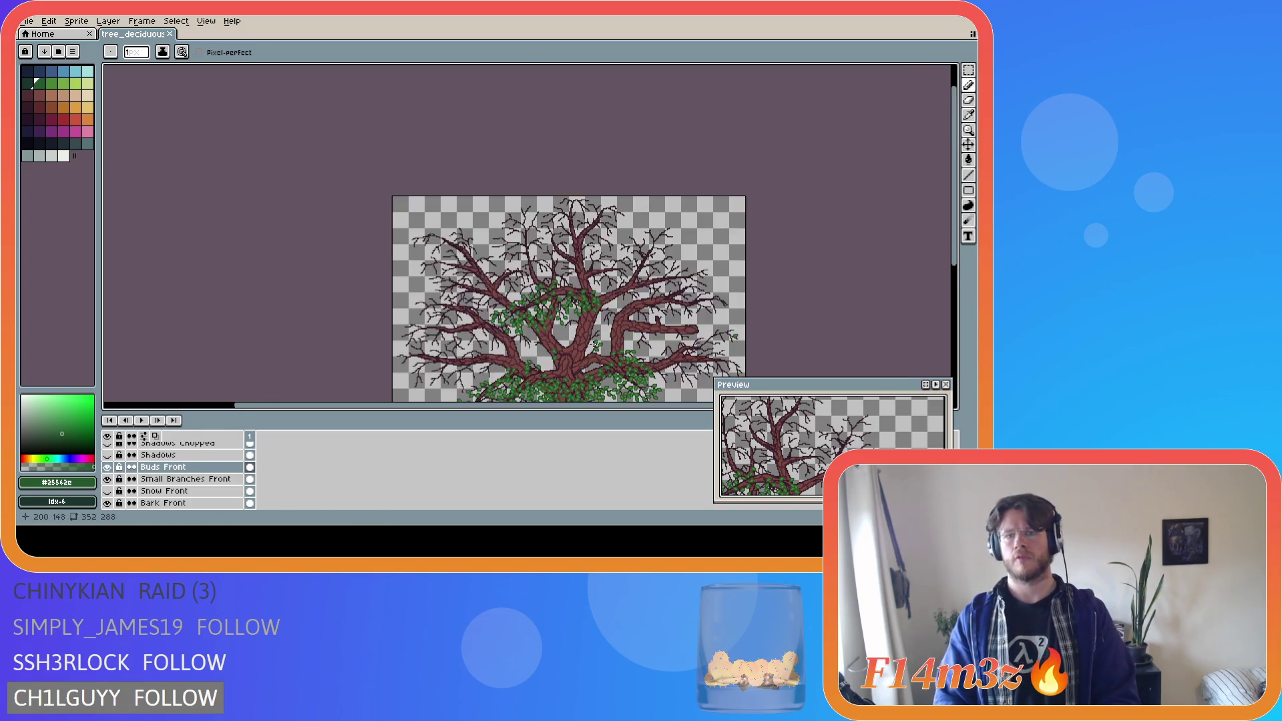
scroll(727, 295, up, 1)
drag(954, 251, 954, 308)
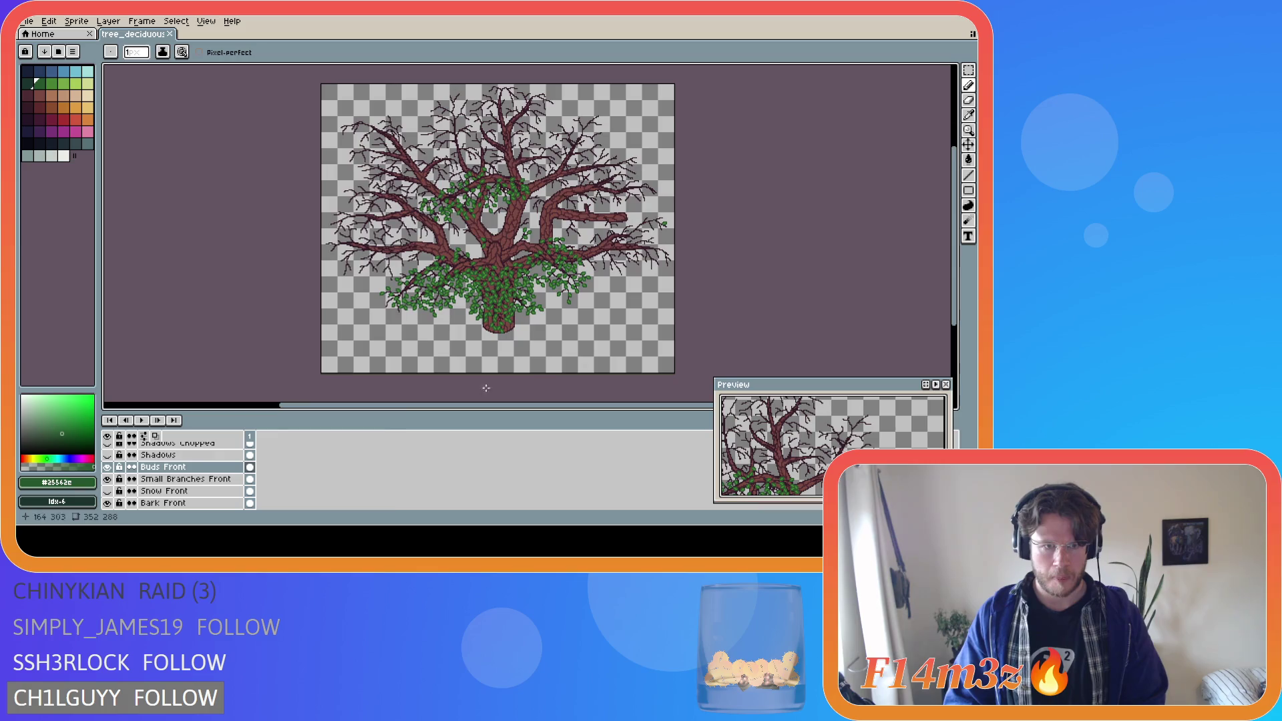
click(111, 469)
key(ctrl+s)
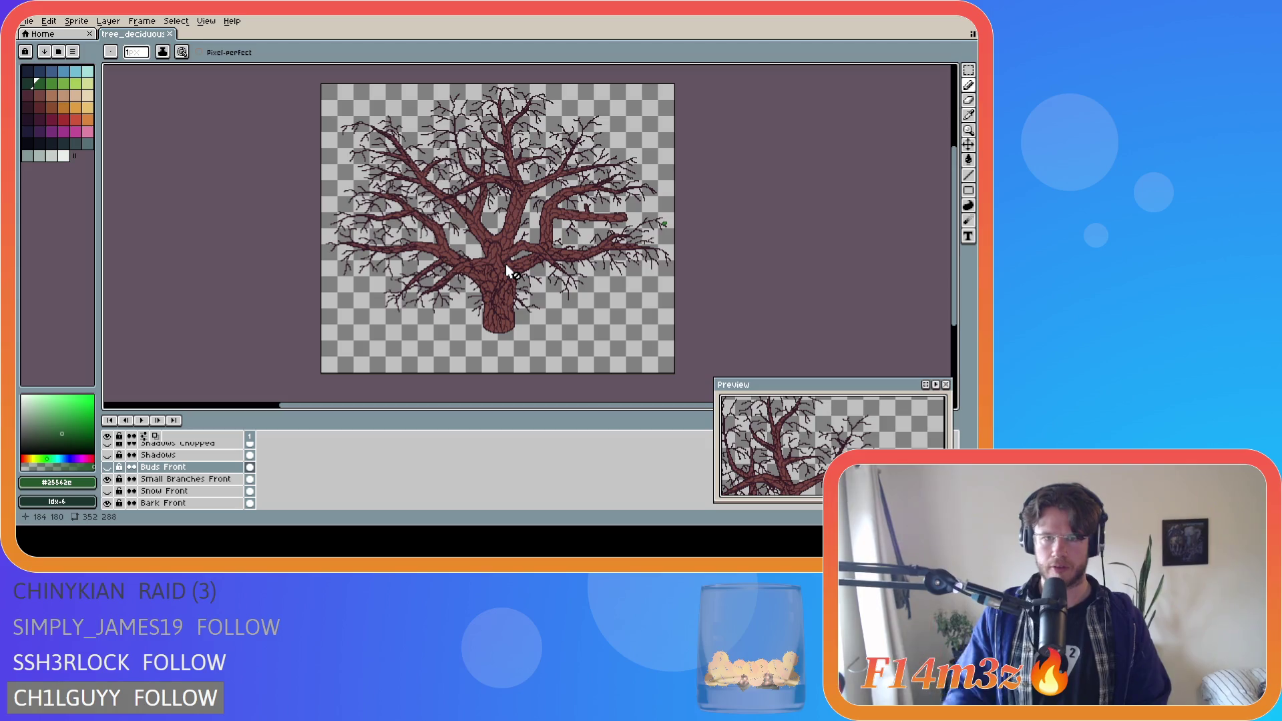
- Toggle the Buds Extra, Branches Front and Small Branches layers to find which holds the stray bud
scroll(661, 231, up, 4)
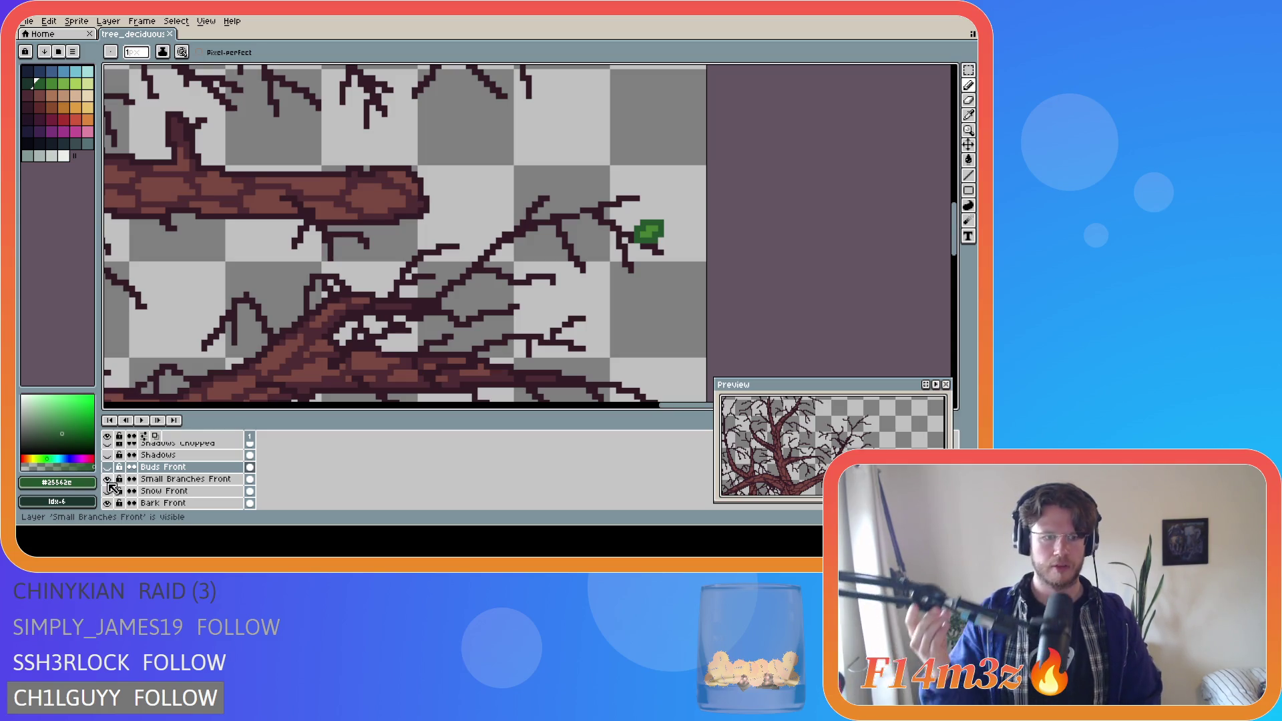
scroll(112, 489, down, 3)
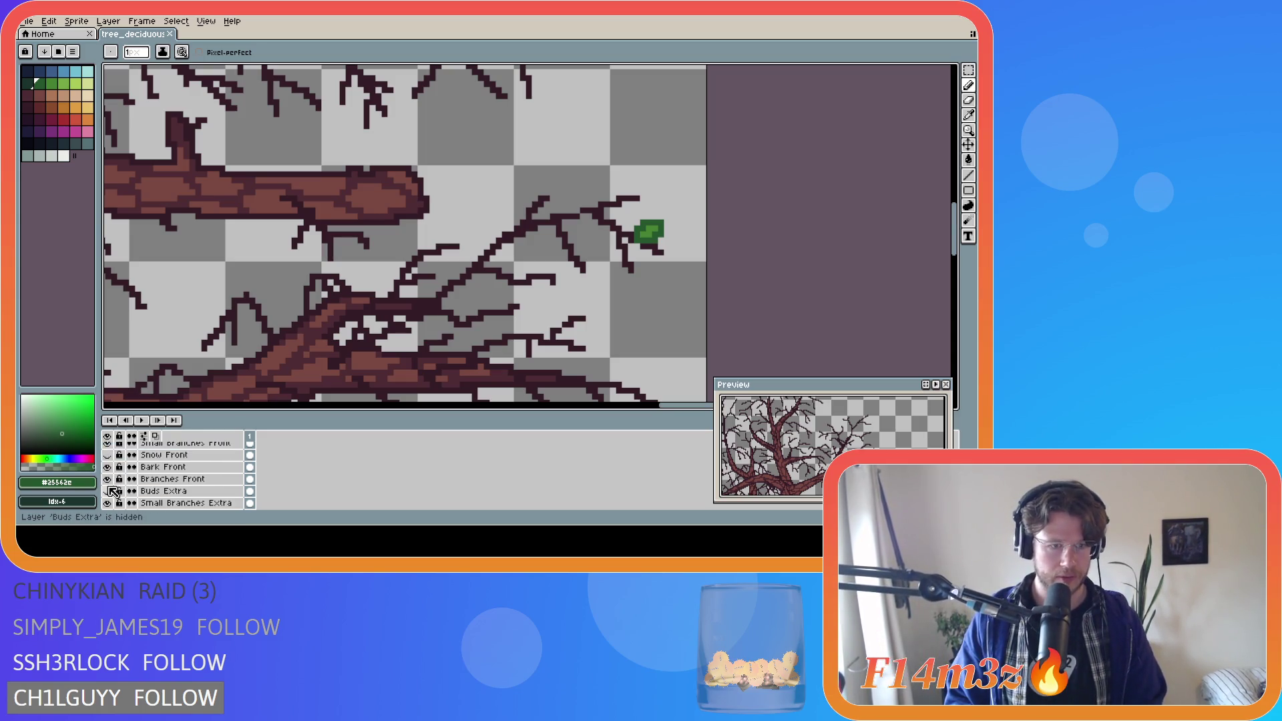
click(112, 493)
click(112, 493)
click(112, 481)
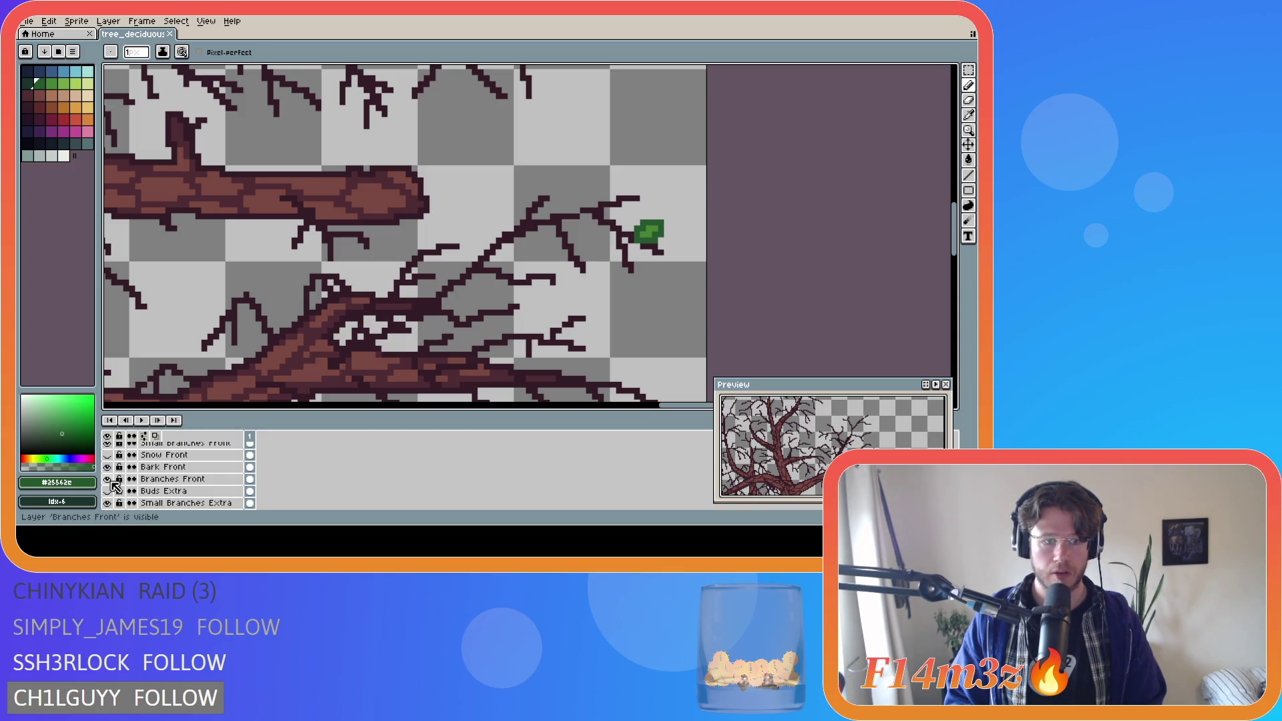
click(111, 479)
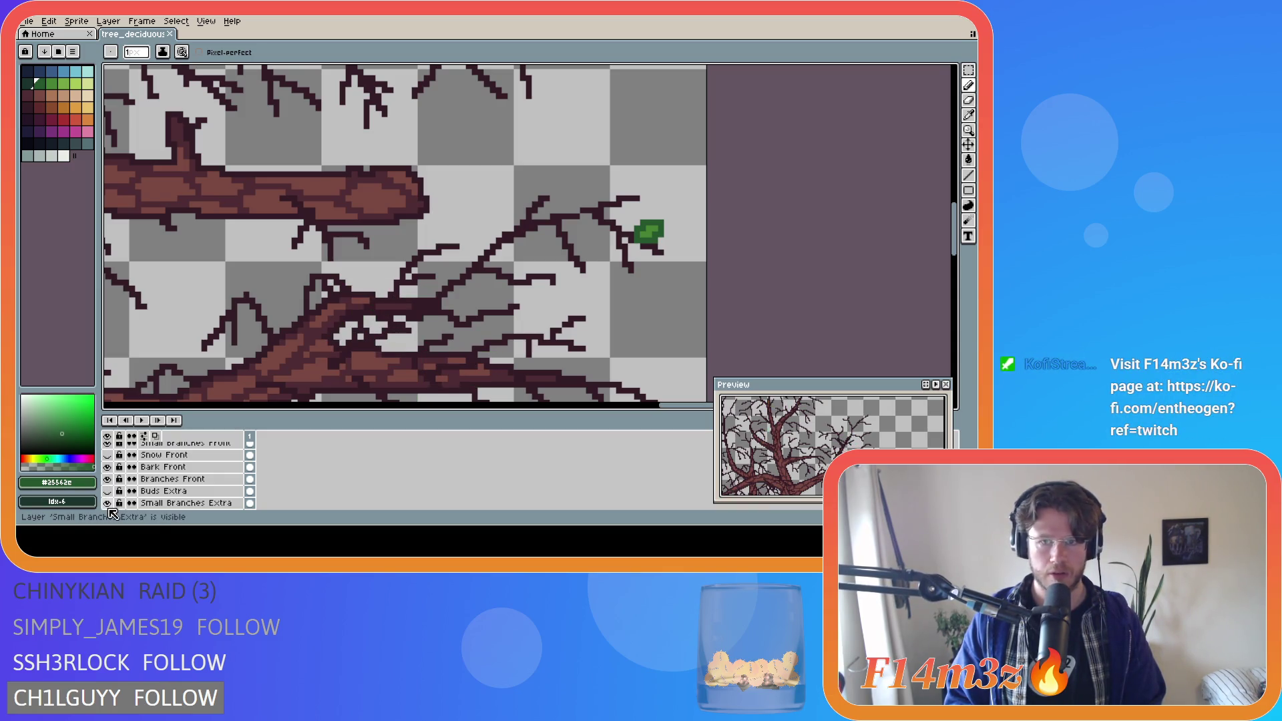
scroll(112, 508, down, 3)
click(111, 492)
click(110, 492)
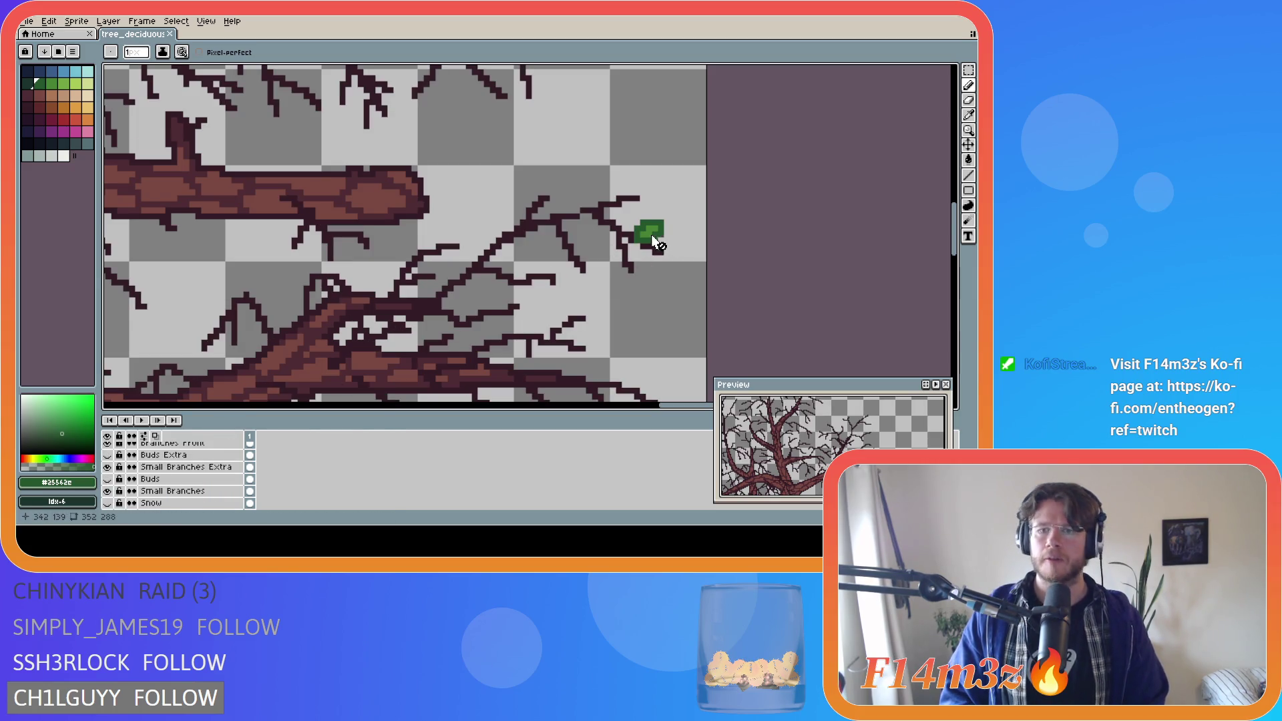
- Magic-wand the green bud on Small Branches, cut it, and paste it onto the Buds layer
click(177, 491)
key(w)
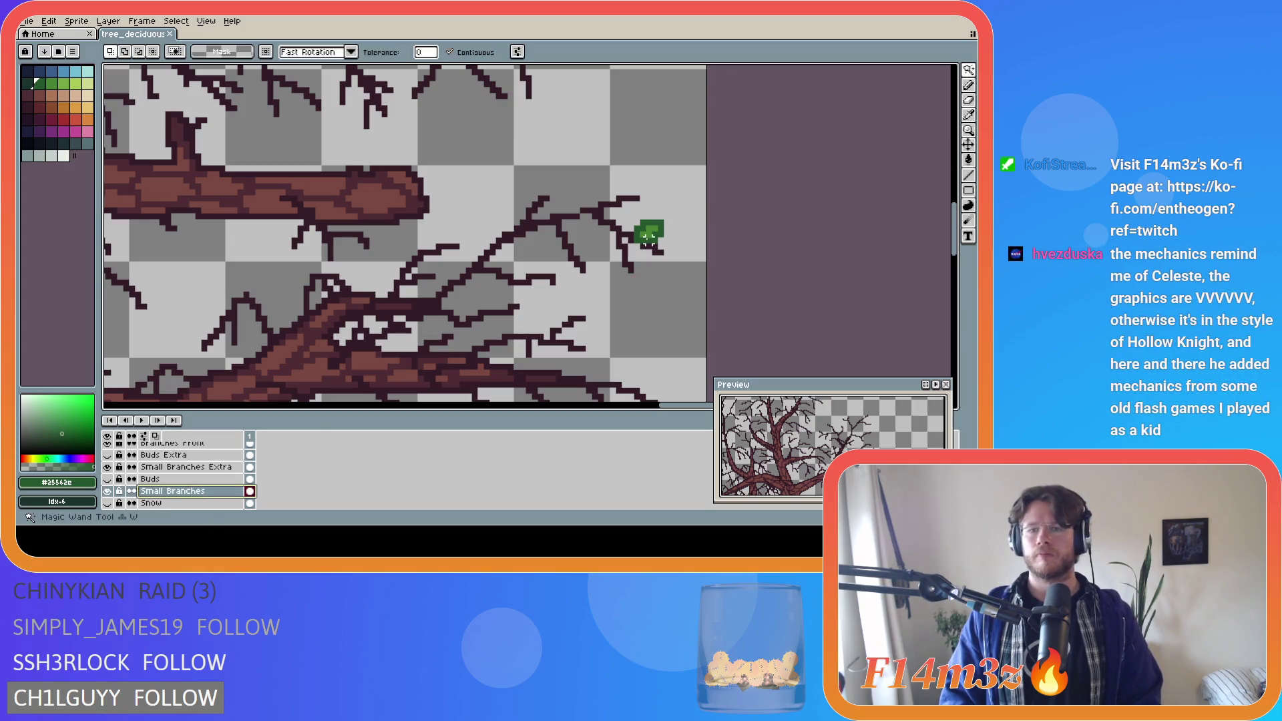
scroll(647, 231, up, 1)
click(648, 227)
key(Delete)
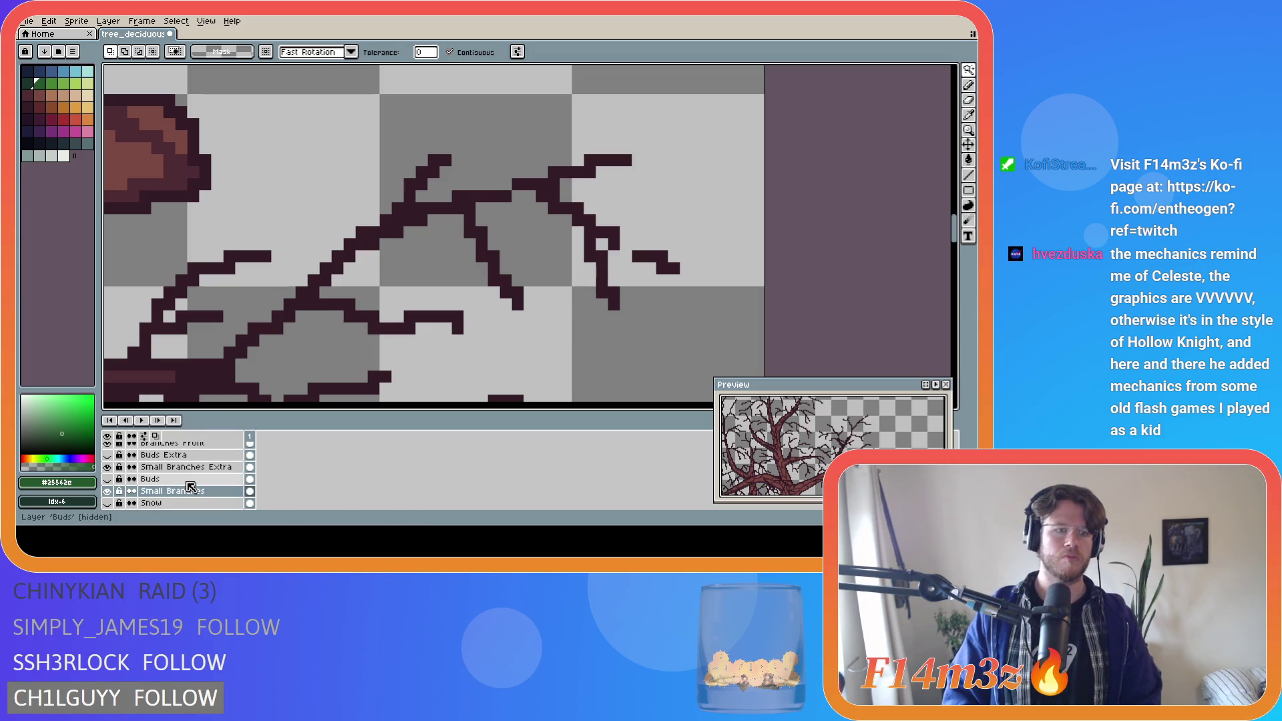
click(189, 481)
click(107, 479)
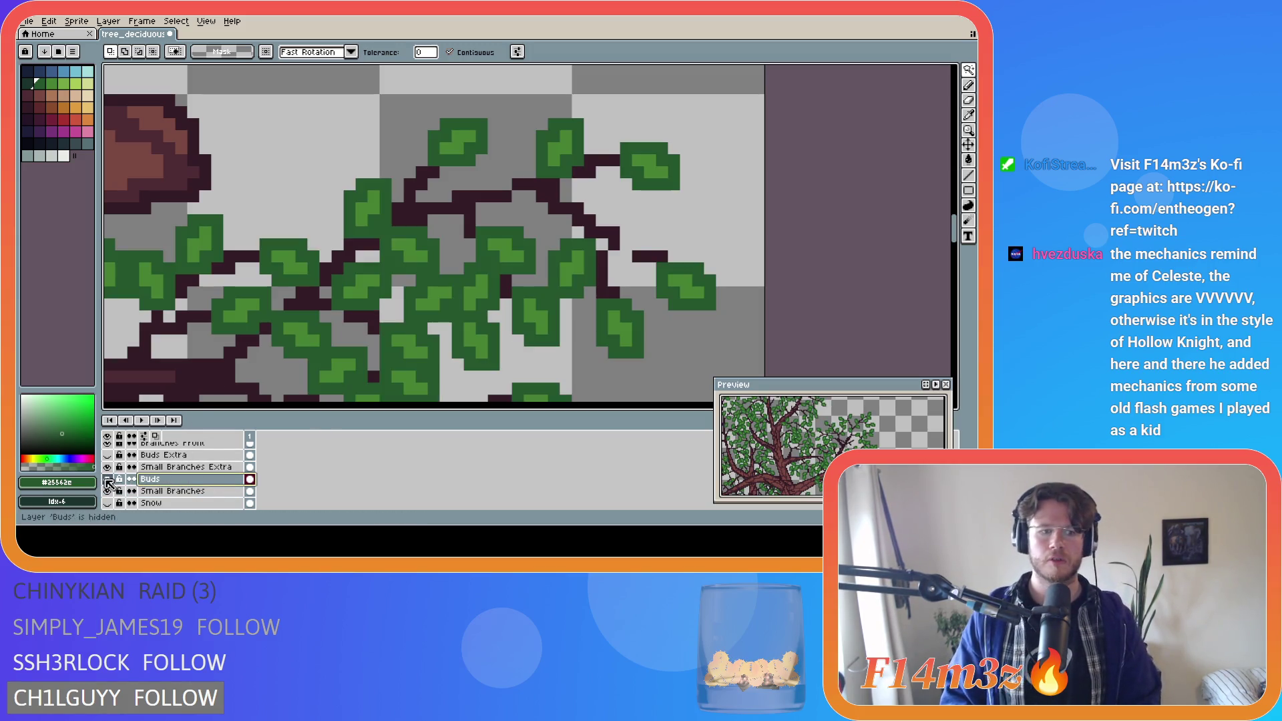
key(ctrl+v)
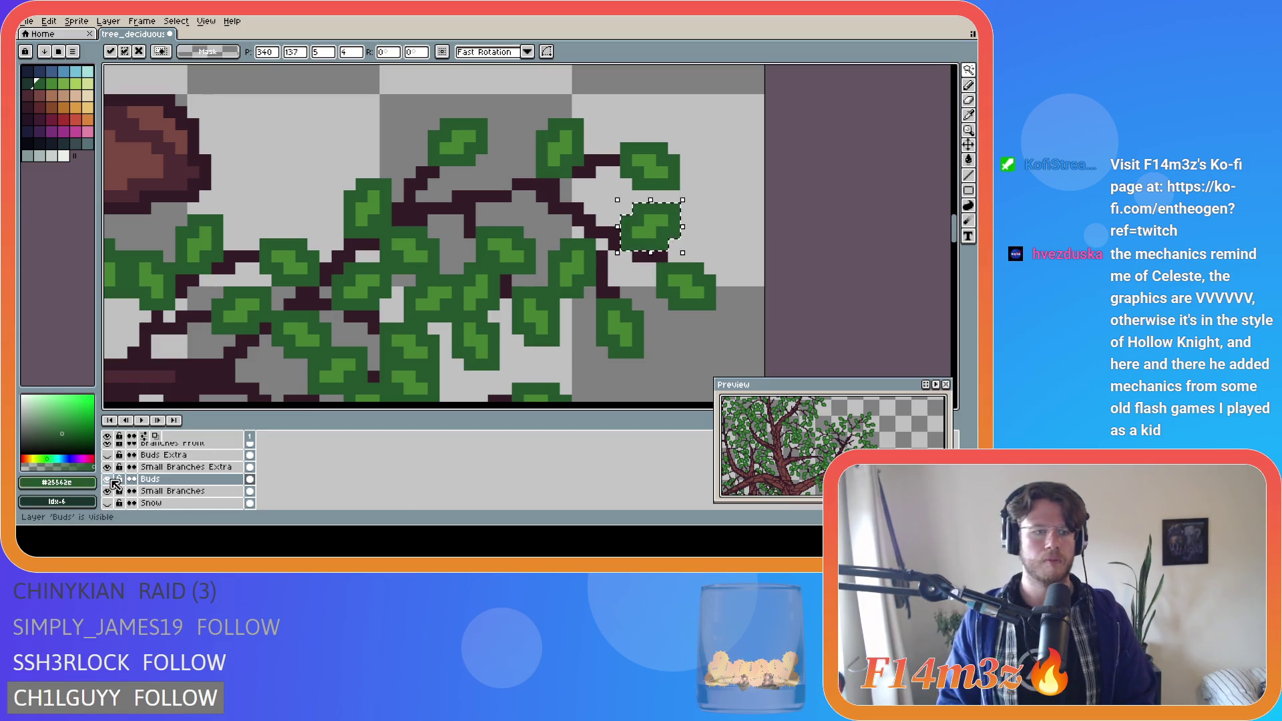
click(107, 479)
key(ctrl+d)
- Redraw the gap in Small Branches with the dark branch colour and save the sprite
key(i)
click(611, 231)
key(b)
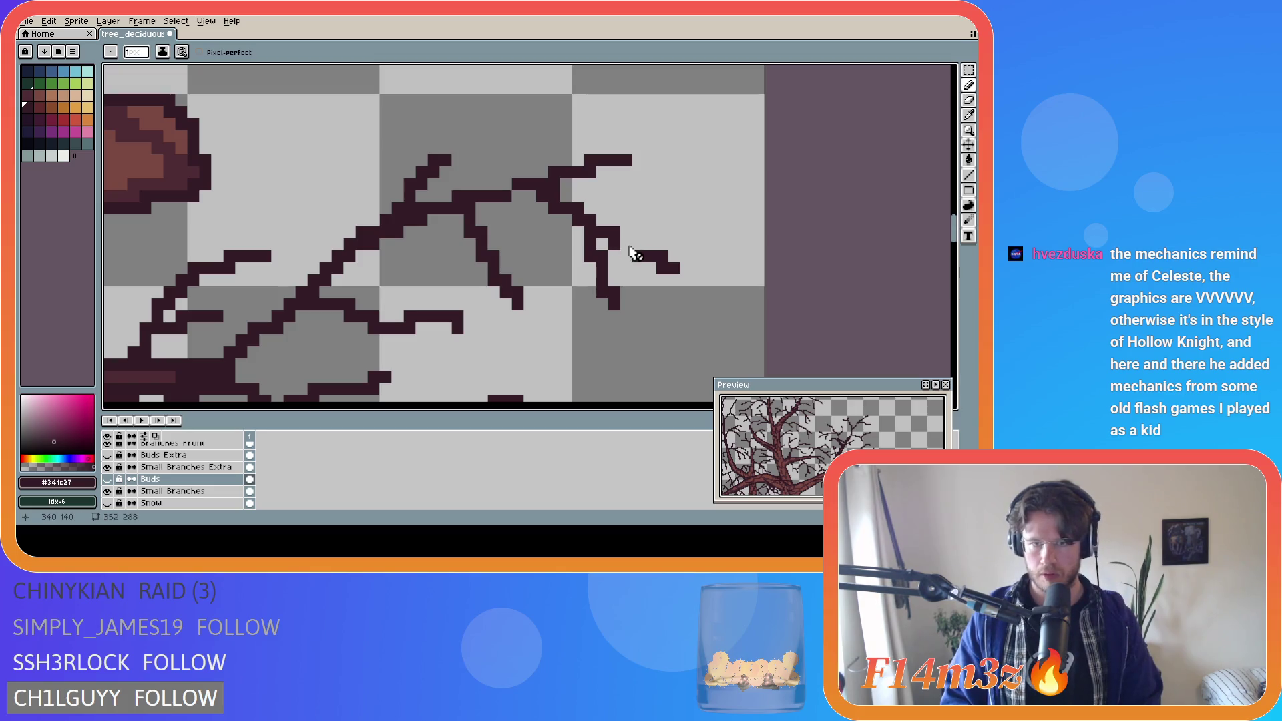
click(200, 491)
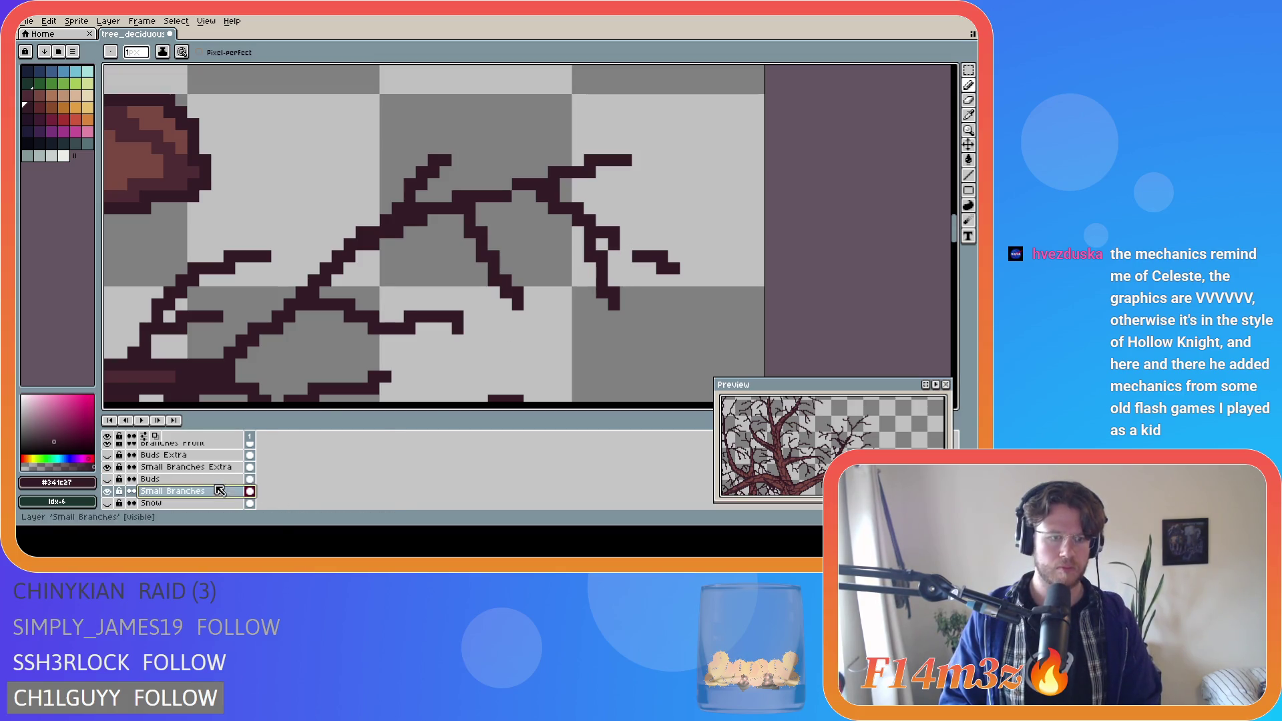
drag(615, 241, 642, 245)
key(ctrl+s)
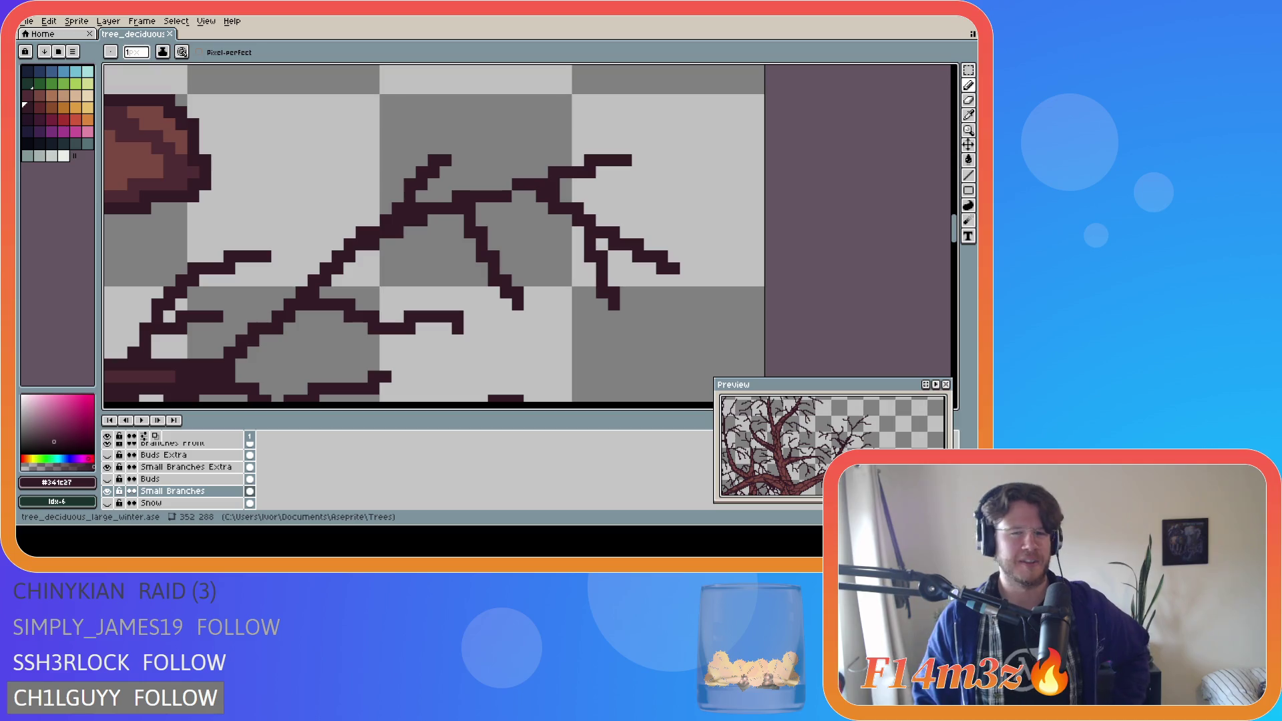
click(506, 184)
- Show the Buds leaves, save, then fill the last branch gap and zoom out
scroll(540, 316, down, 2)
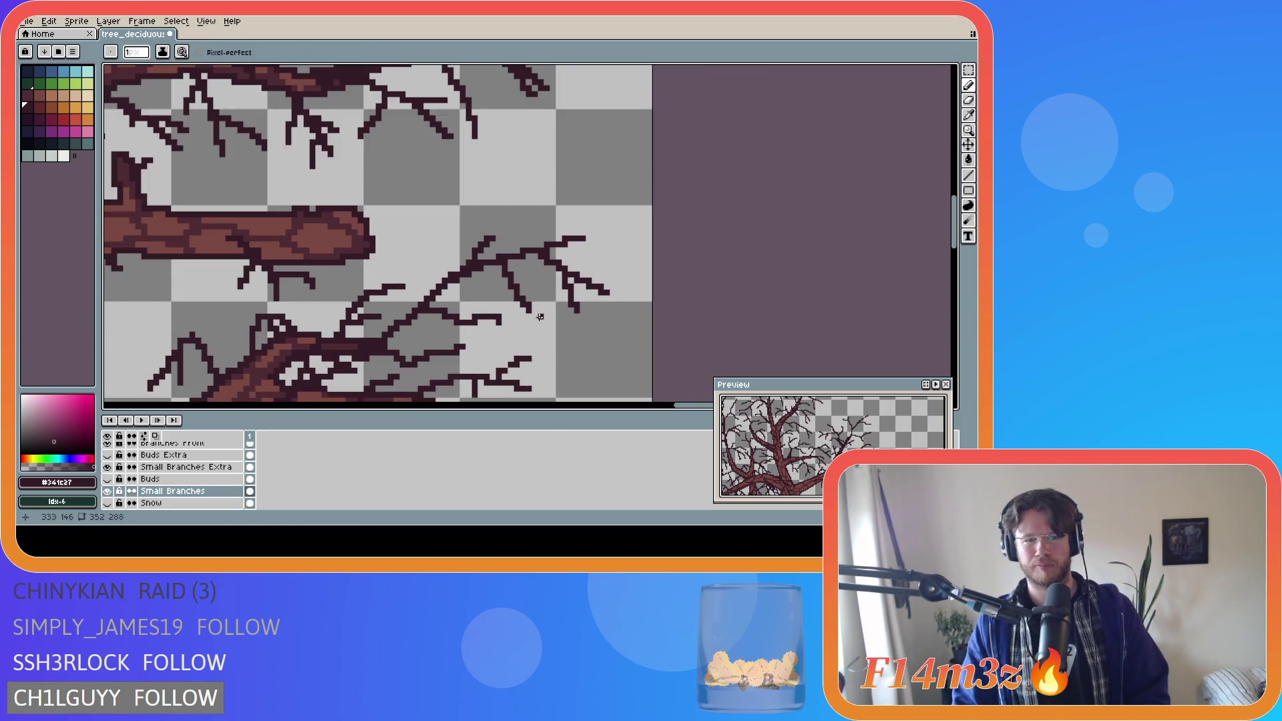
click(107, 479)
key(ctrl+s)
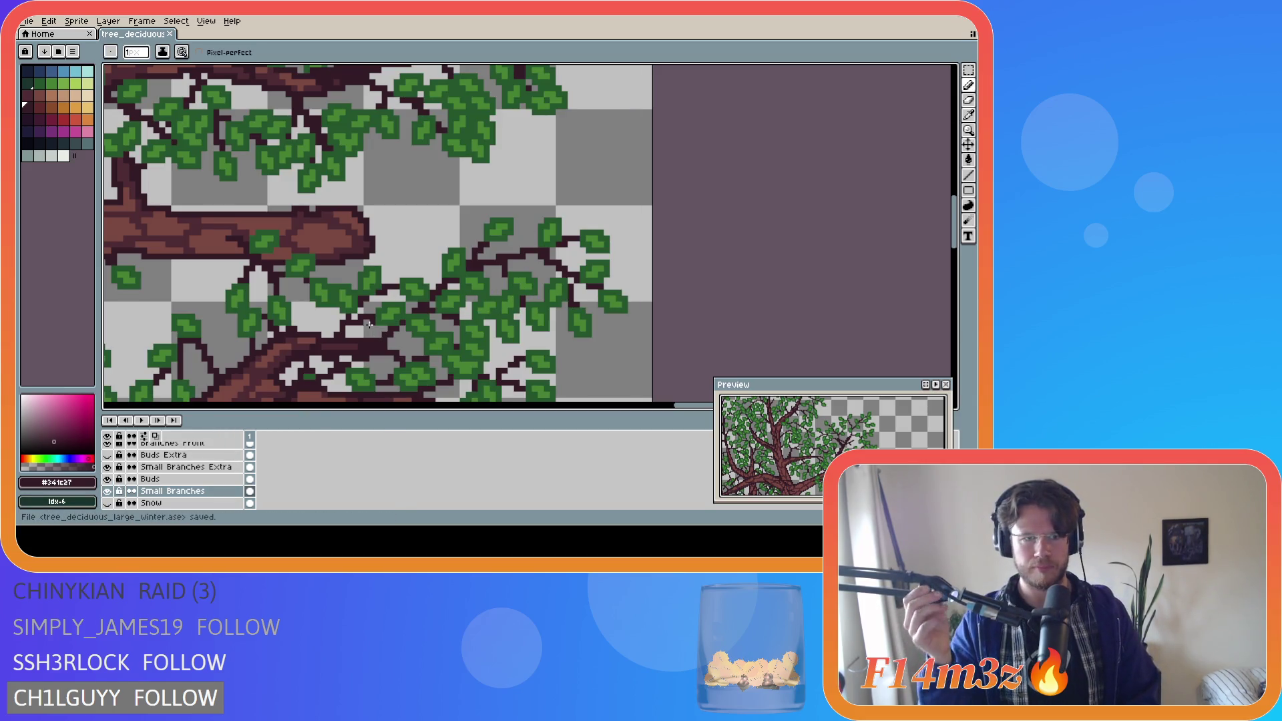
scroll(367, 332, down, 1)
scroll(367, 331, down, 2)
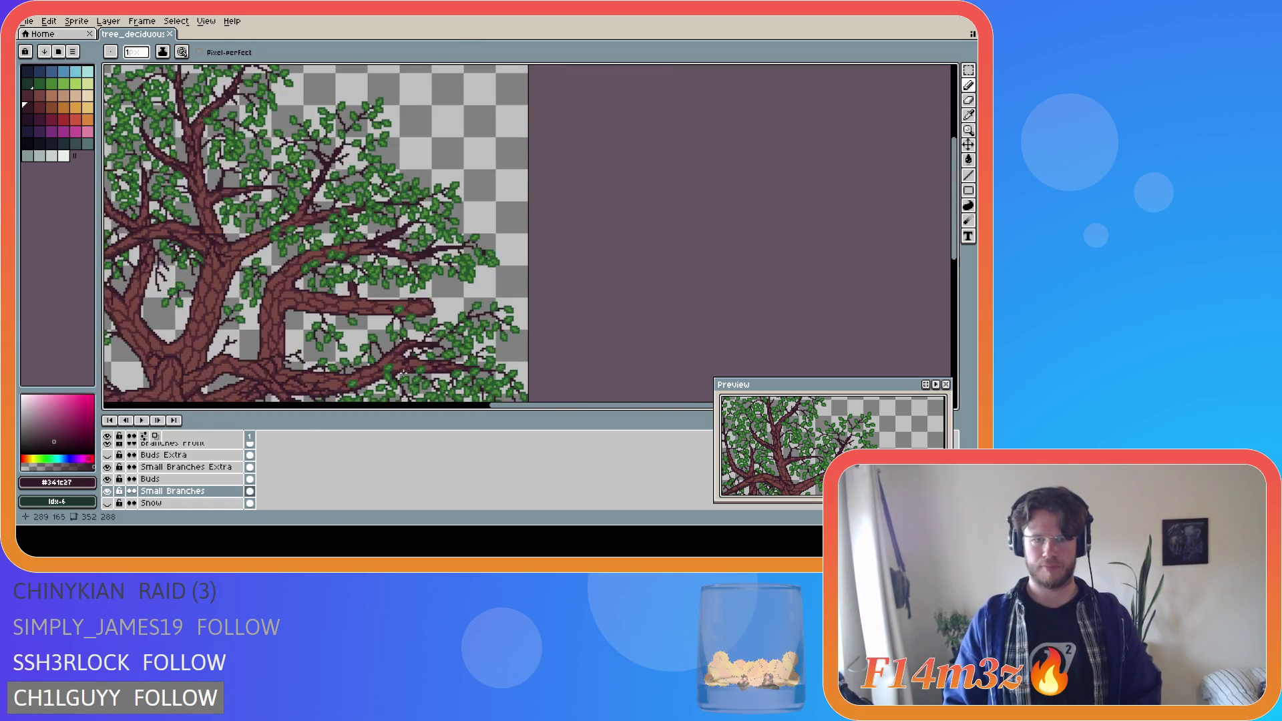
scroll(501, 401, down, 1)
drag(501, 406, 409, 407)
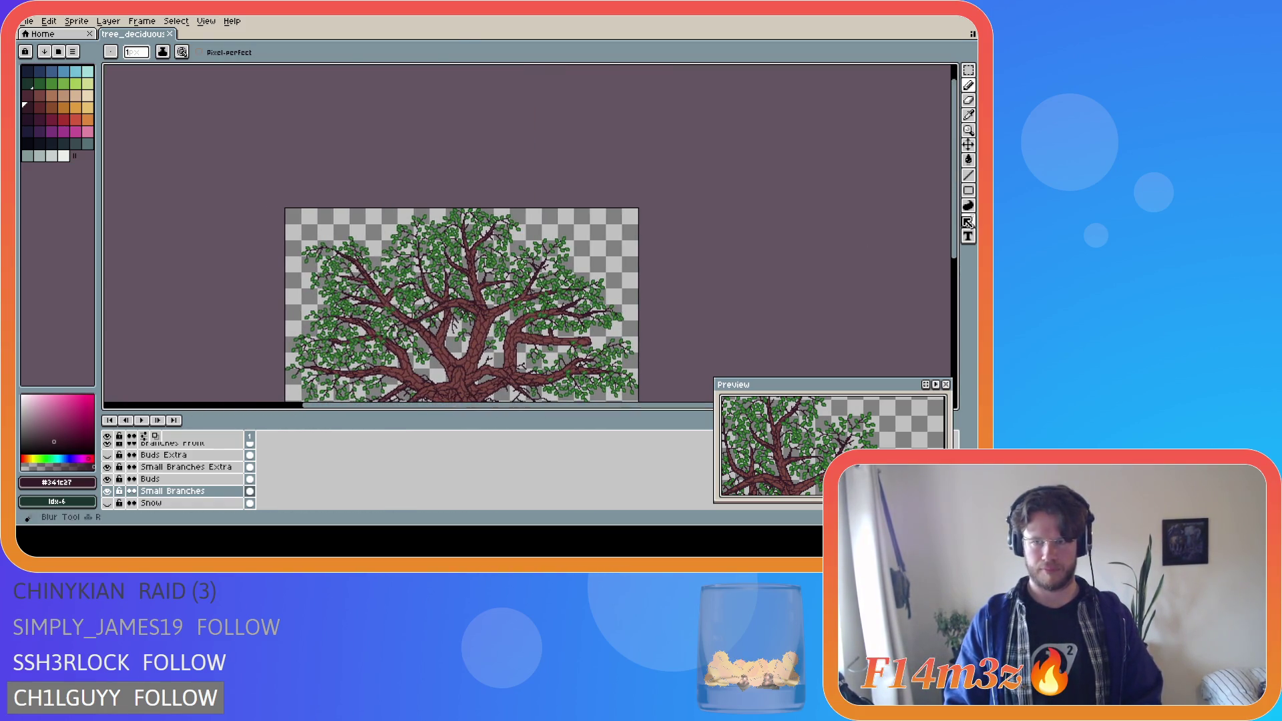
drag(954, 240, 954, 297)
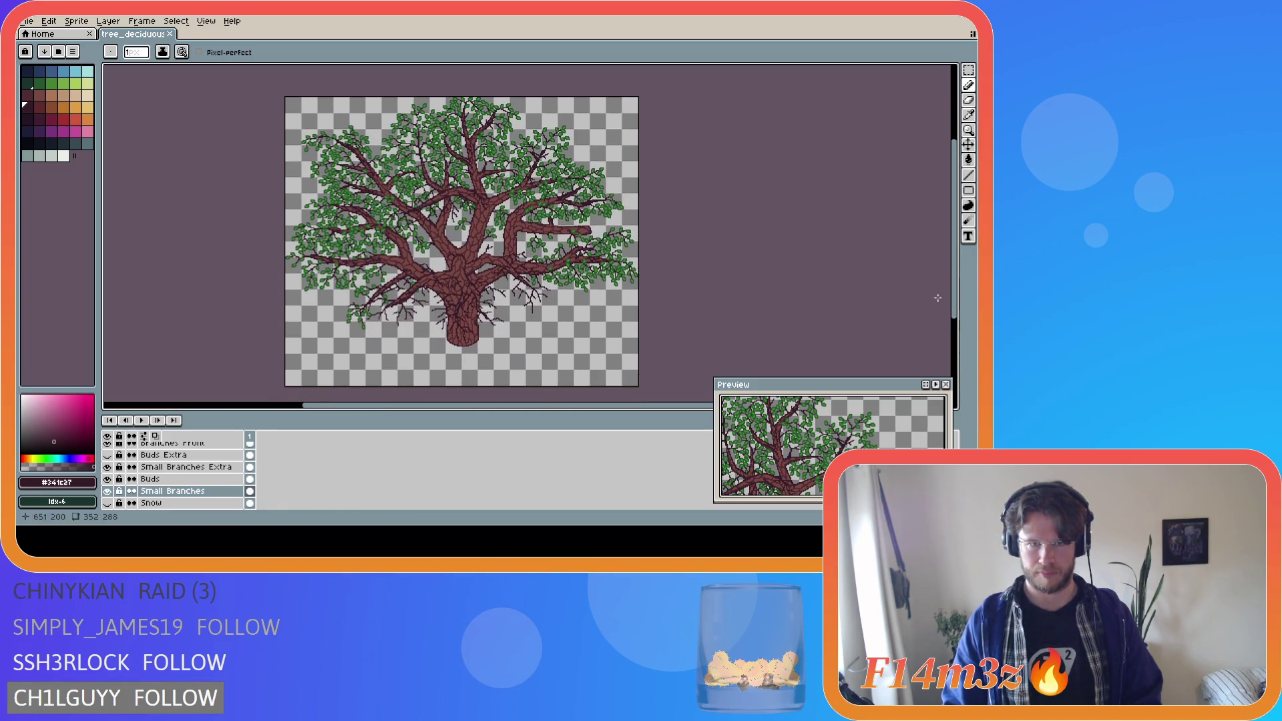
- Hide the Buds leaves for the winter look and save tree_deciduous_large_winter.ase
click(108, 479)
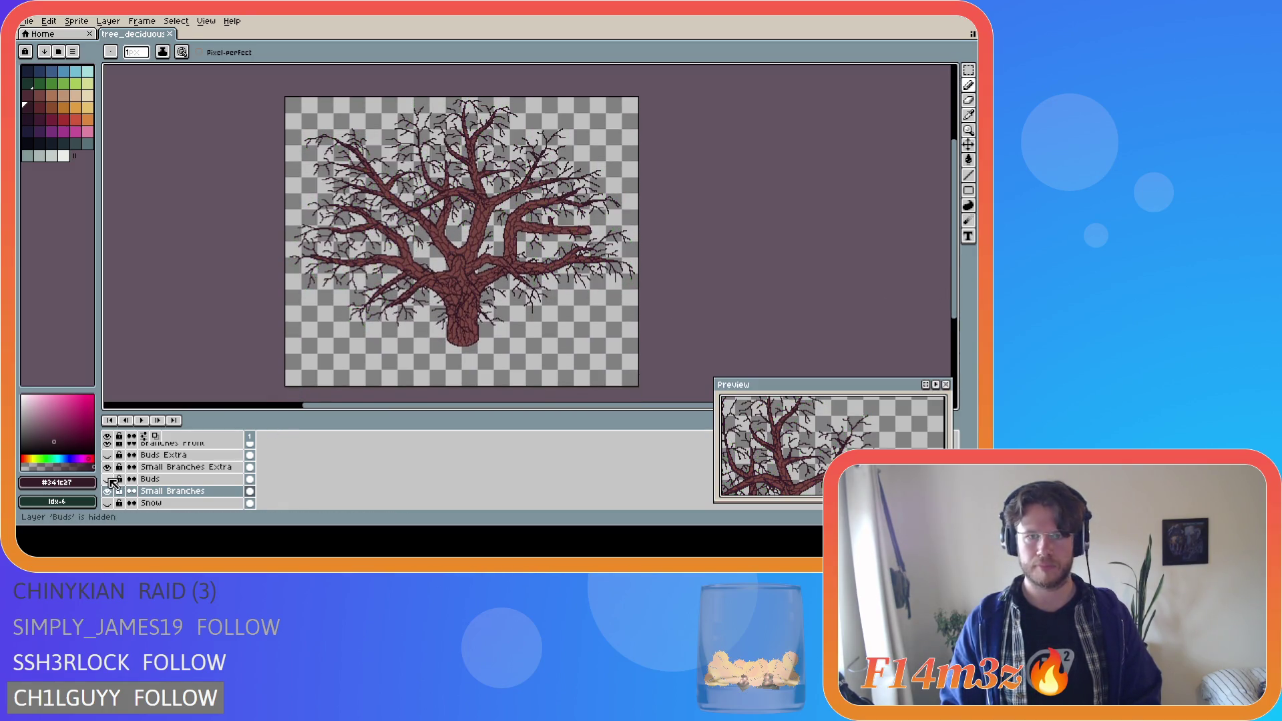
click(108, 479)
click(108, 478)
key(ctrl+s)
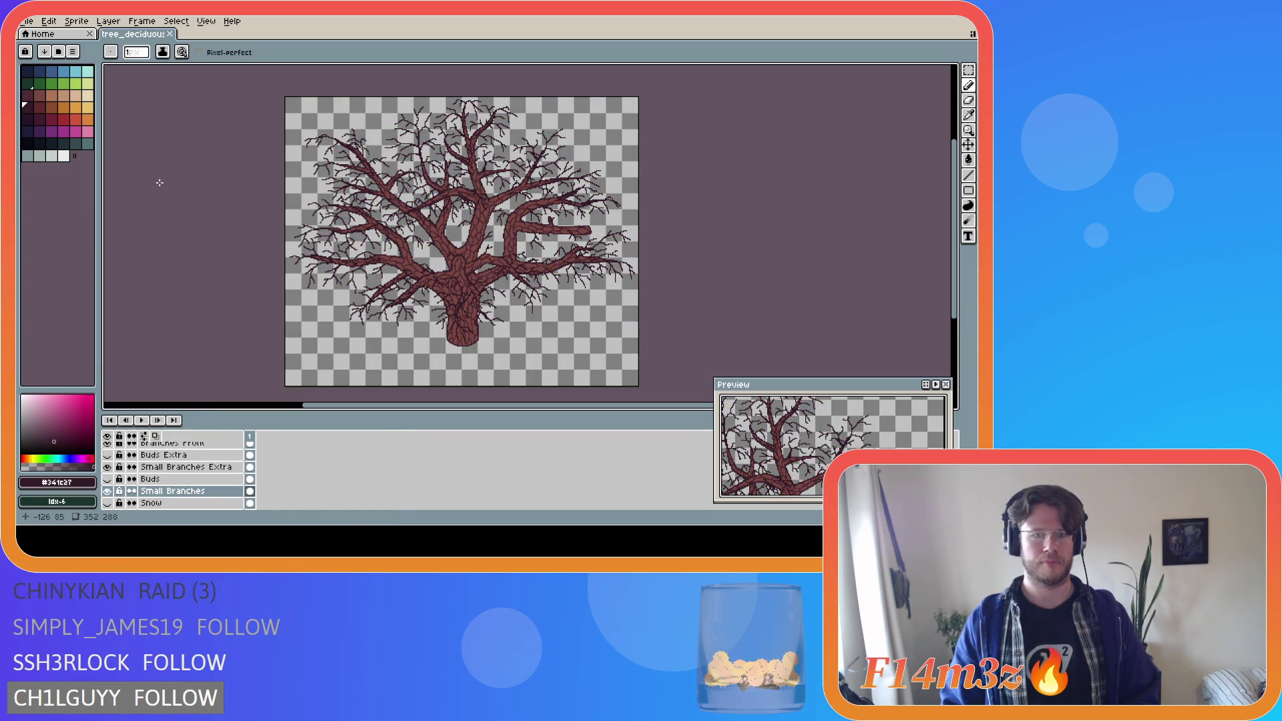
click(26, 21)
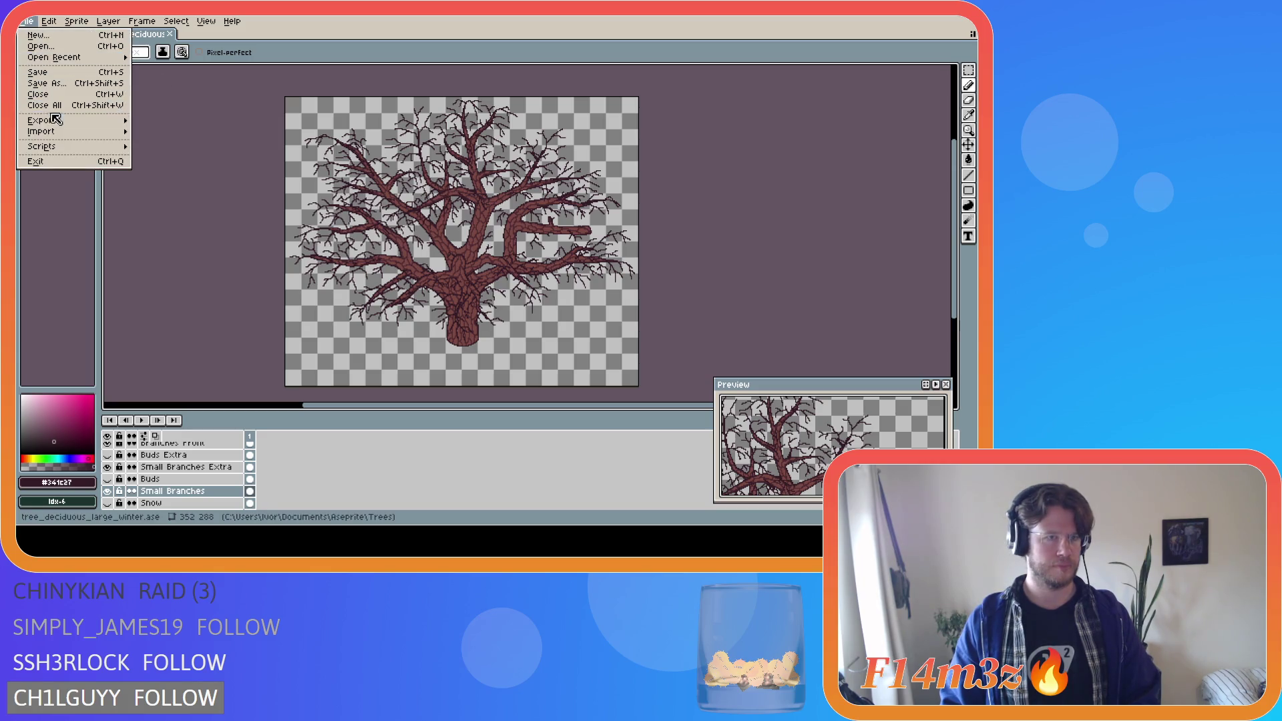
- Start an Export As, check the output folder list, then cancel the export
mouse_move(56, 121)
click(160, 120)
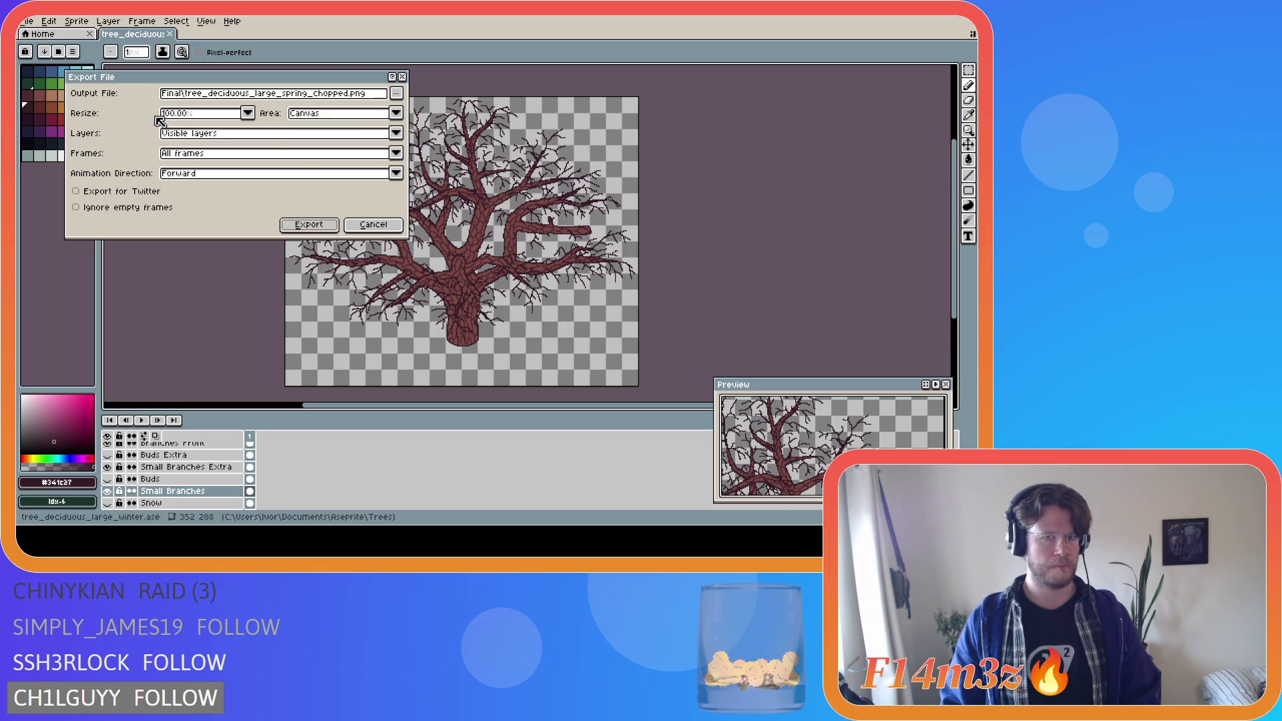
click(398, 94)
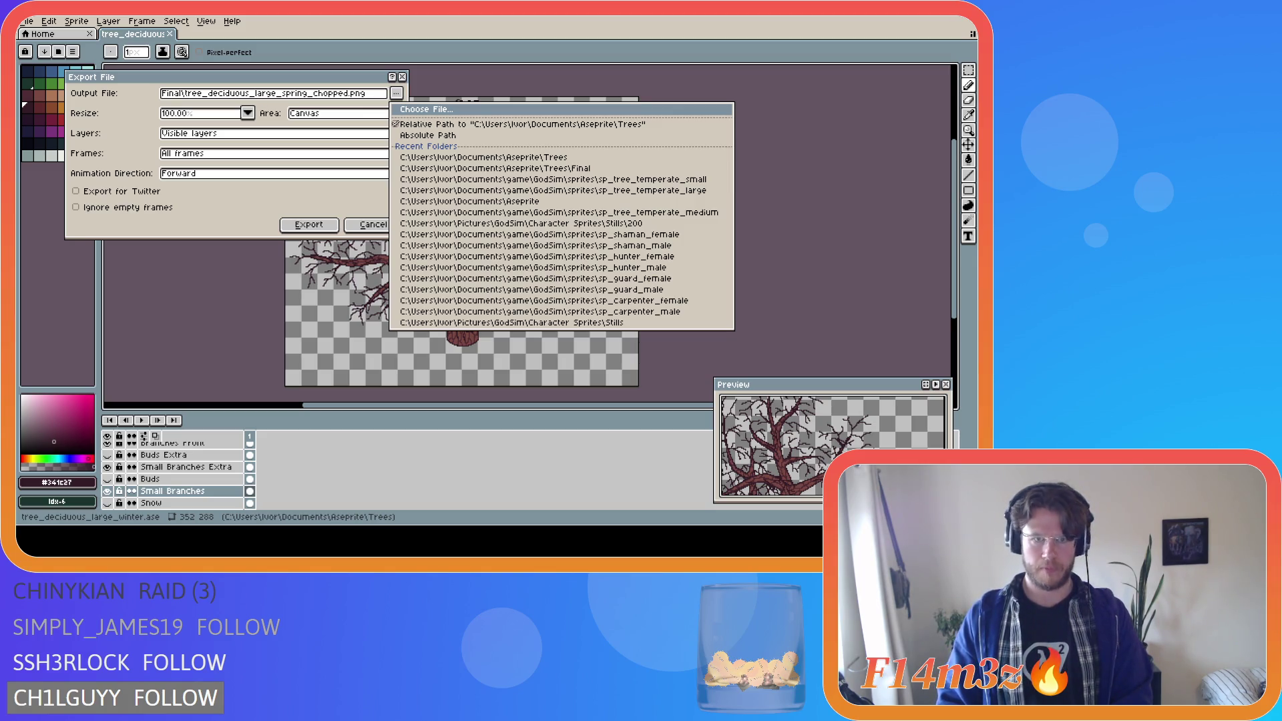
key(Escape)
click(334, 226)
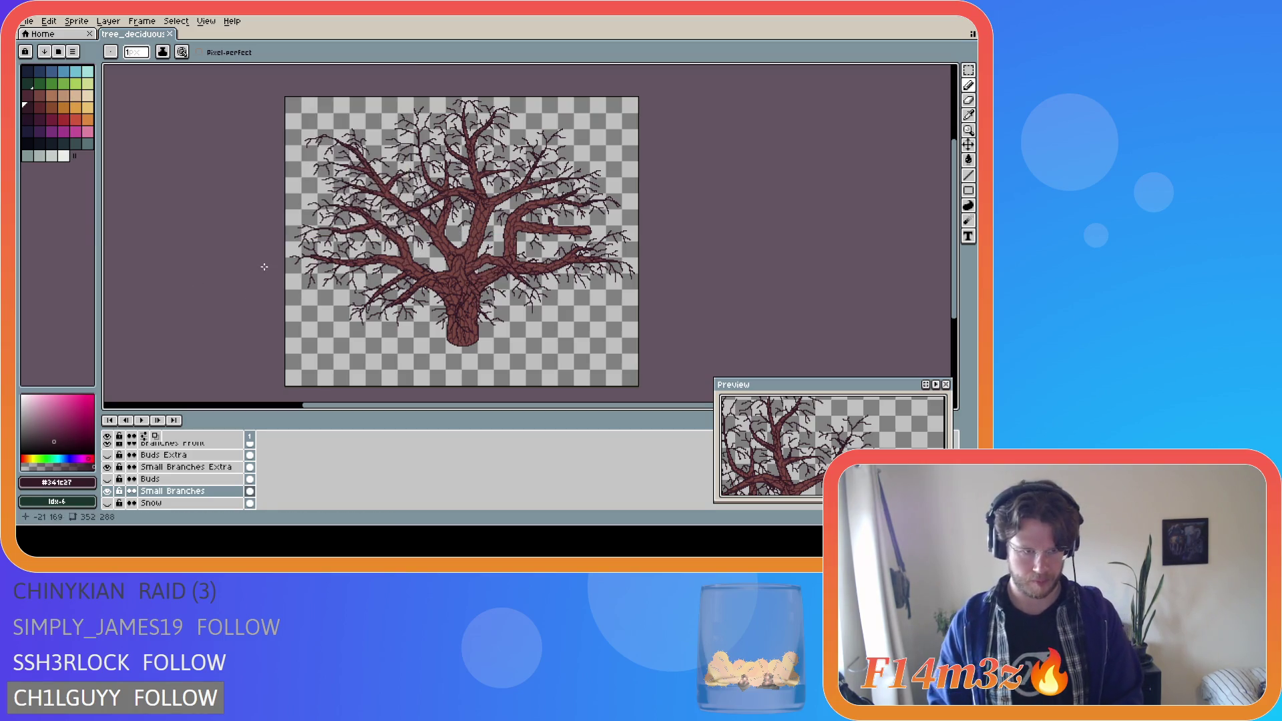
- Hide the Tree Chopped group and show the full rooted Tree group
scroll(162, 504, down, 1)
scroll(163, 504, down, 1)
click(107, 479)
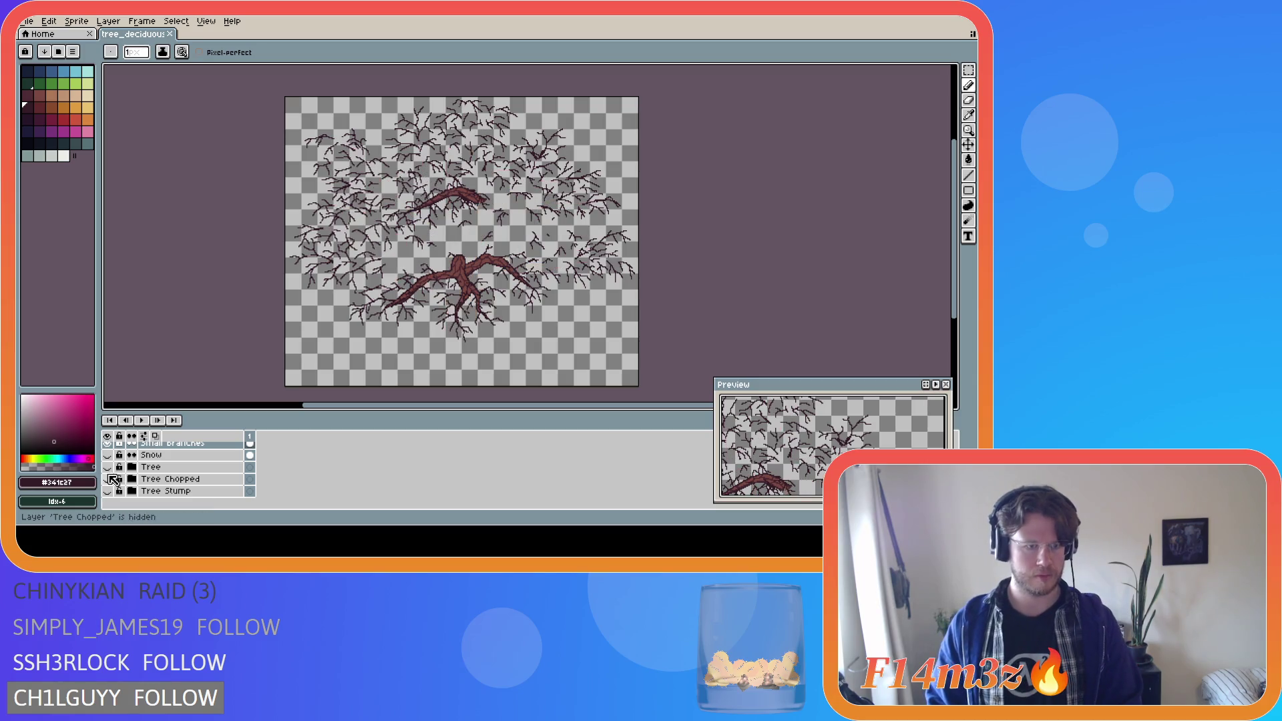
click(107, 468)
- Export the bare rooted tree as Final\tree_deciduous_large_winter.png
click(27, 21)
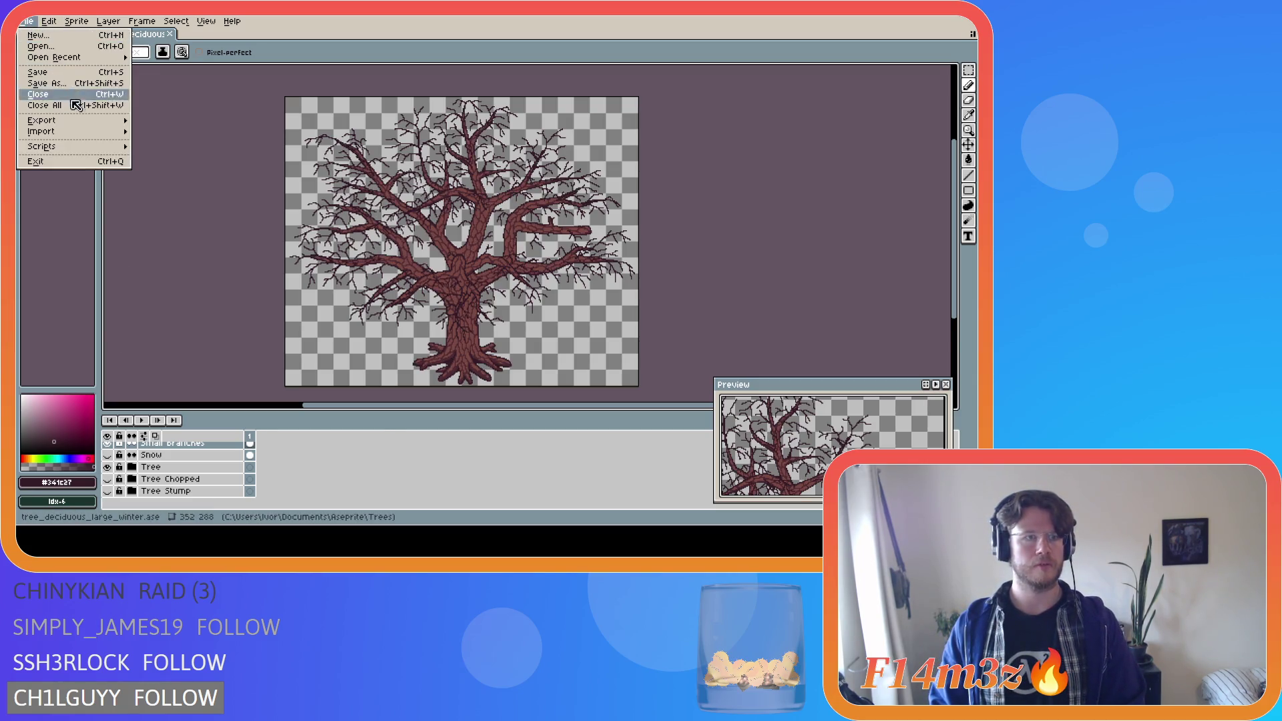
mouse_move(81, 122)
click(172, 121)
click(396, 93)
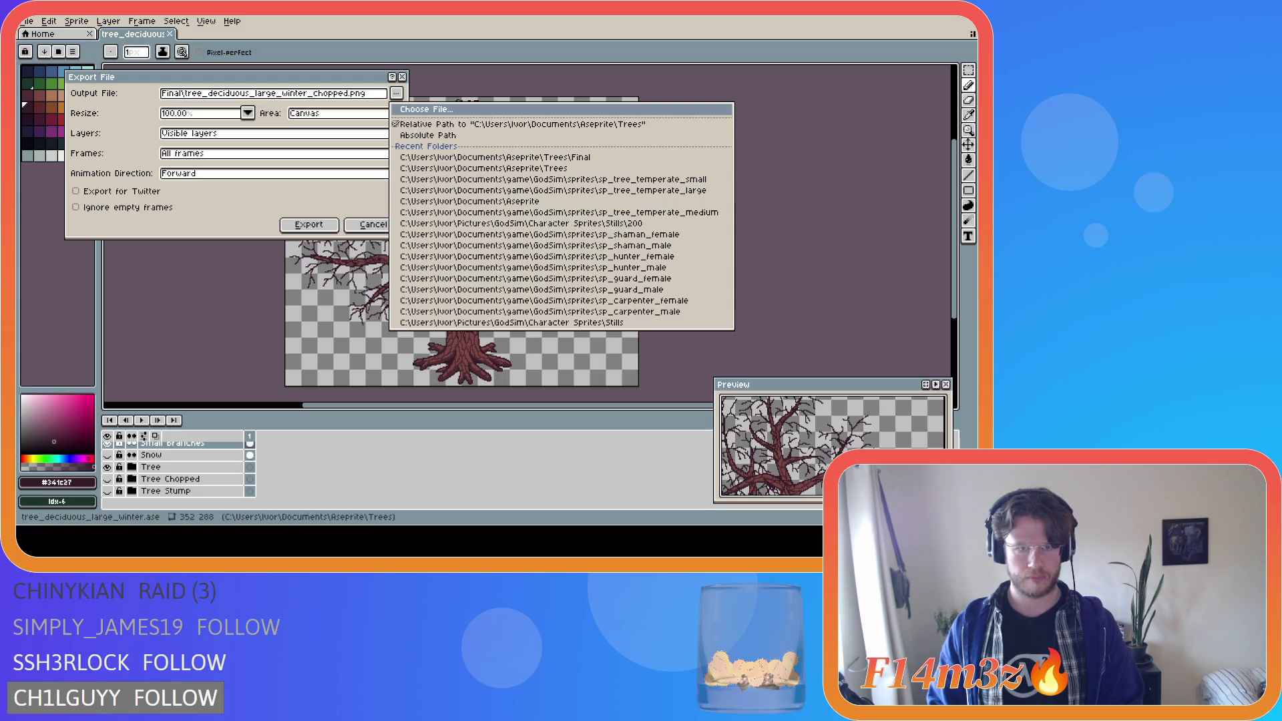
key(Escape)
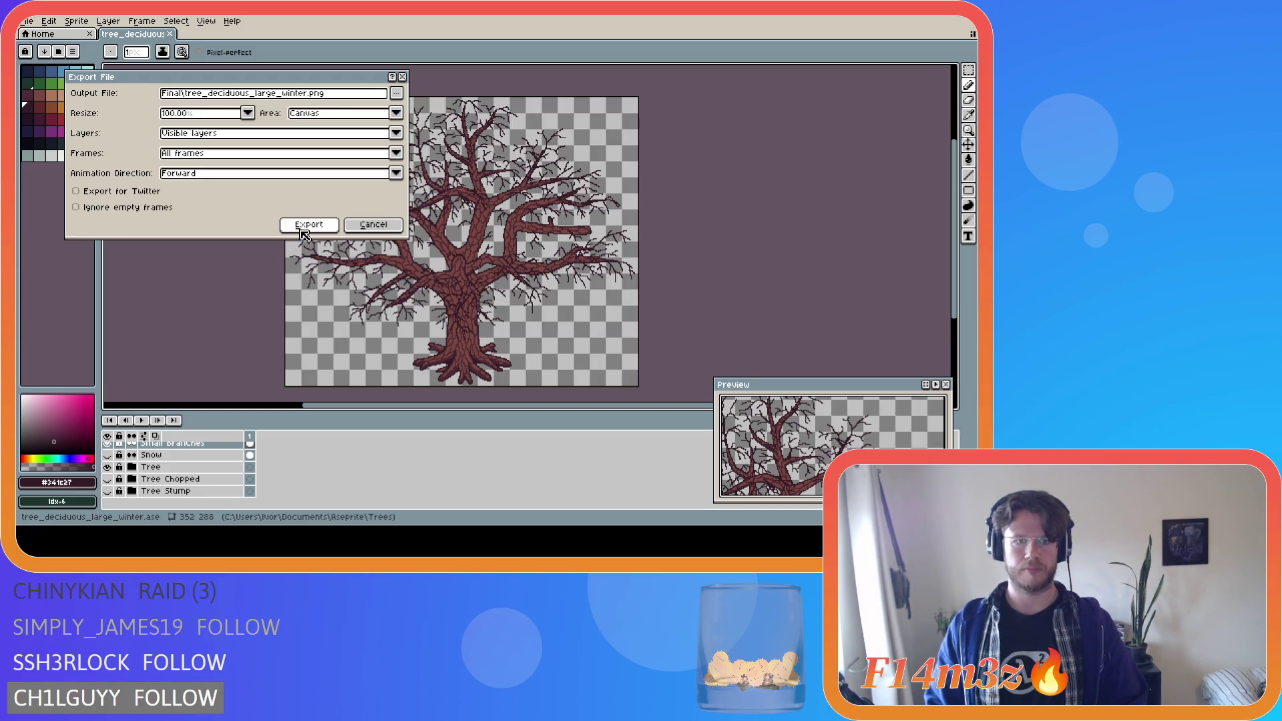
click(309, 226)
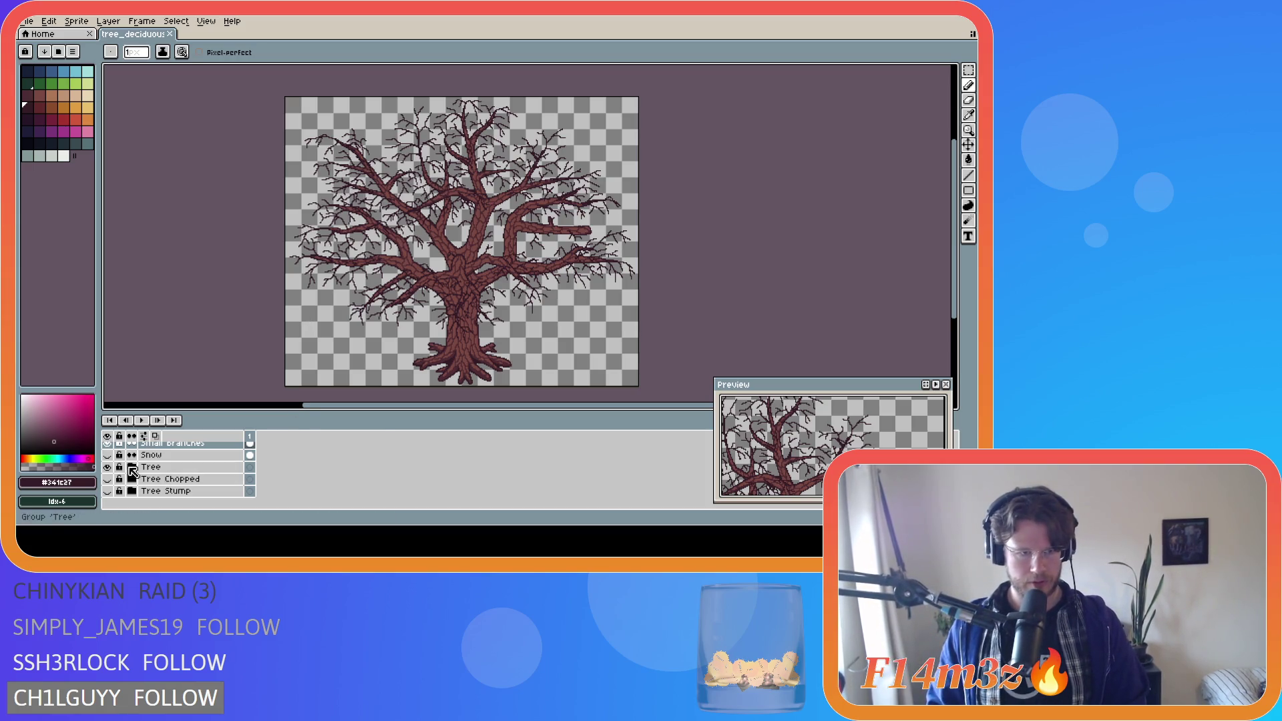
- Reveal the snow and Snow Front layers on the trunk after briefly checking Shadows, then open the File menu
click(108, 456)
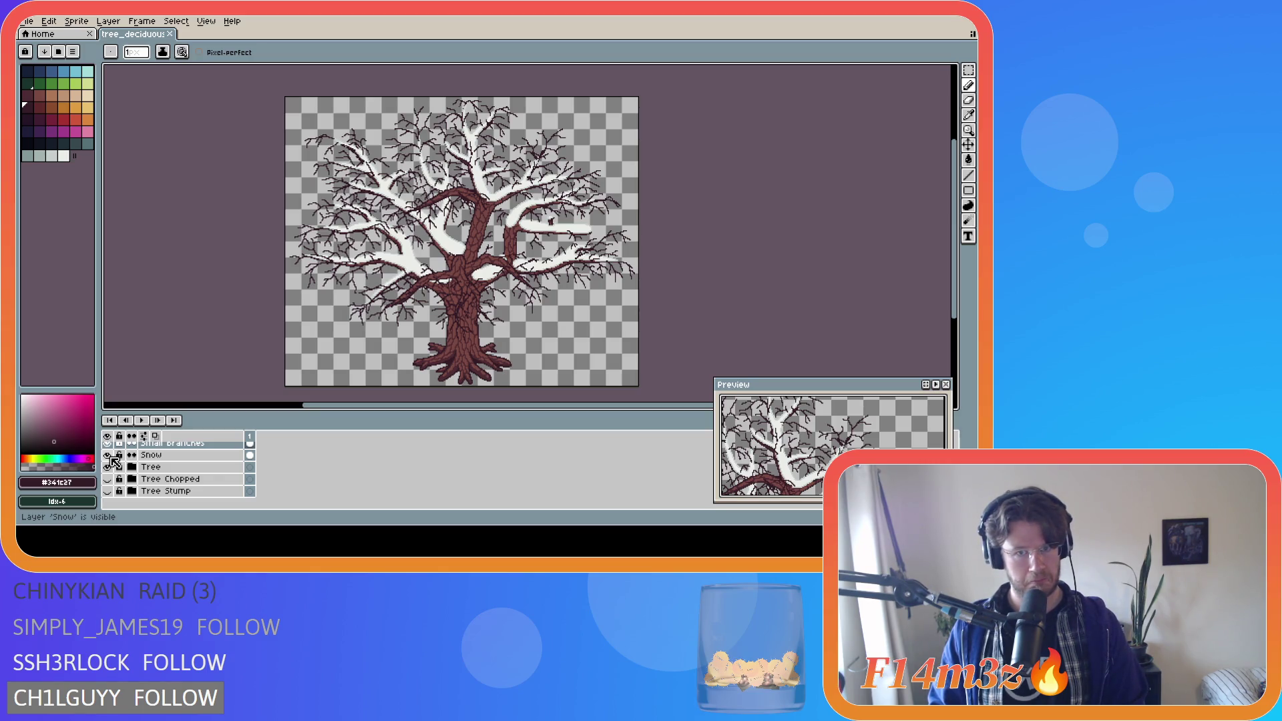
scroll(153, 478, up, 5)
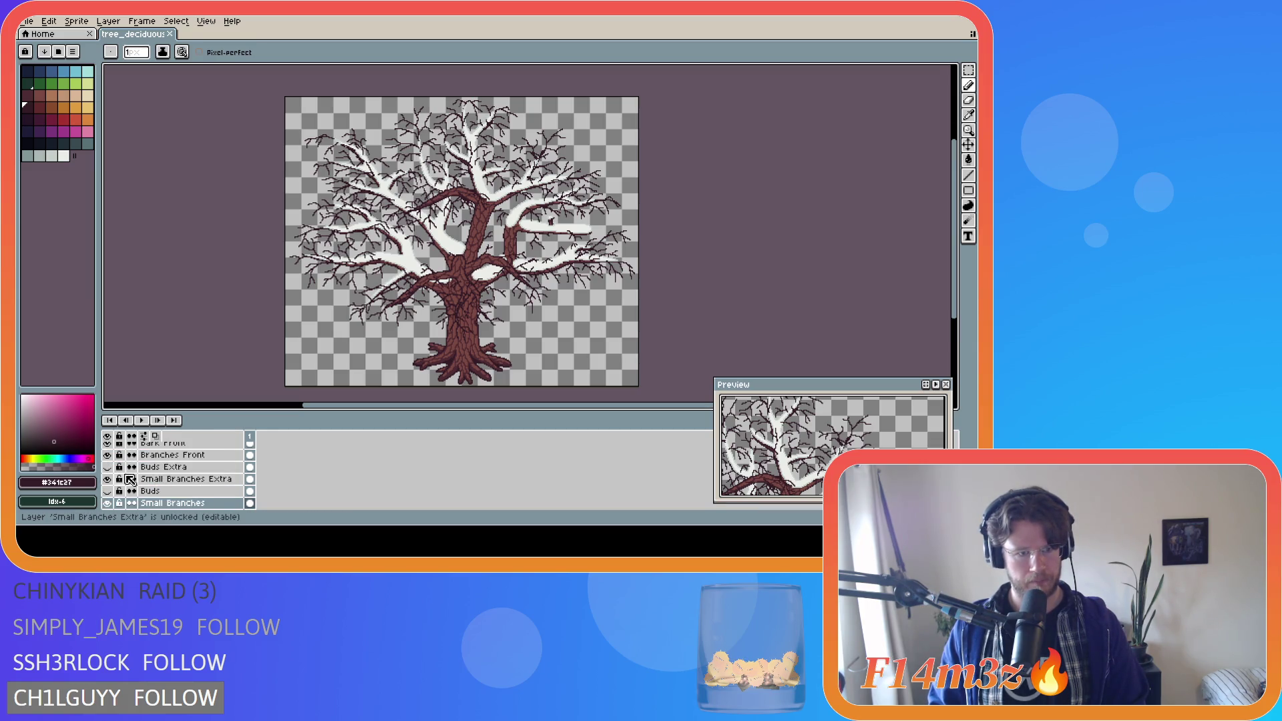
scroll(137, 481, up, 3)
scroll(137, 481, up, 3)
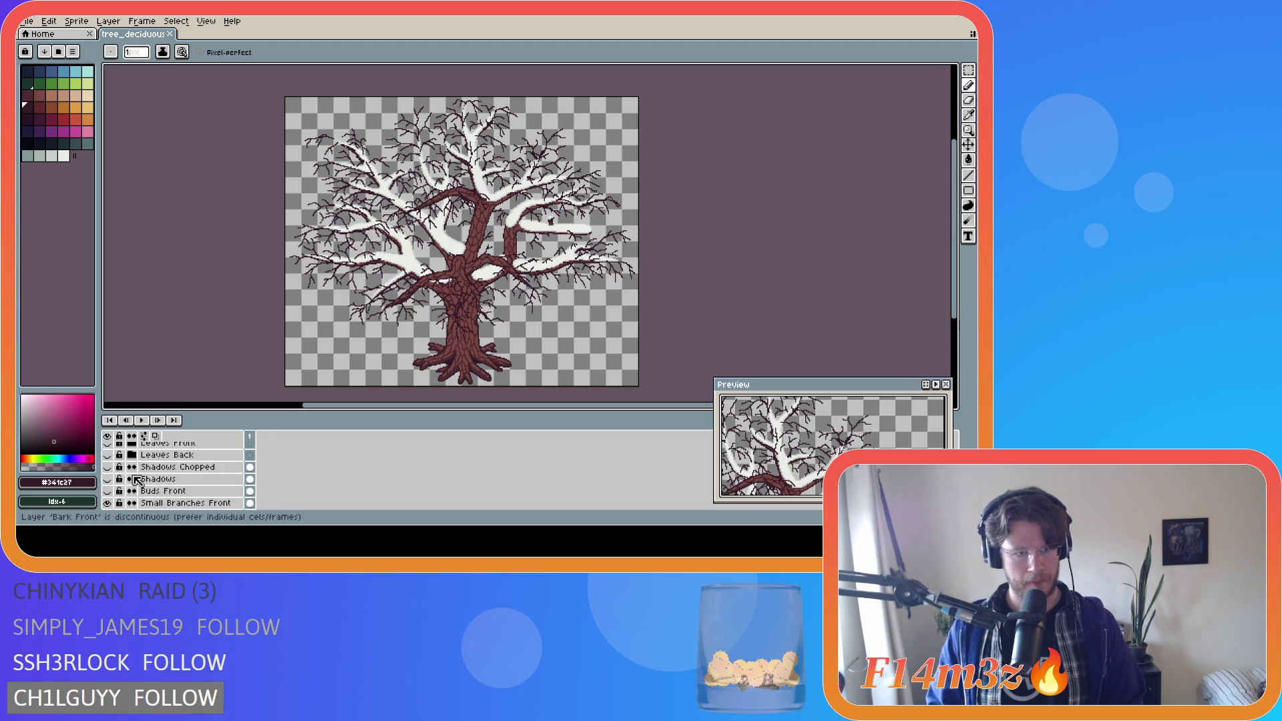
scroll(179, 486, up, 1)
click(109, 479)
click(110, 479)
scroll(177, 494, down, 5)
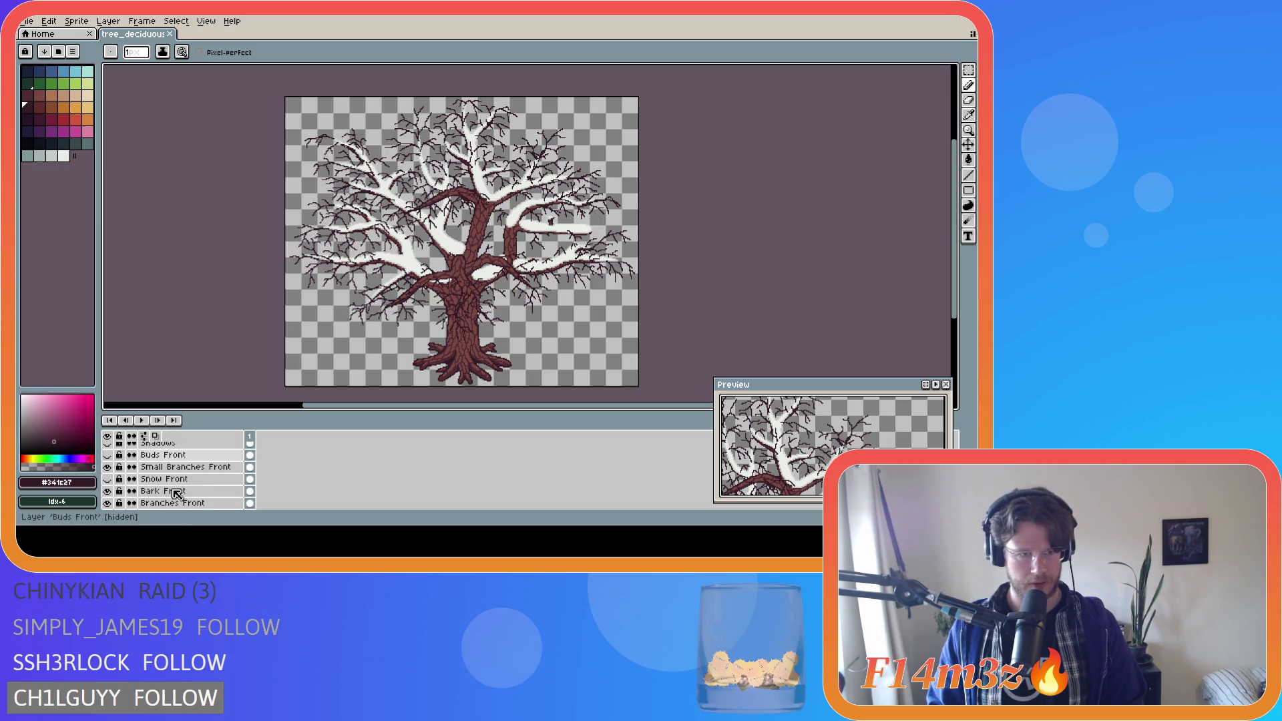
scroll(177, 495, up, 1)
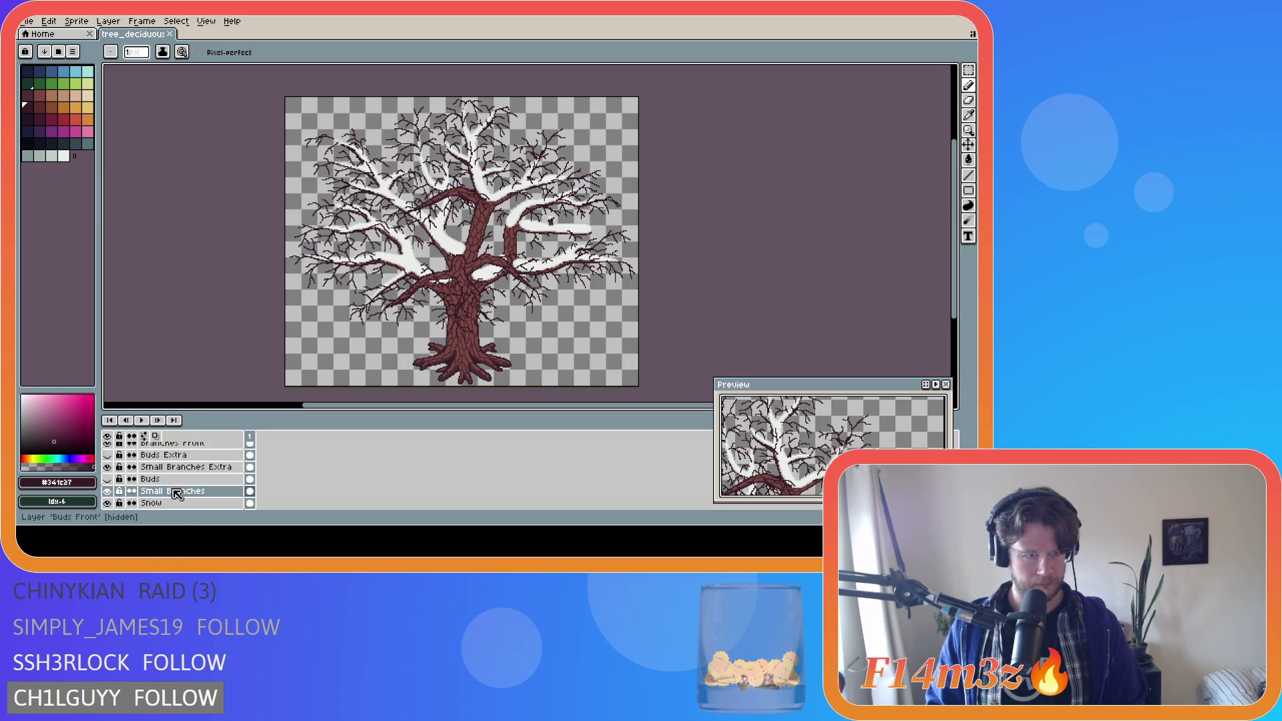
scroll(177, 494, up, 1)
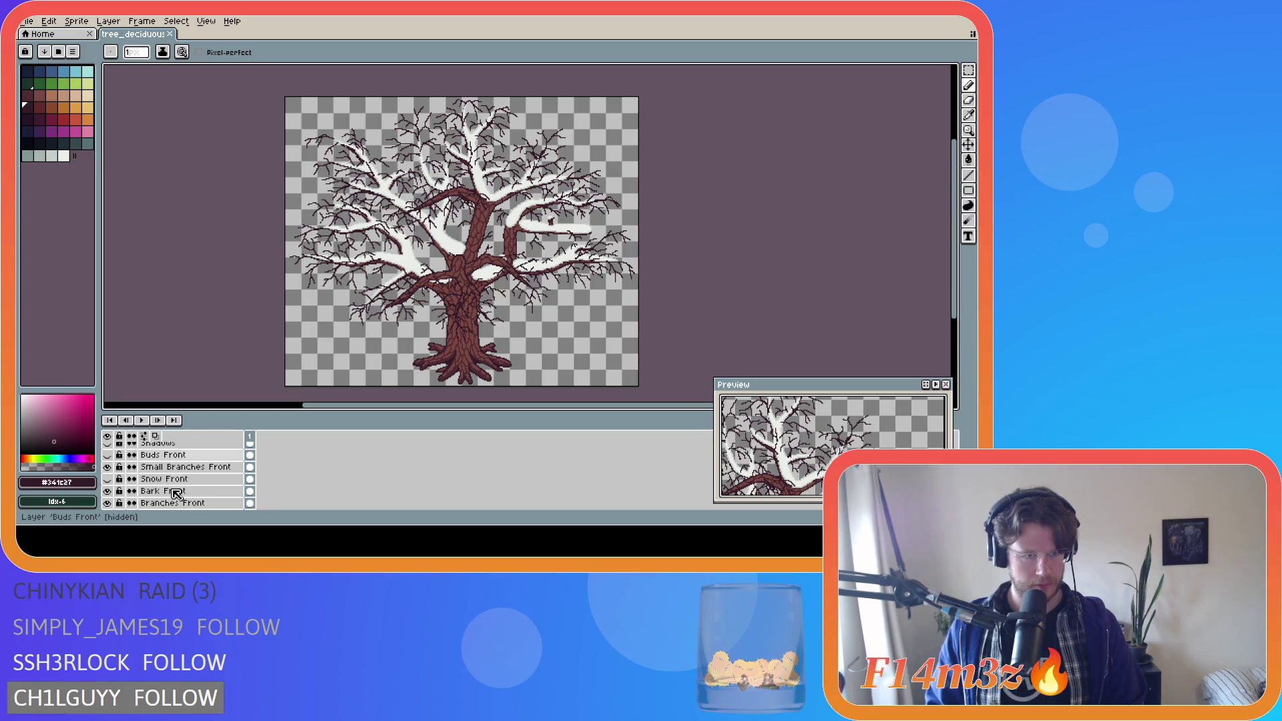
click(107, 479)
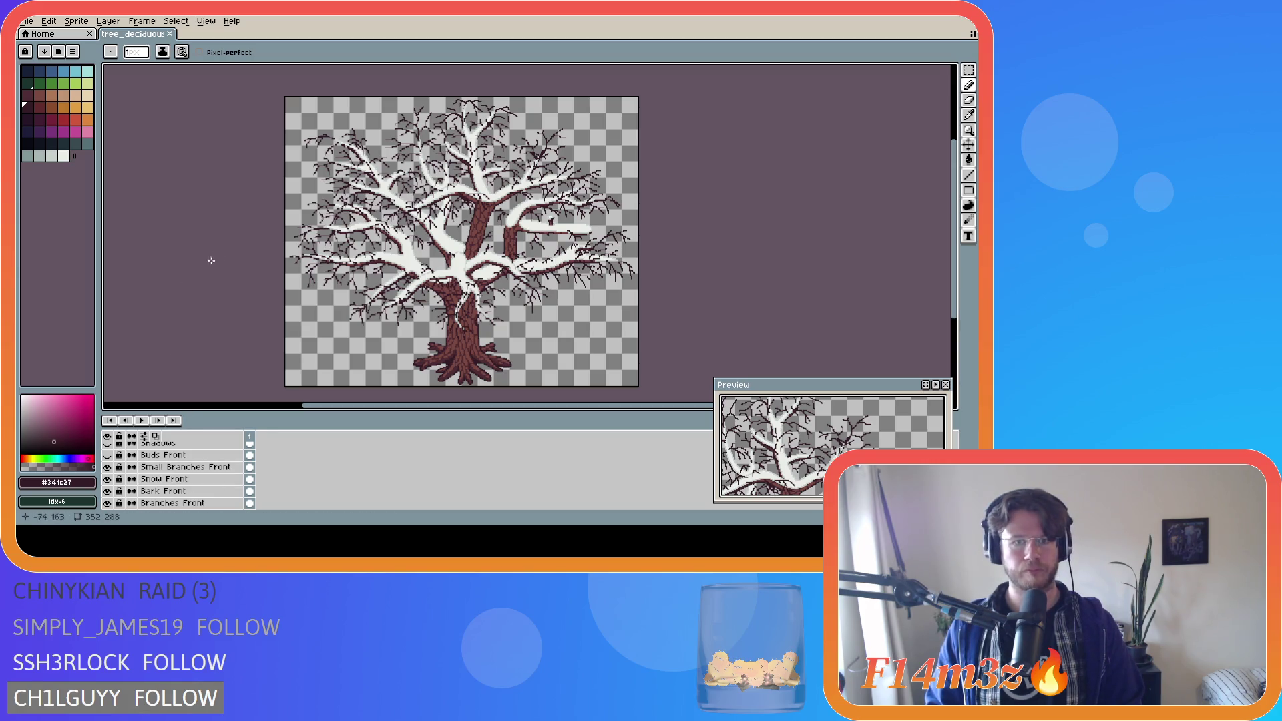
click(32, 22)
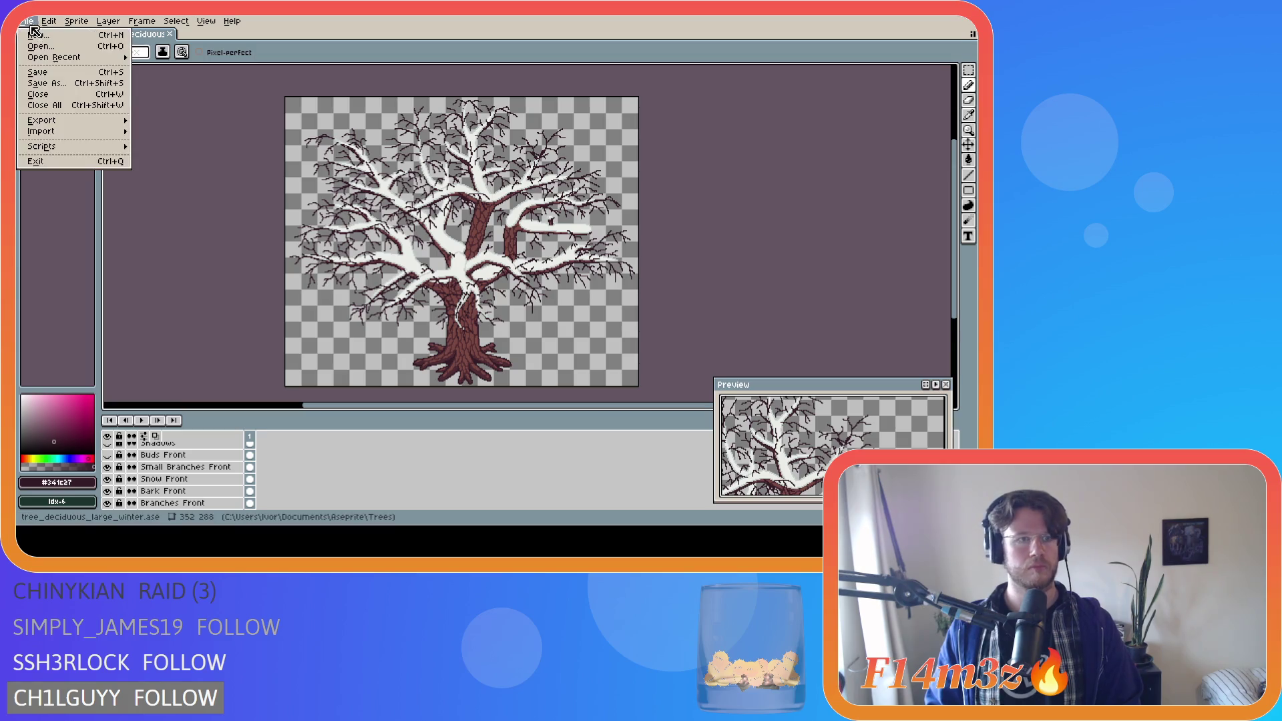
- Export the snowy winter tree as a PNG
mouse_move(73, 126)
click(152, 124)
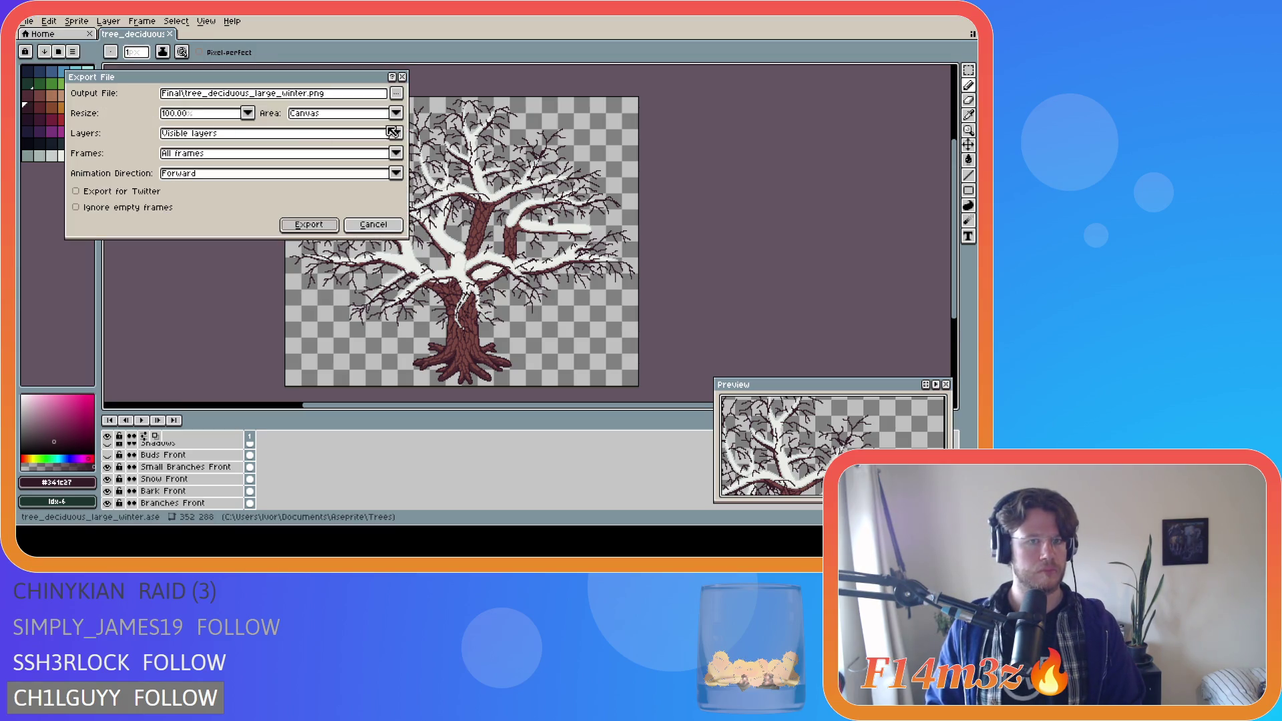
click(396, 93)
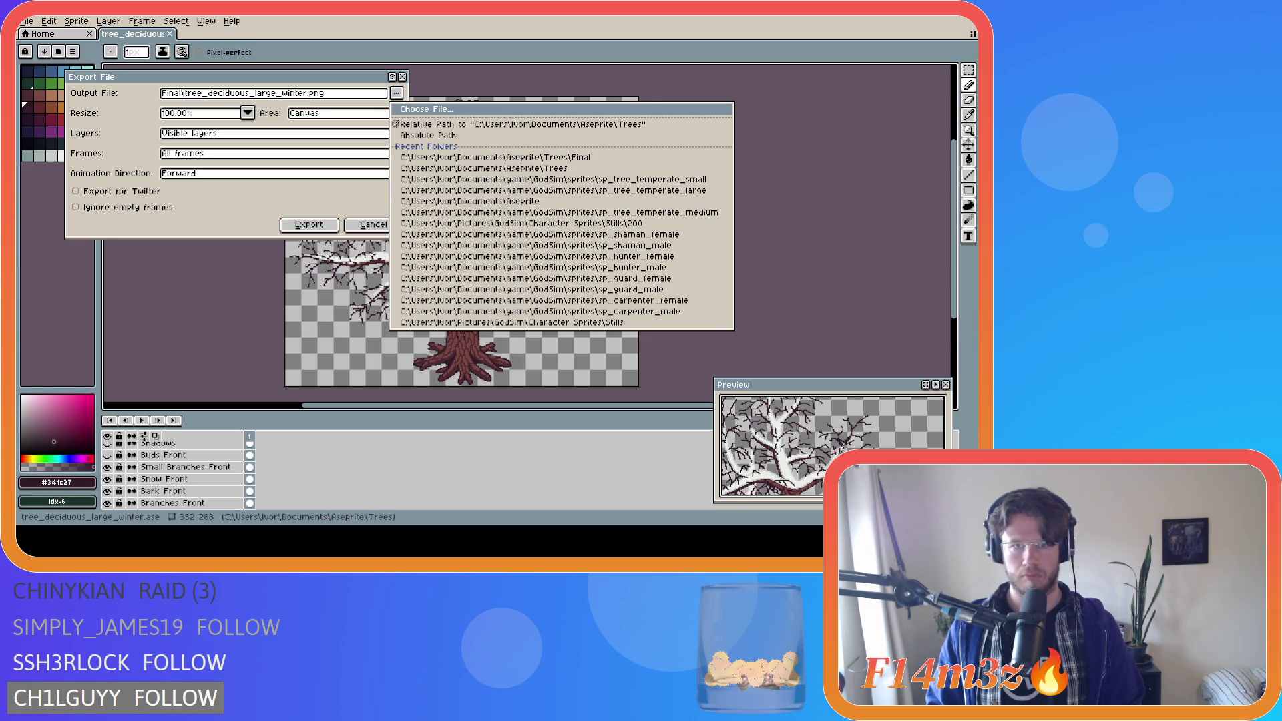
key(Escape)
key(Escape)
- Hide the full Tree layer and show the Tree Chopped layer instead
scroll(143, 471, down, 3)
scroll(143, 471, down, 3)
click(107, 467)
click(107, 479)
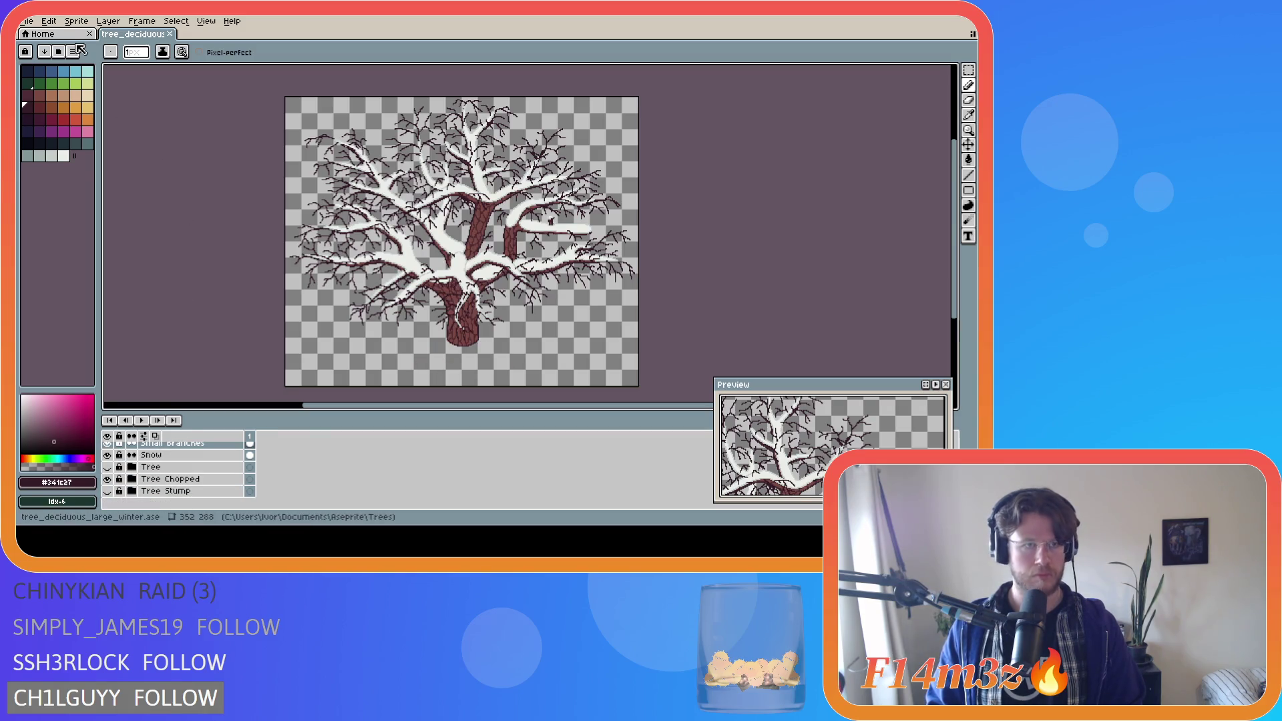
- Export the chopped version with '_chopped' appended to the file name
click(28, 21)
mouse_move(75, 121)
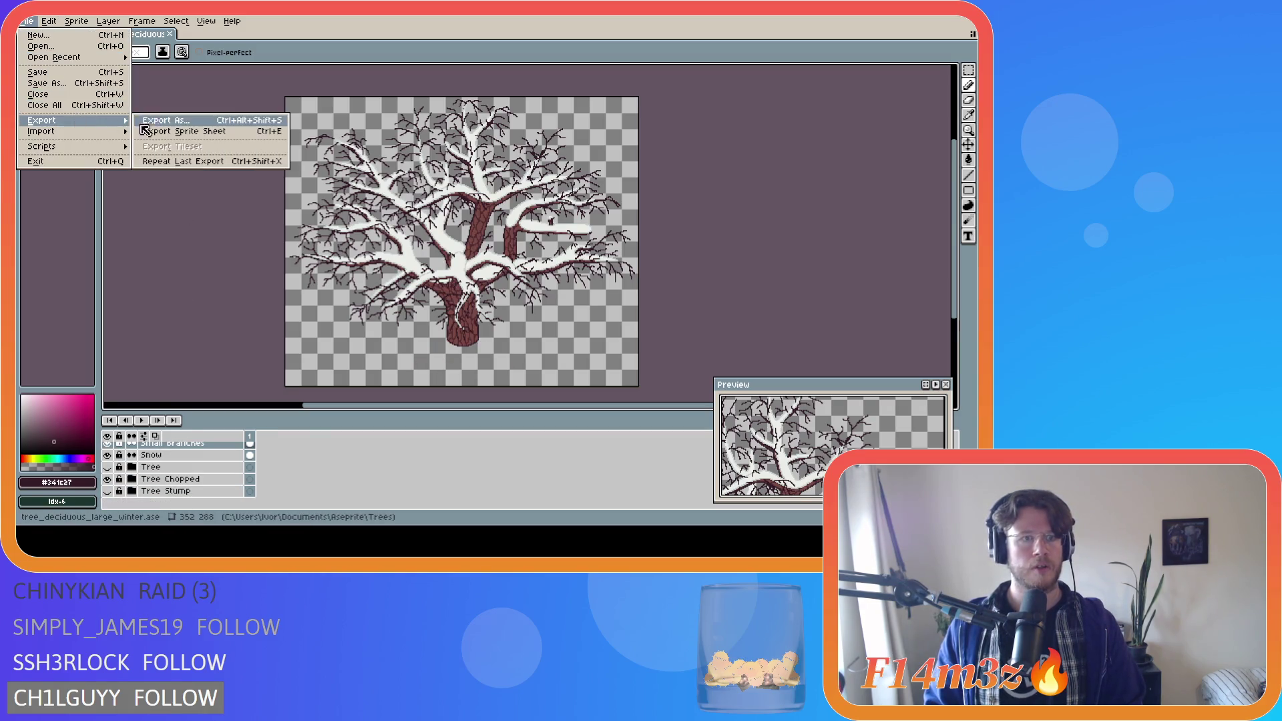
click(197, 123)
click(397, 92)
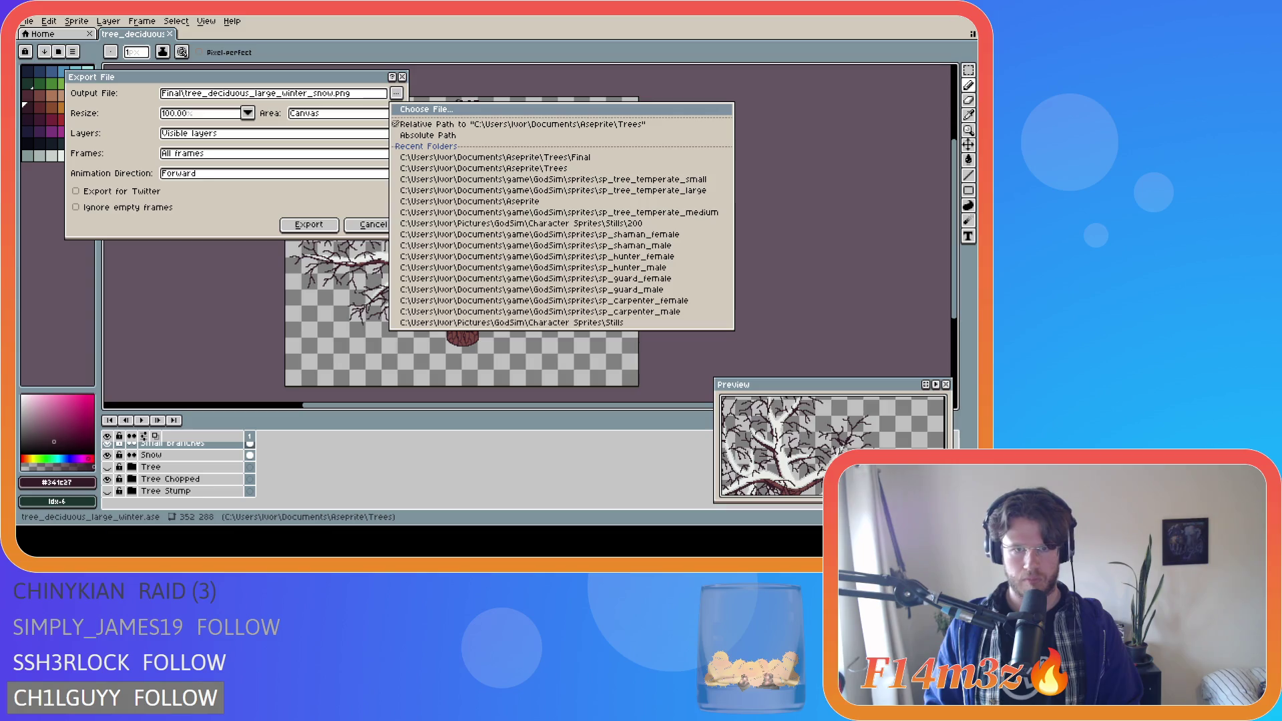
key(Escape)
text(_chopped)
click(309, 224)
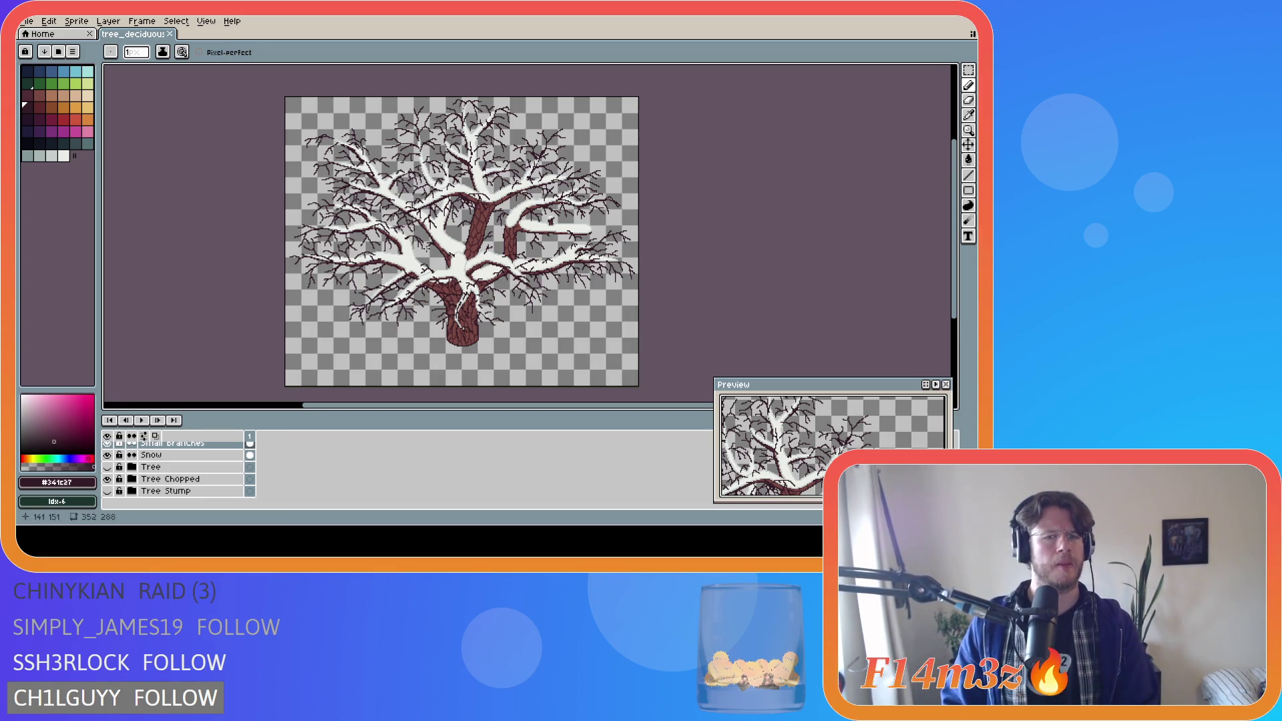
right_click(460, 230)
key(Escape)
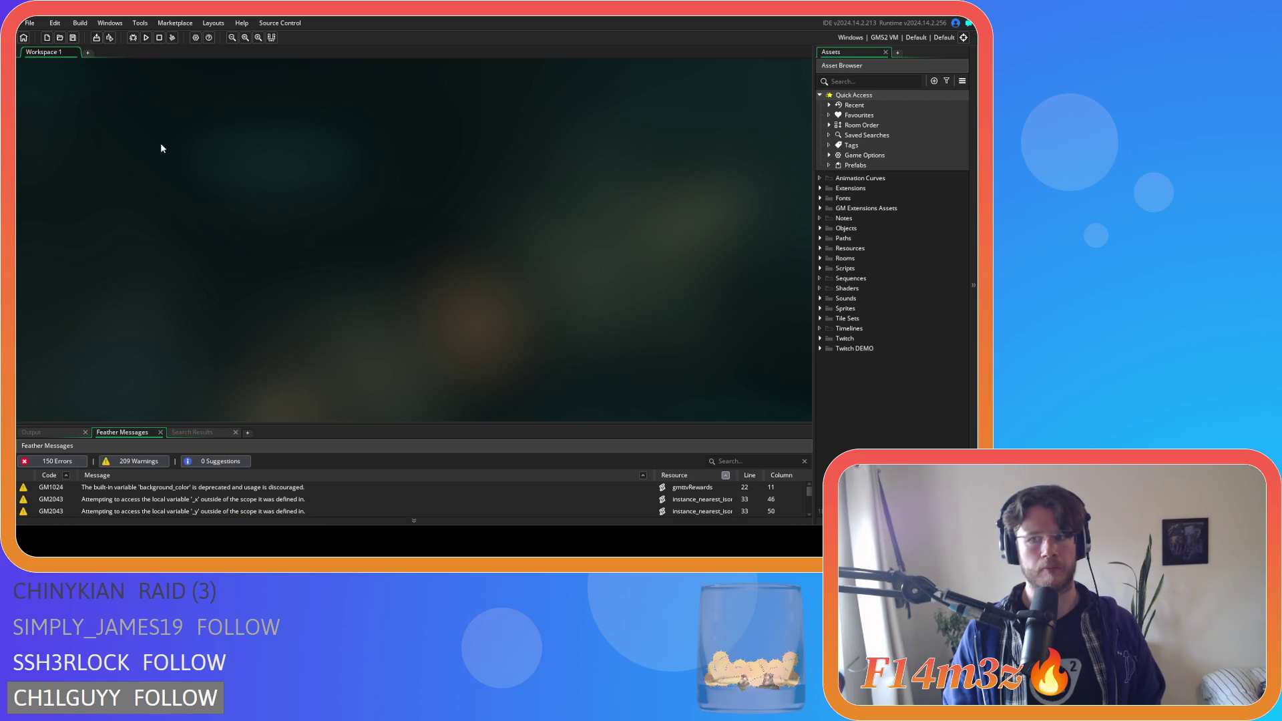
- Expand Sprites > Plants > Isometric > Deciduous in the Asset Browser
click(821, 269)
click(821, 268)
click(821, 268)
click(821, 268)
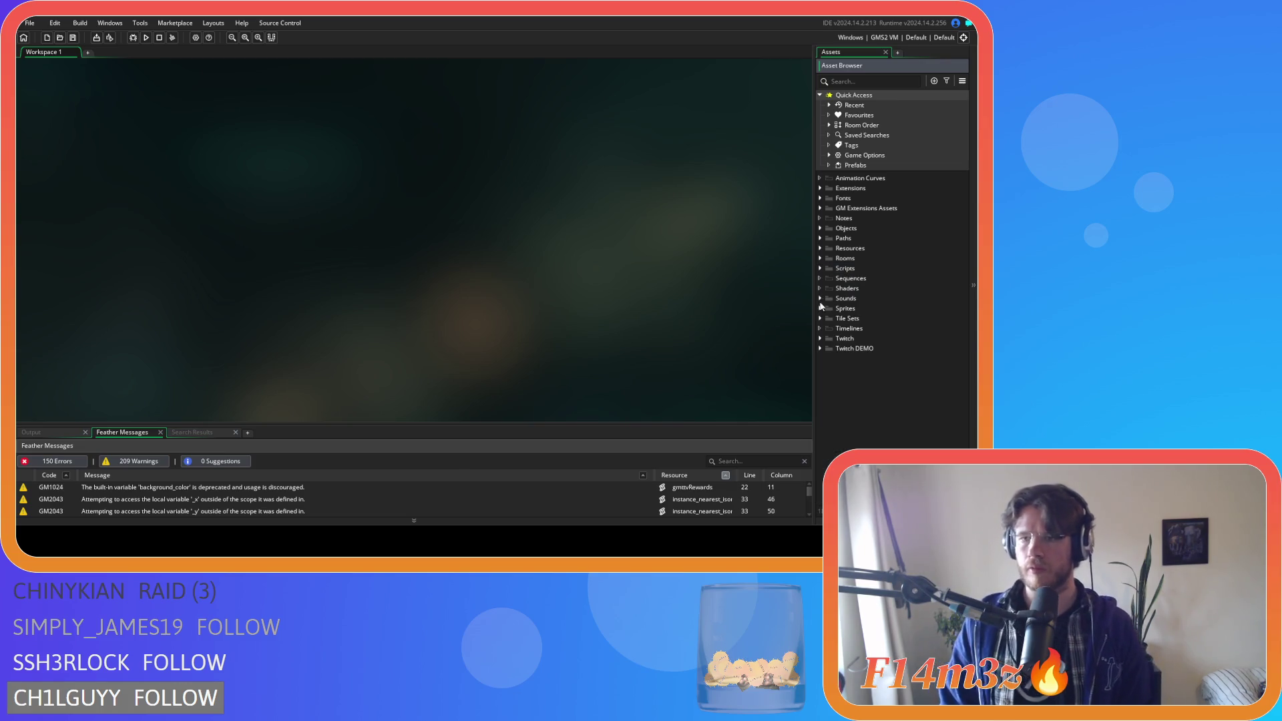
click(820, 308)
scroll(851, 339, down, 1)
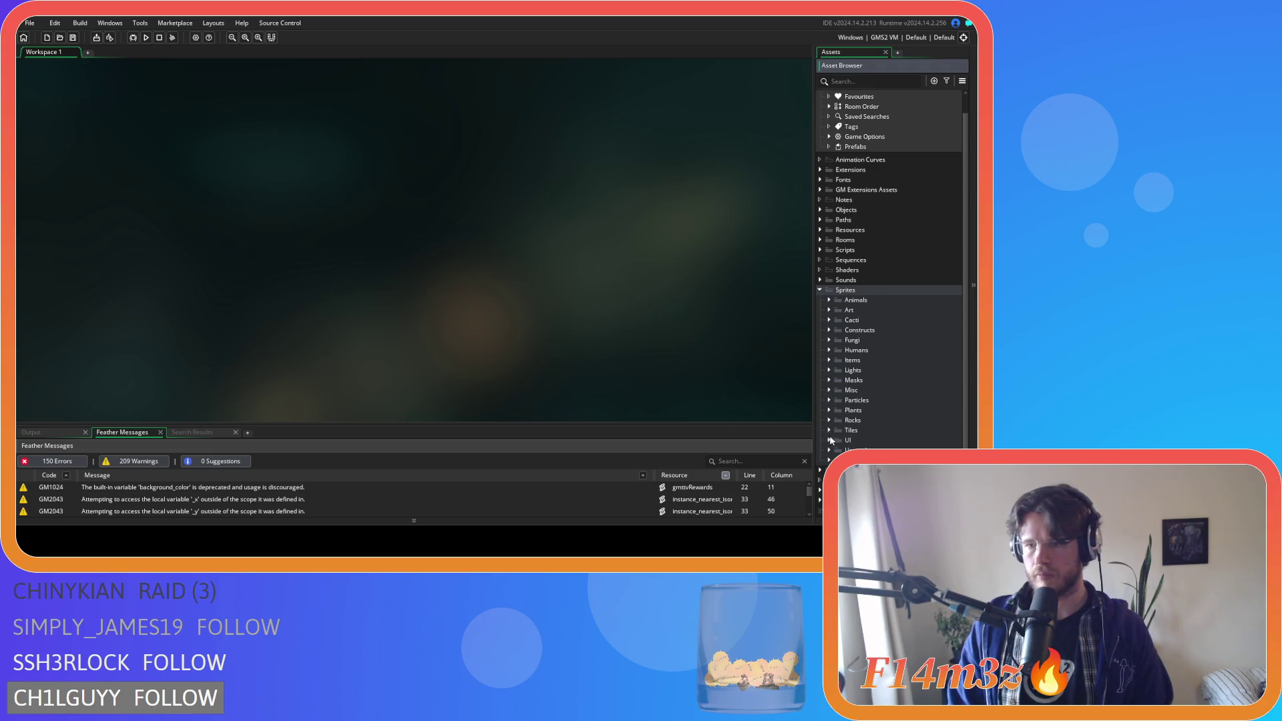
click(829, 410)
click(838, 430)
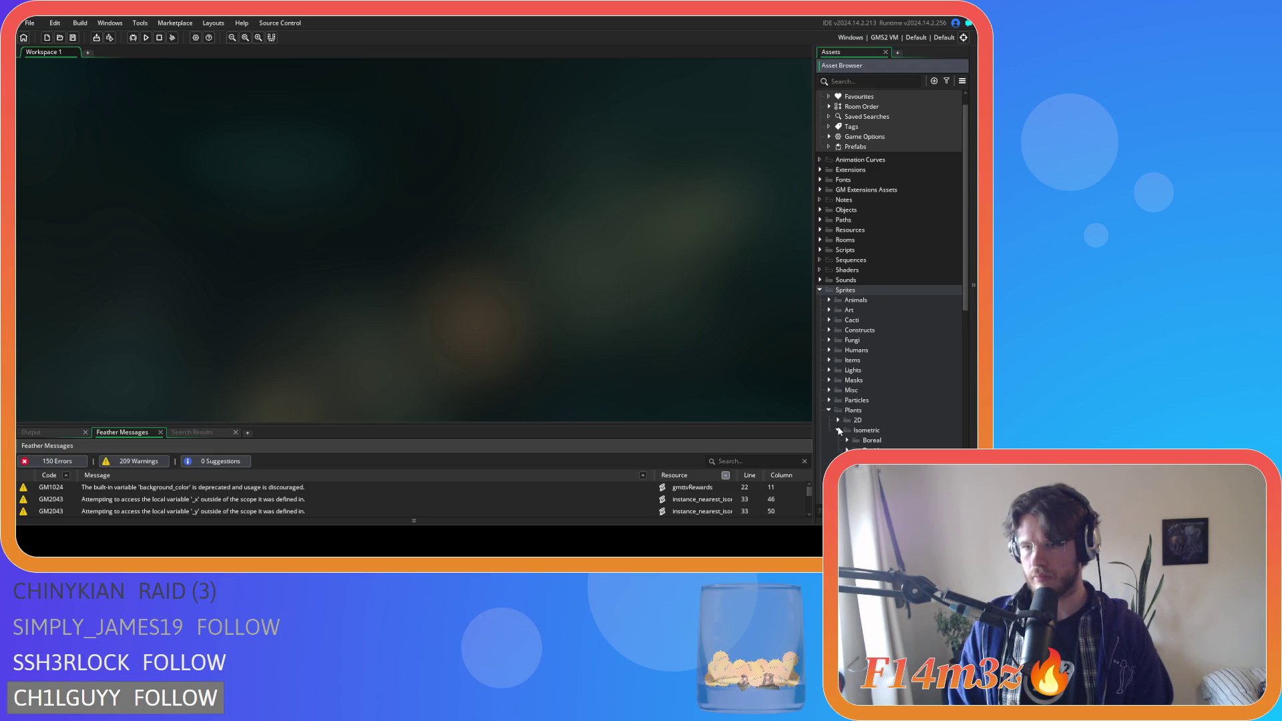
scroll(838, 424, down, 5)
click(847, 308)
scroll(920, 223, down, 5)
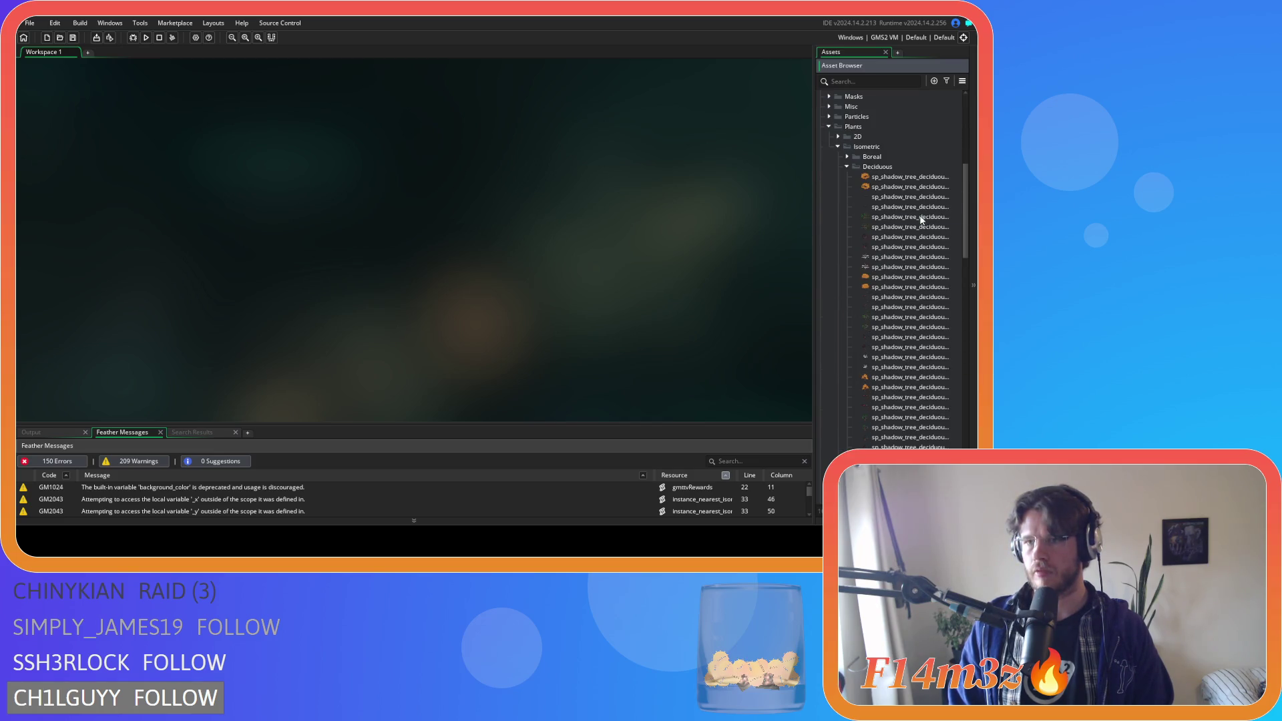
- Open and close sp_shadow_tree_deciduous_large_spring, then open sp_tree_deciduous_large_spring
double_click(910, 217)
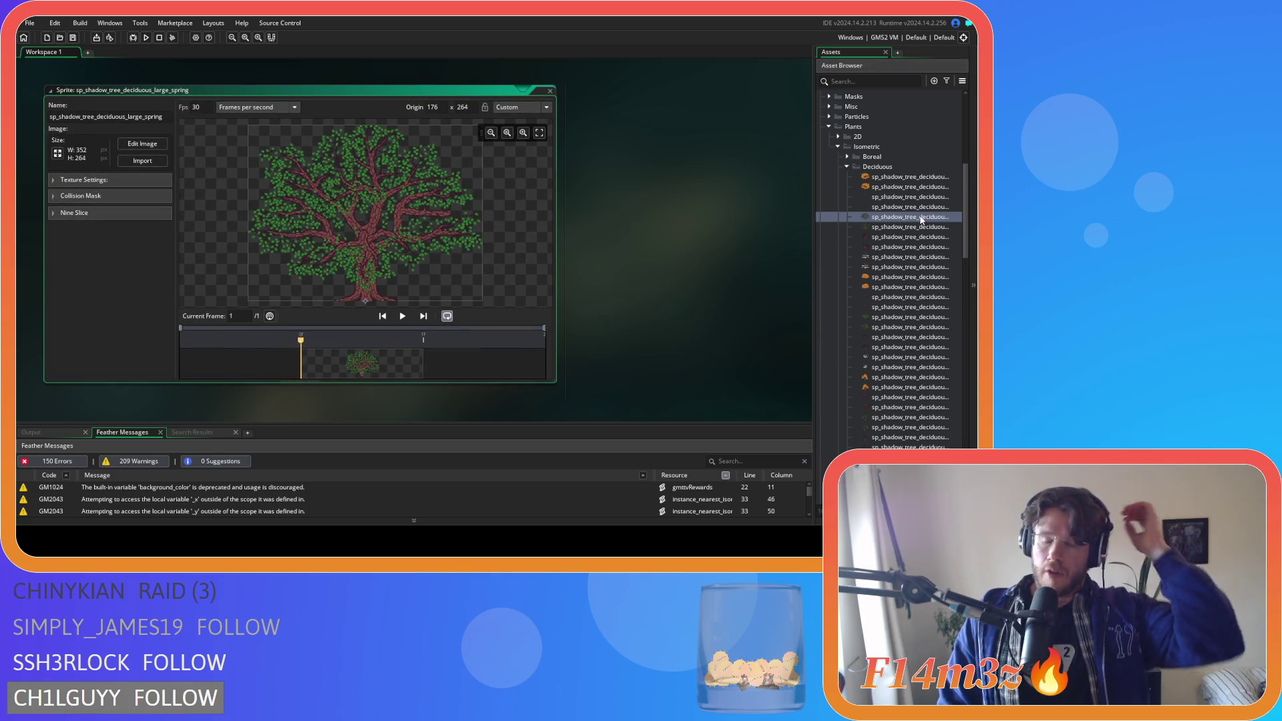
double_click(542, 91)
scroll(886, 274, down, 3)
key(Delete)
scroll(887, 274, down, 9)
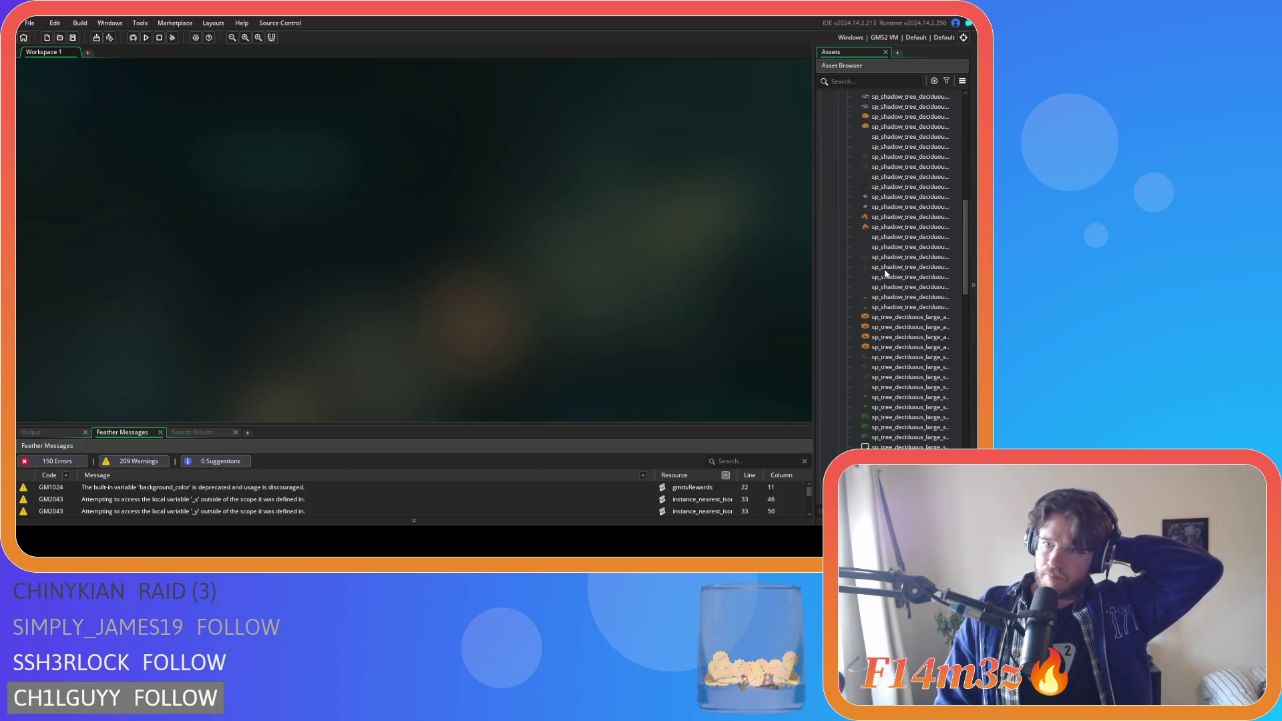
scroll(887, 274, down, 10)
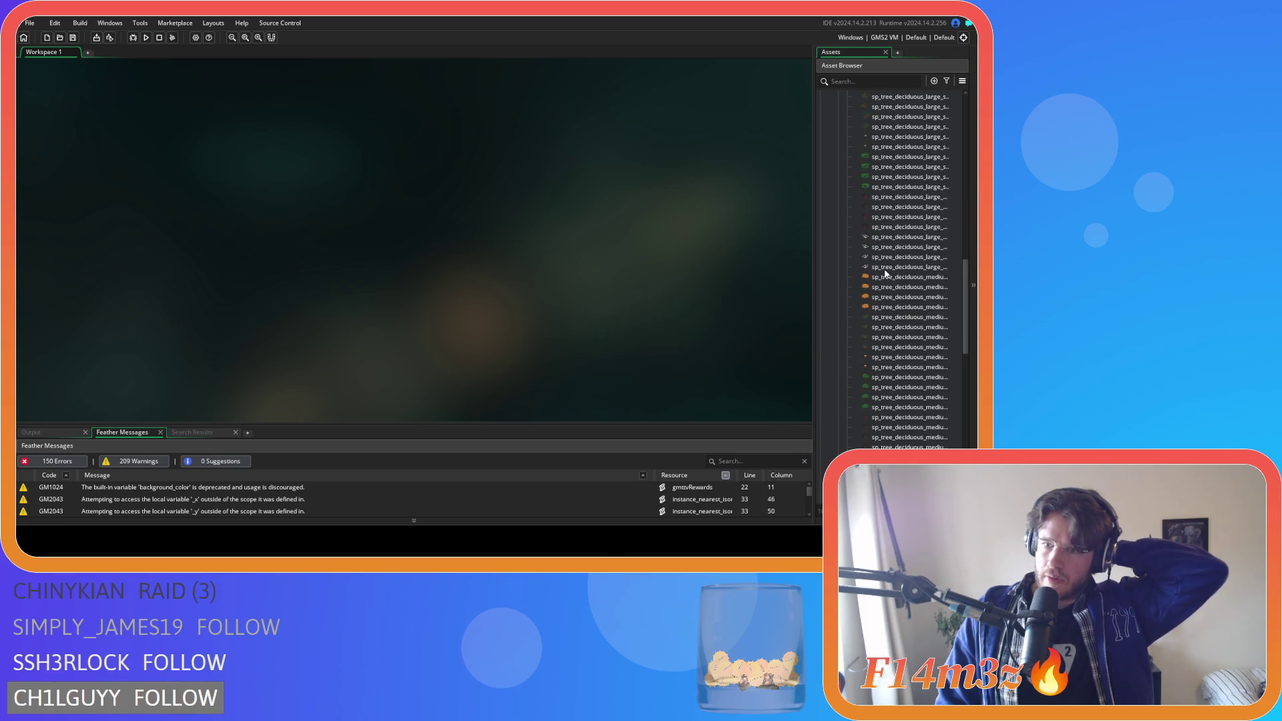
scroll(886, 274, up, 3)
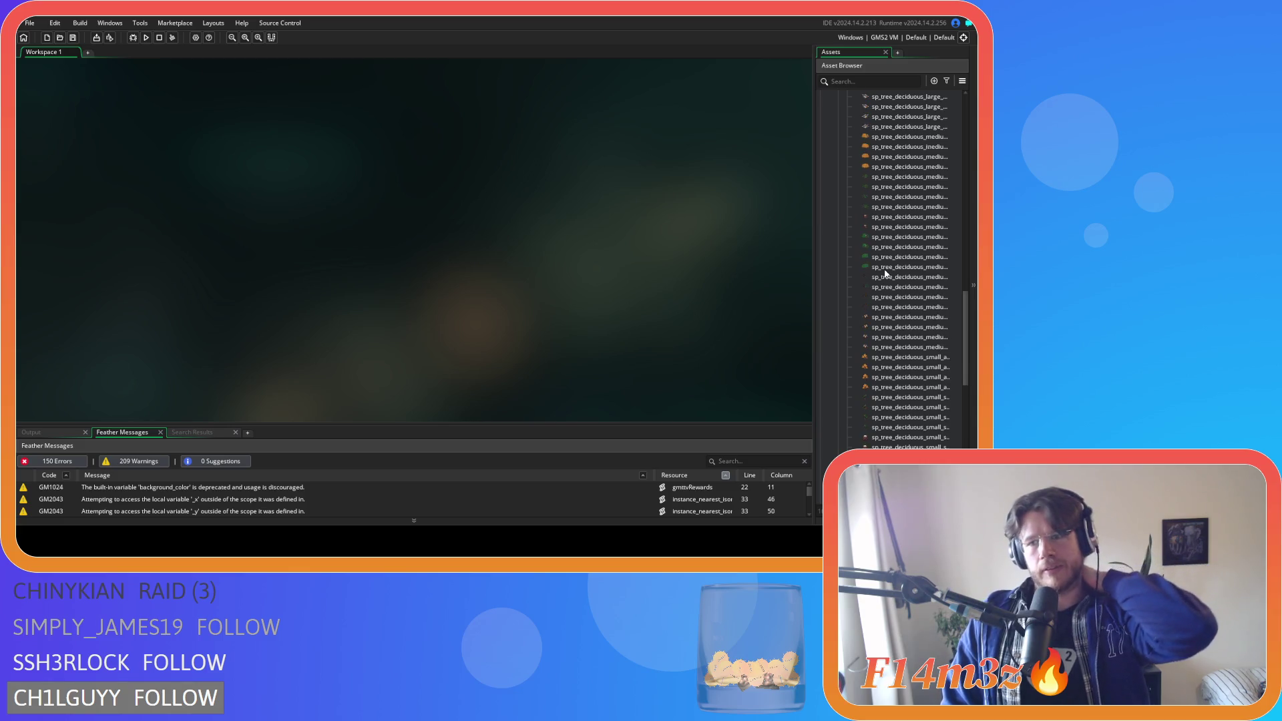
scroll(886, 274, up, 6)
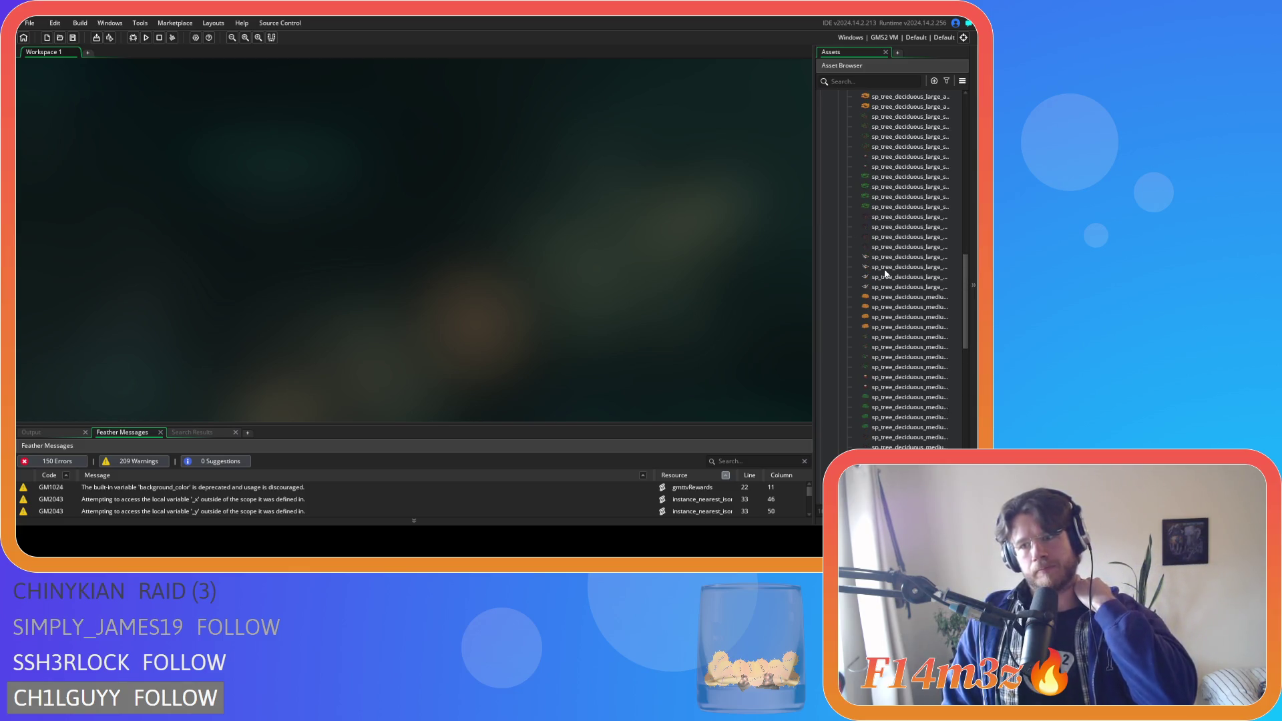
scroll(886, 274, down, 4)
scroll(908, 288, down, 3)
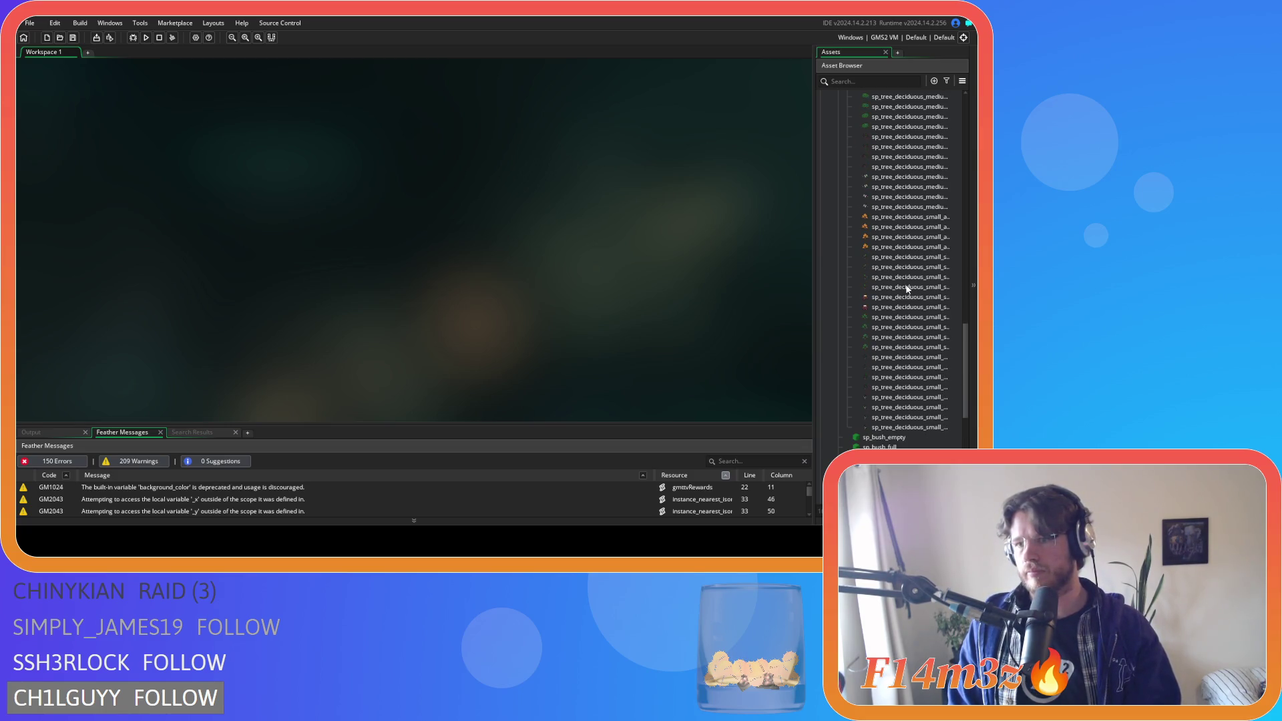
scroll(908, 289, up, 8)
scroll(909, 288, up, 2)
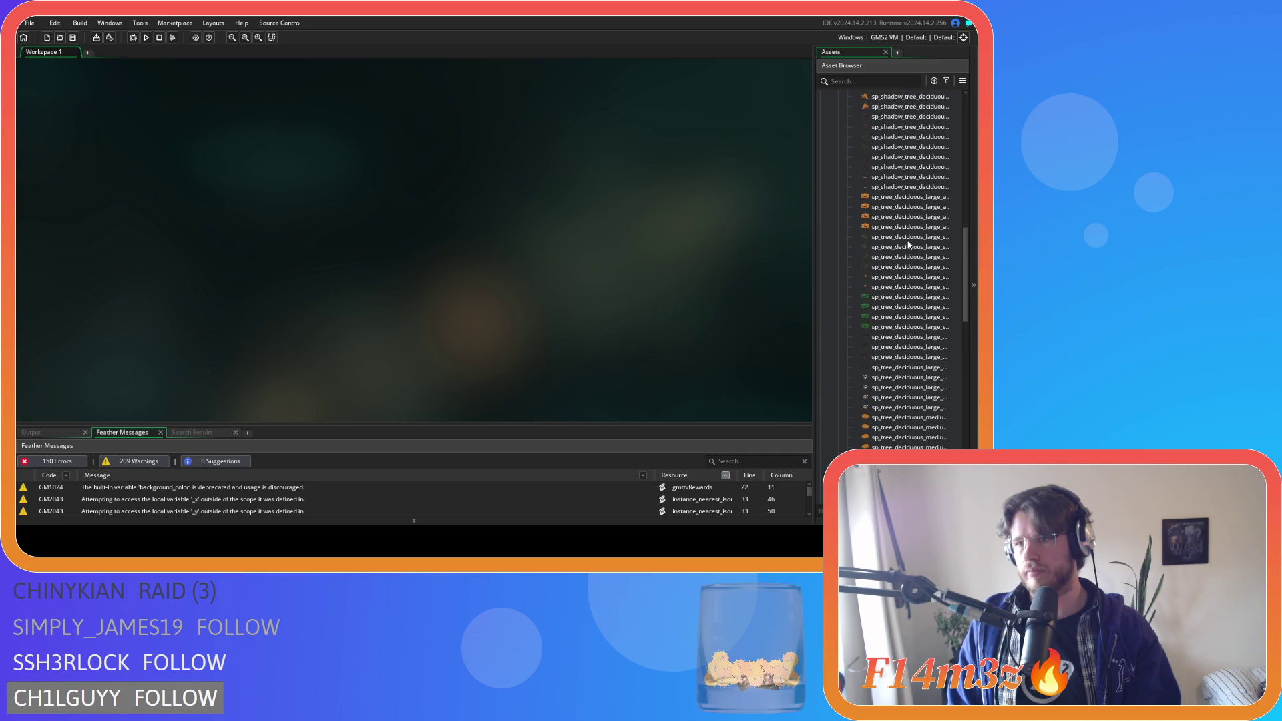
double_click(908, 241)
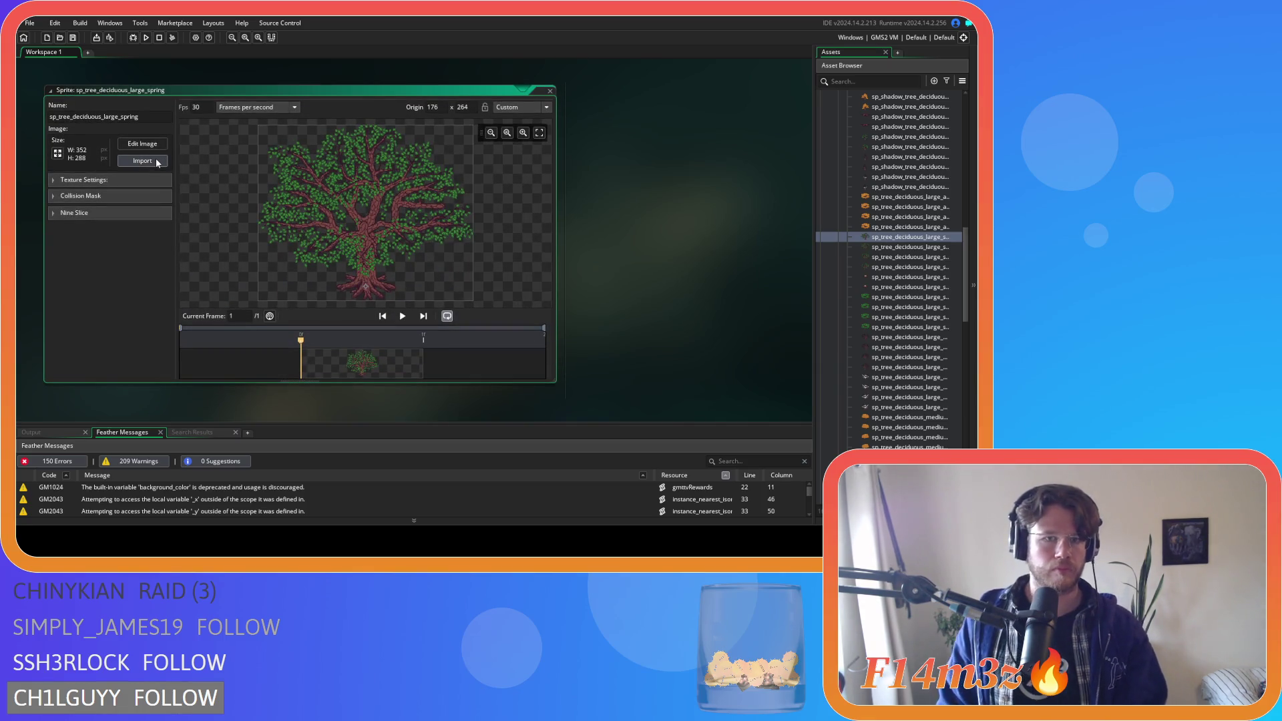
- Check the large spring tree and its _chopped sprite, then open the _chopped_flipped sprite
click(148, 164)
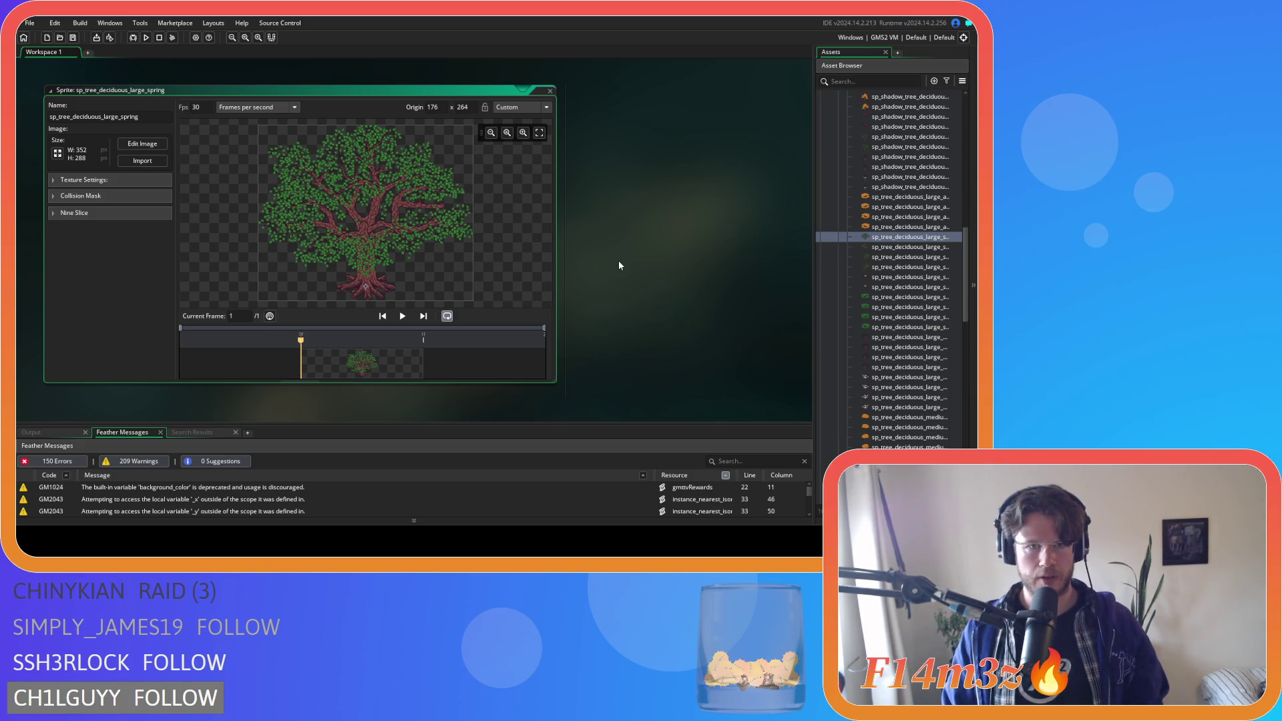
click(550, 91)
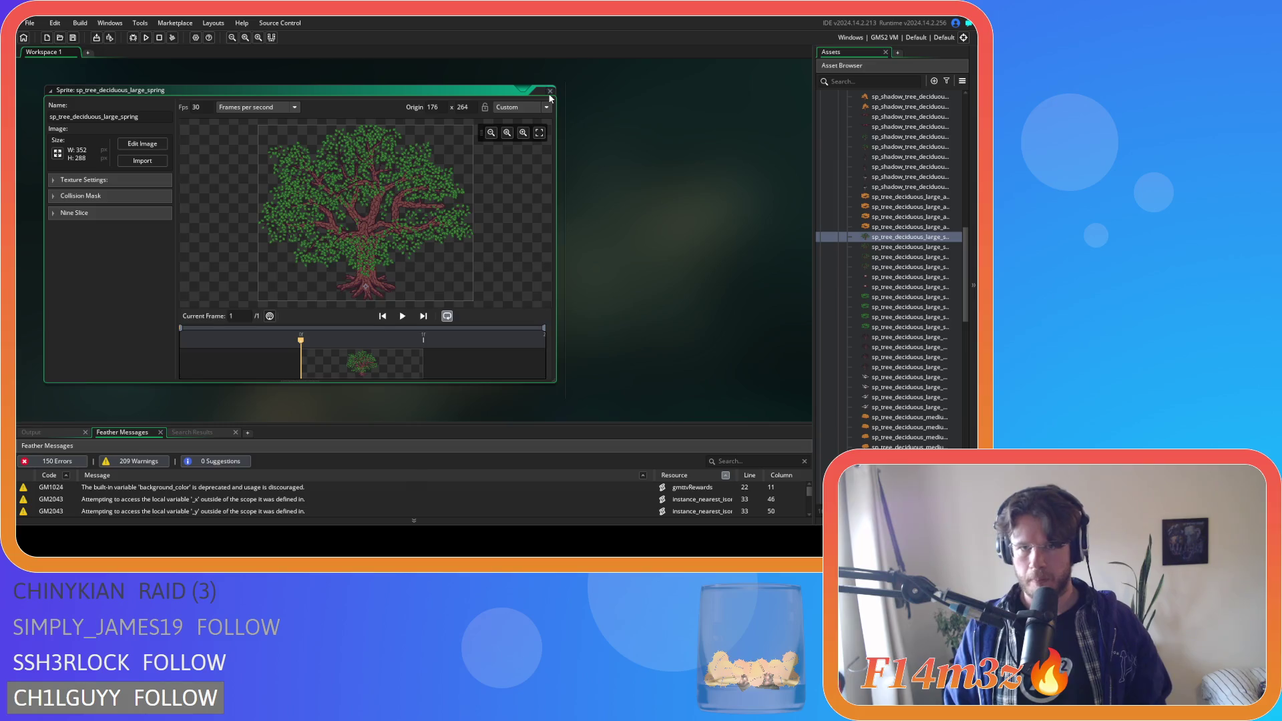
double_click(897, 249)
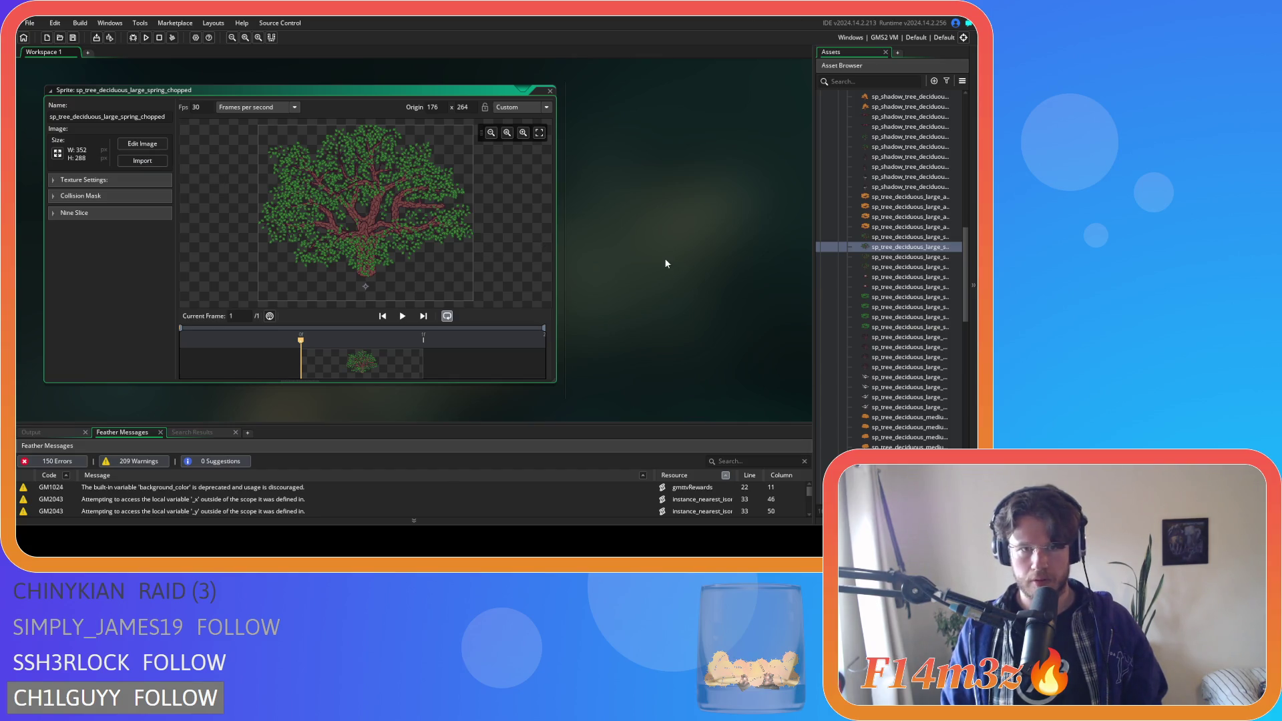
click(551, 94)
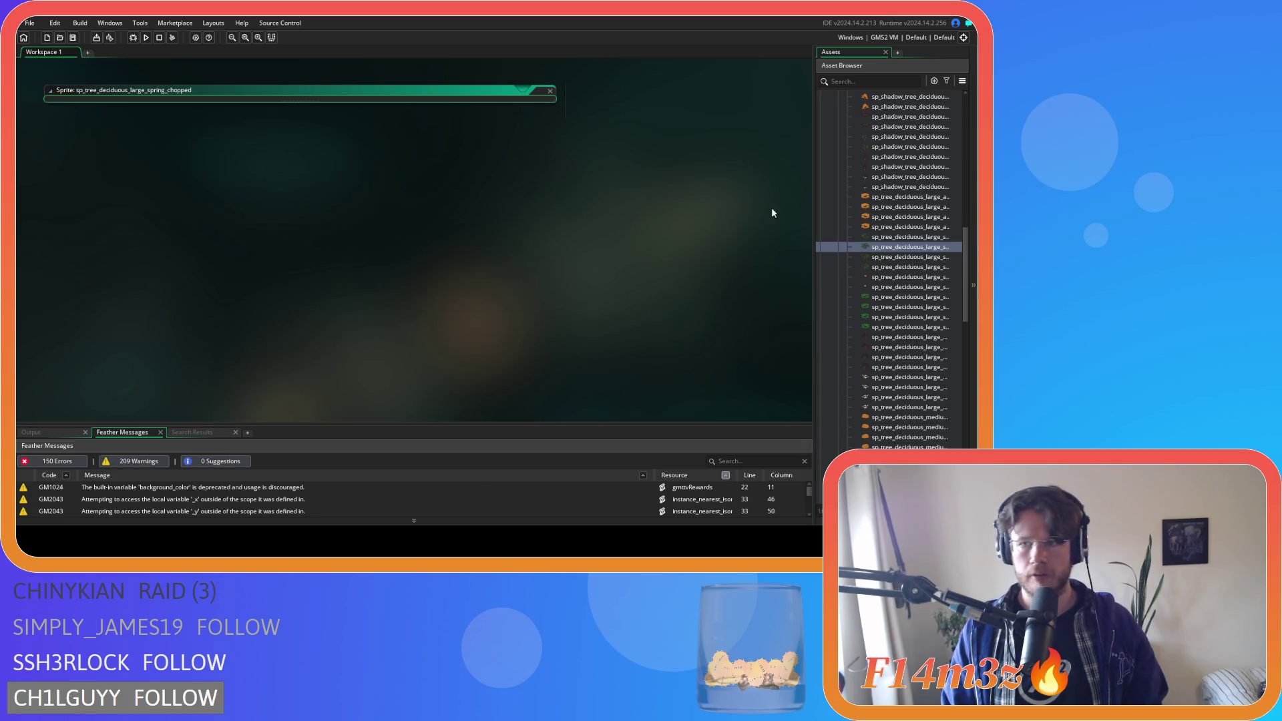
double_click(899, 260)
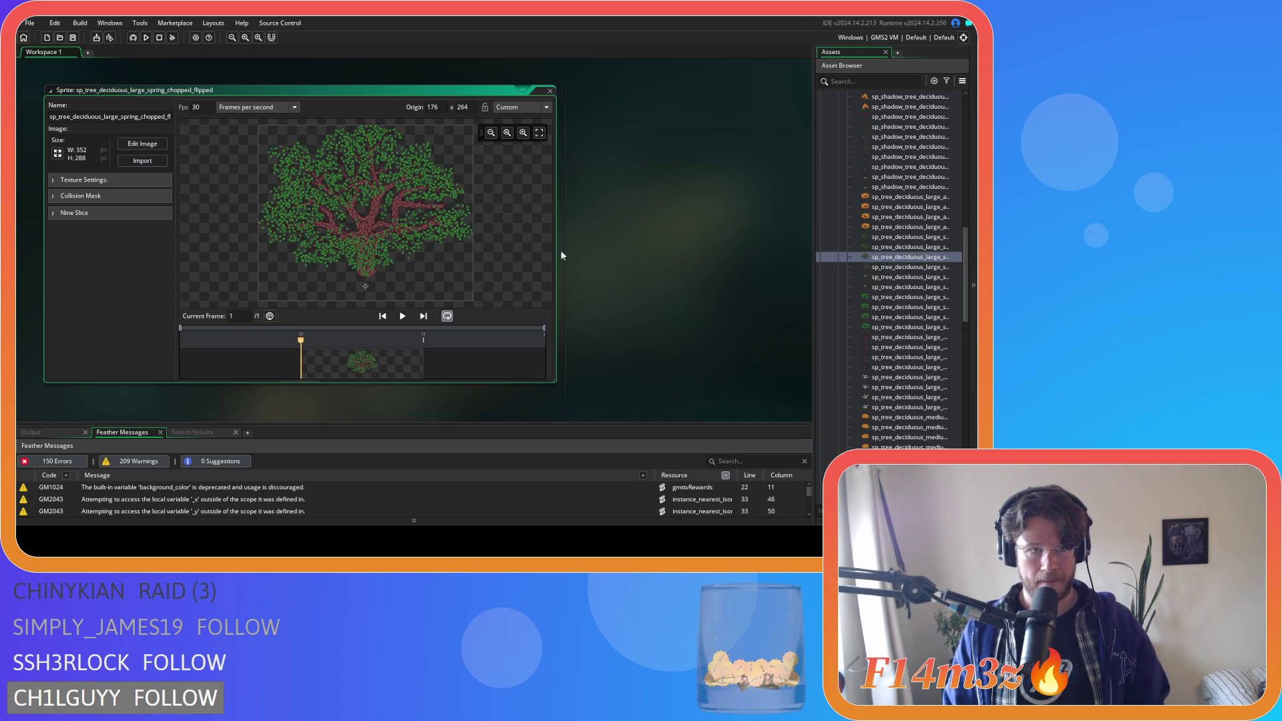
- Mirror all frames of sp_tree_deciduous_large_spring_chopped_flipped and close its editors
click(142, 144)
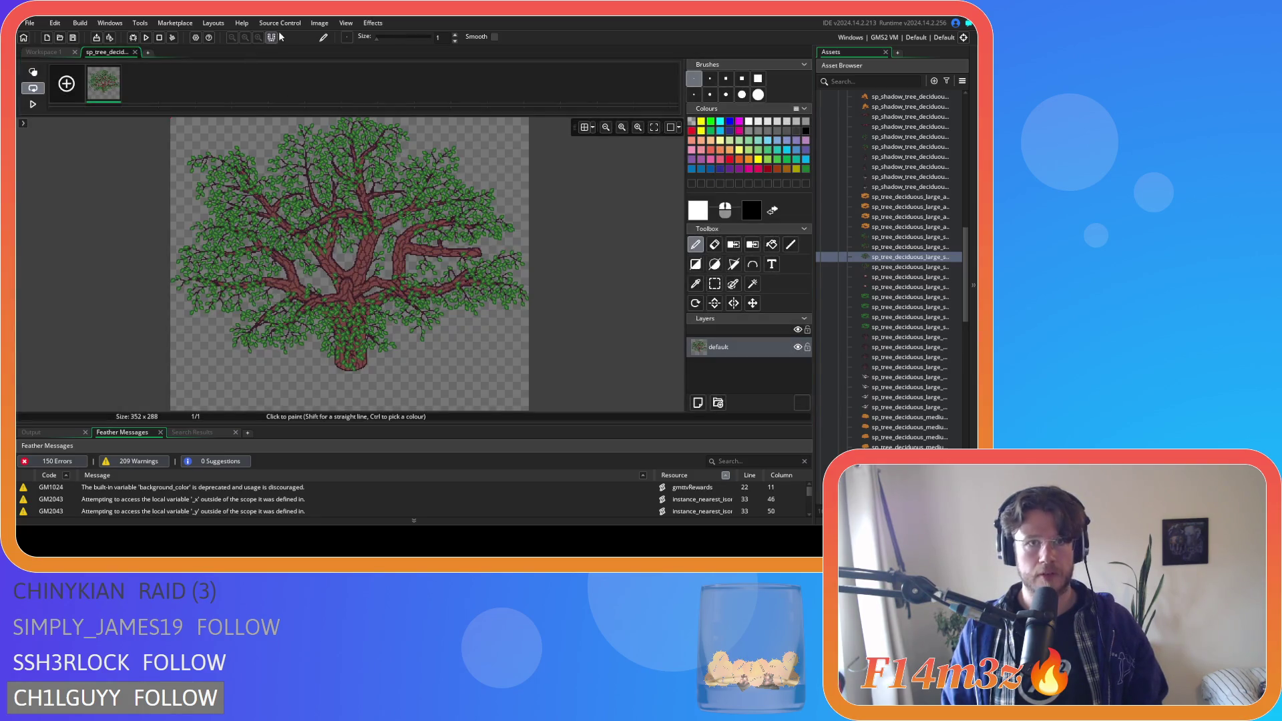
click(322, 29)
mouse_move(350, 220)
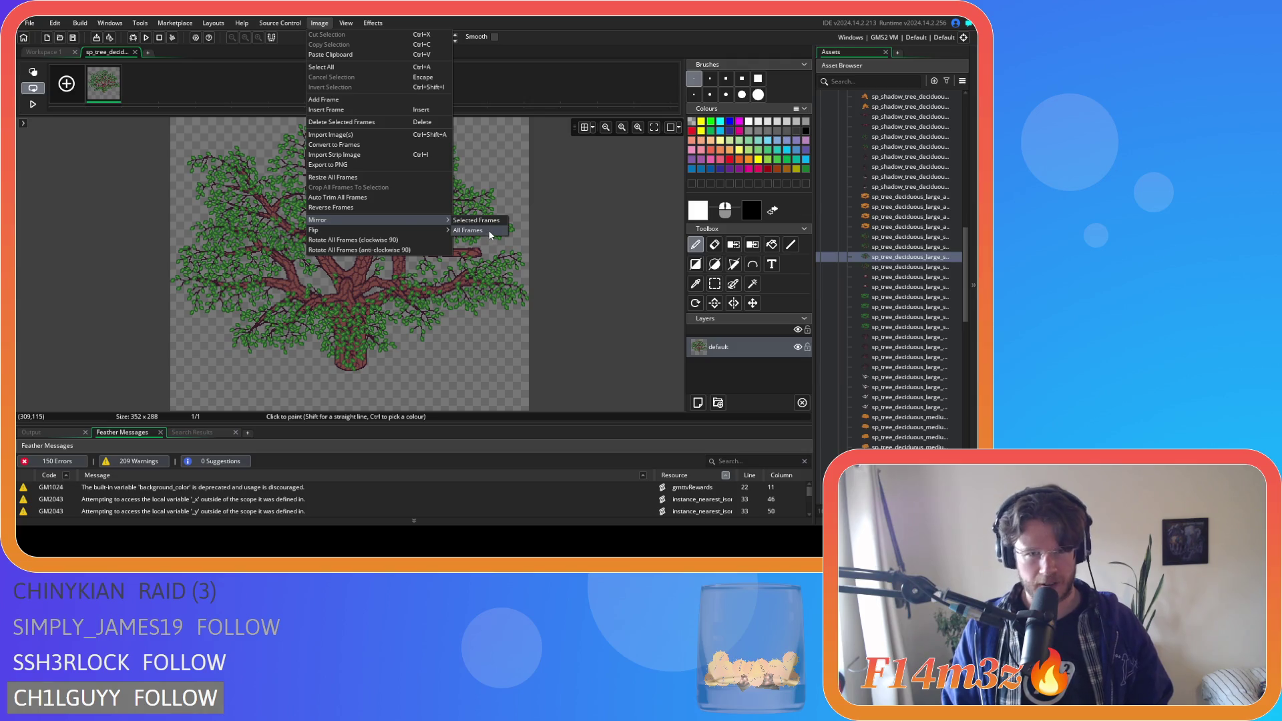
click(472, 231)
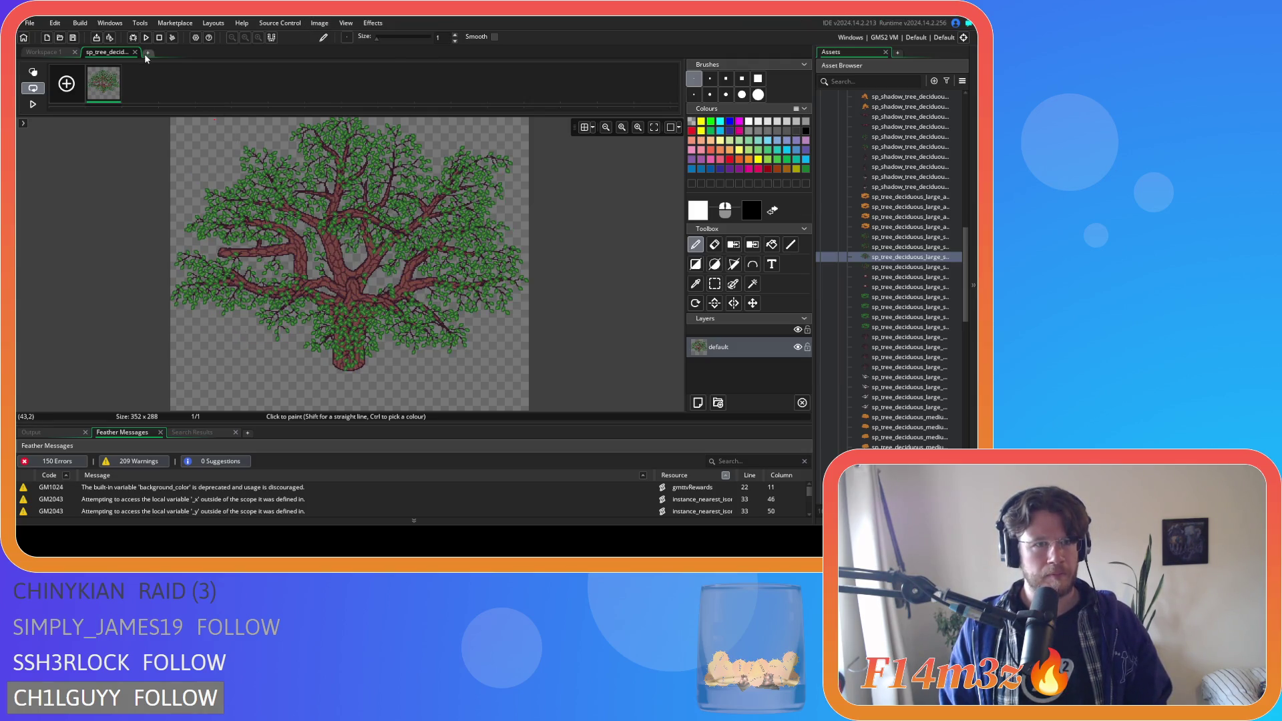
click(134, 52)
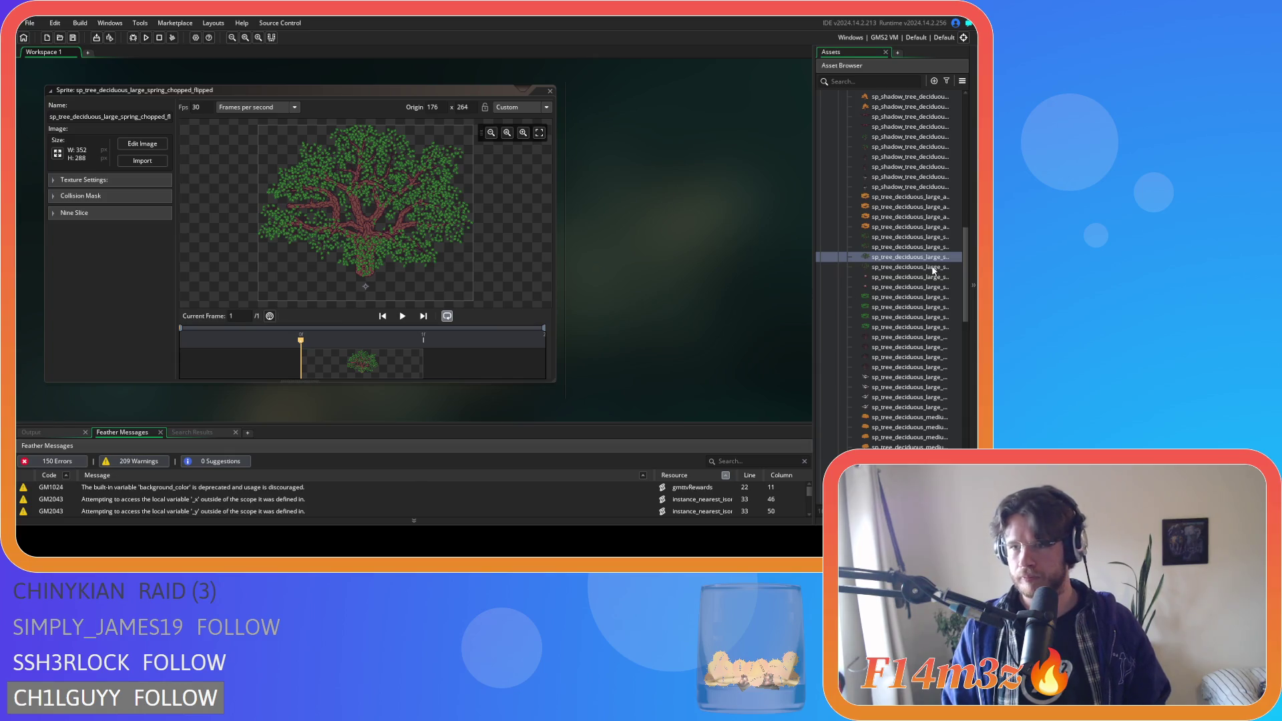
click(550, 91)
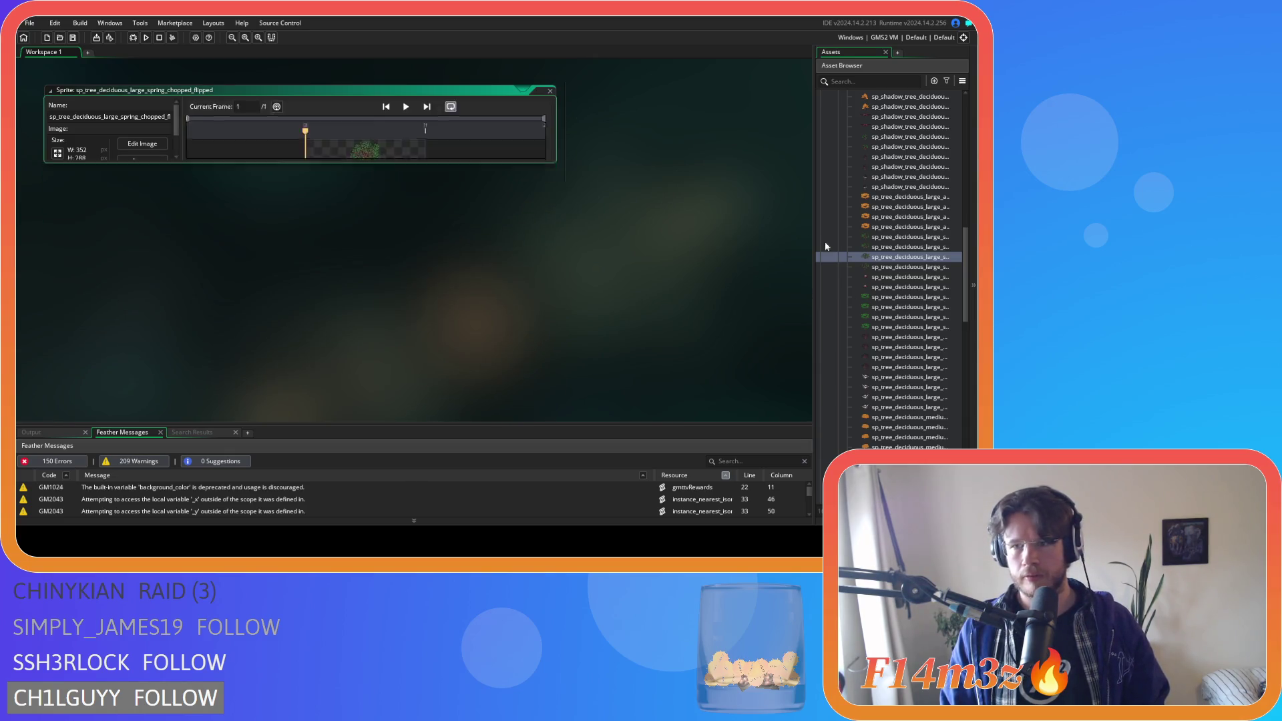
- Mirror all frames of the next sprite, sp_tree_deciduous_large_spring_flipped, and close its editors
double_click(902, 267)
click(143, 161)
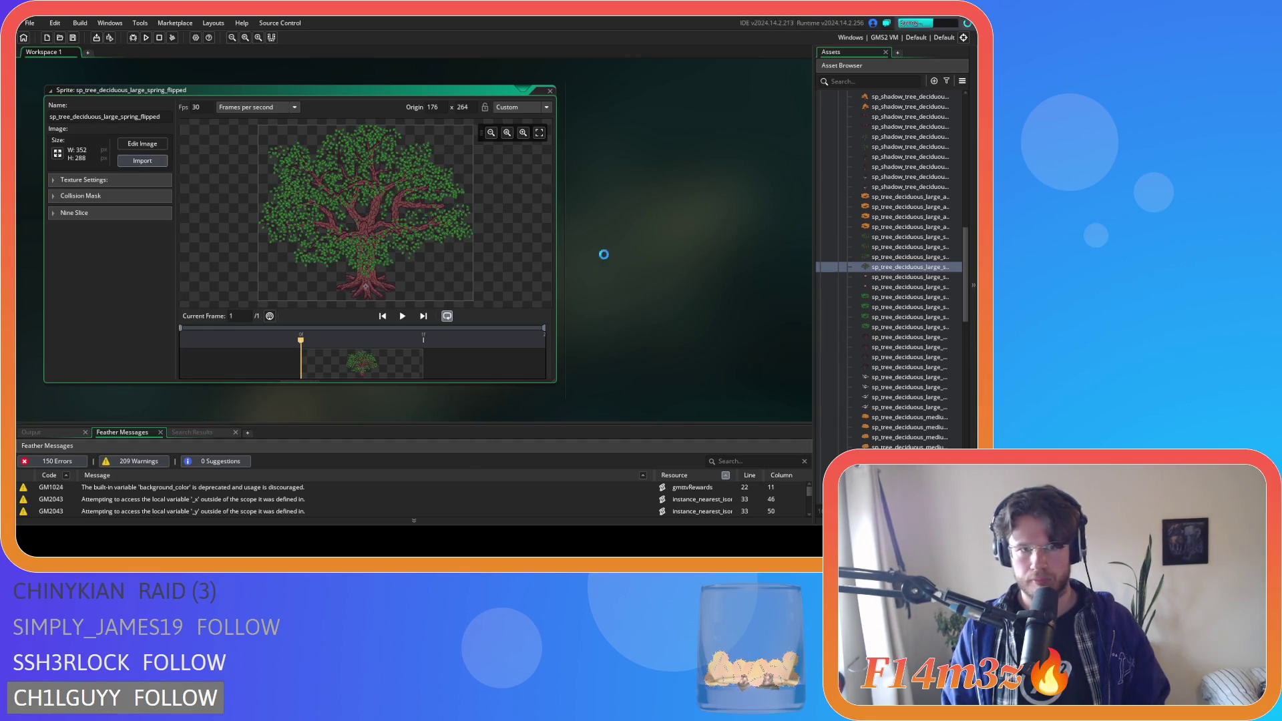
click(129, 145)
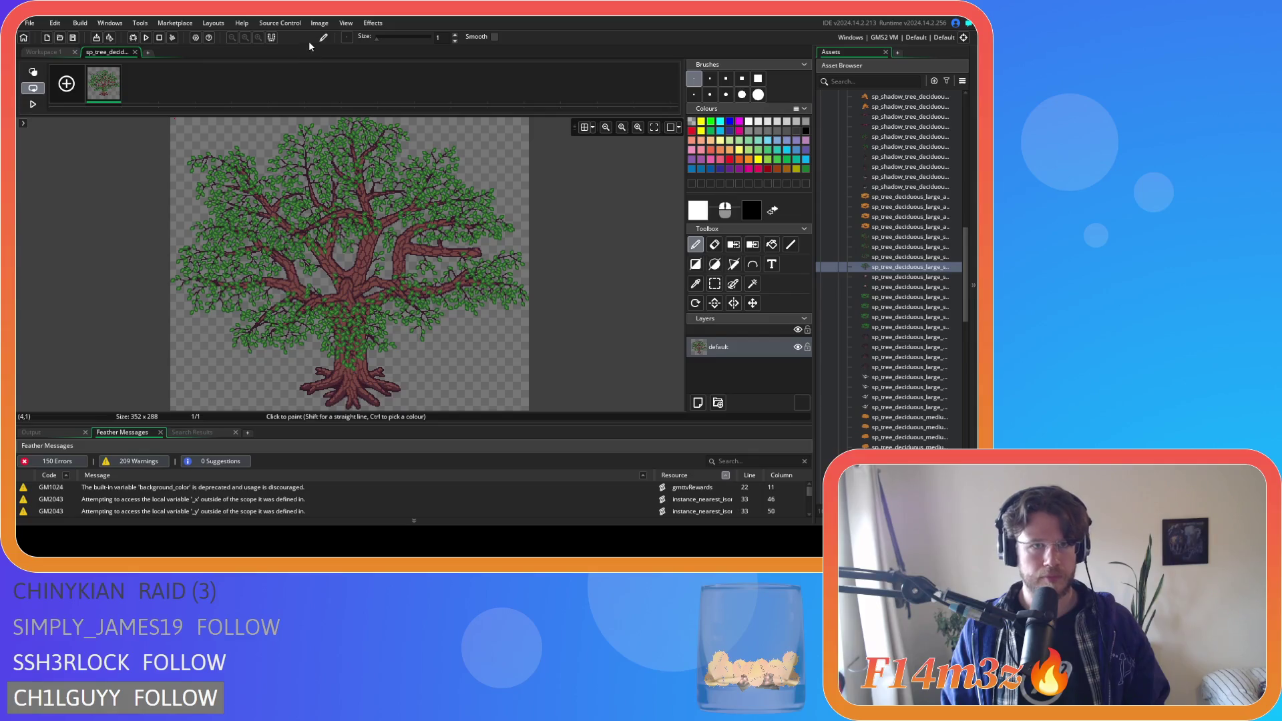
click(320, 23)
mouse_move(399, 220)
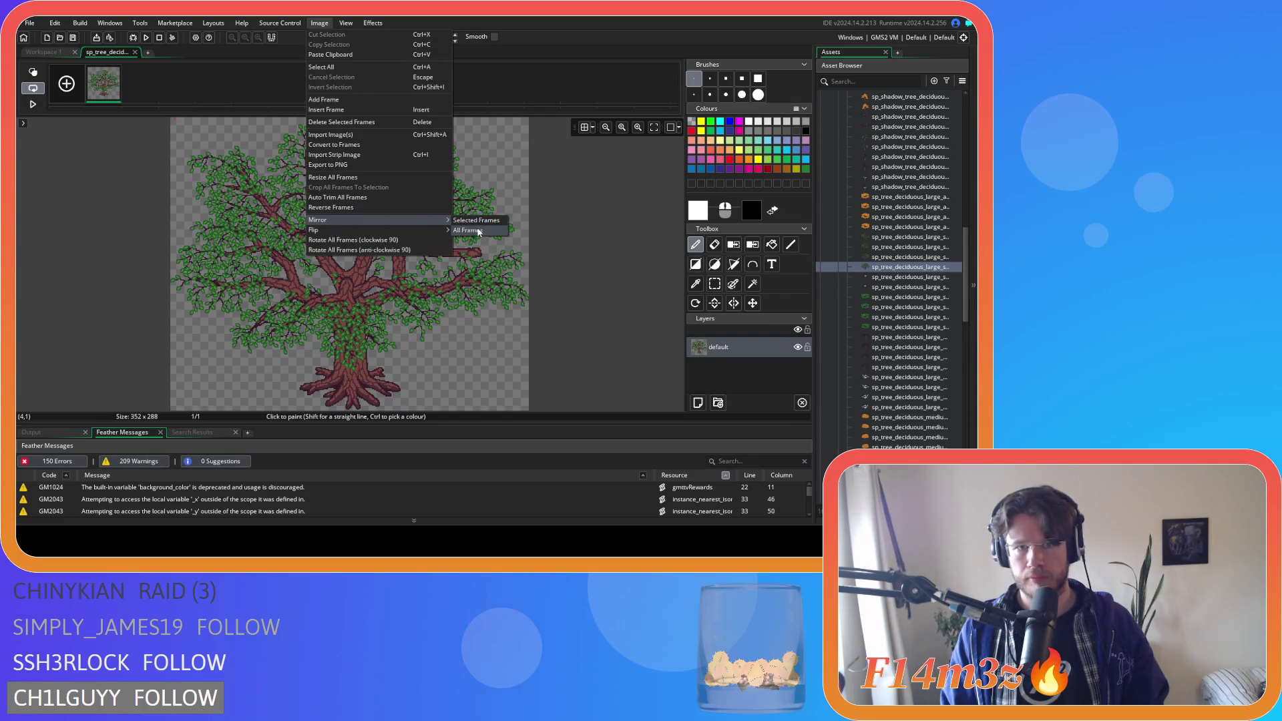
click(485, 234)
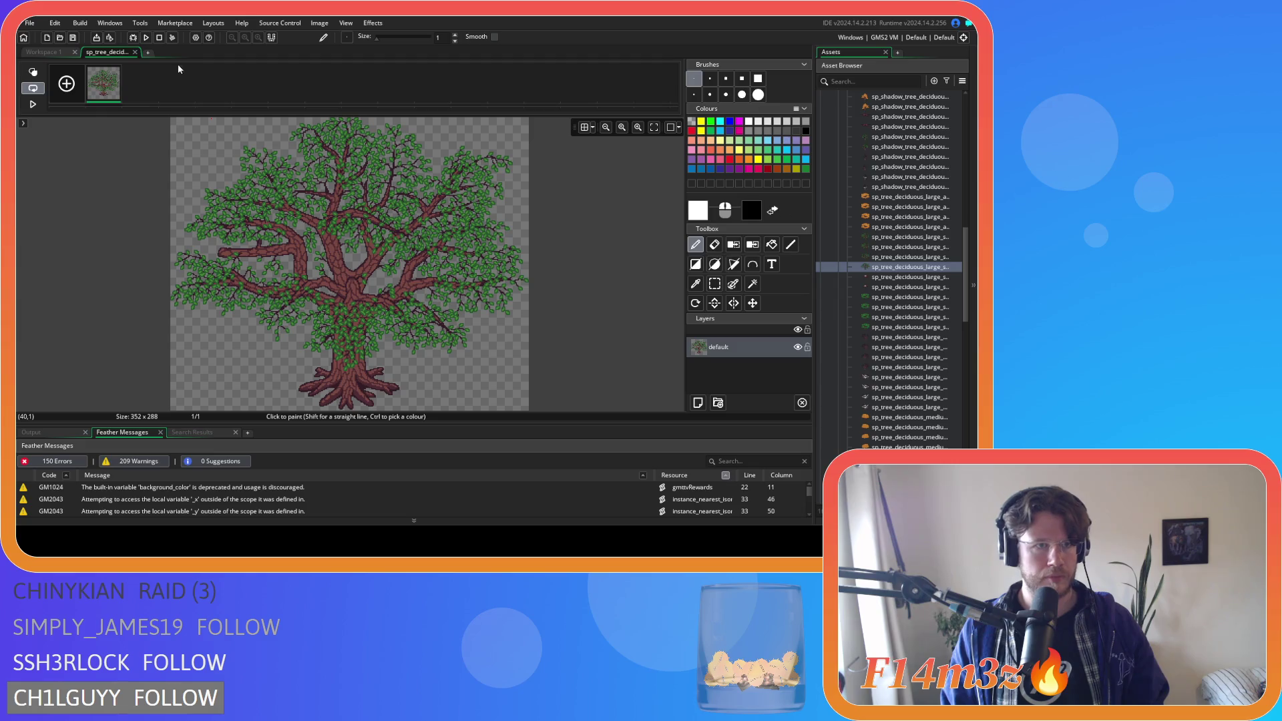
click(136, 52)
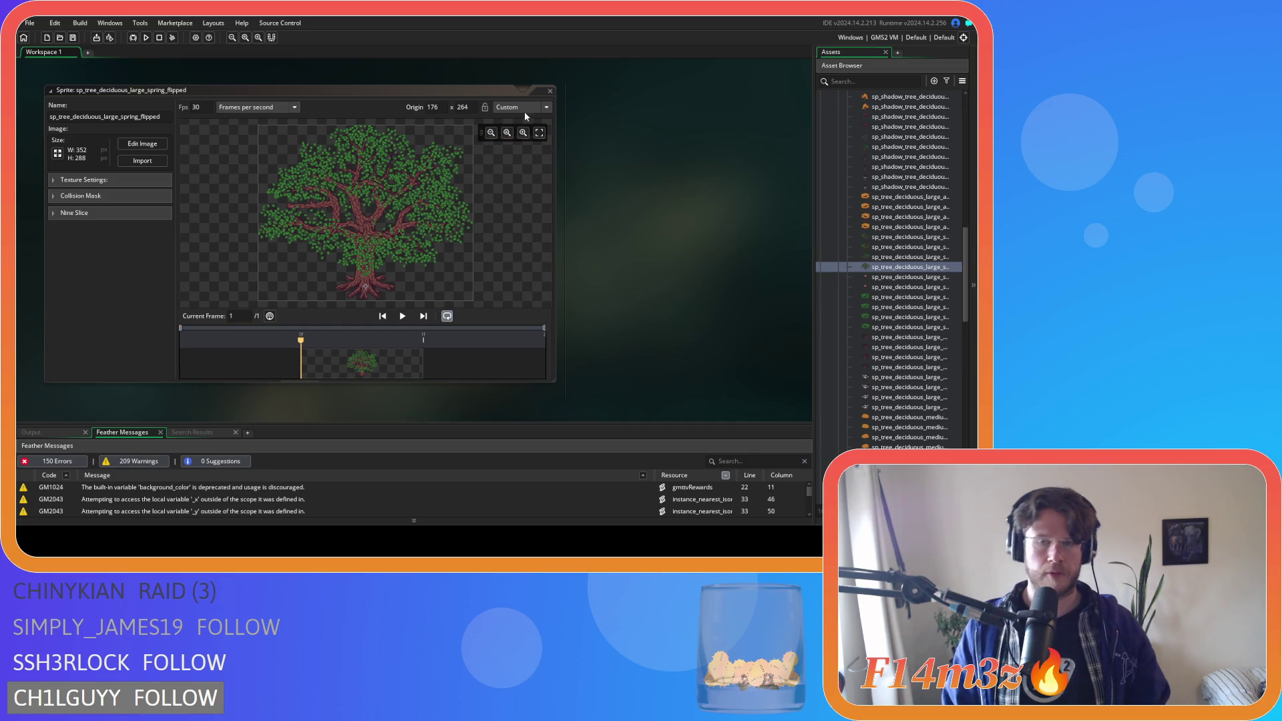
click(549, 91)
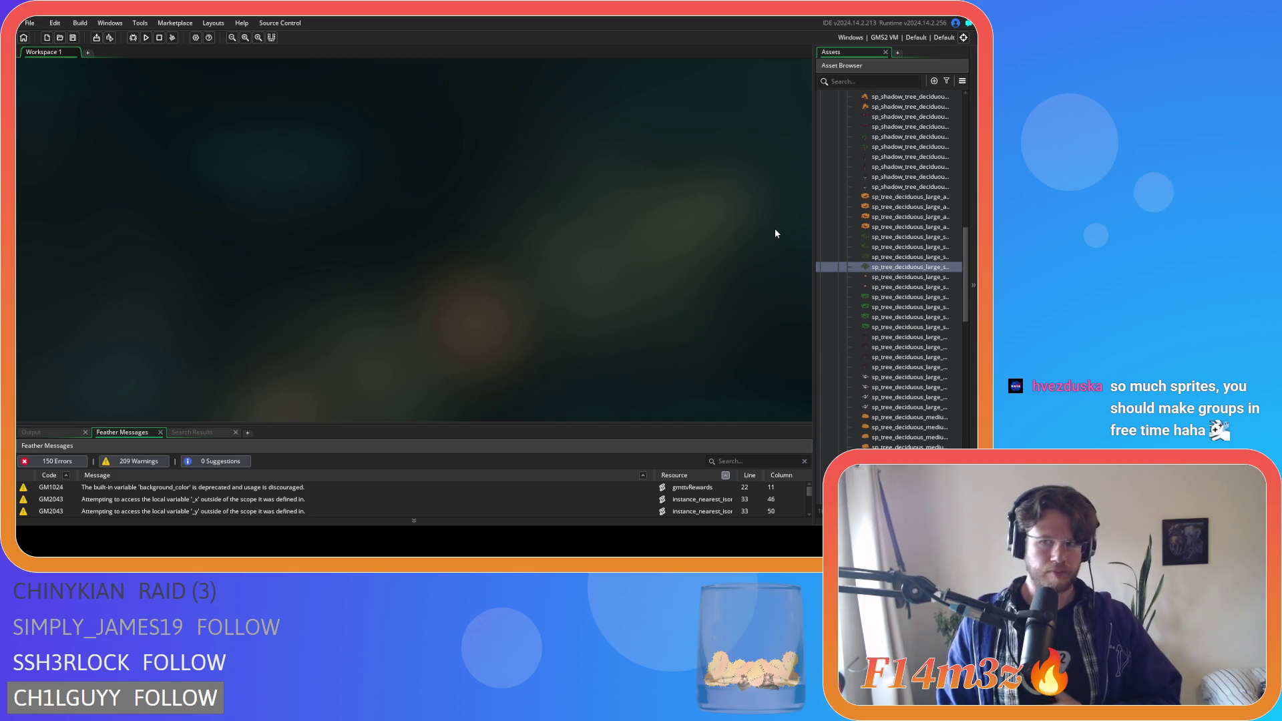
- Create a new group named Shadow inside the Deciduous folder
scroll(901, 241, up, 5)
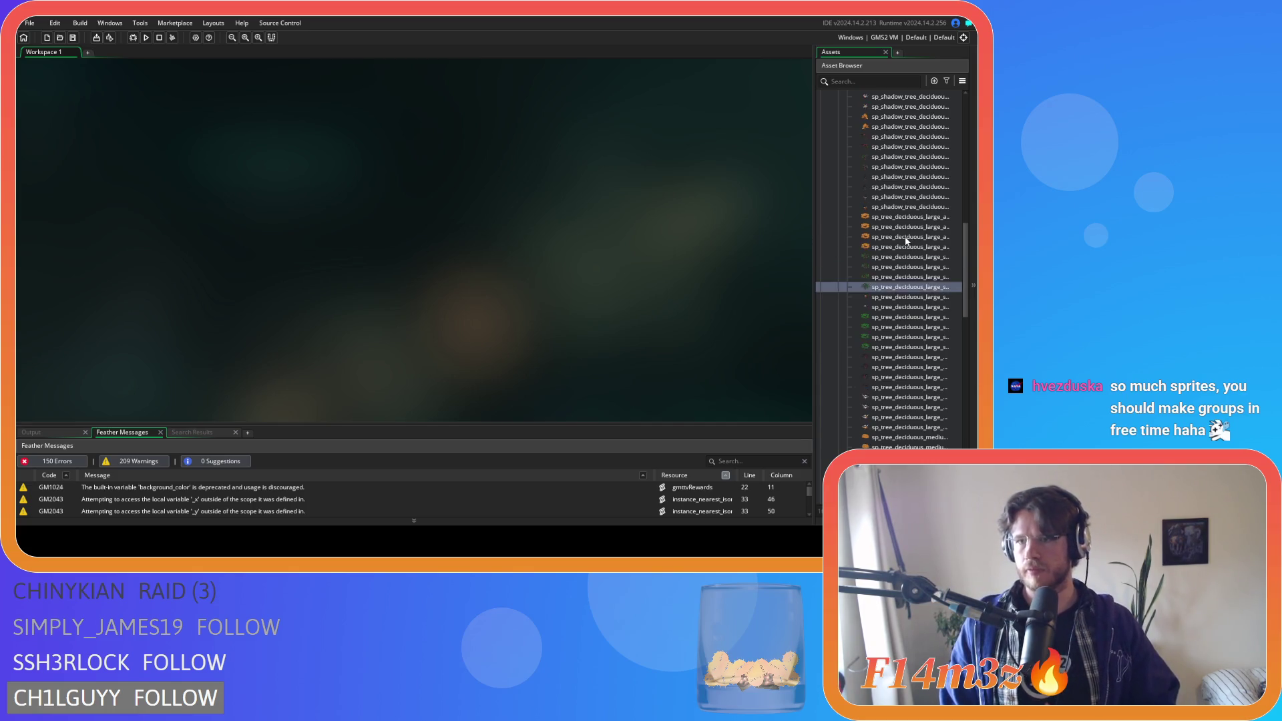
scroll(907, 240, up, 5)
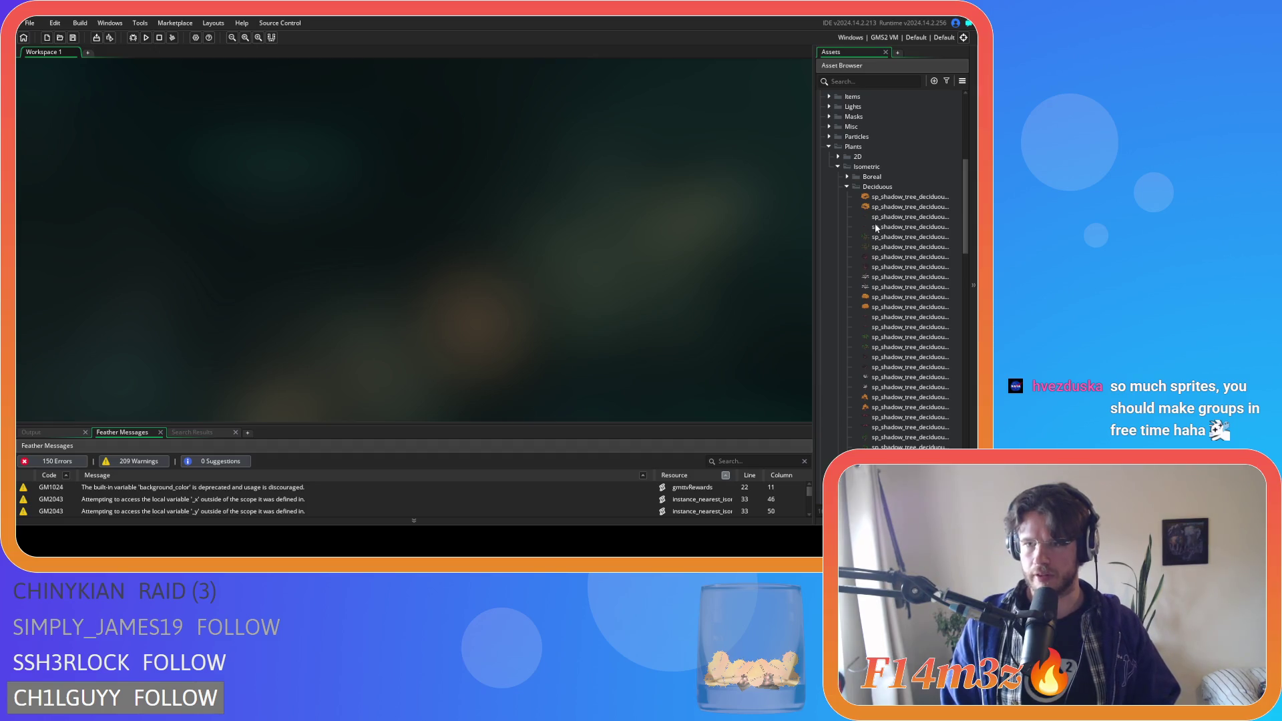
scroll(892, 220, down, 3)
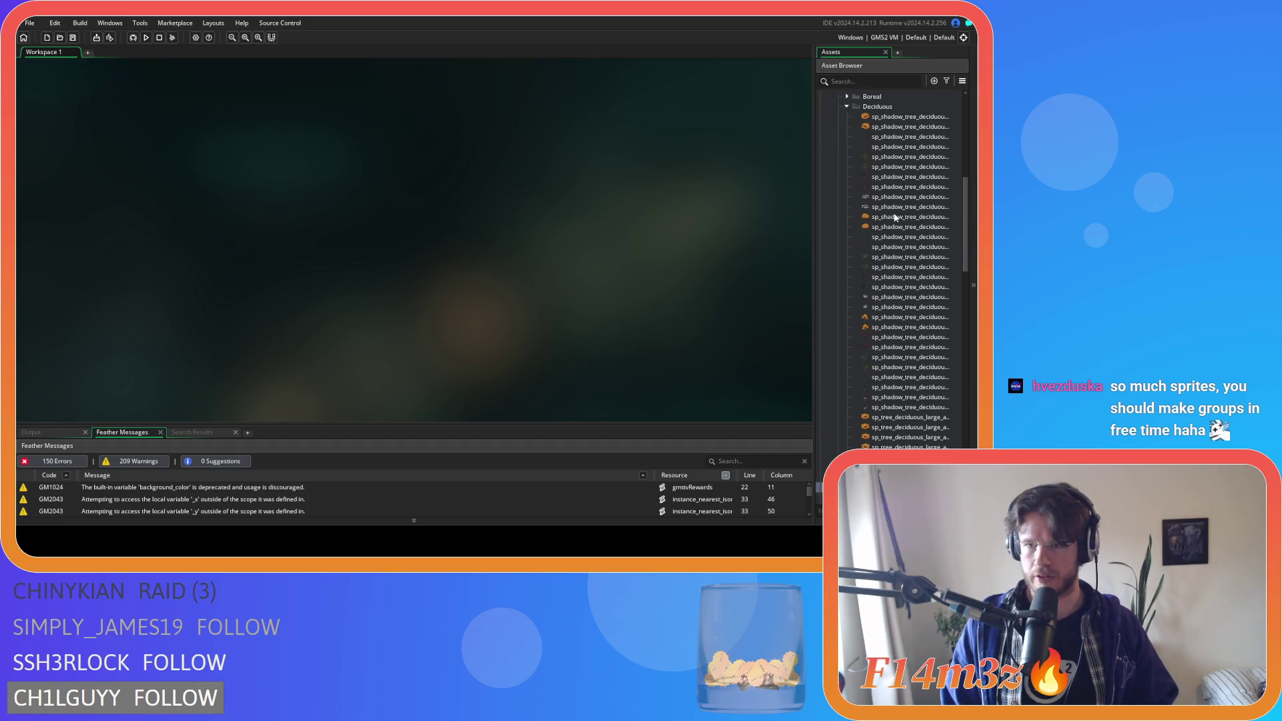
scroll(896, 217, down, 12)
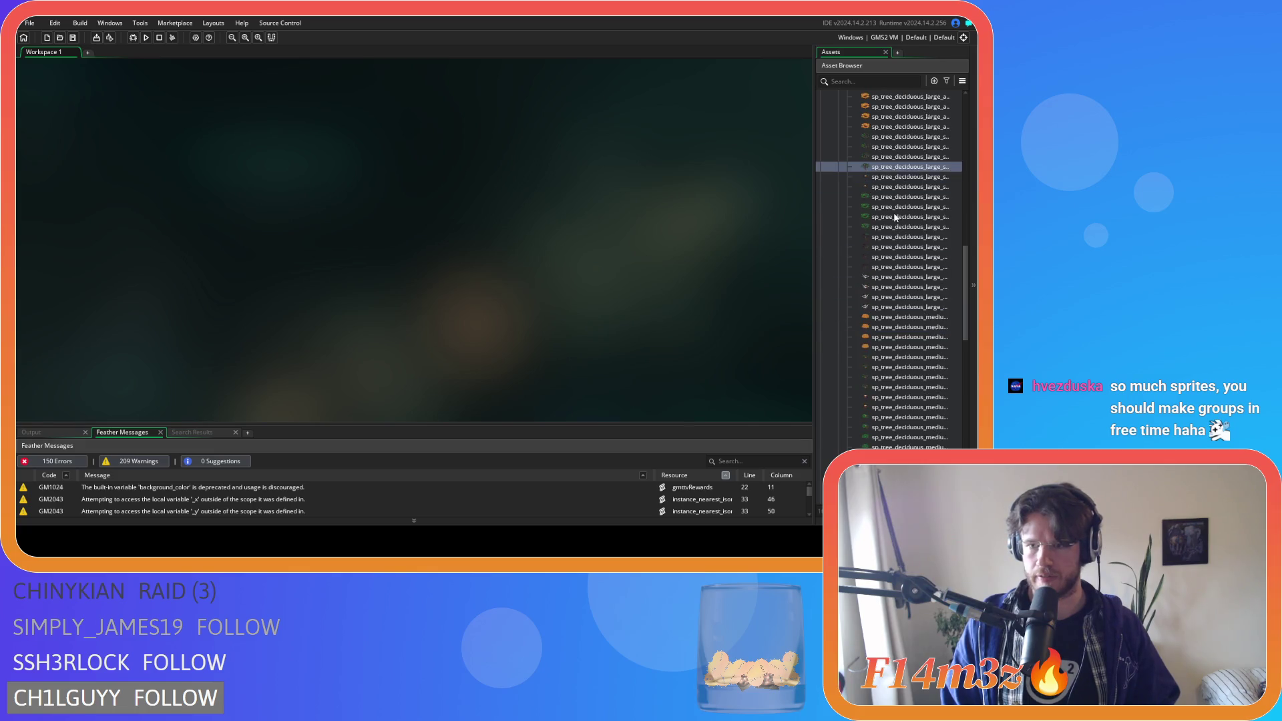
scroll(896, 217, down, 8)
scroll(896, 217, down, 3)
scroll(888, 218, up, 10)
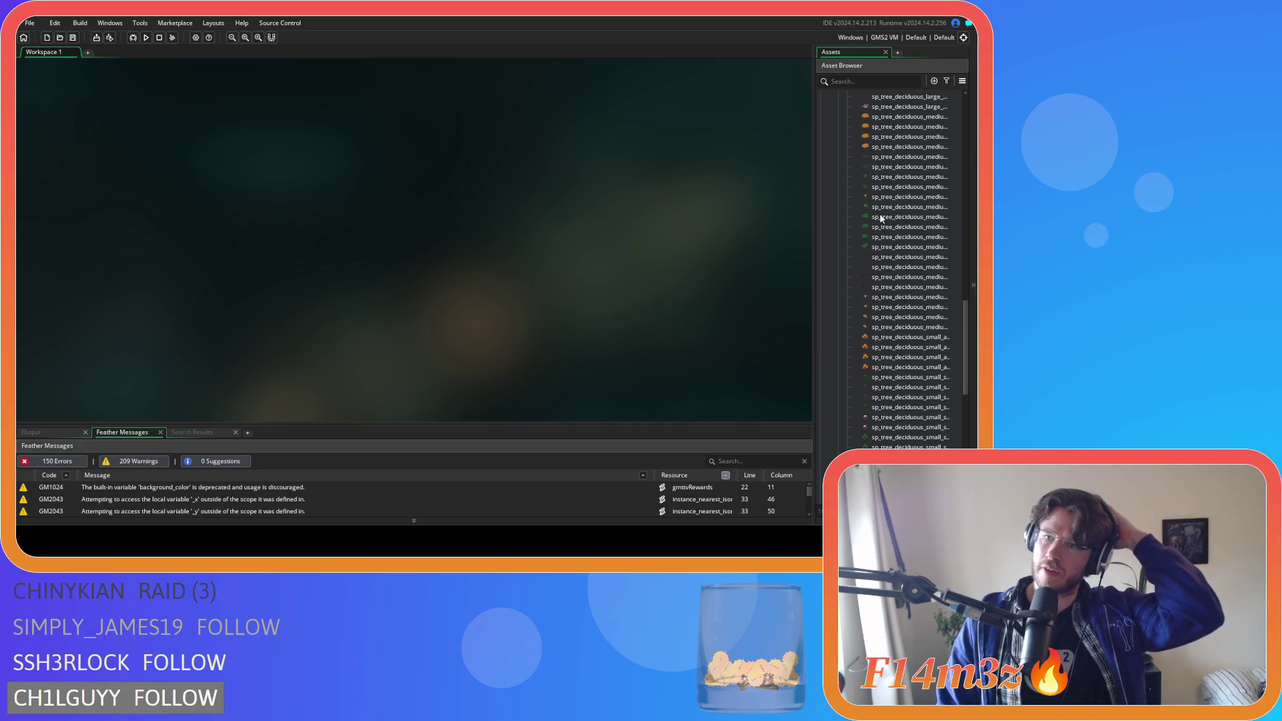
scroll(880, 219, up, 10)
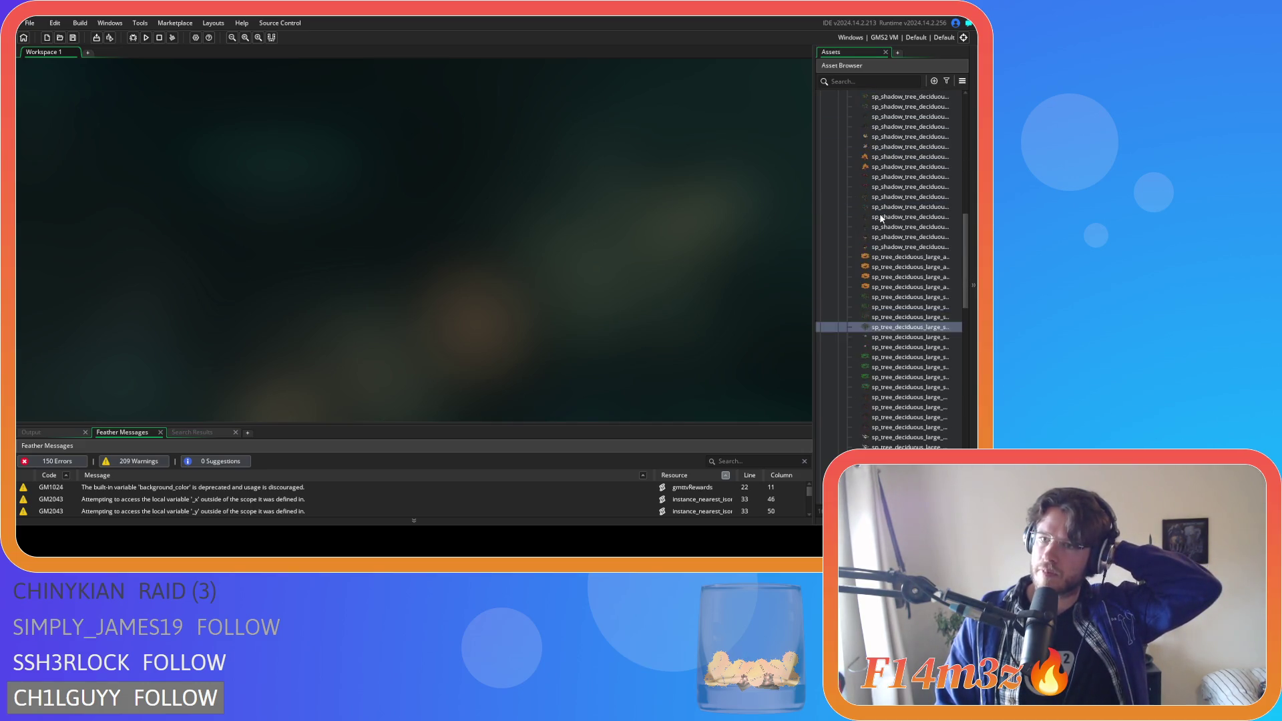
right_click(868, 147)
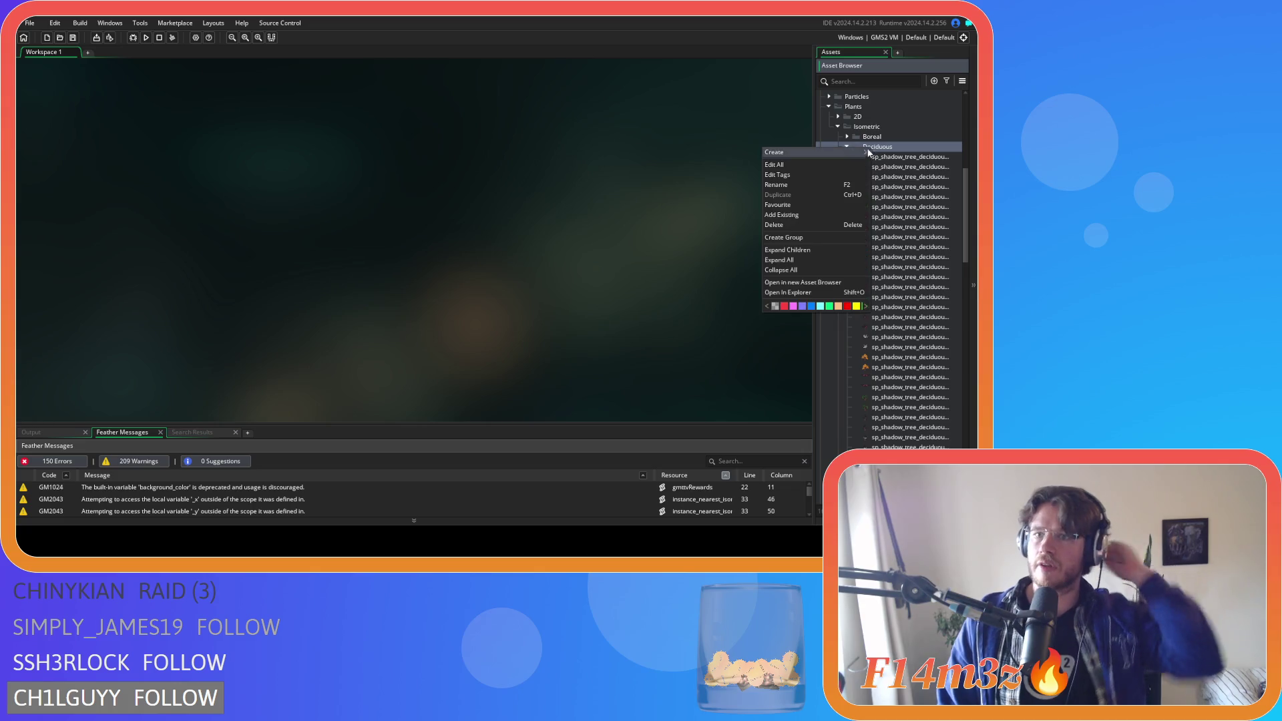
click(835, 238)
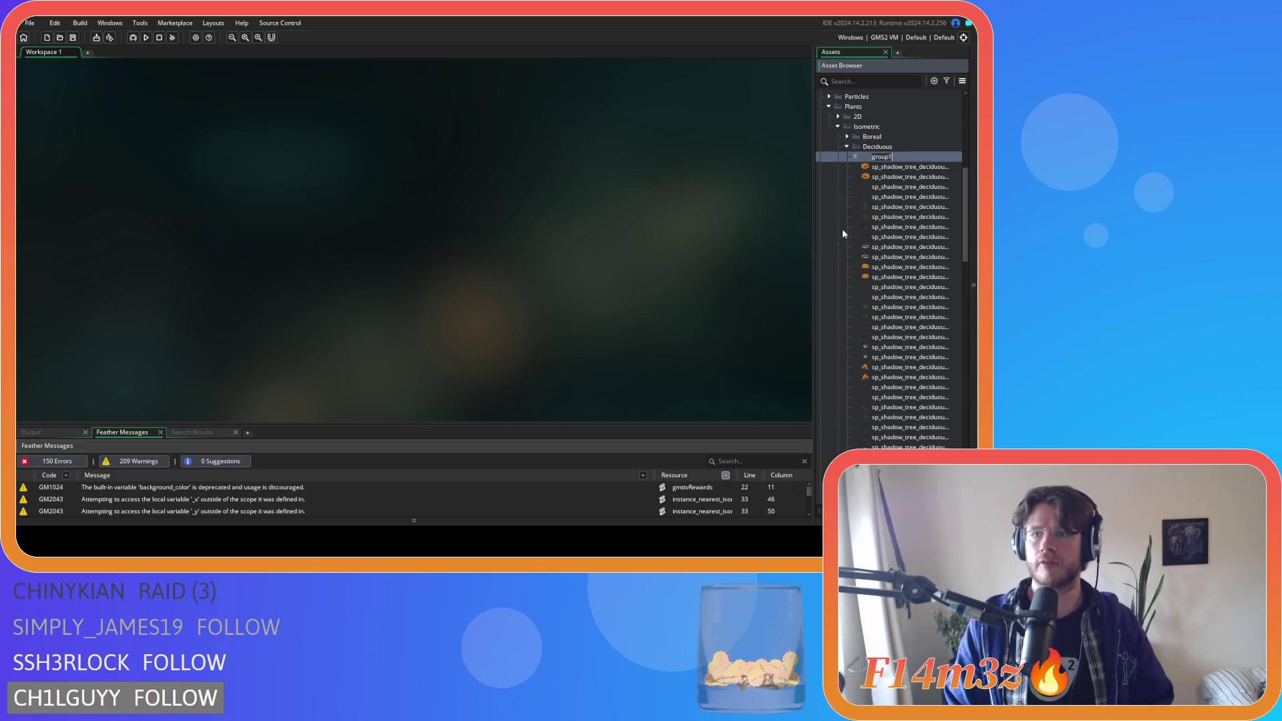
text(Spring)
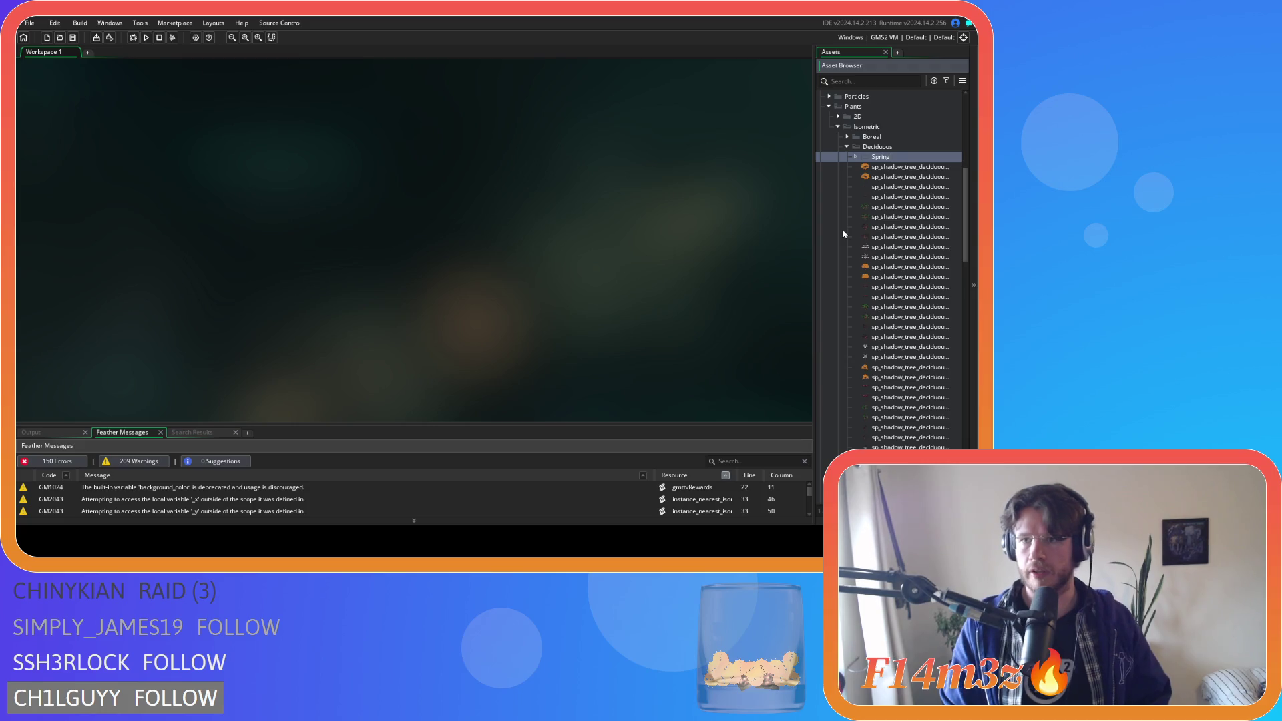
key(BackSpace)
key(BackSpace)
key(BackSpace)
text(had)
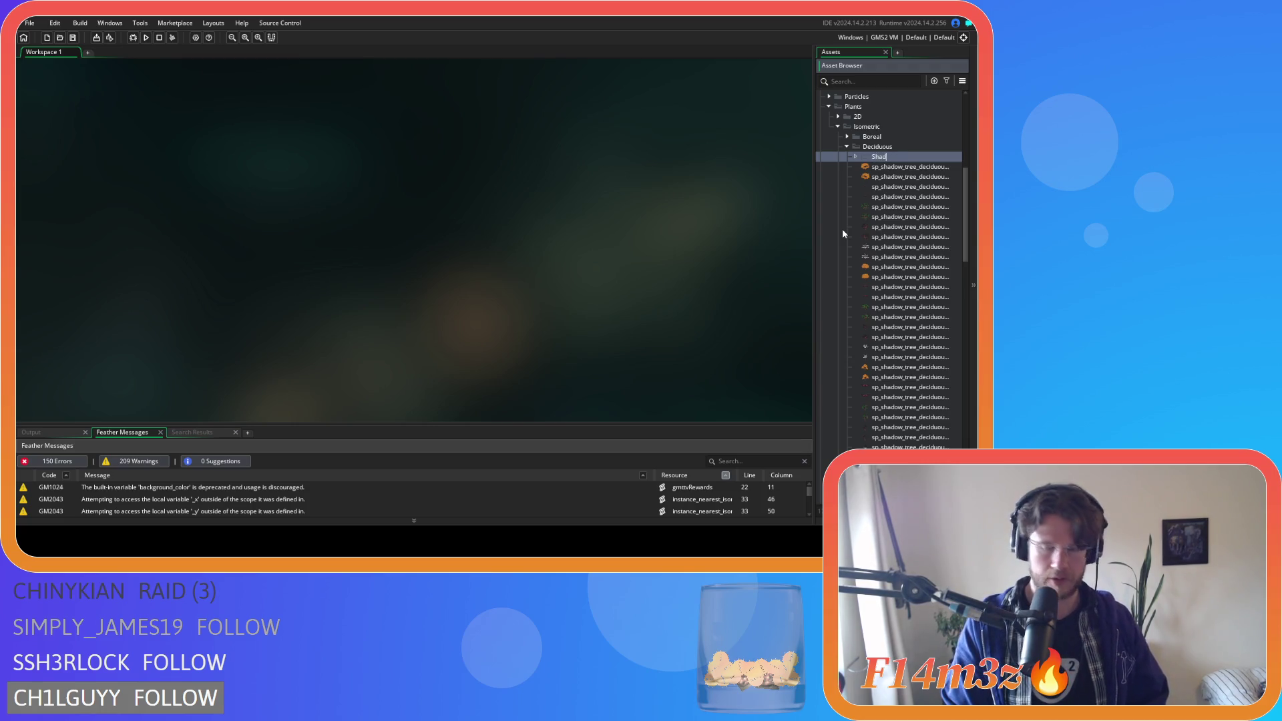
text(ow)
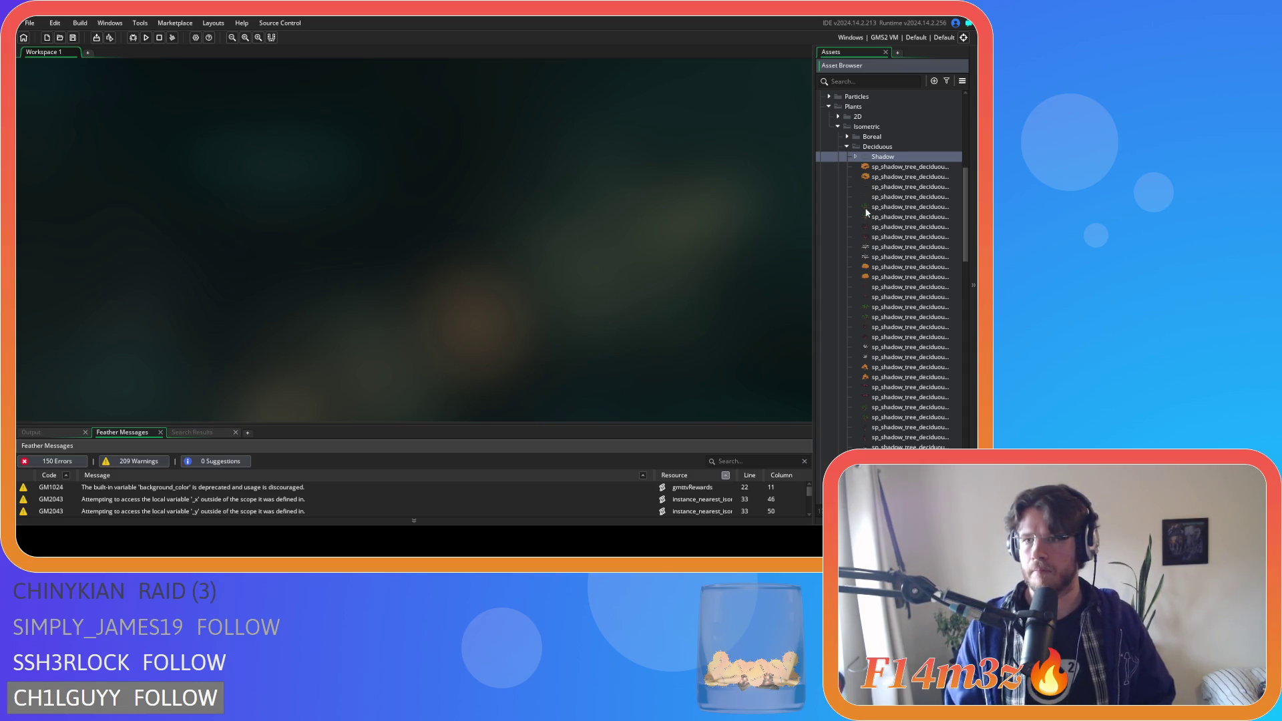
- Move all the sp_shadow_tree sprites into the Shadow group and collapse it
click(910, 167)
scroll(908, 301, down, 3)
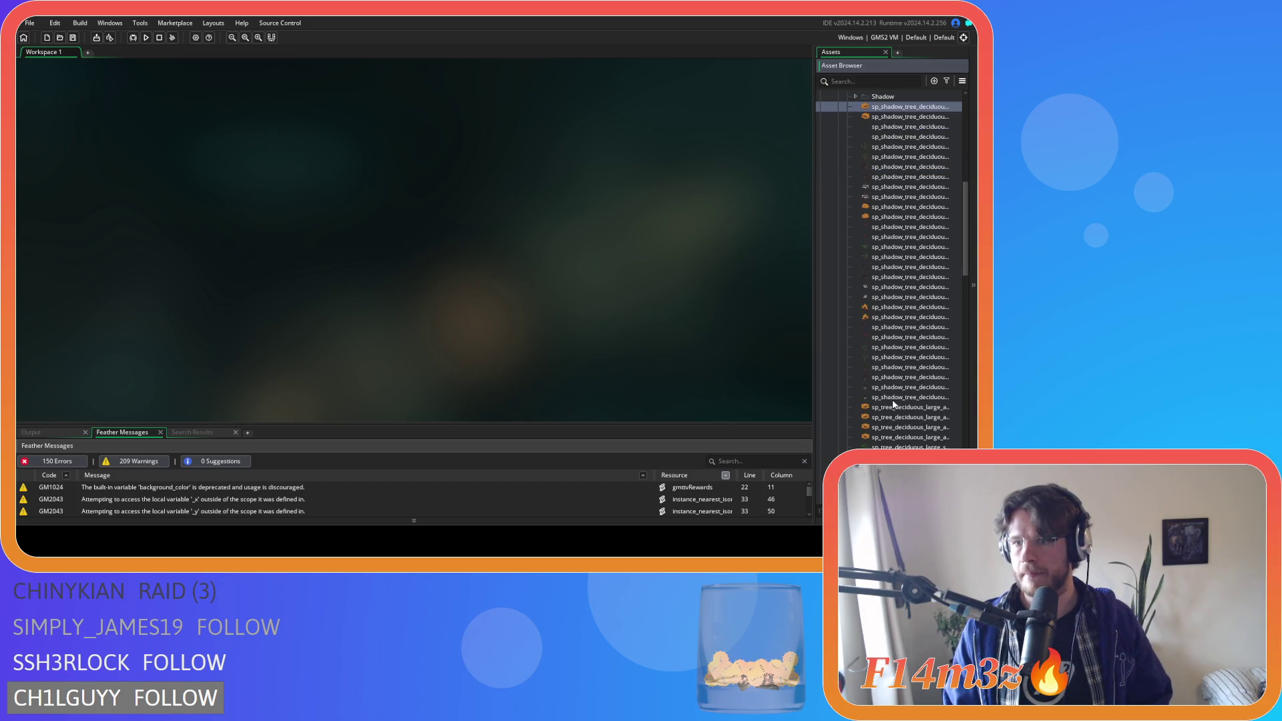
shift+click(895, 397)
scroll(927, 319, up, 5)
drag(896, 211, 886, 197)
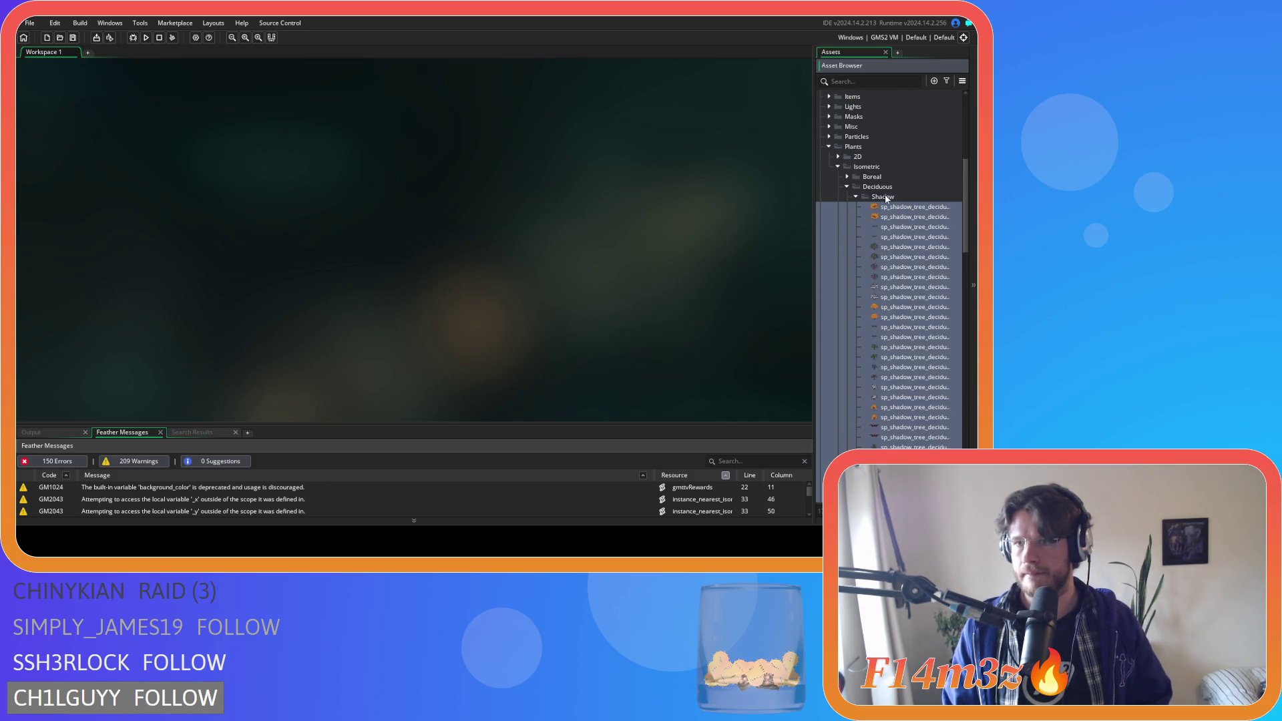
click(857, 198)
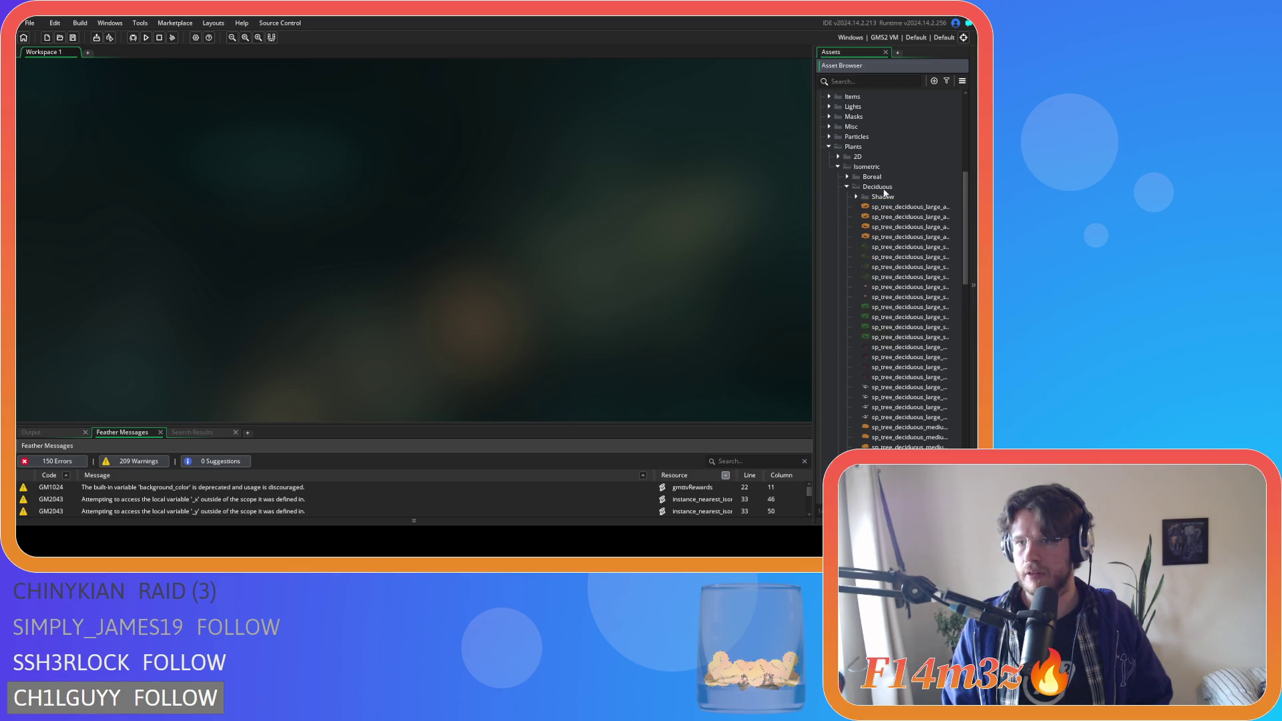
- Create a group named Spring inside the Deciduous folder
right_click(883, 188)
click(841, 274)
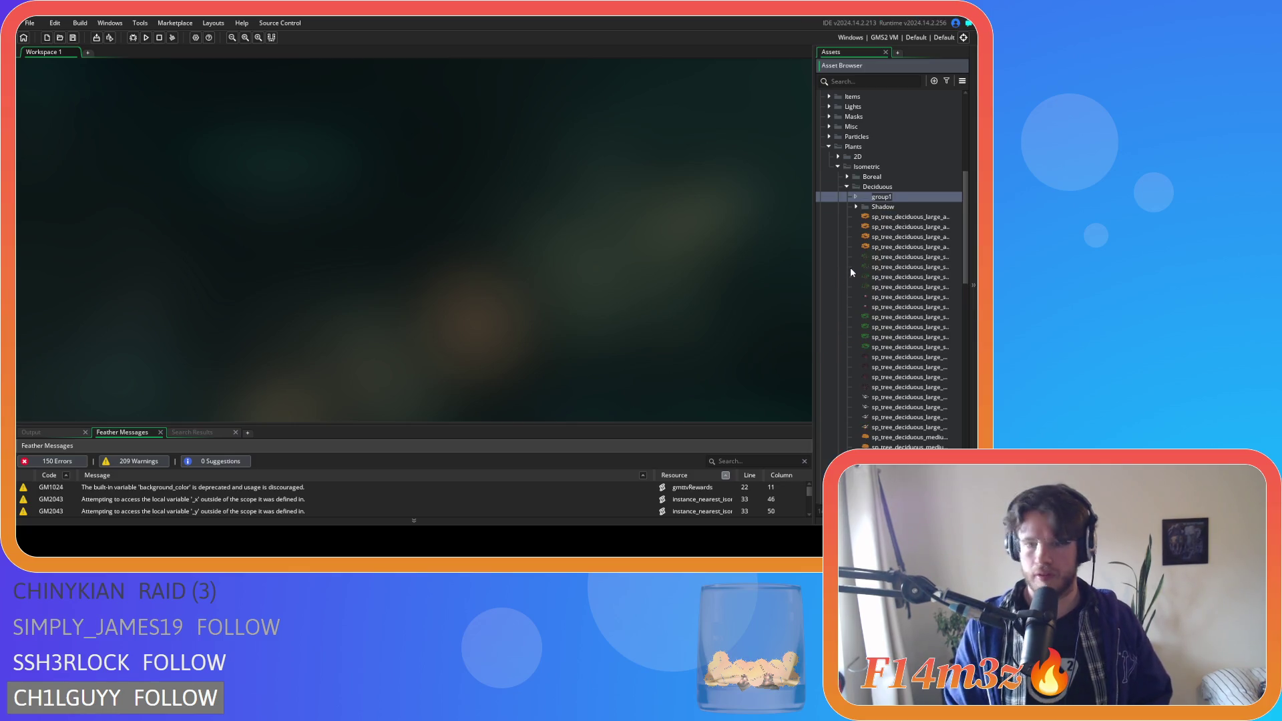
text(Spring)
key(Return)
- Select the four medium and four small spring tree sprites
scroll(865, 248, down, 1)
scroll(869, 254, down, 6)
click(919, 237)
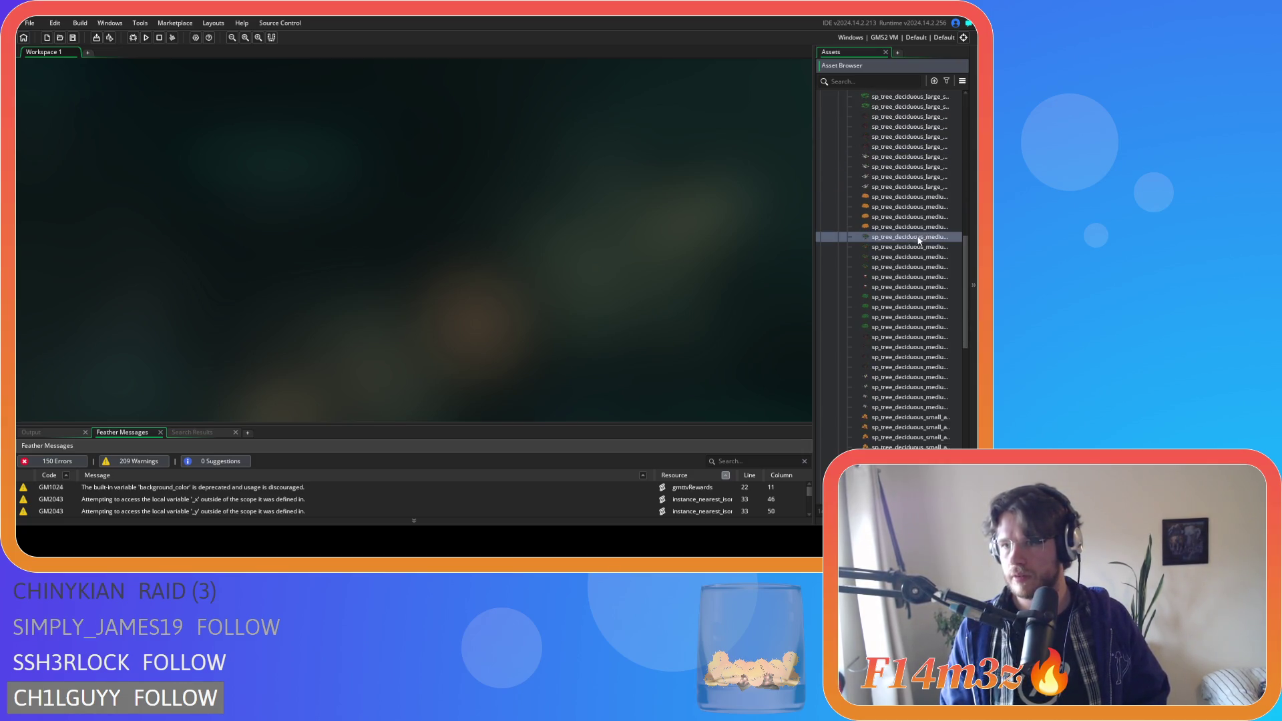
shift+click(899, 268)
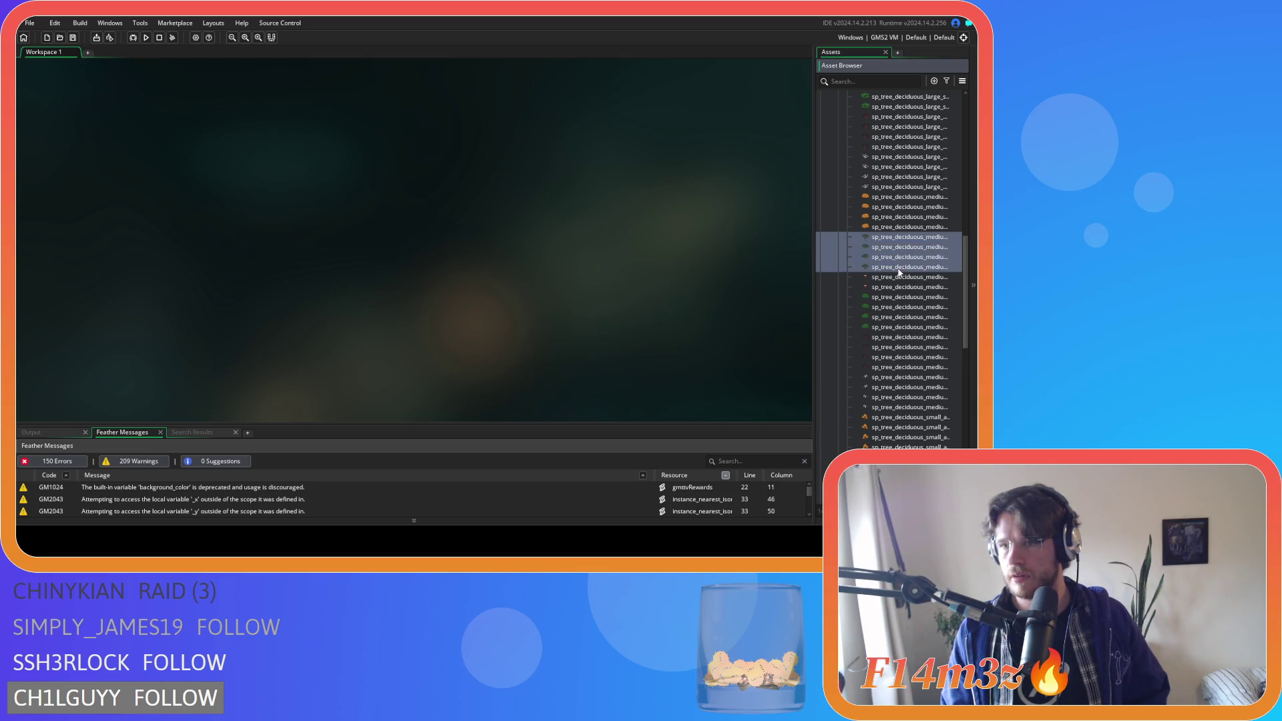
scroll(911, 287, down, 2)
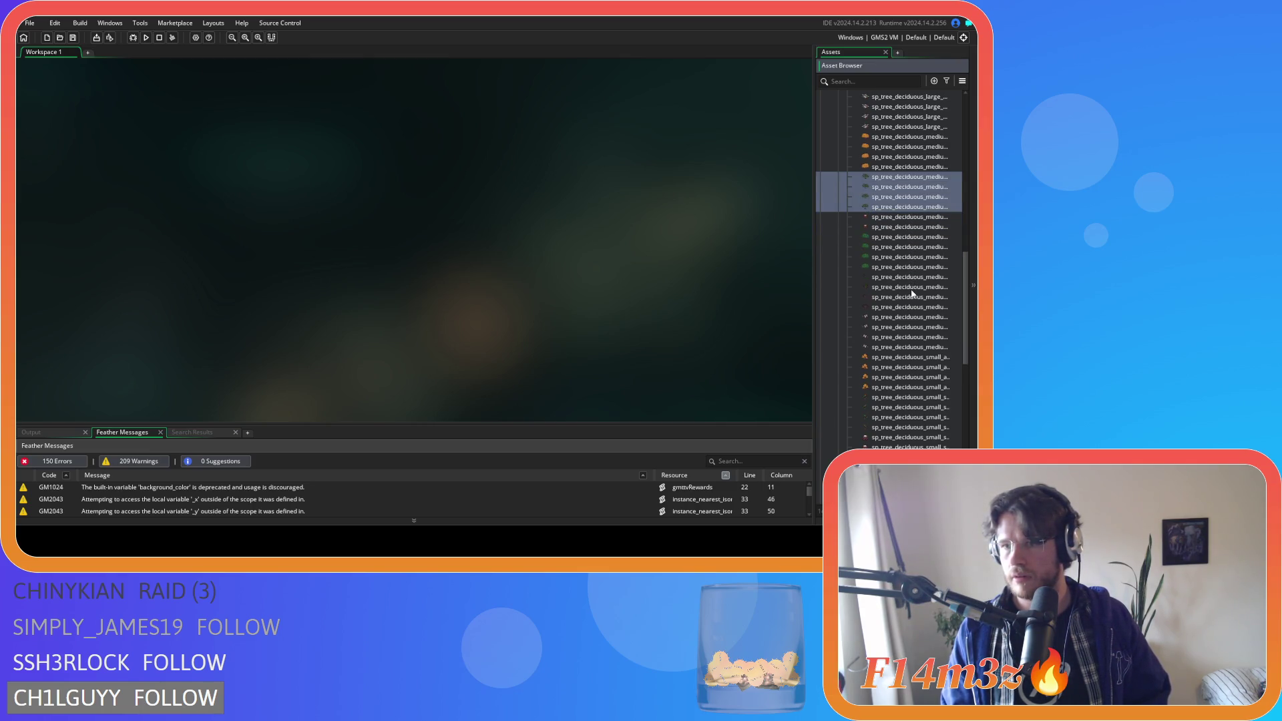
scroll(913, 294, down, 5)
click(890, 258)
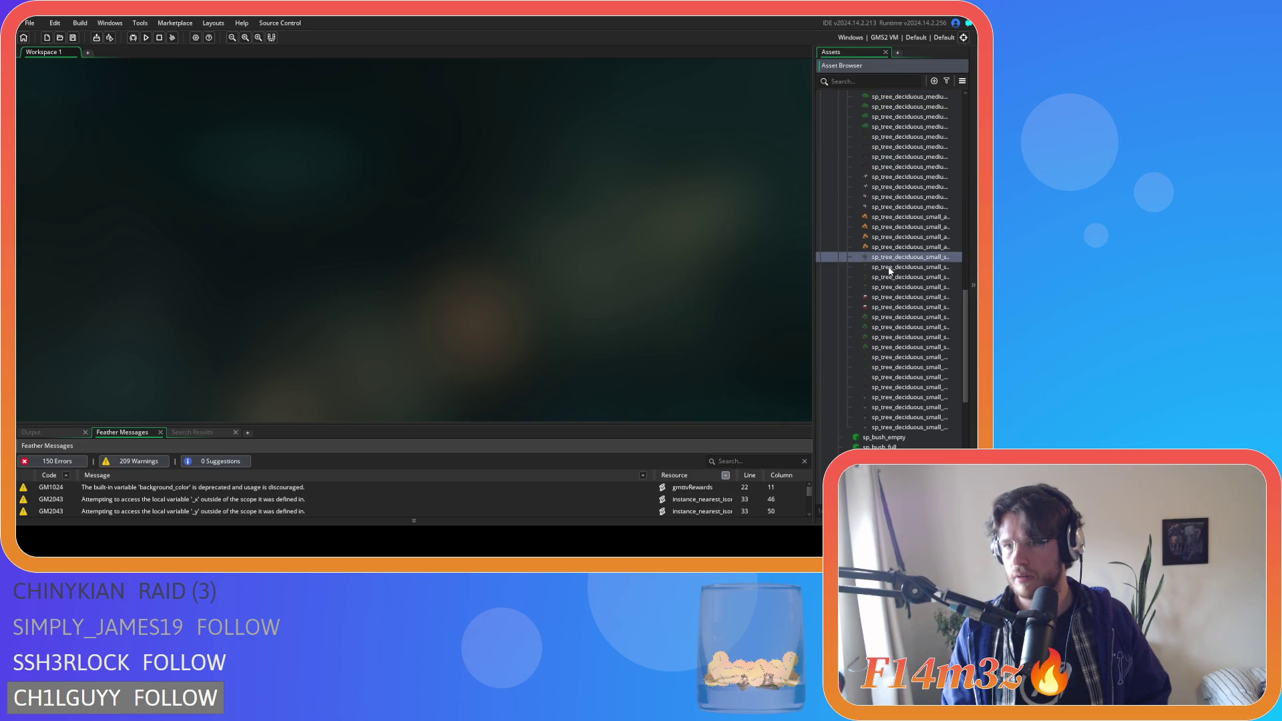
shift+click(890, 288)
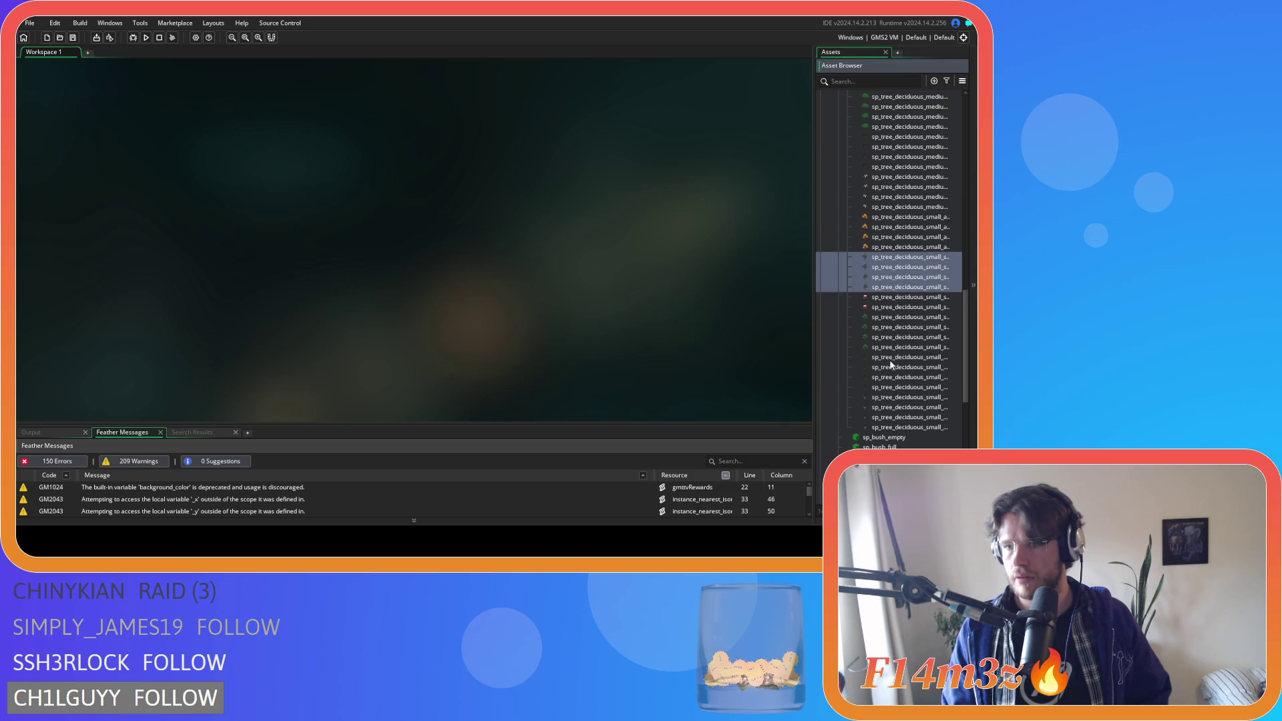